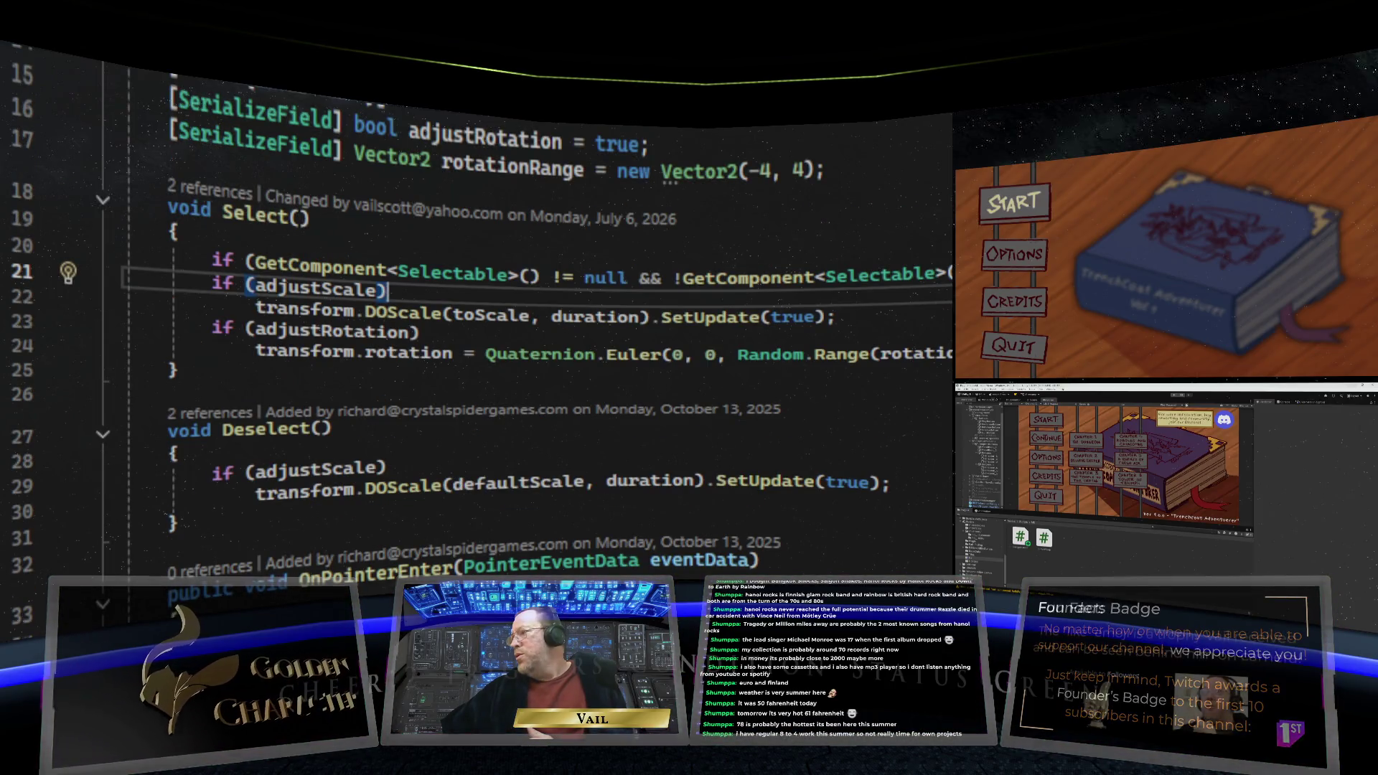
Browse the open scripts to locate the original Deselect() method
{"action": "key", "text": "ctrl+Tab"}
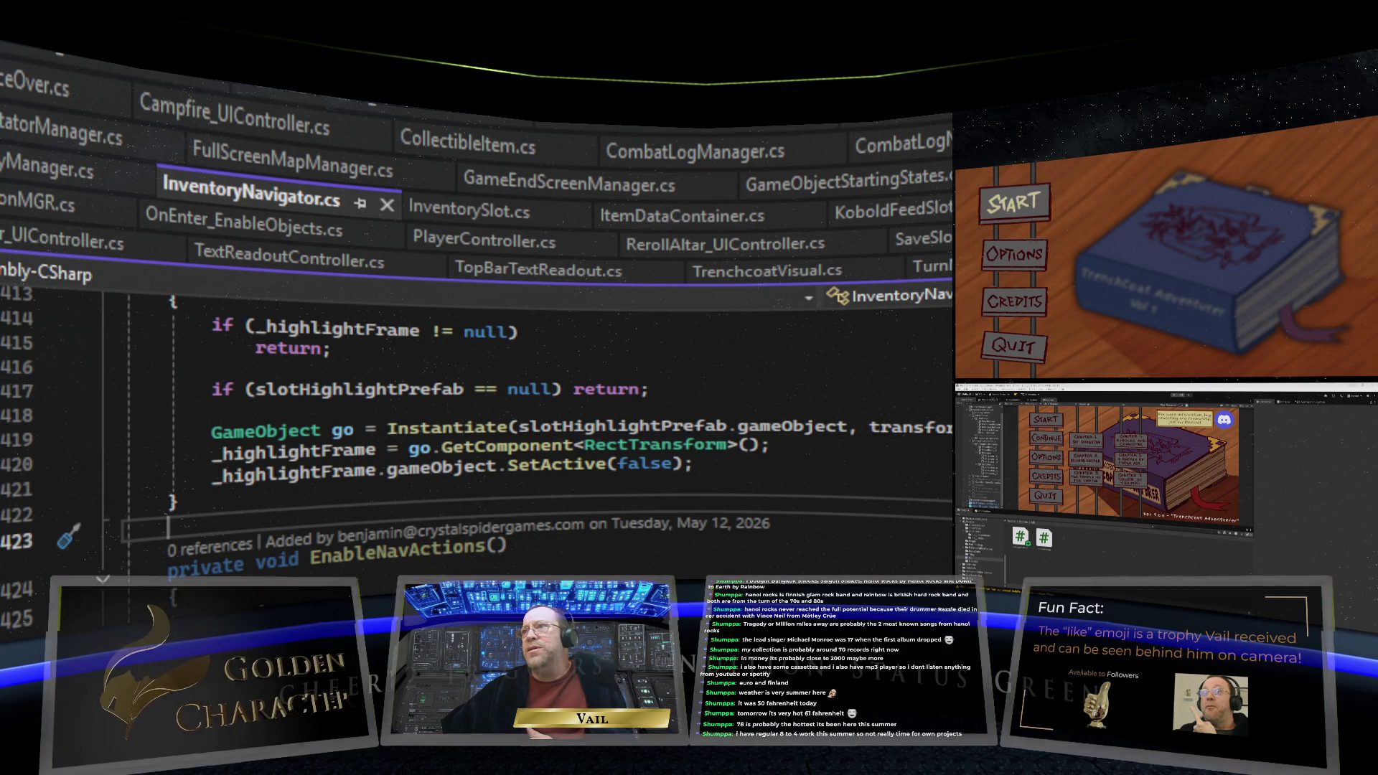
{"action": "scroll", "coordinate": [474, 431], "scroll_direction": "up", "scroll_amount": 4}
{"action": "scroll", "coordinate": [474, 431], "scroll_direction": "up", "scroll_amount": 4}
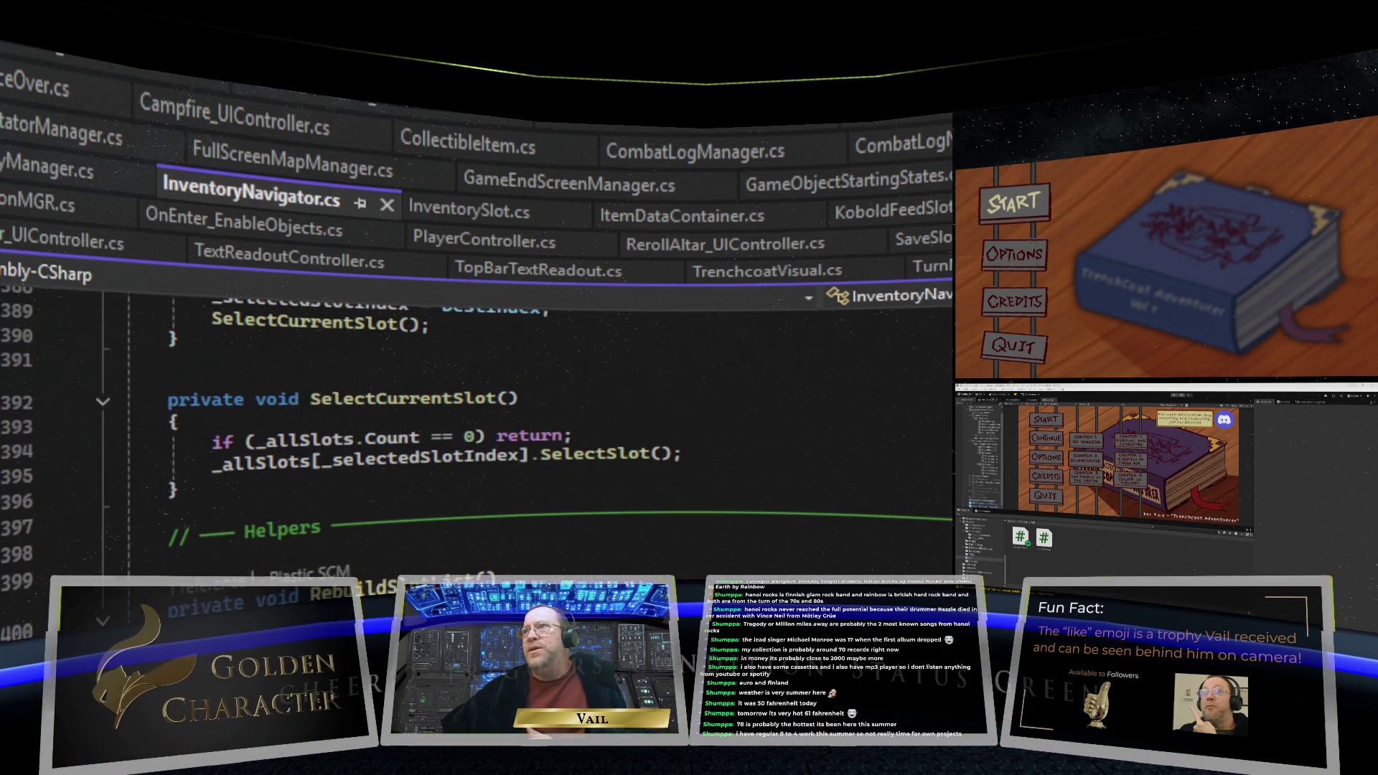
{"action": "scroll", "coordinate": [474, 430], "scroll_direction": "up", "scroll_amount": 10}
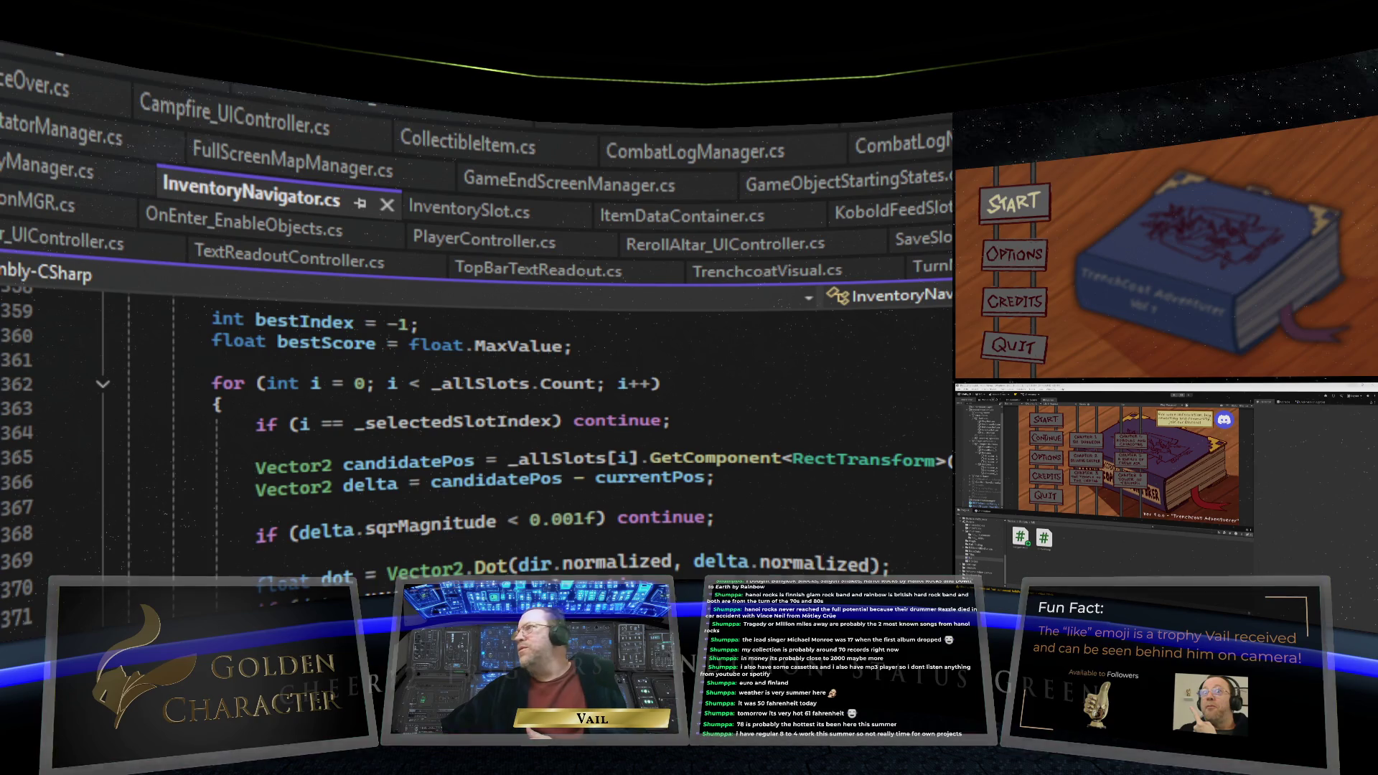
{"action": "key", "text": "ctrl+Tab"}
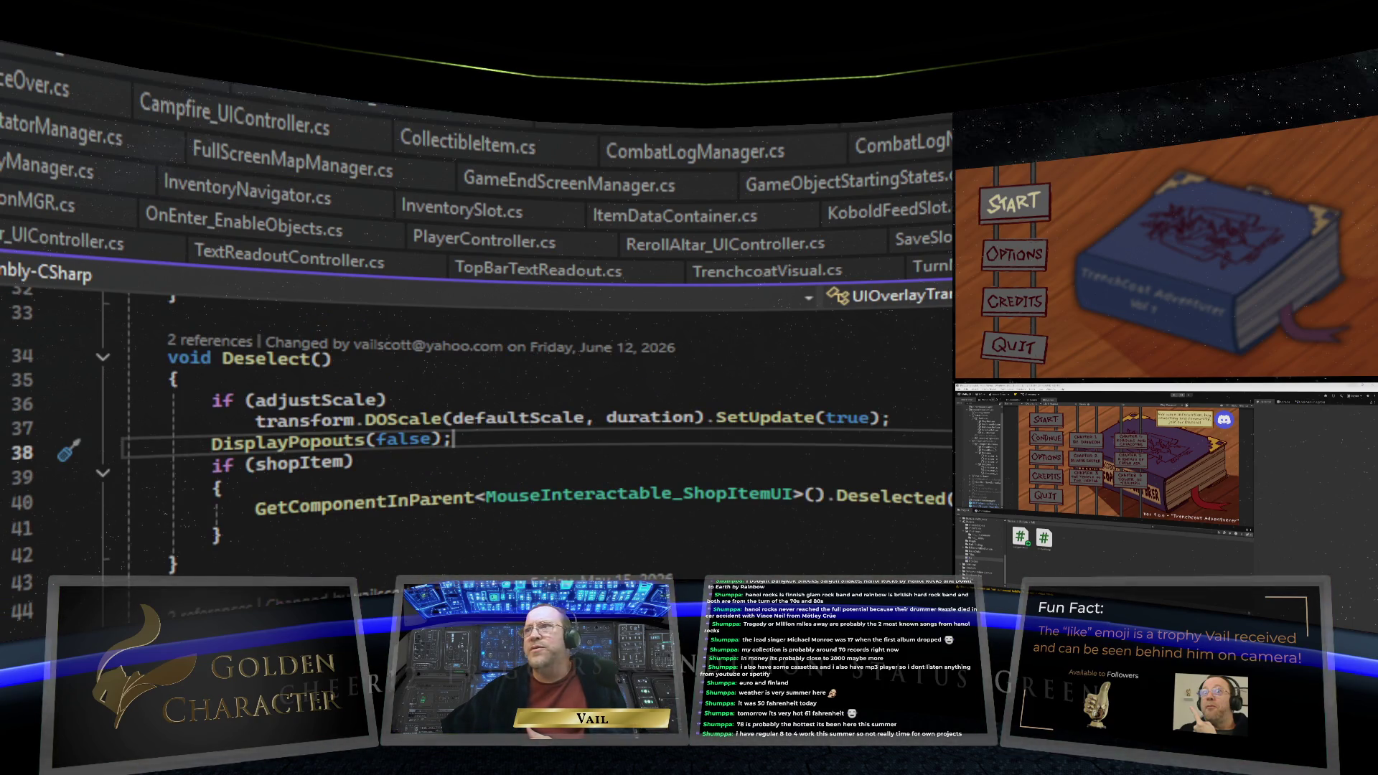
{"action": "scroll", "coordinate": [482, 400], "scroll_direction": "up", "scroll_amount": 1}
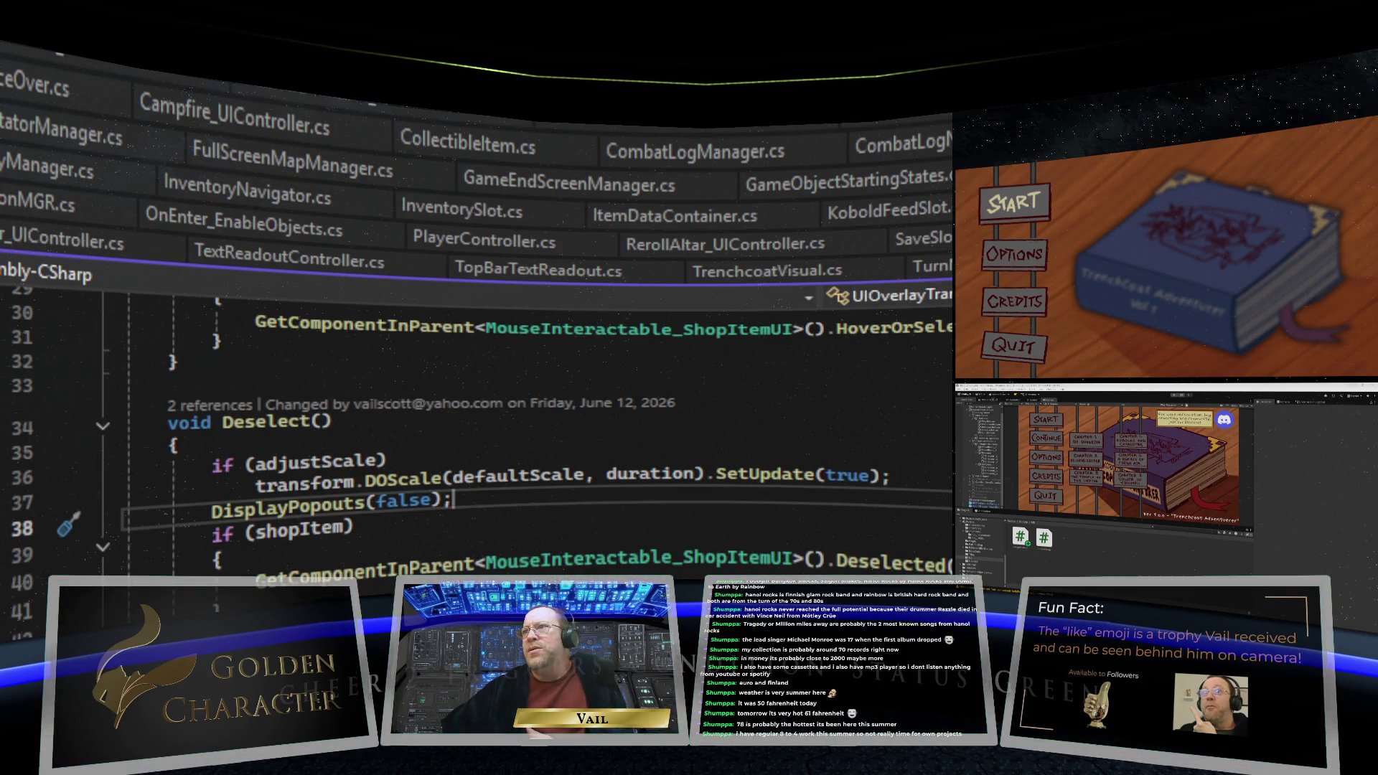
{"action": "left_click", "coordinate": [583, 525]}
{"action": "left_click", "coordinate": [613, 453]}
{"action": "scroll", "coordinate": [798, 465], "scroll_direction": "up", "scroll_amount": 4}
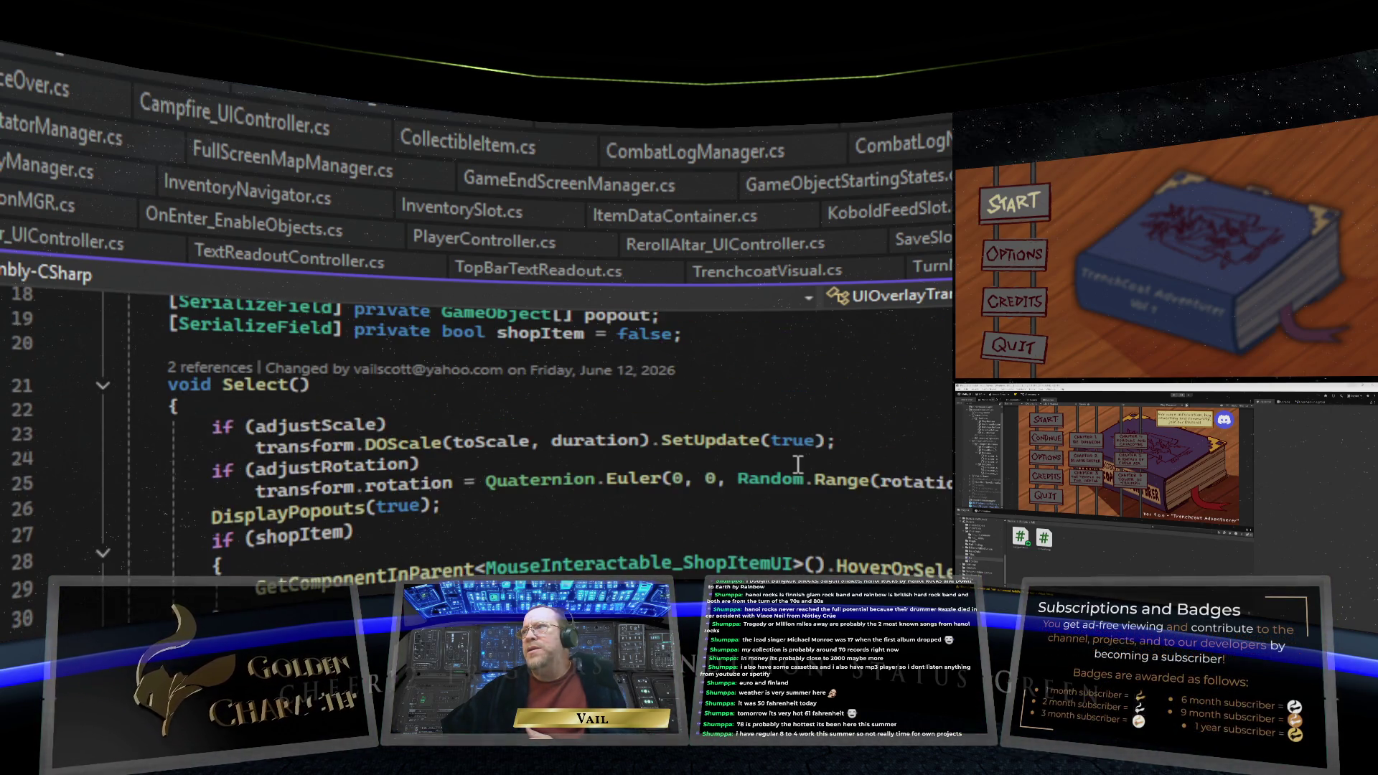
{"action": "scroll", "coordinate": [686, 567], "scroll_direction": "down", "scroll_amount": 13}
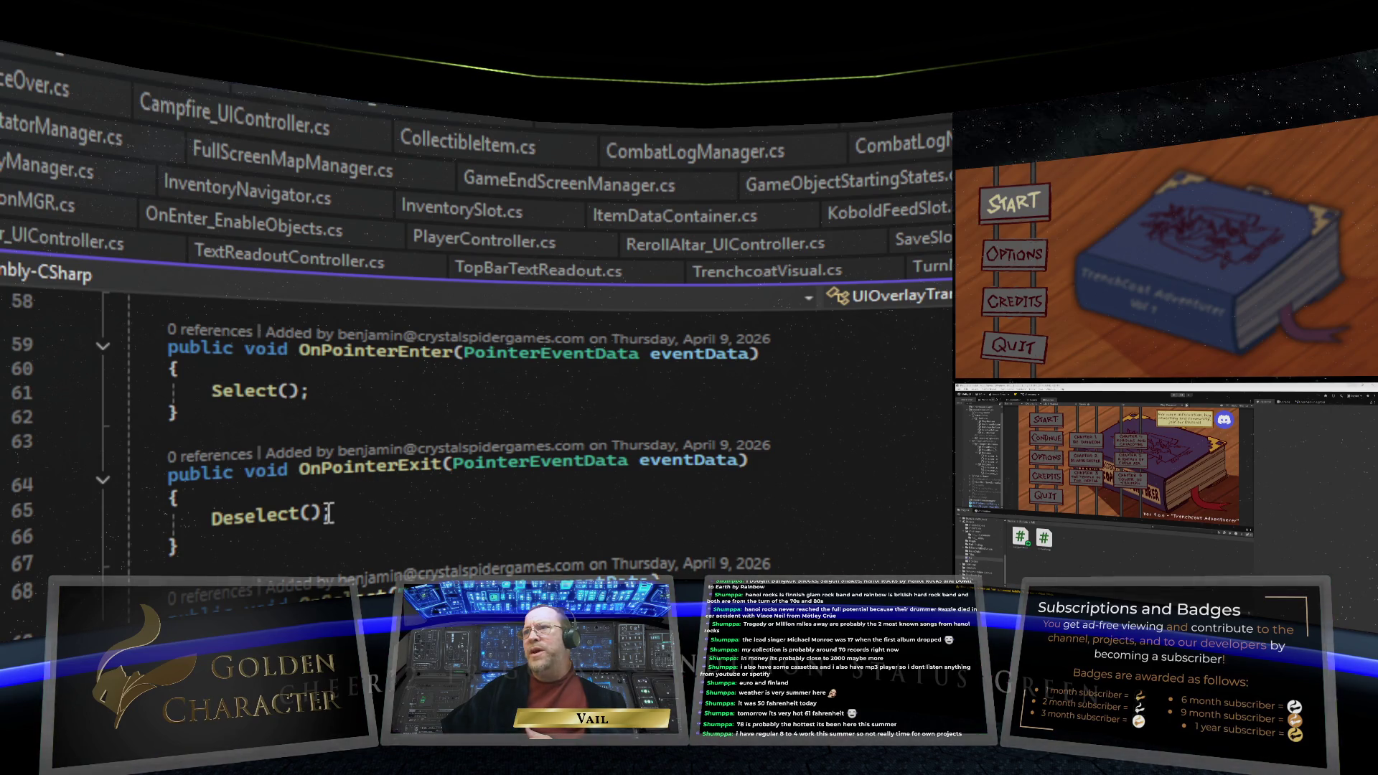
{"action": "scroll", "coordinate": [602, 499], "scroll_direction": "up", "scroll_amount": 7}
{"action": "scroll", "coordinate": [603, 499], "scroll_direction": "up", "scroll_amount": 5}
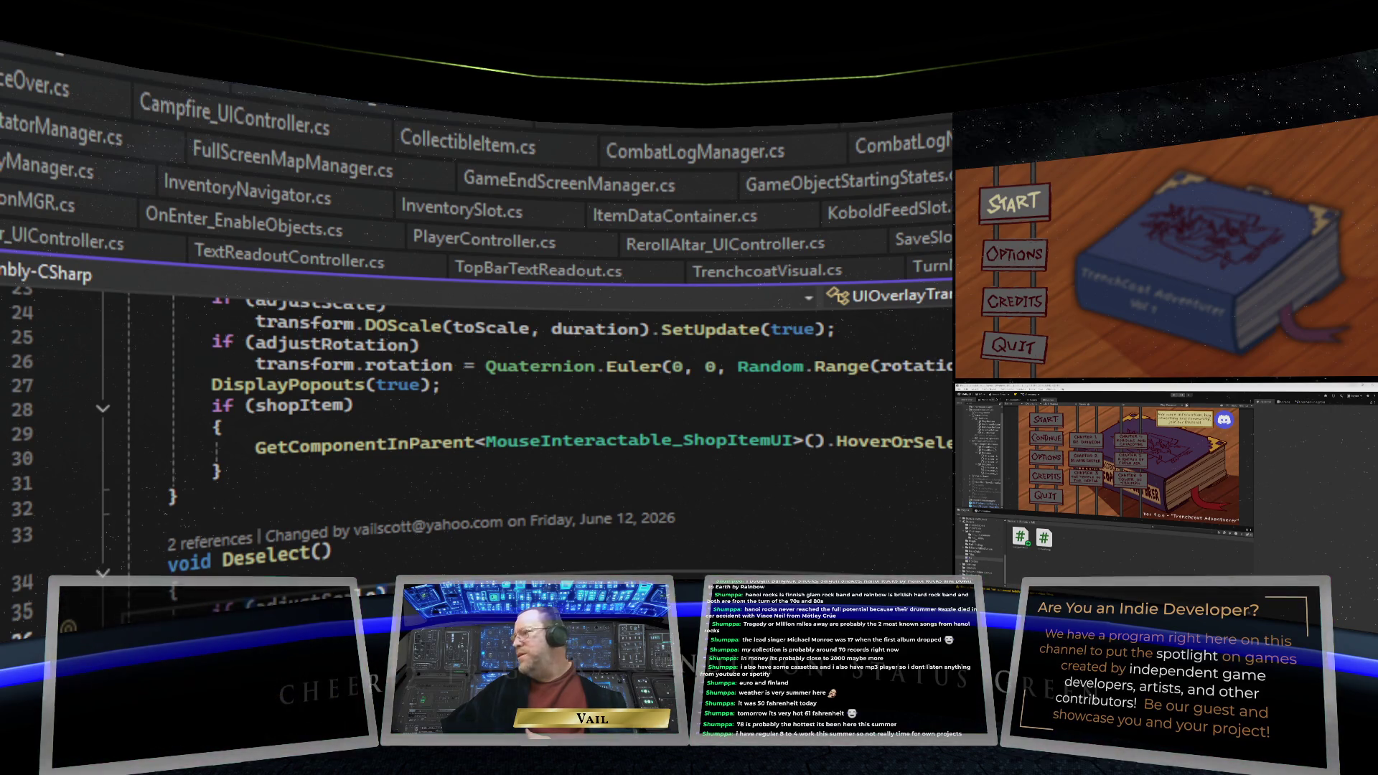
{"action": "key", "text": "ctrl+Tab"}
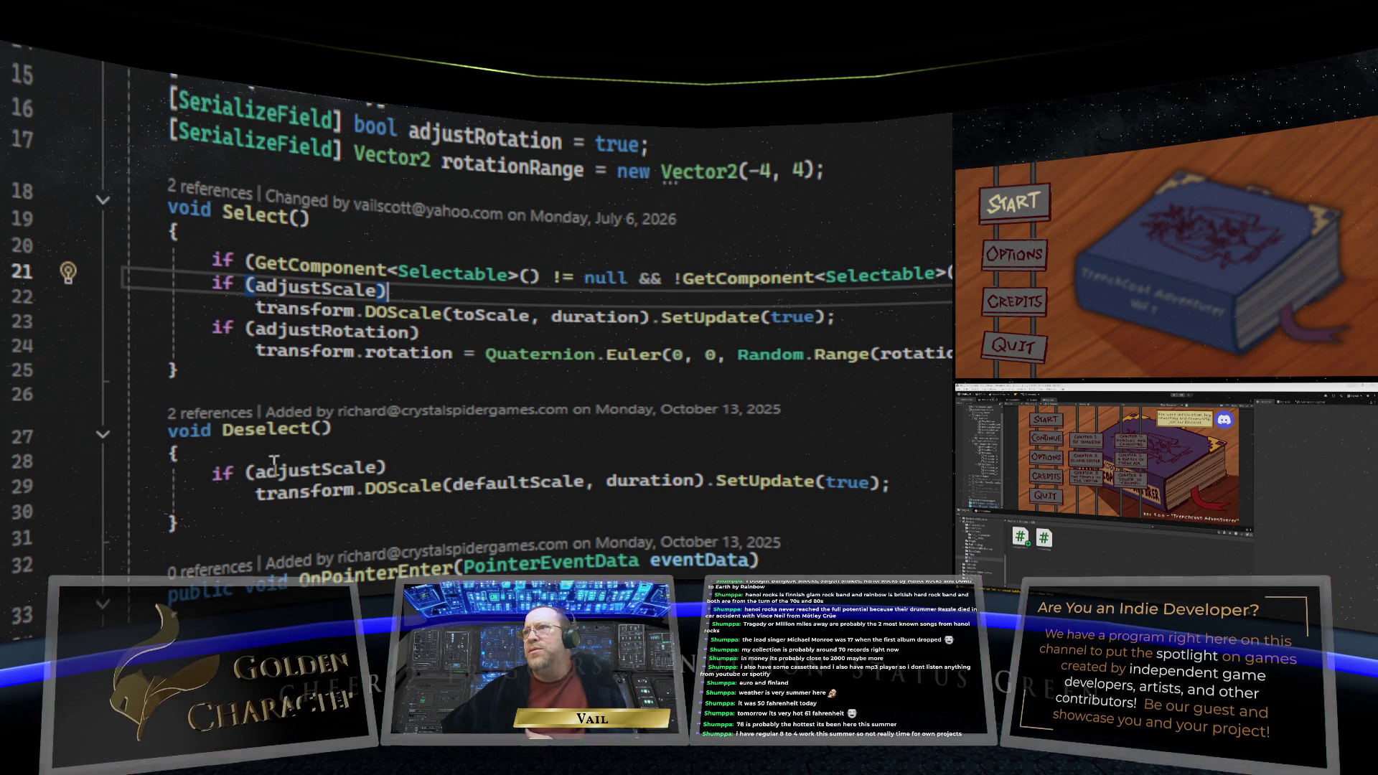
Append EventSystem.current.SetSelectedGameObject(null); to Deselect() and save the script
{"action": "left_click", "coordinate": [928, 498]}
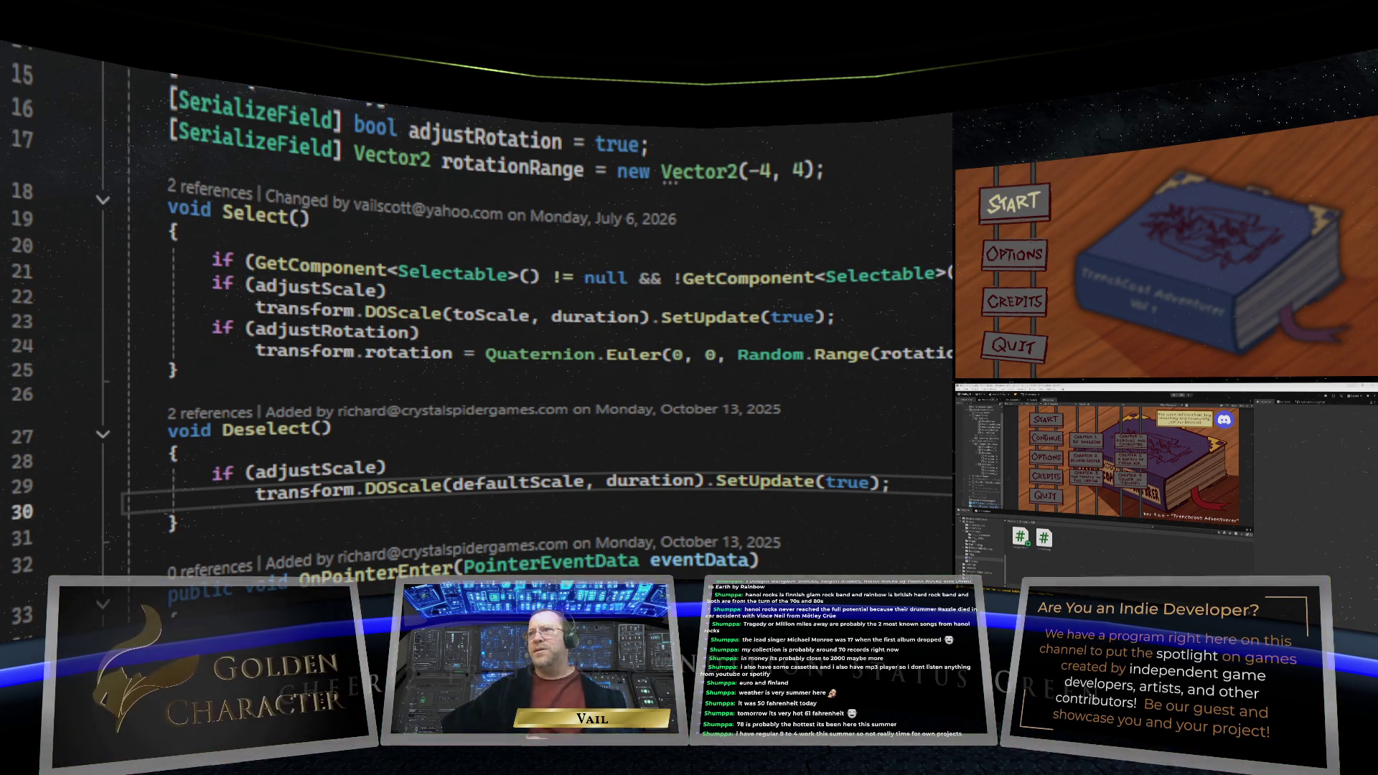
{"action": "key", "text": "Return"}
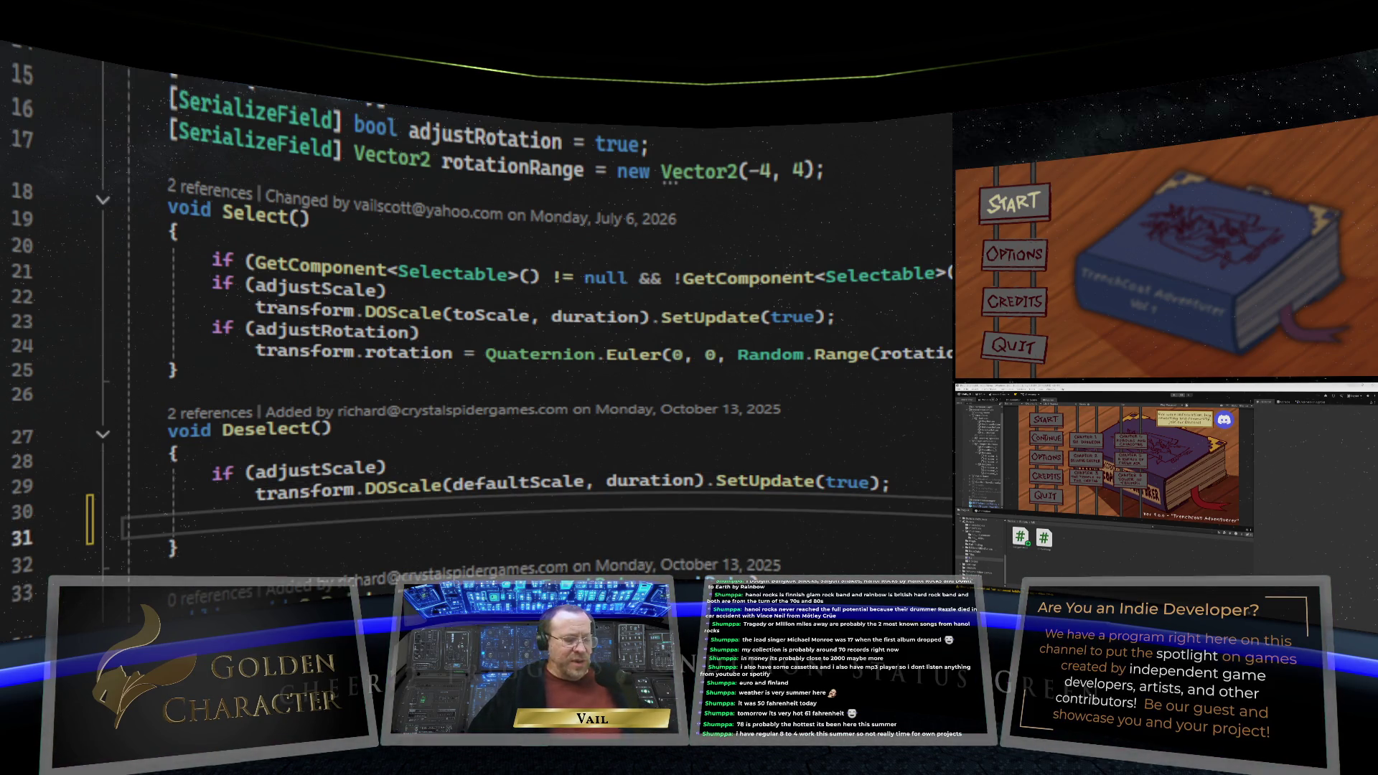
{"action": "type", "text": "Event"}
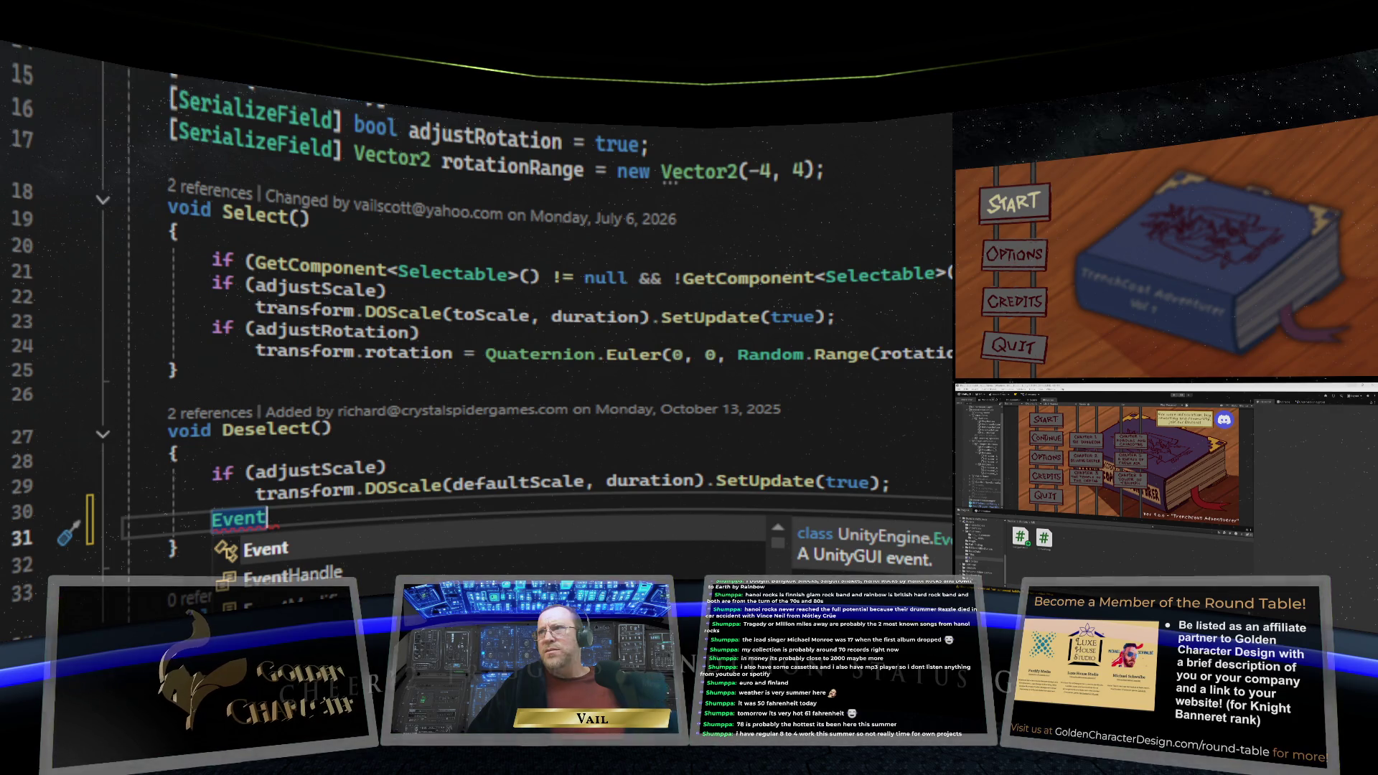
{"action": "type", "text": "System"}
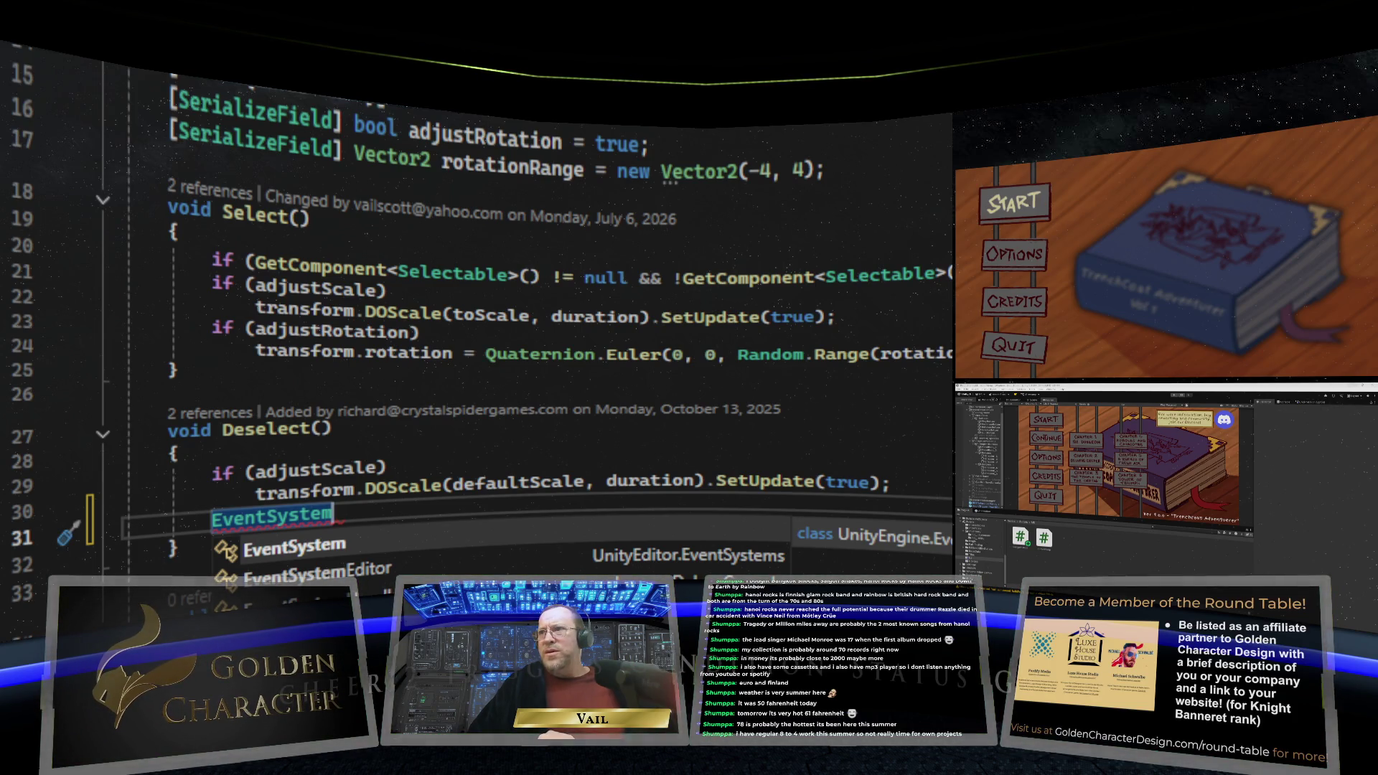
{"action": "type", "text": "."}
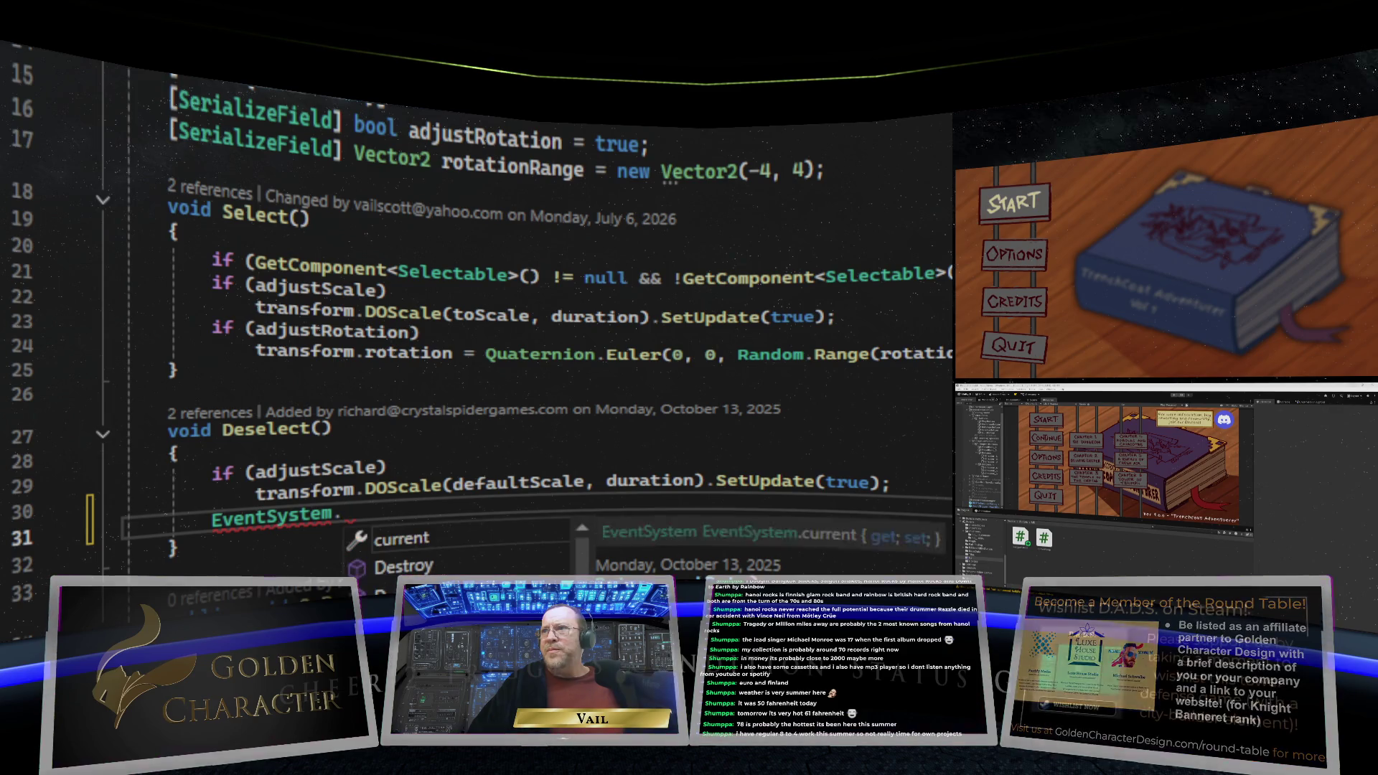
{"action": "type", "text": "current."}
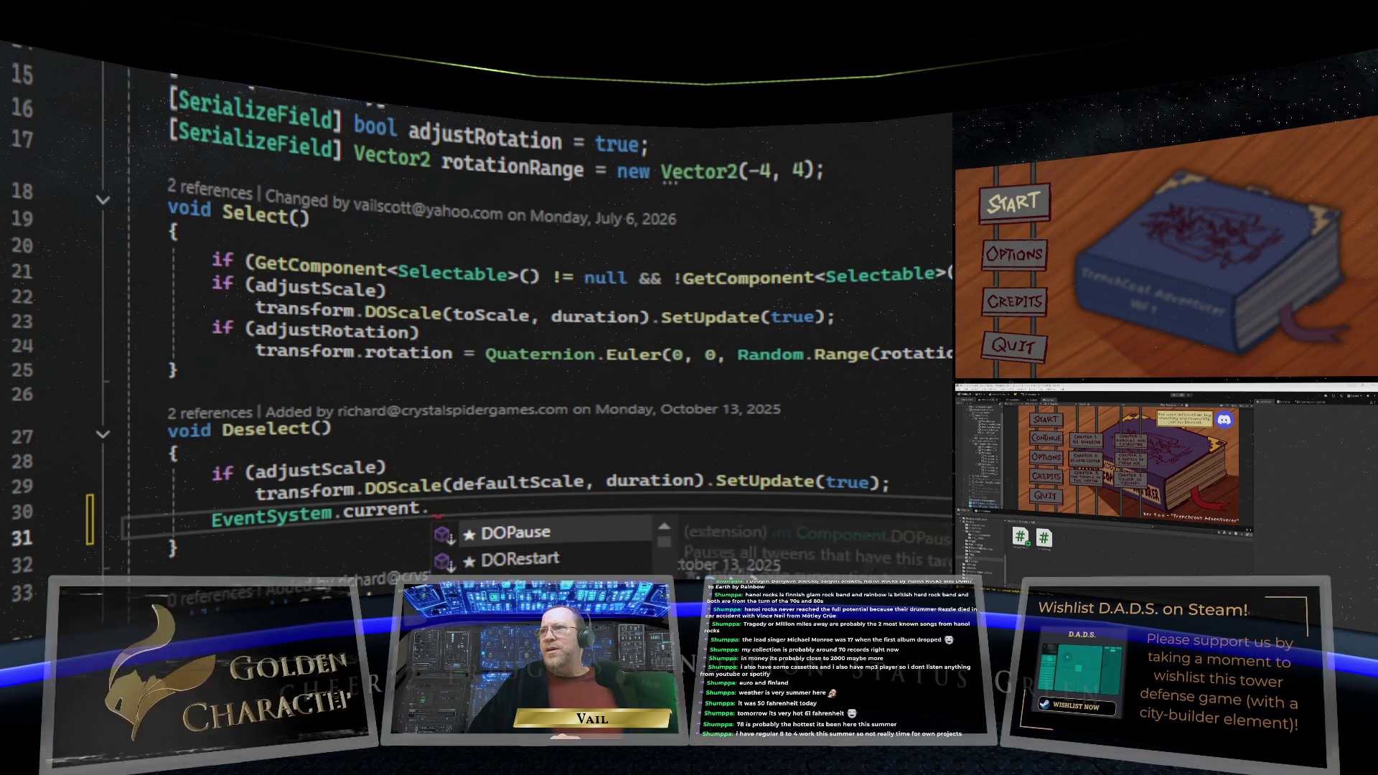
{"action": "type", "text": "Set"}
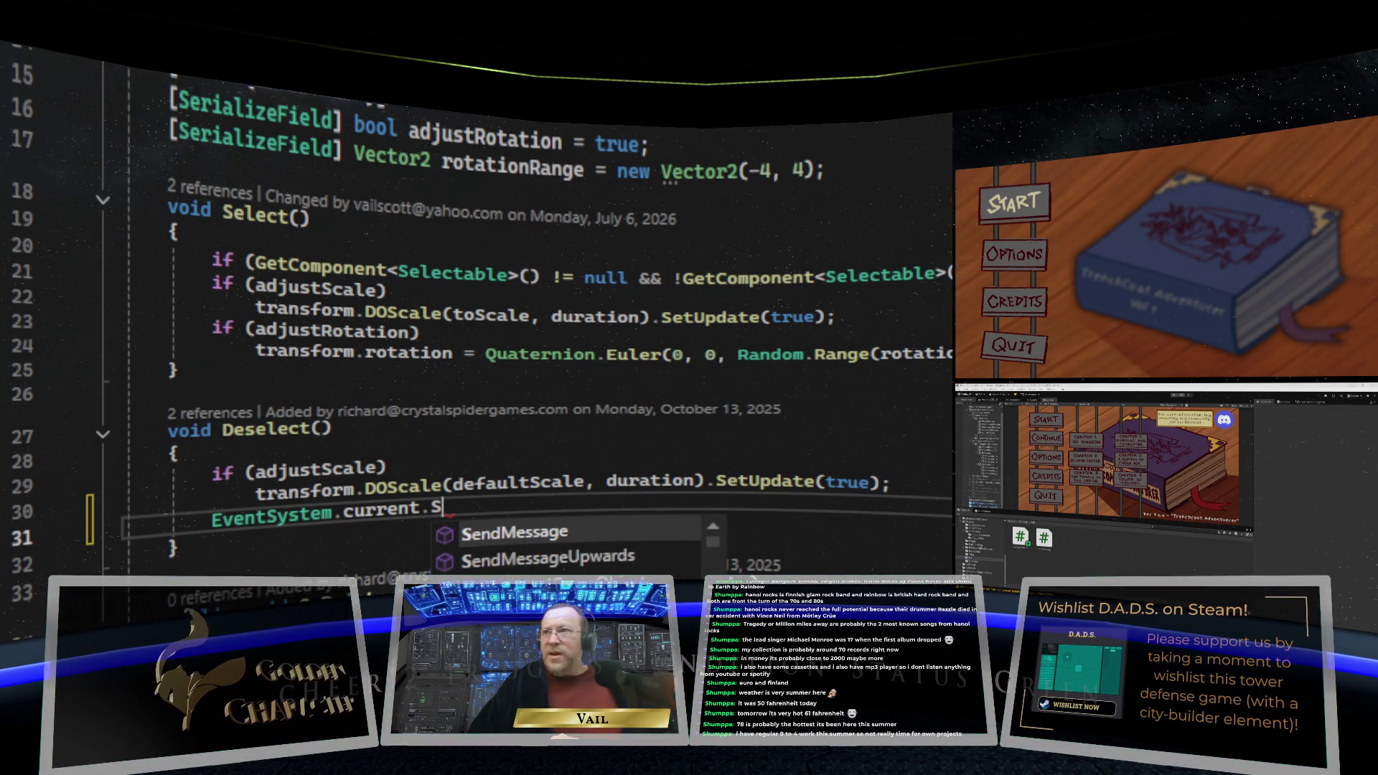
{"action": "key", "text": "Tab"}
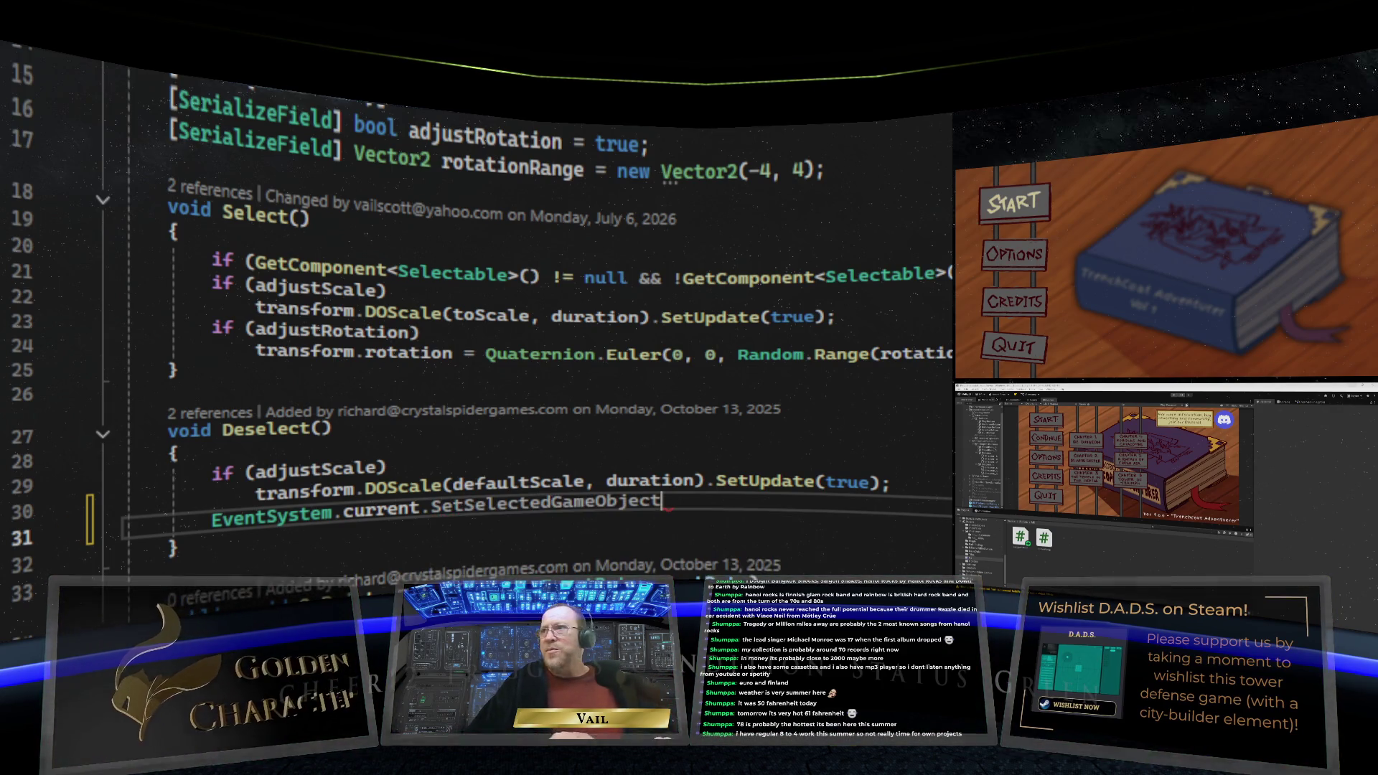
{"action": "type", "text": "("}
{"action": "type", "text": "none)"}
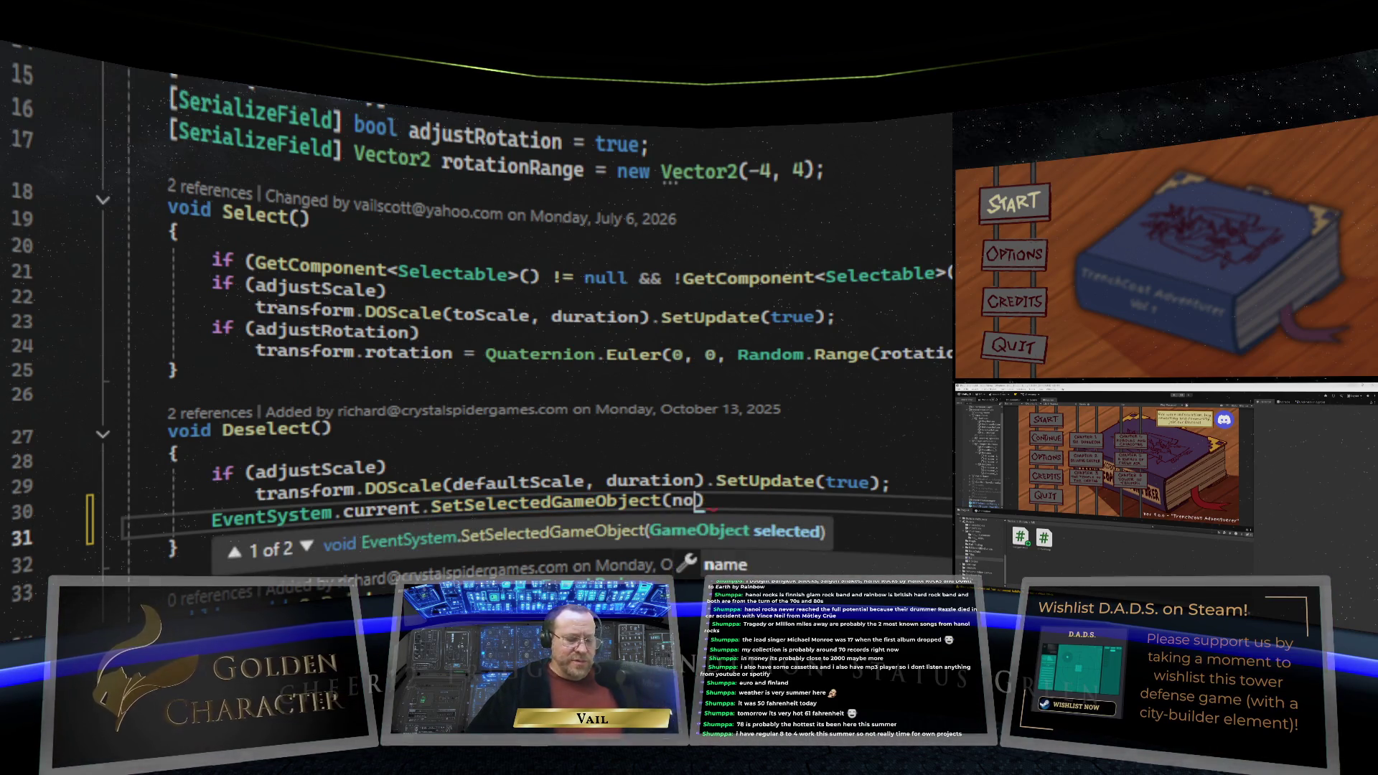
{"action": "type", "text": ";"}
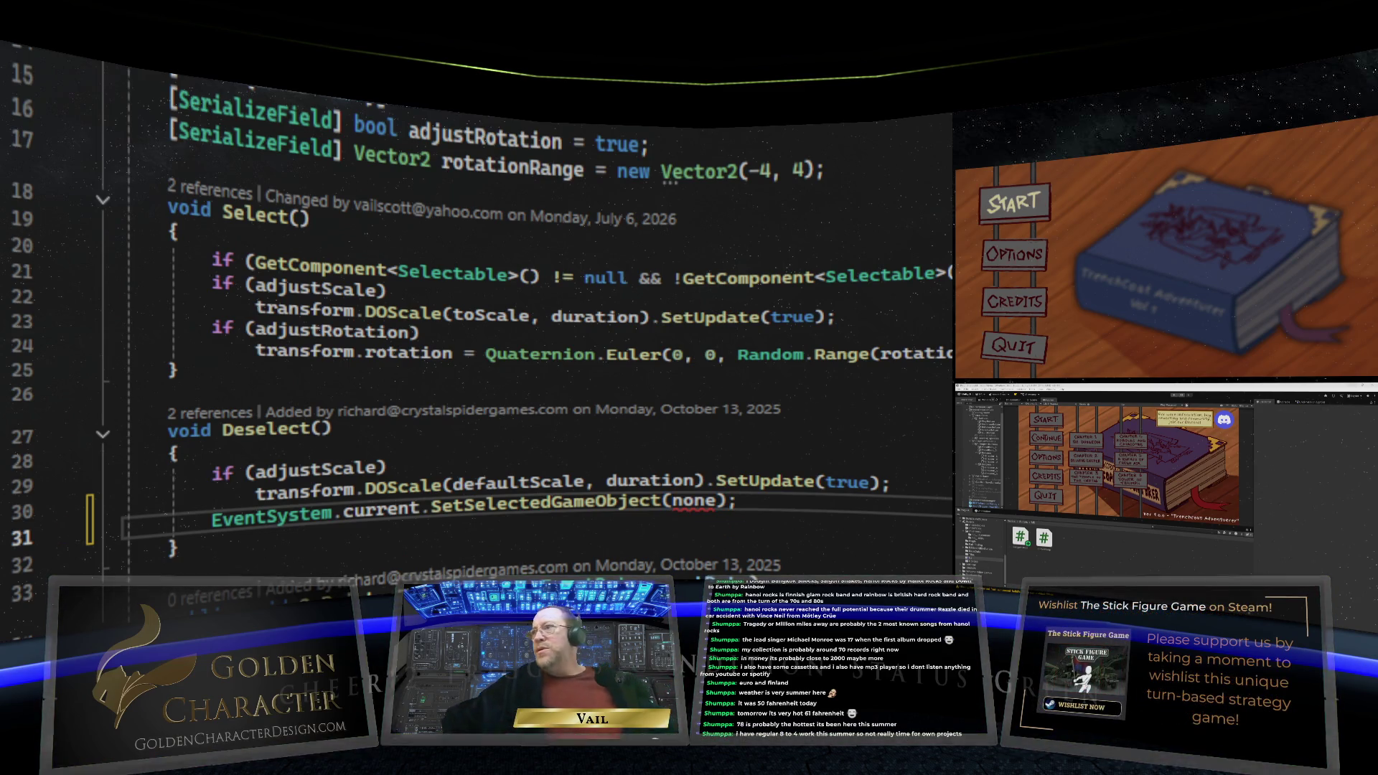
{"action": "double_click", "coordinate": [718, 500]}
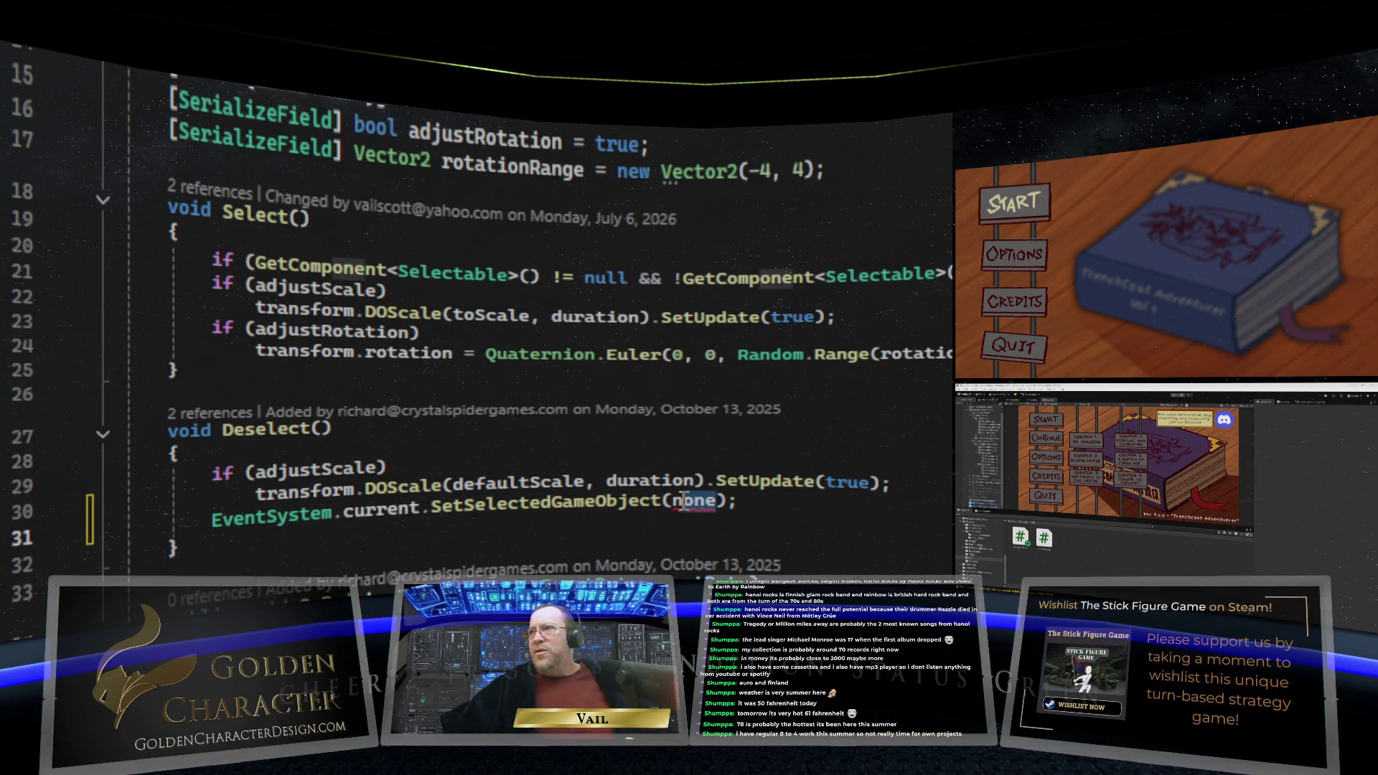
{"action": "type", "text": "null"}
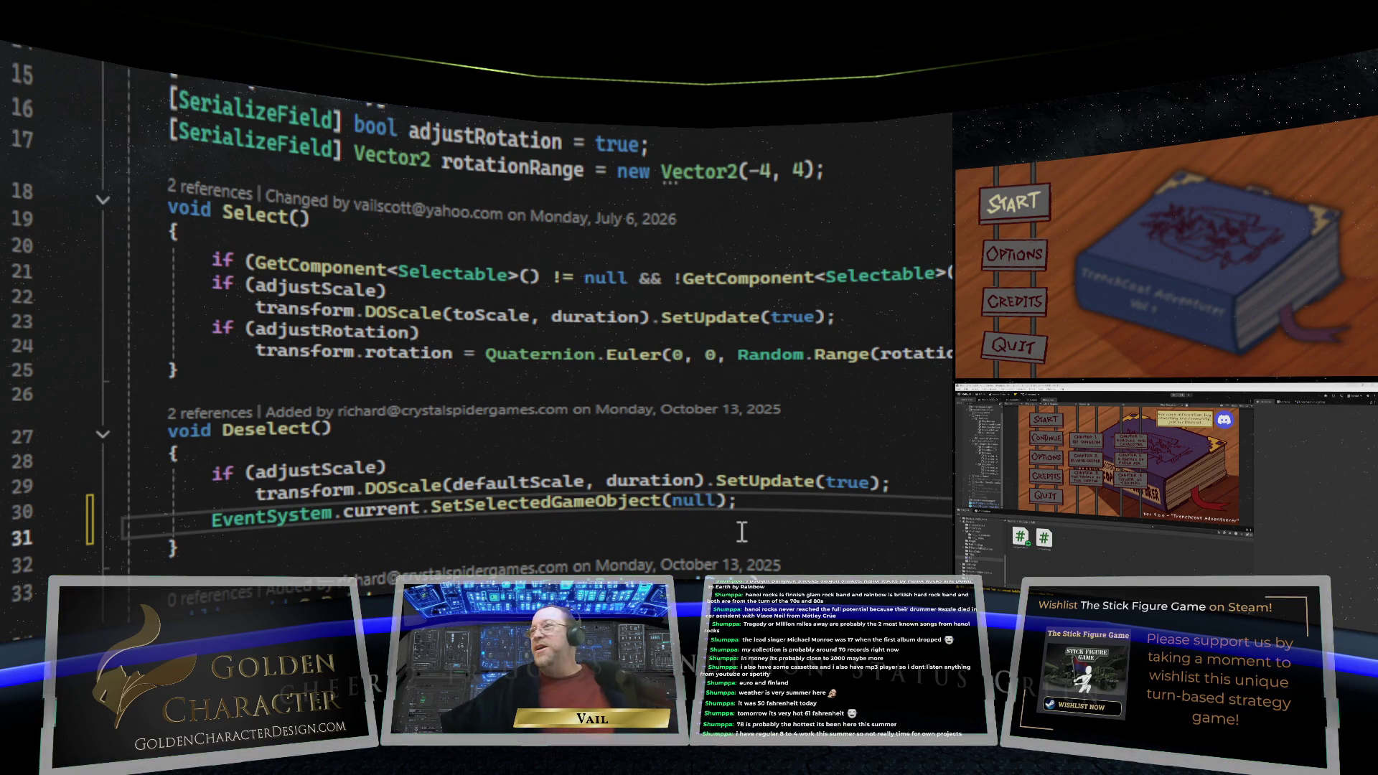
{"action": "left_click", "coordinate": [785, 529]}
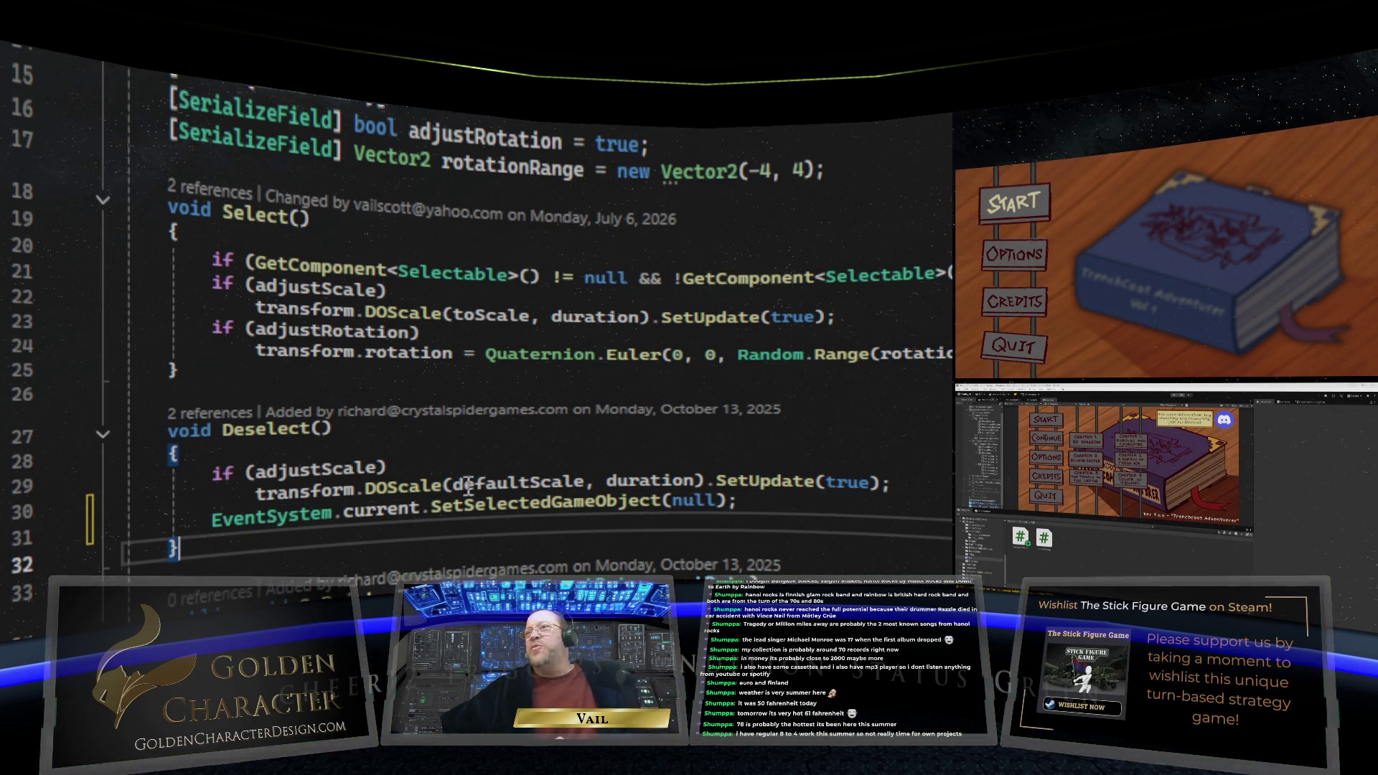
{"action": "key", "text": "Up"}
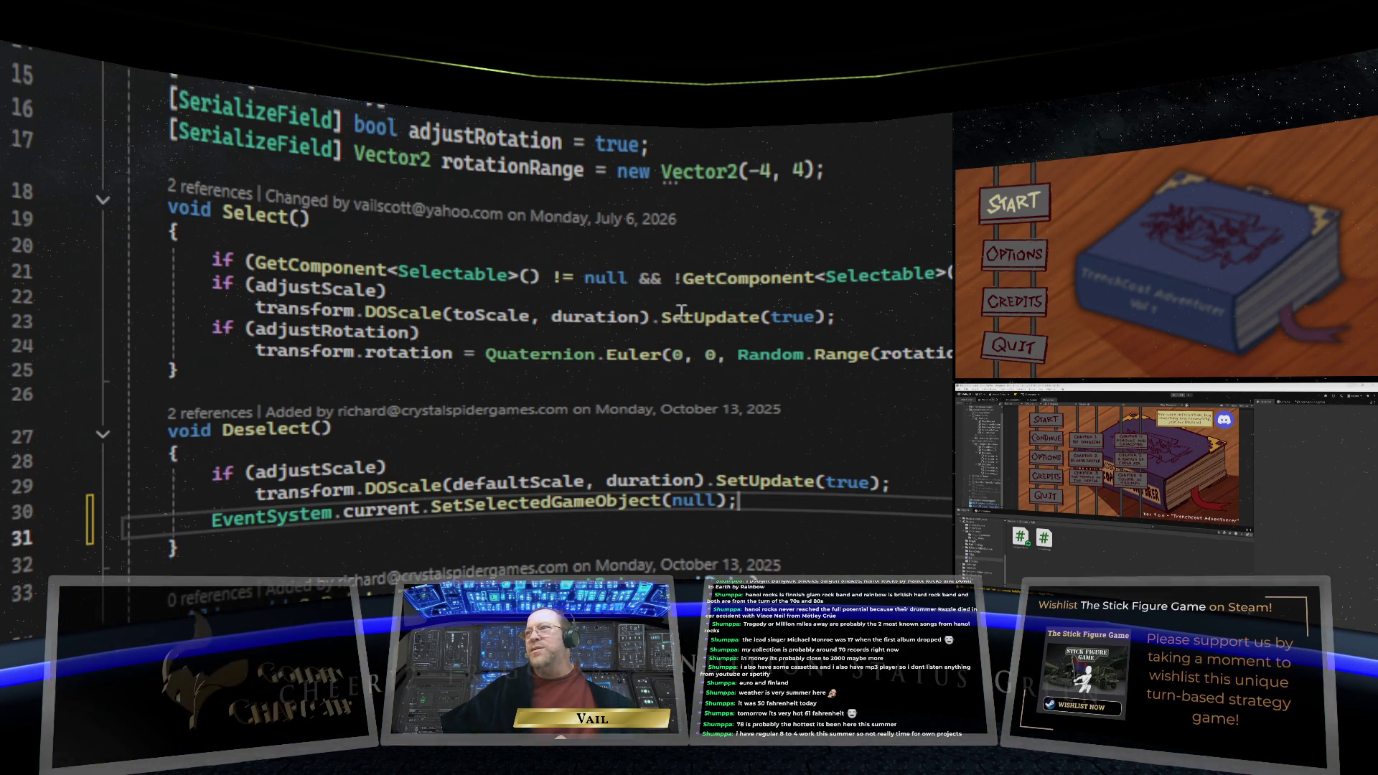
{"action": "key", "text": "ctrl+s"}
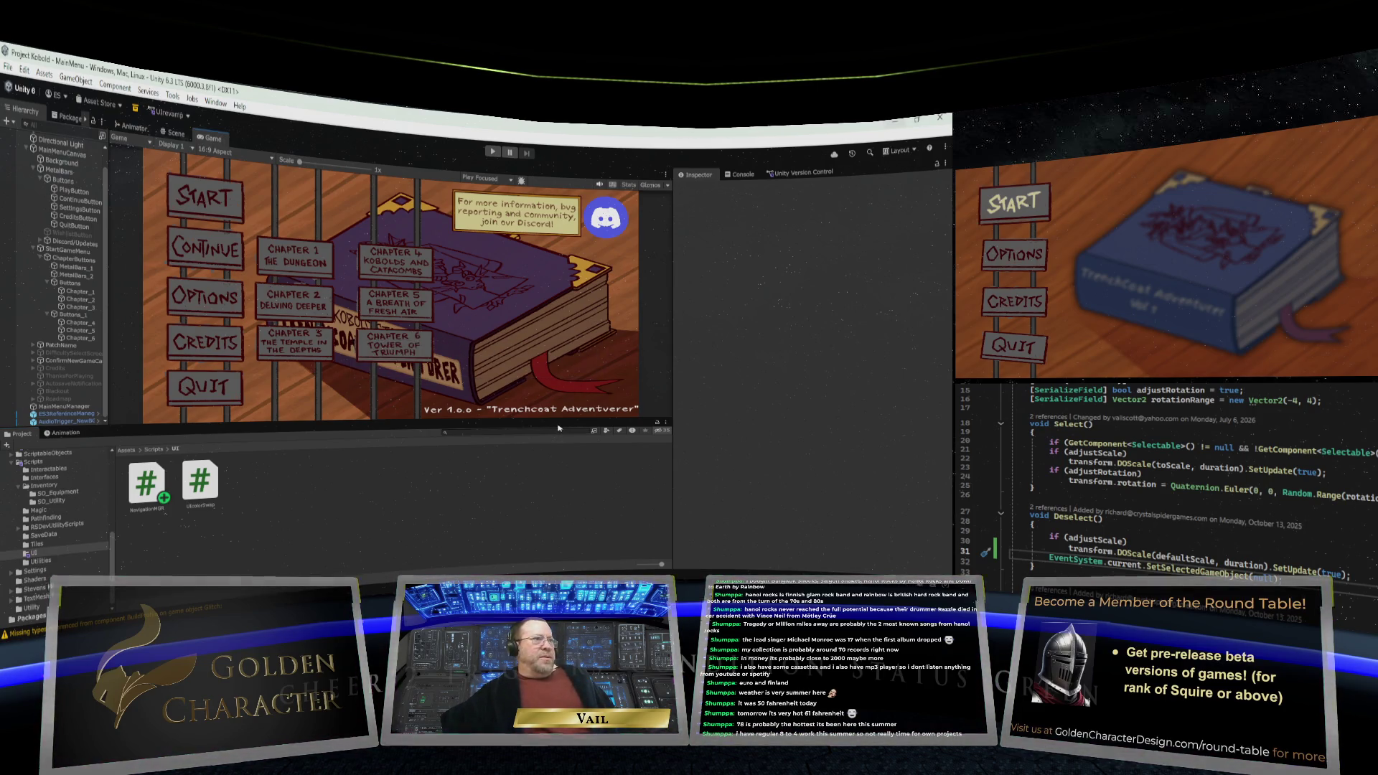
Make the Game view taller and wider, then start play mode
{"action": "left_click_drag", "start_coordinate": [556, 419], "coordinate": [562, 465]}
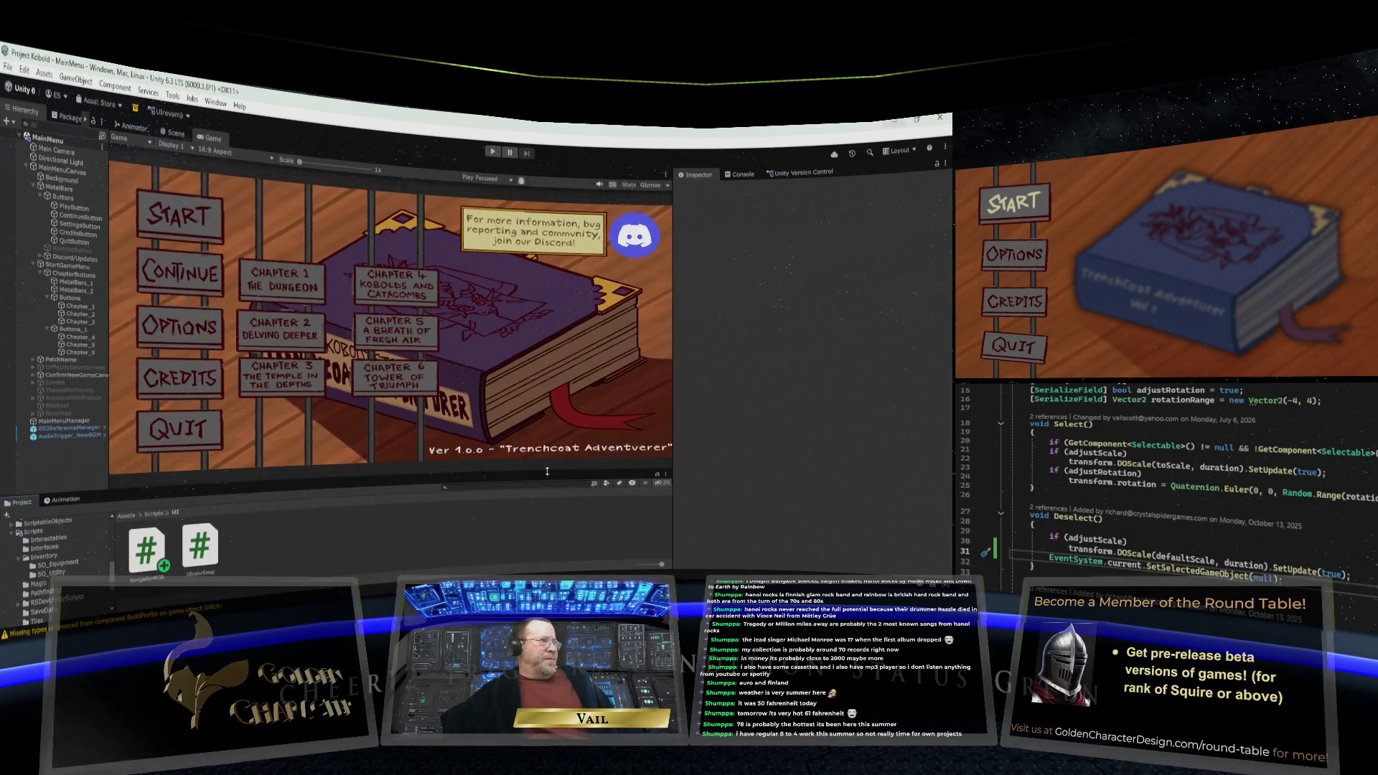
{"action": "left_click_drag", "start_coordinate": [669, 425], "coordinate": [732, 420]}
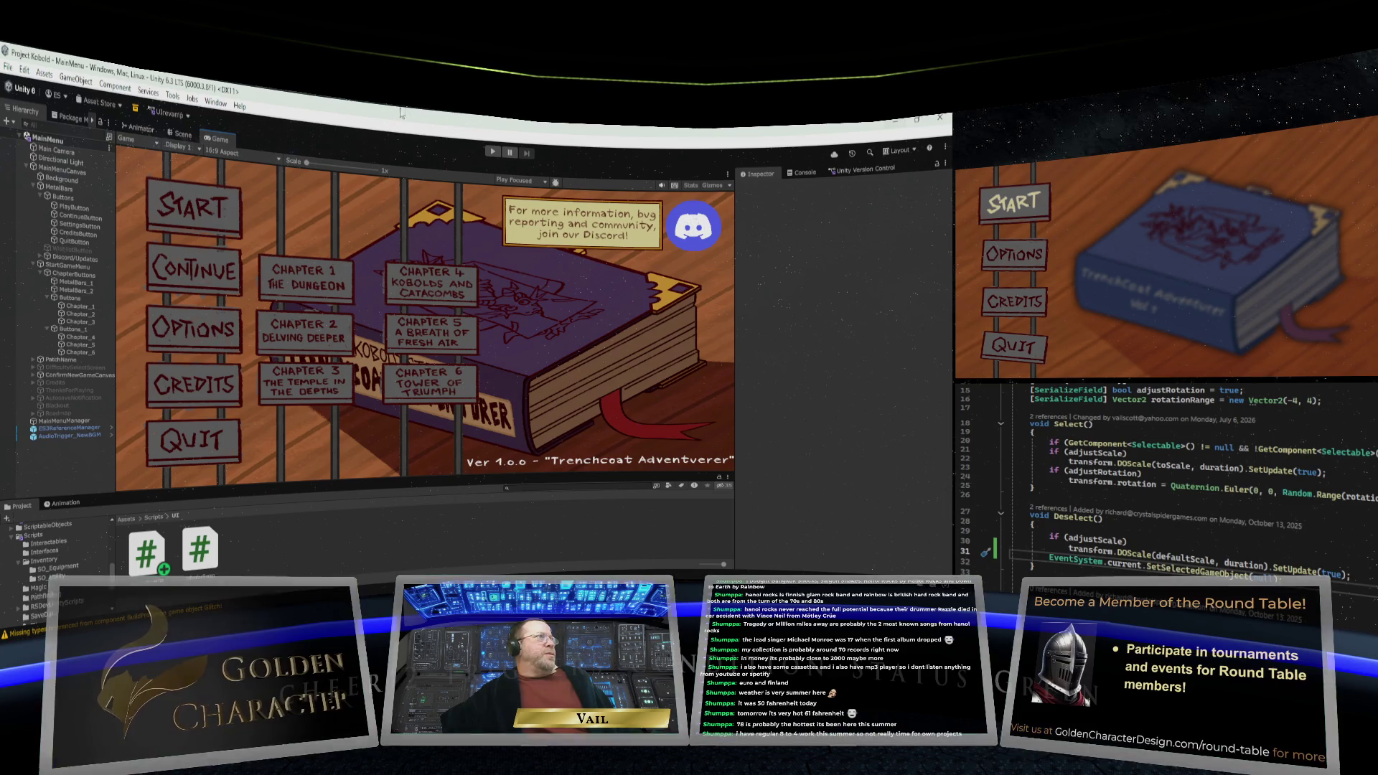
{"action": "left_click", "coordinate": [492, 151]}
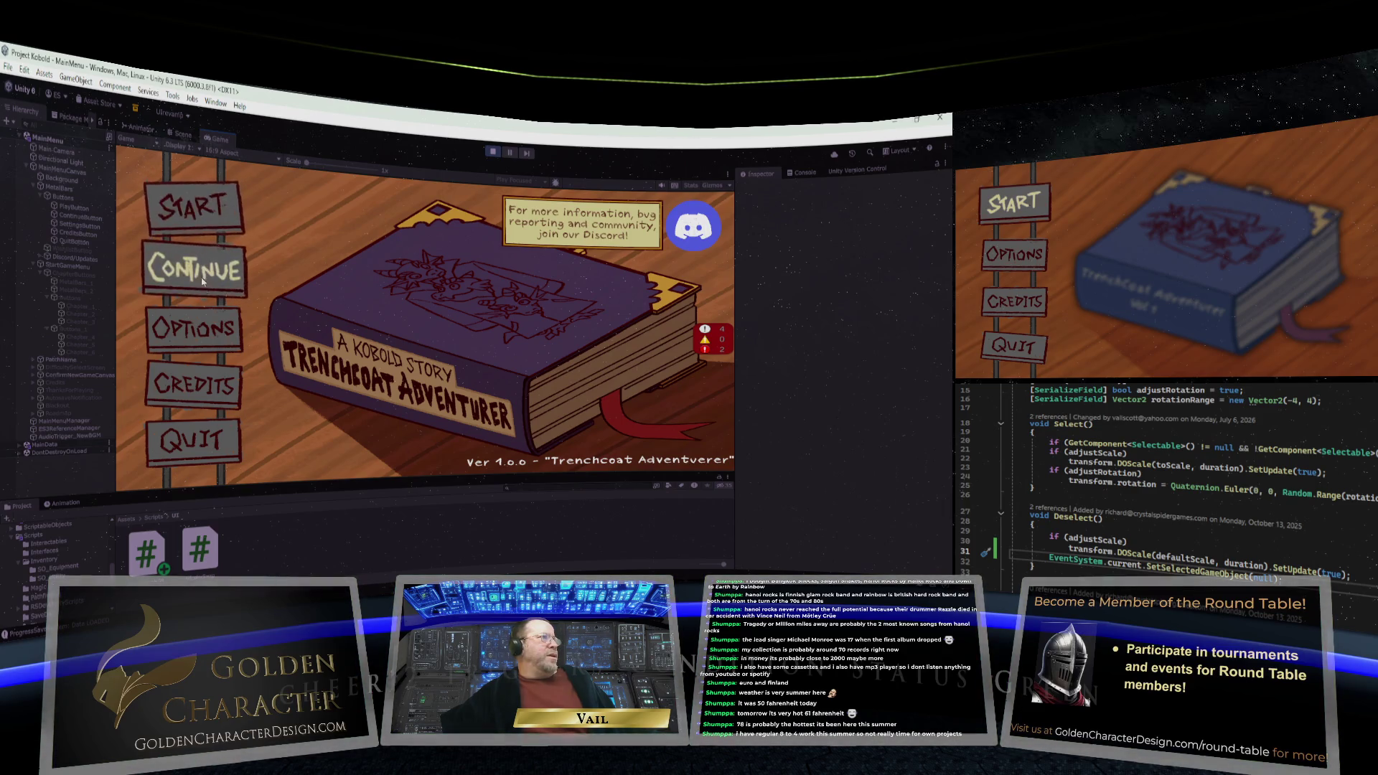
Open the game's chapter selection from START, then select the Chapter_4 object in the Hierarchy
{"action": "left_click", "coordinate": [198, 221]}
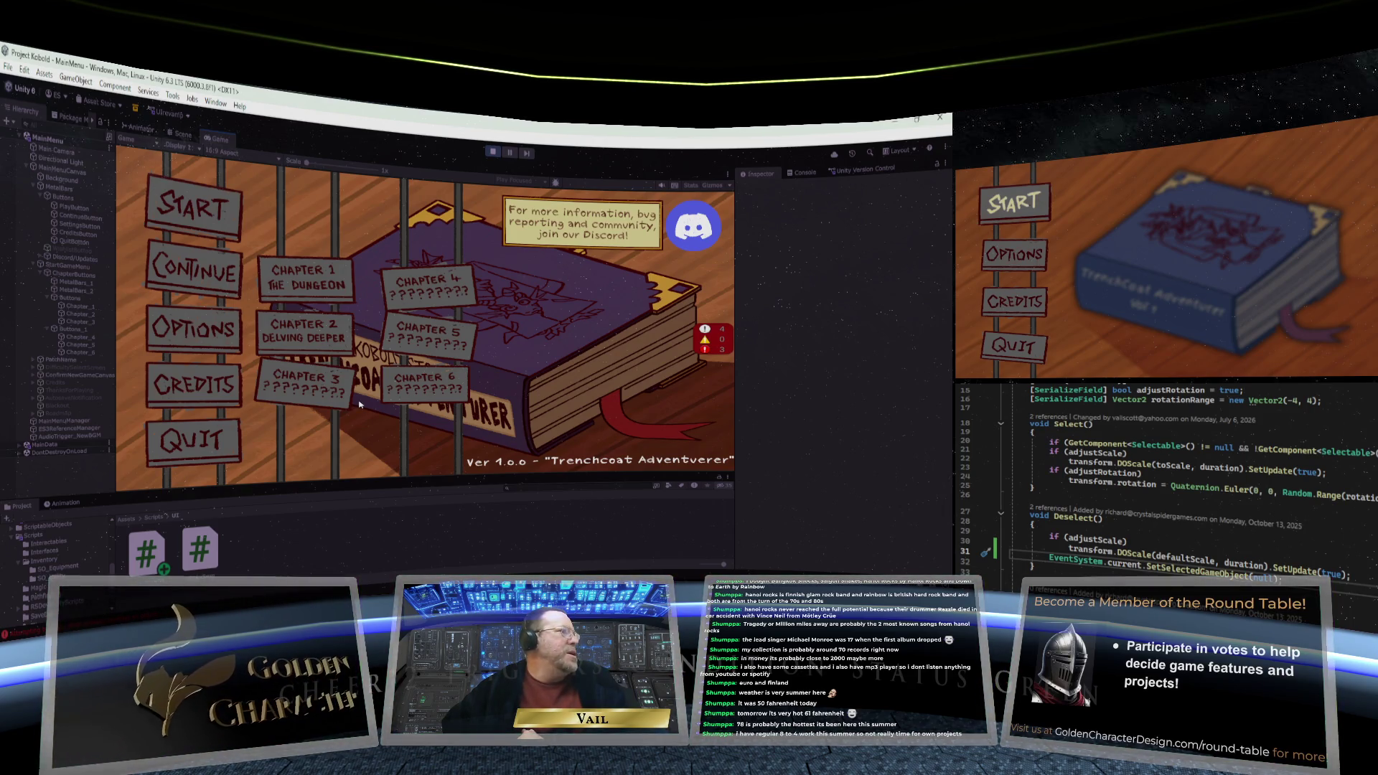
{"action": "left_click", "coordinate": [71, 337]}
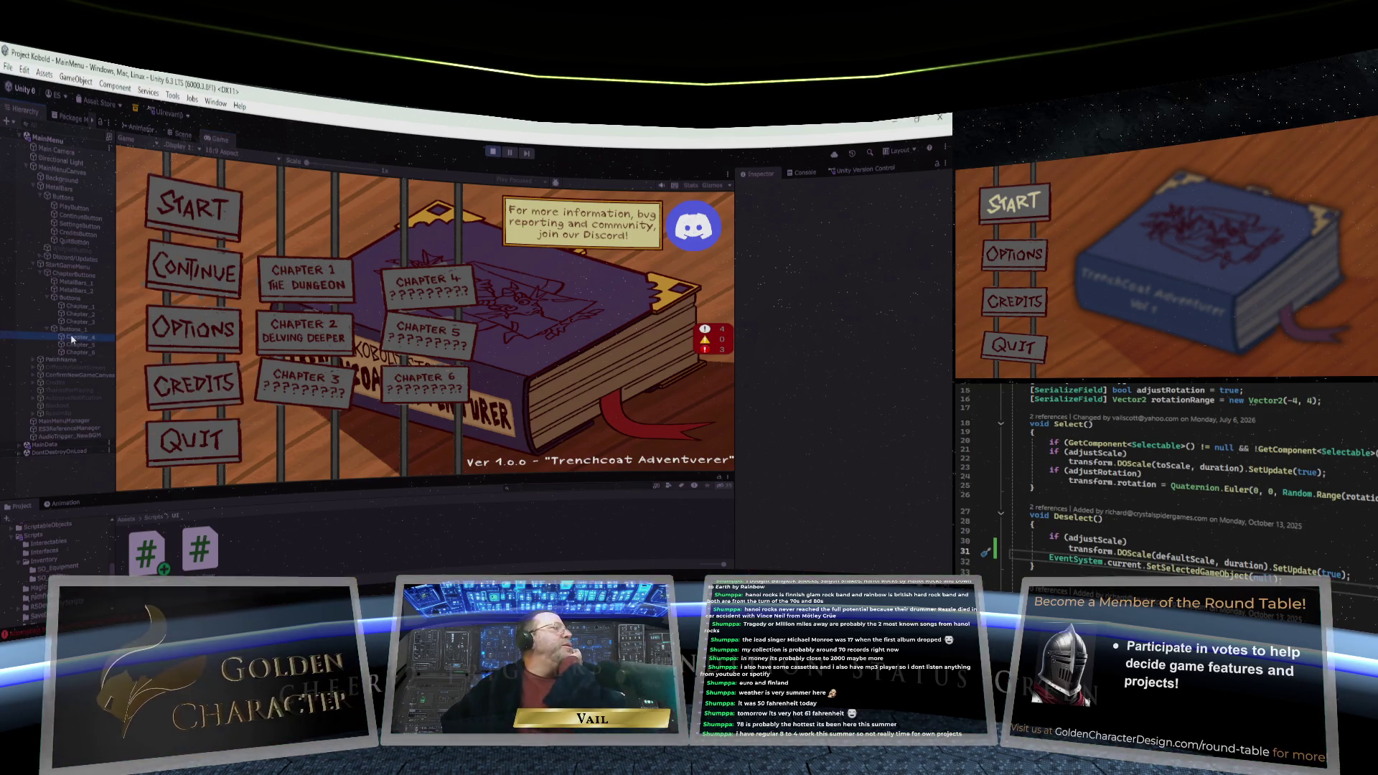
Give the project area more room, stop play mode, and scroll through the Project folder tree
{"action": "scroll", "coordinate": [799, 397], "scroll_direction": "down", "scroll_amount": 3}
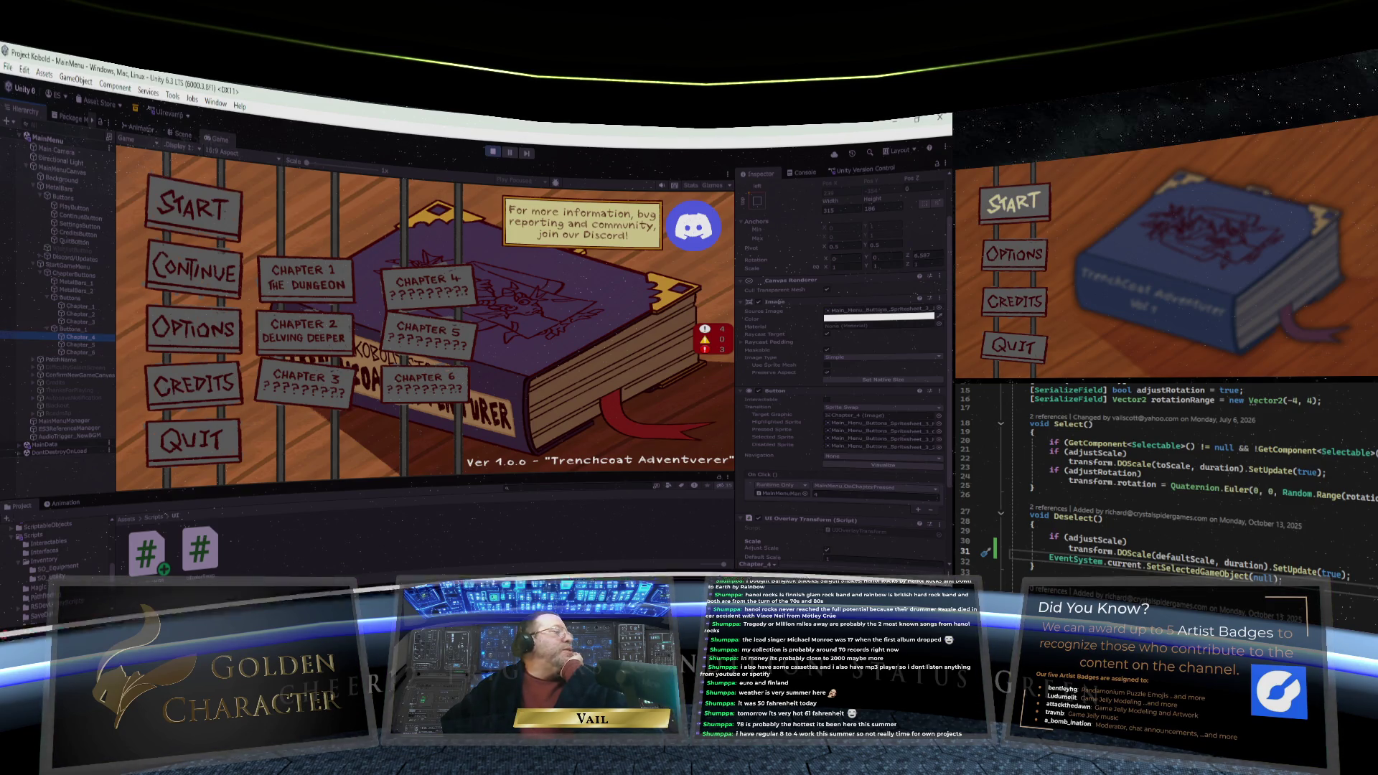
{"action": "mouse_move", "coordinate": [273, 556]}
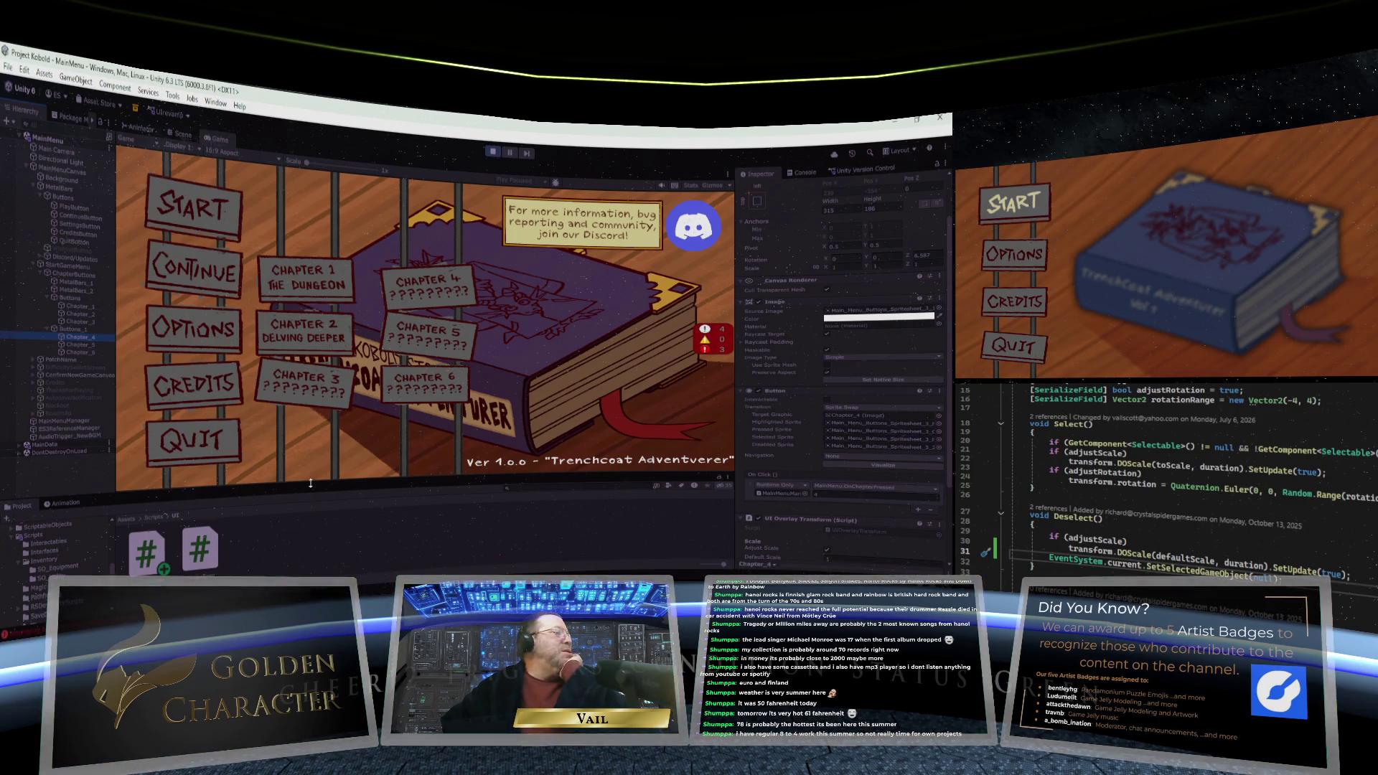
{"action": "mouse_move", "coordinate": [311, 493]}
{"action": "left_mouse_down"}
{"action": "mouse_move", "coordinate": [309, 436]}
{"action": "mouse_move", "coordinate": [309, 484]}
{"action": "left_mouse_up"}
{"action": "left_click", "coordinate": [492, 151]}
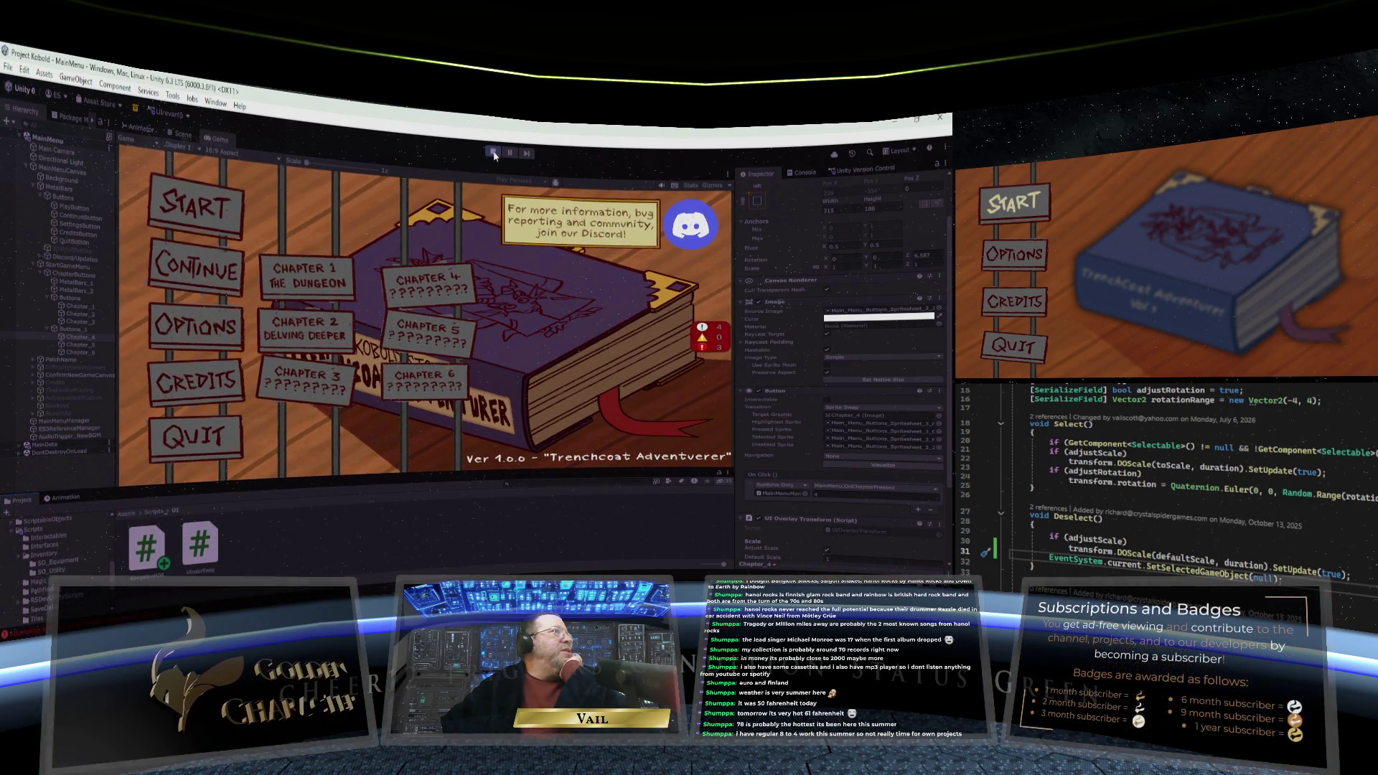
{"action": "mouse_move", "coordinate": [79, 603]}
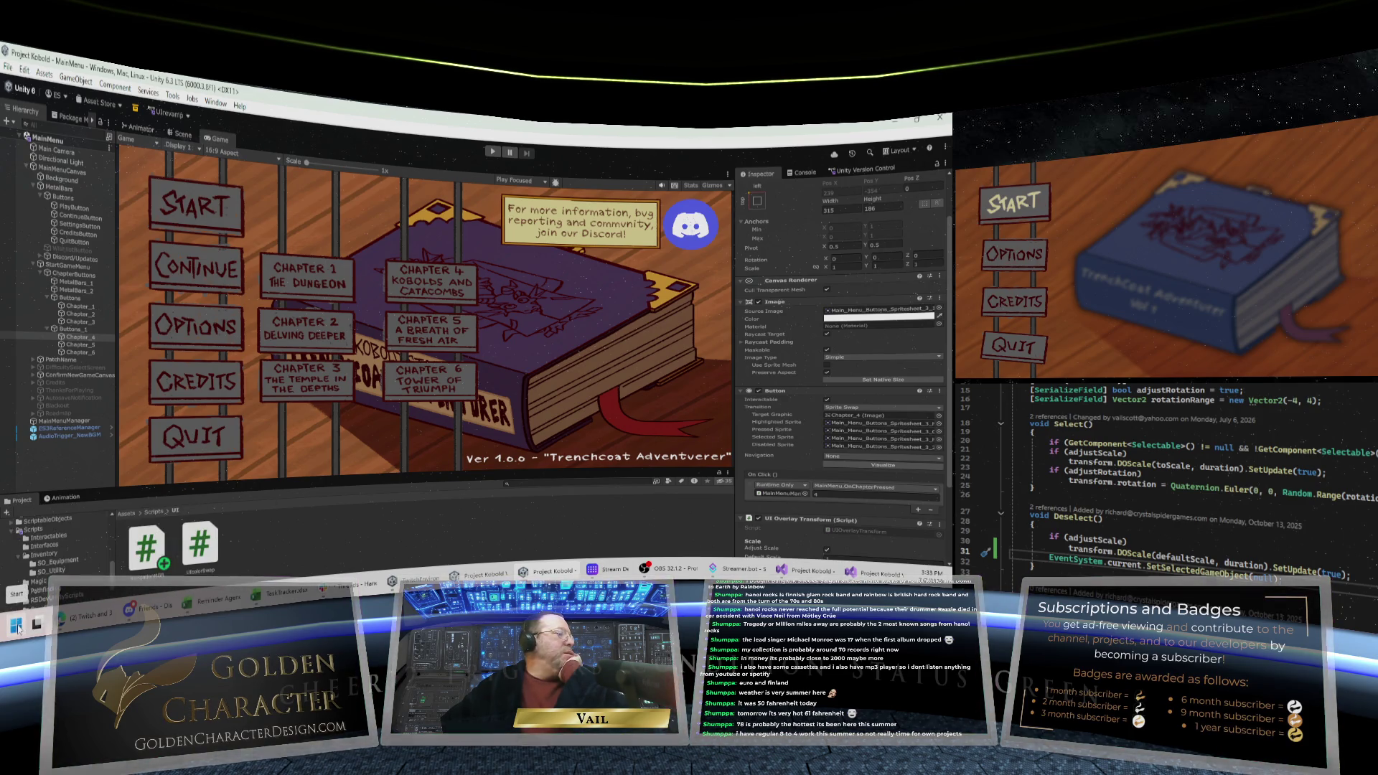
{"action": "scroll", "coordinate": [66, 547], "scroll_direction": "down", "scroll_amount": 2}
{"action": "scroll", "coordinate": [65, 545], "scroll_direction": "down", "scroll_amount": 2}
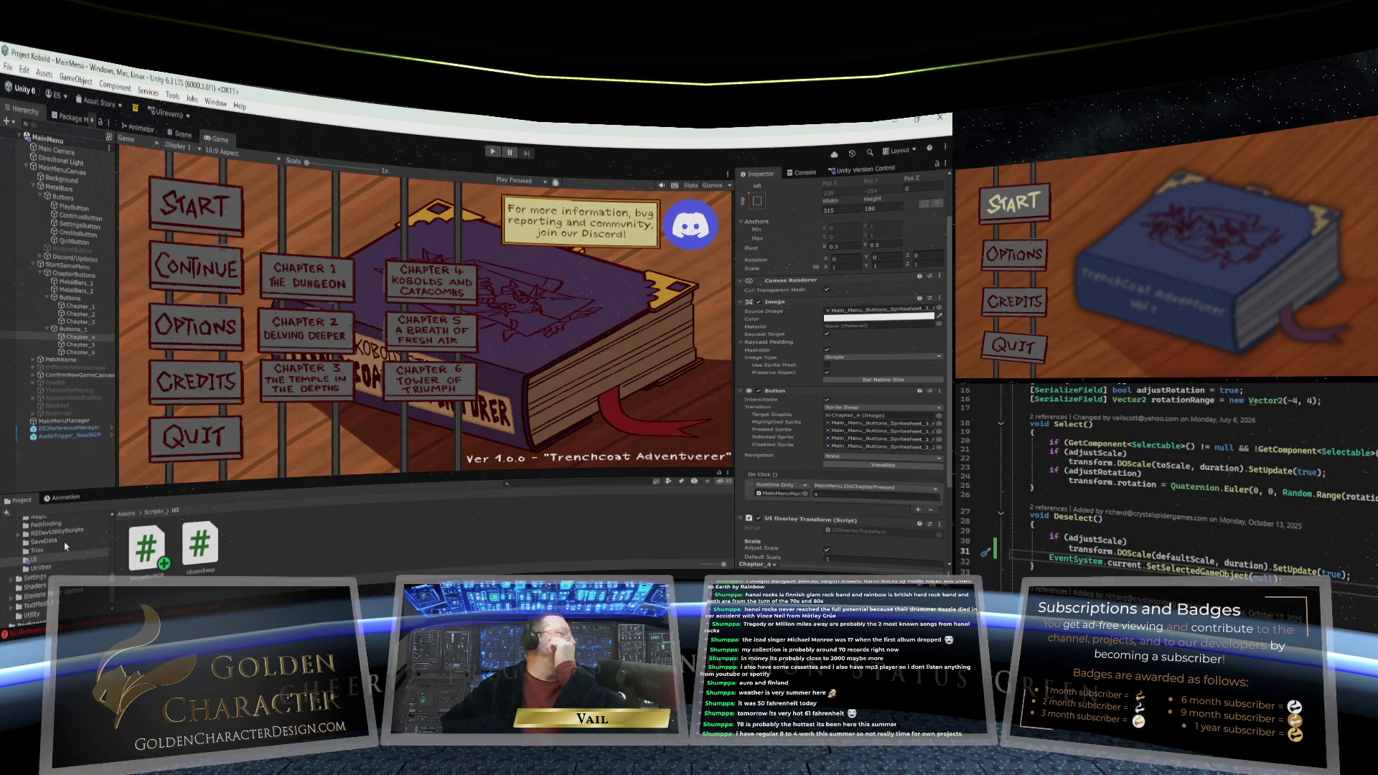
{"action": "scroll", "coordinate": [63, 541], "scroll_direction": "up", "scroll_amount": 5}
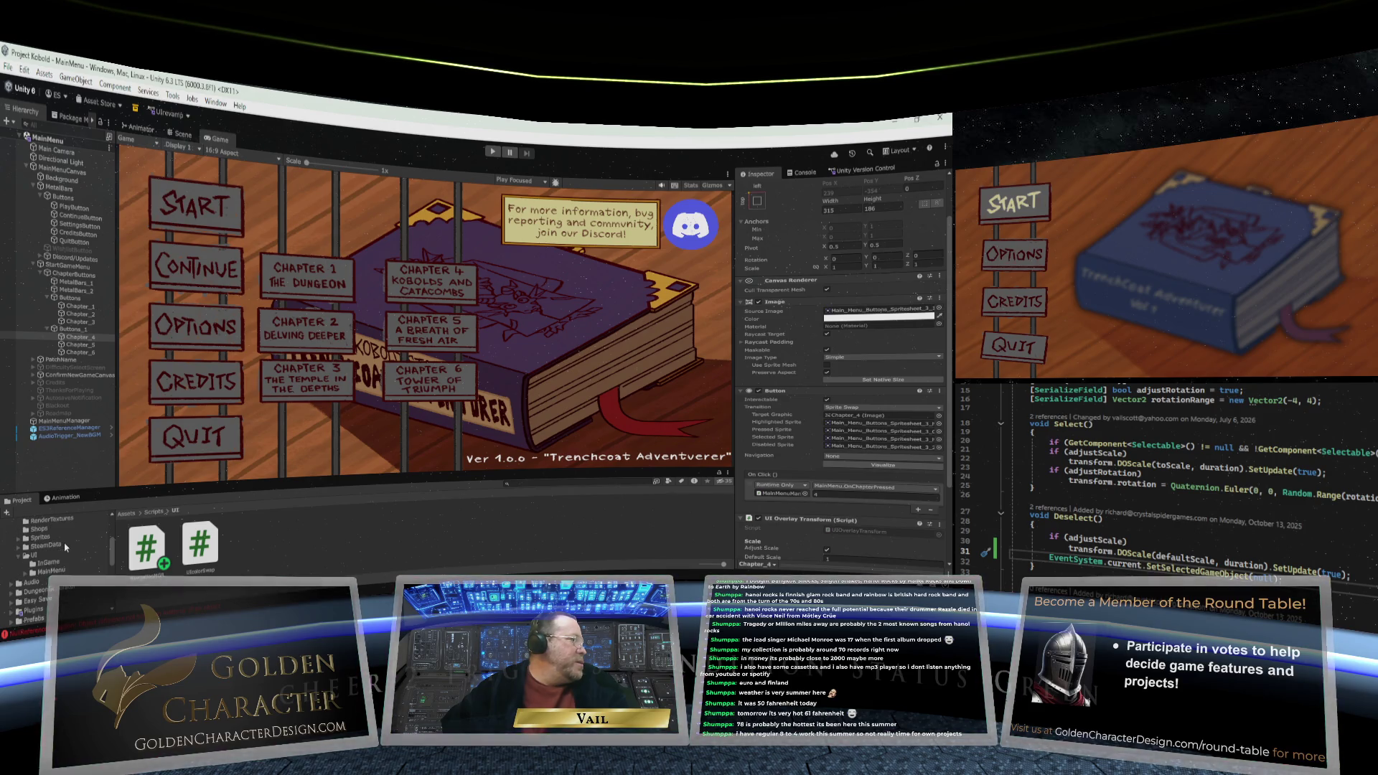
Copy the path of Main_Menu_Buttons_Spritesheet_2_Highlights from the UI MainMenu folder
{"action": "left_click", "coordinate": [50, 572]}
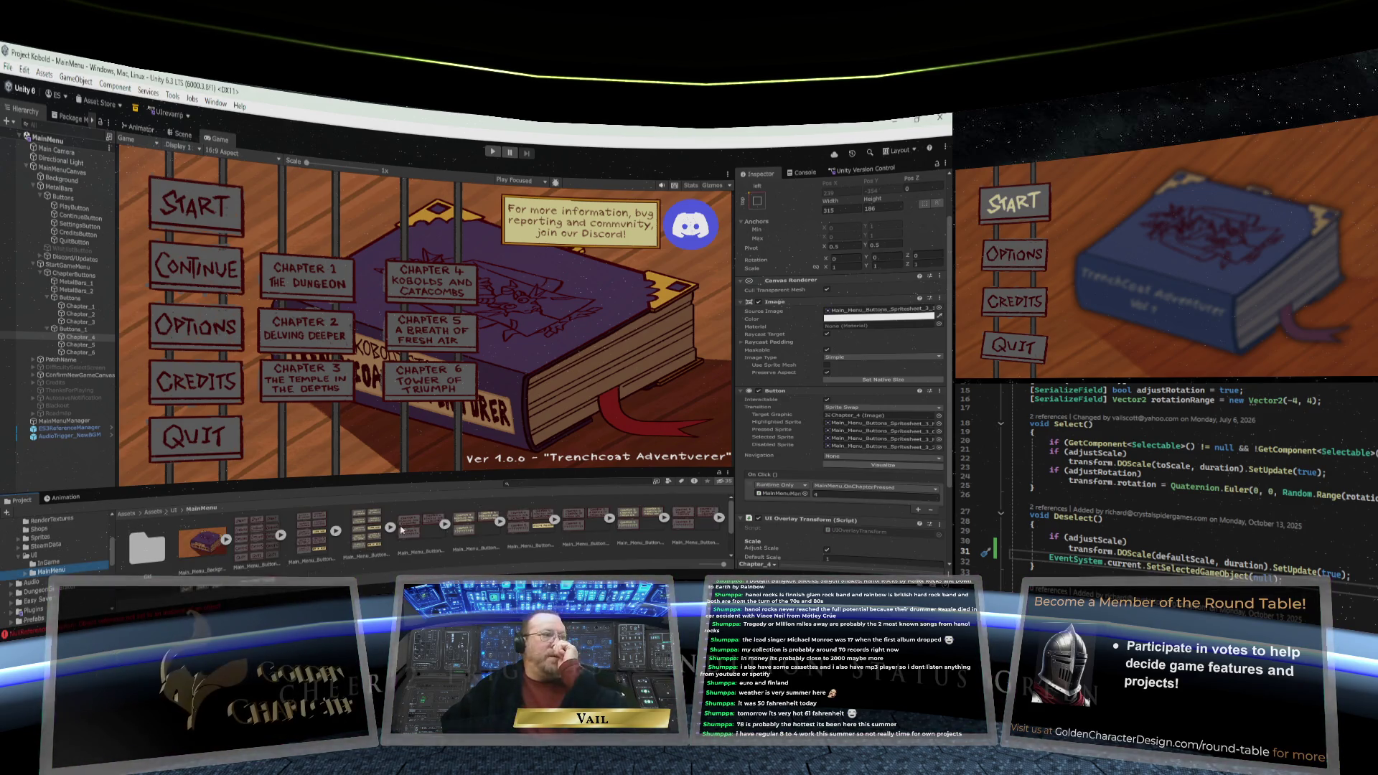
{"action": "left_click_drag", "start_coordinate": [446, 472], "coordinate": [442, 428]}
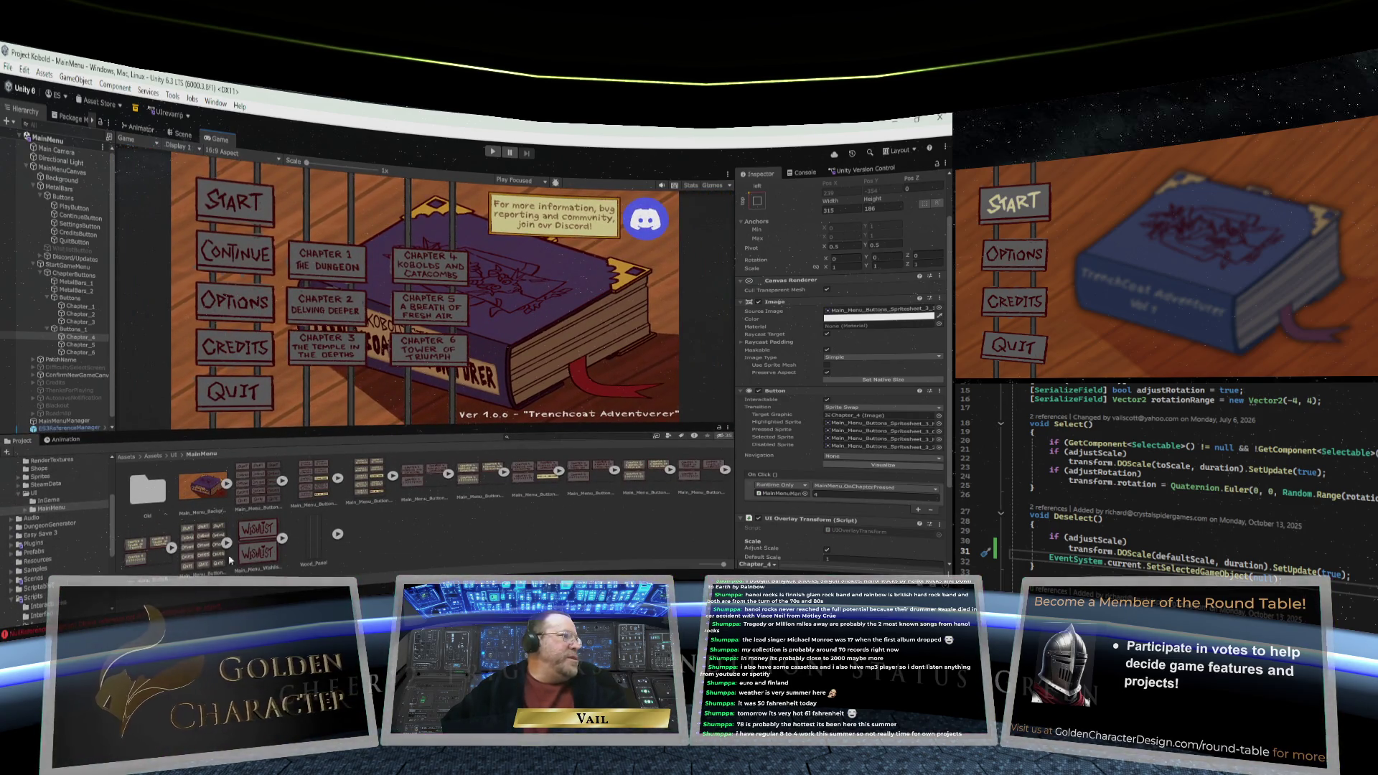
{"action": "right_click", "coordinate": [369, 492]}
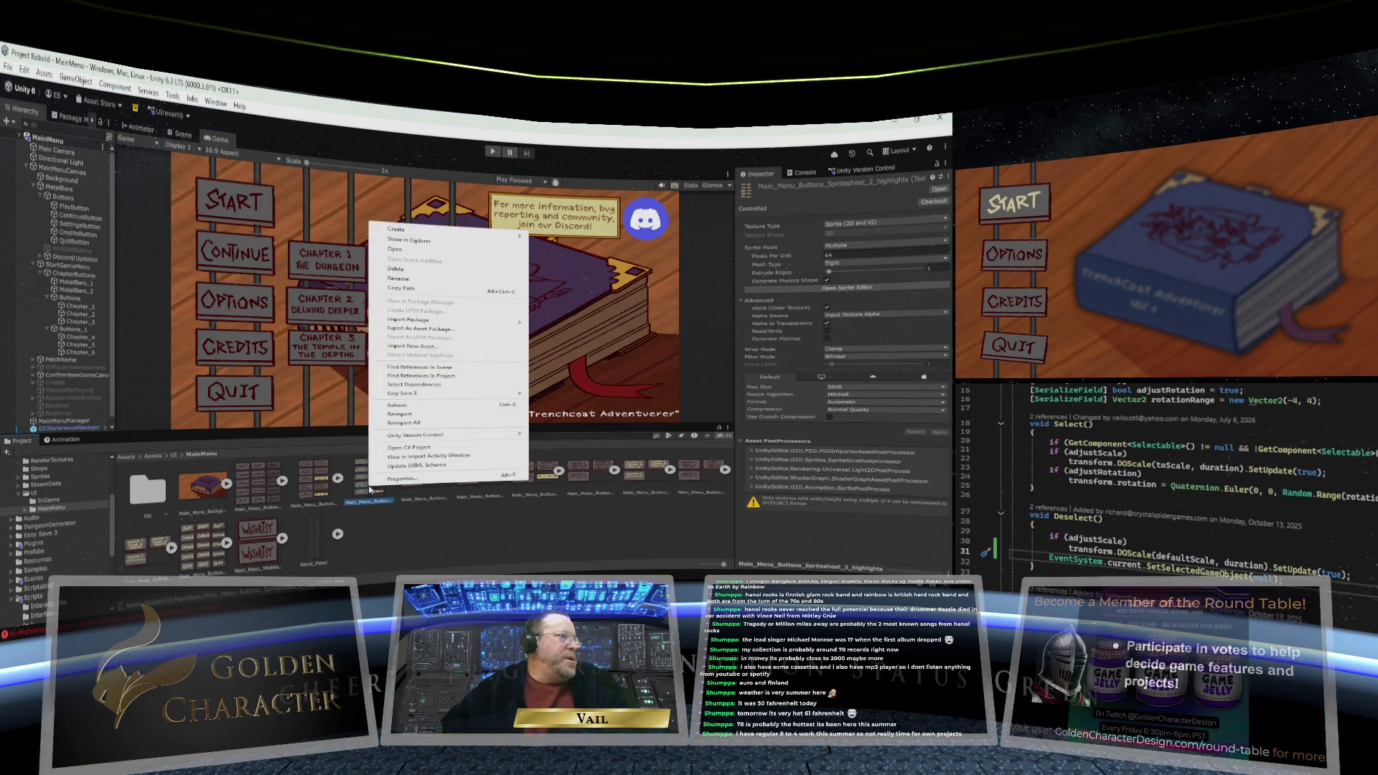
{"action": "left_click", "coordinate": [433, 289]}
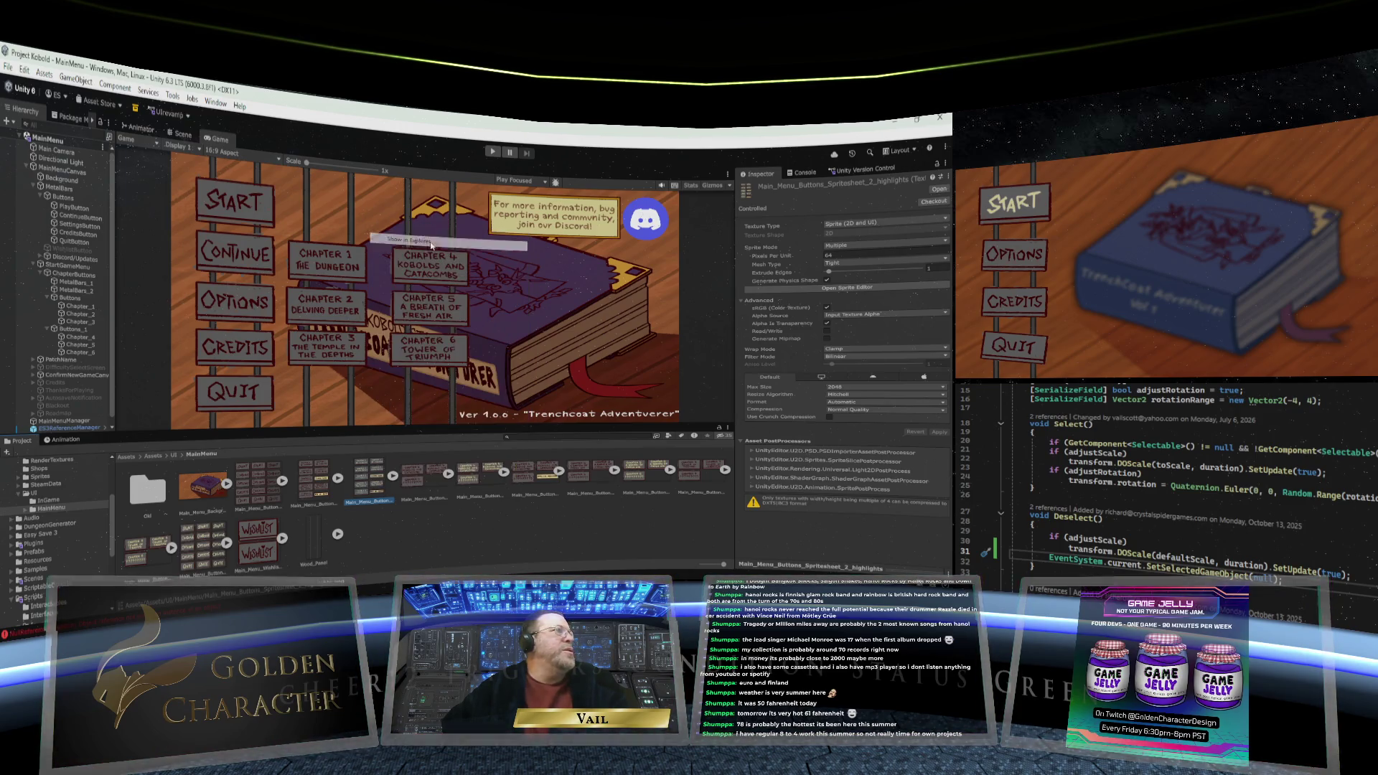
Switch to a file browser to open the highlights spritesheet in Krita
{"action": "key", "text": "alt+Tab"}
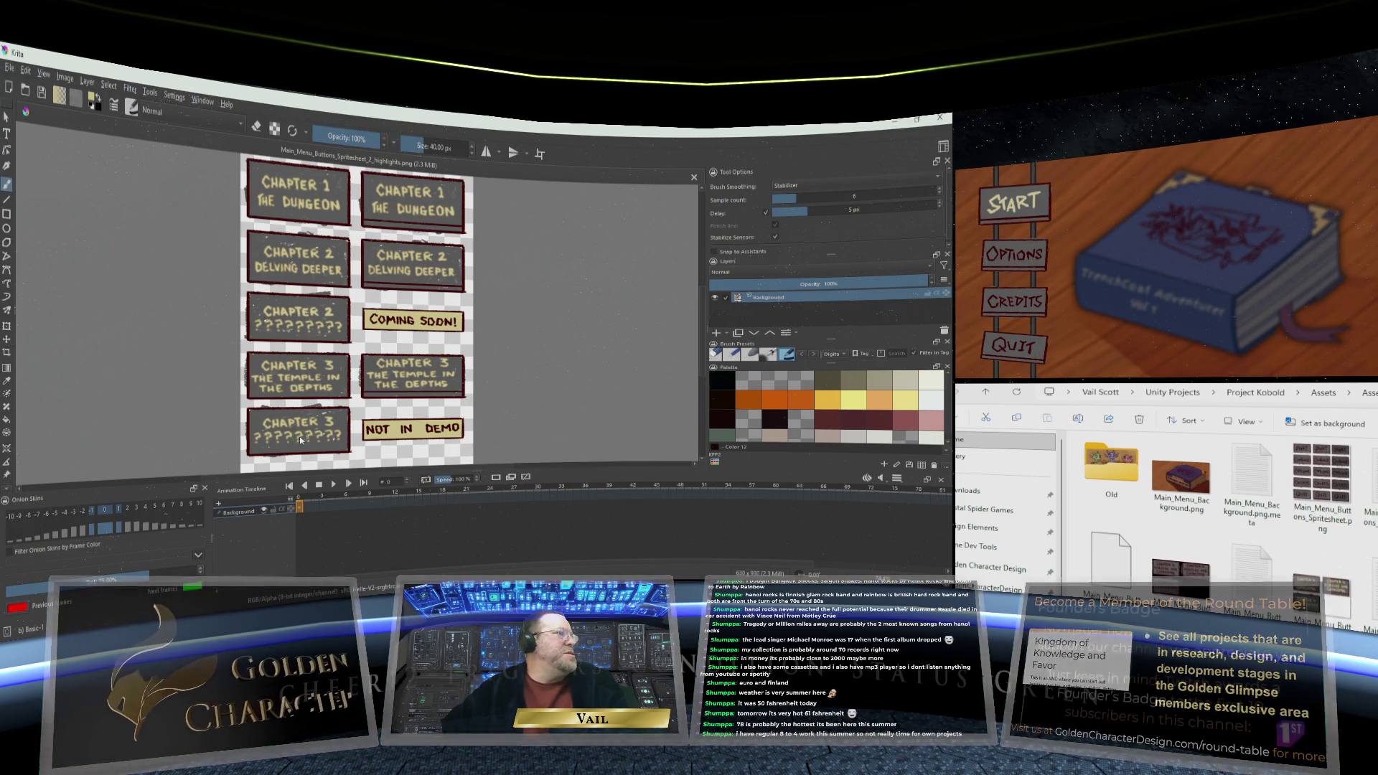
Select the Fill tool and set the foreground to dark grey RGB 54, sampled from a button
{"action": "scroll", "coordinate": [300, 439], "scroll_direction": "up", "scroll_amount": 2}
{"action": "scroll", "coordinate": [294, 423], "scroll_direction": "down", "scroll_amount": 1}
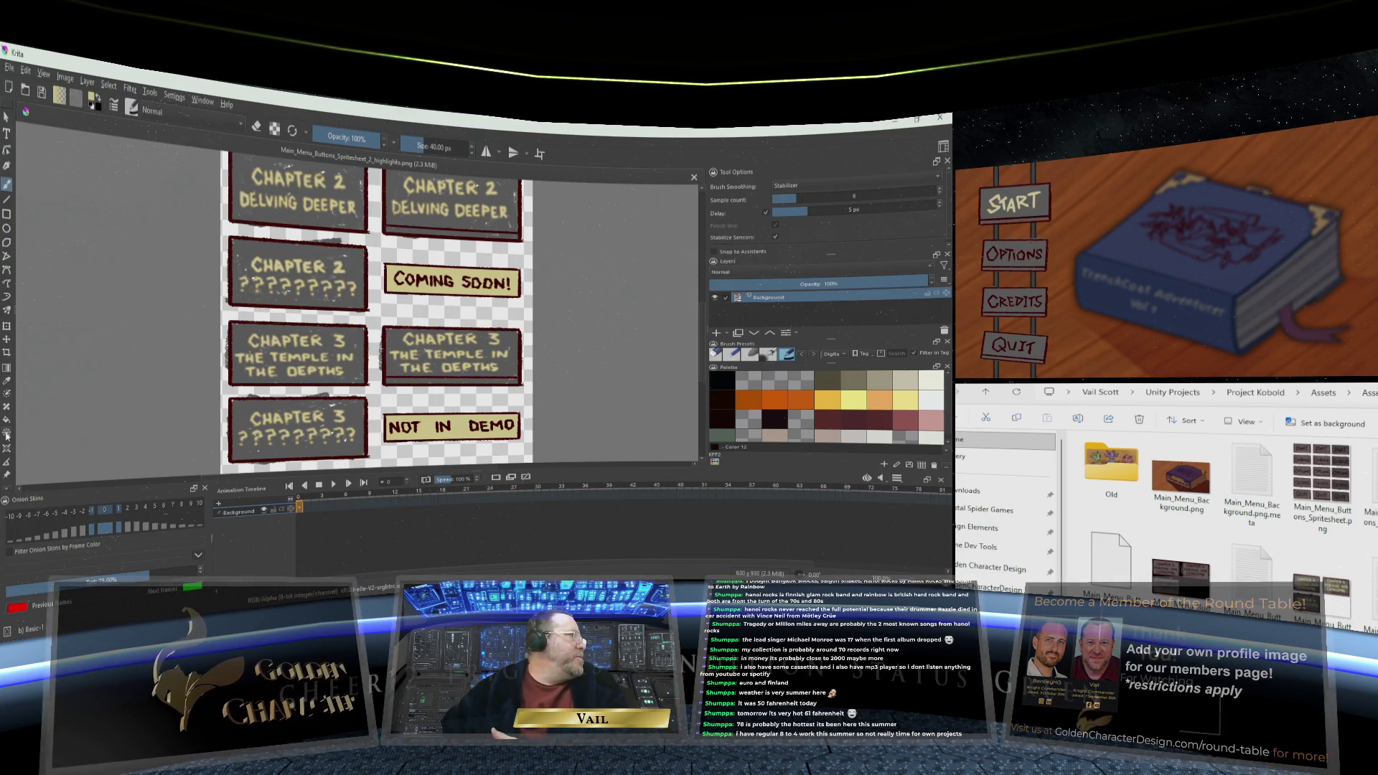
{"action": "left_click", "coordinate": [7, 421]}
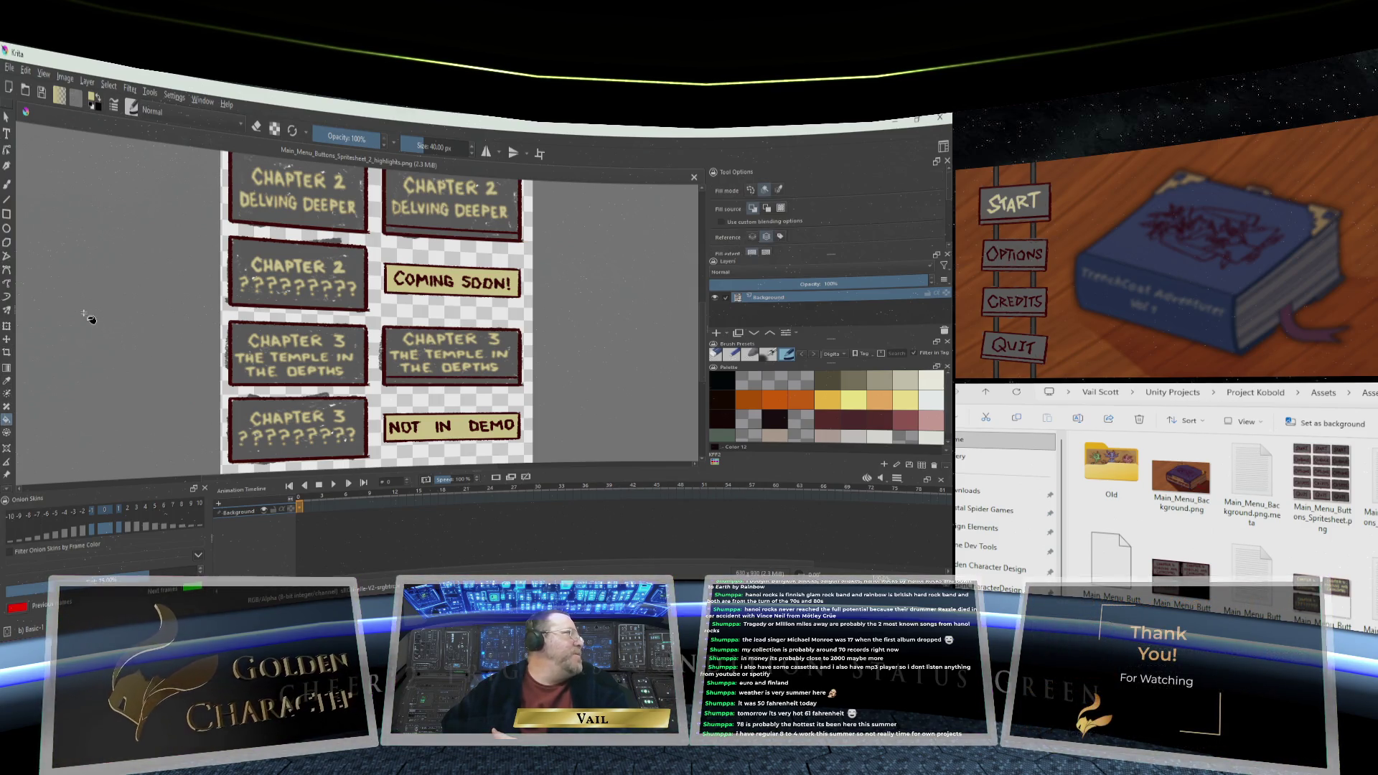
{"action": "left_click", "coordinate": [94, 100]}
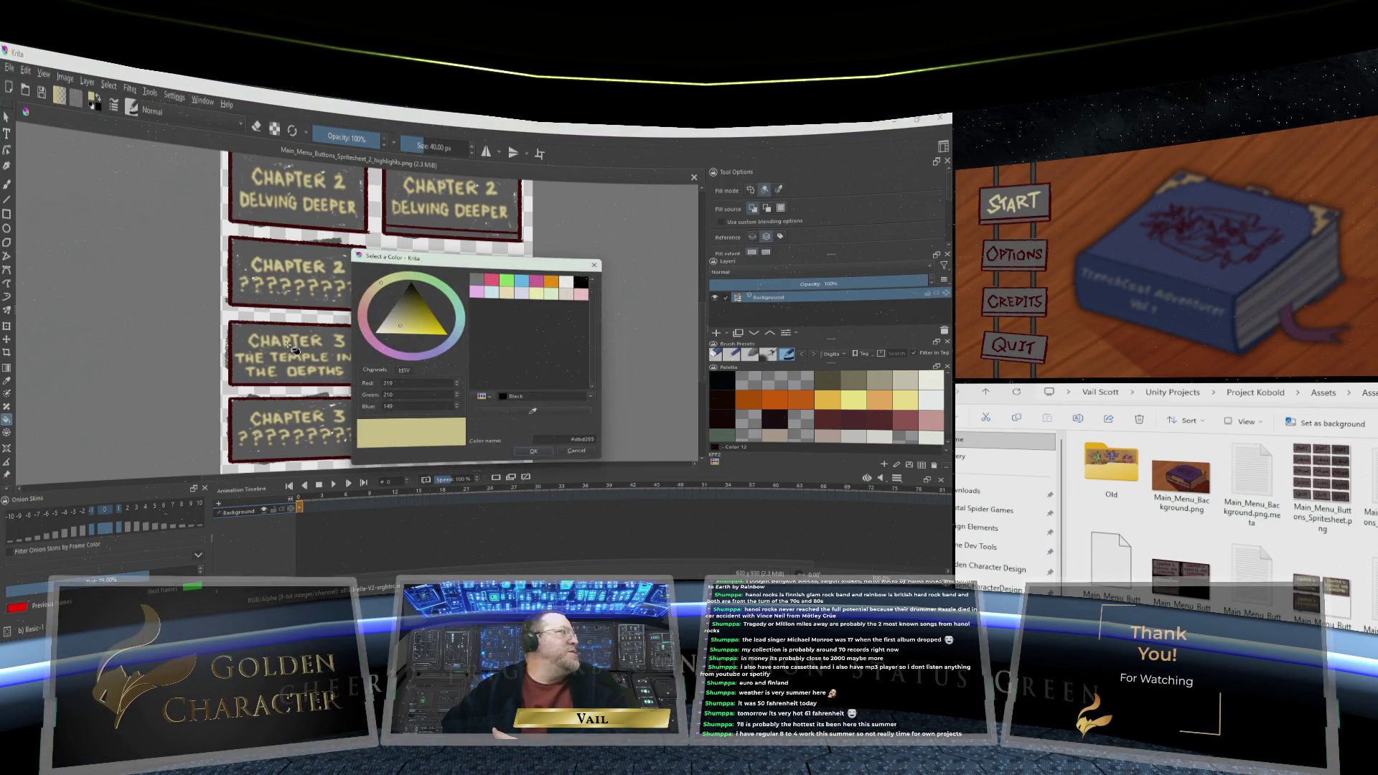
{"action": "left_click", "coordinate": [535, 411]}
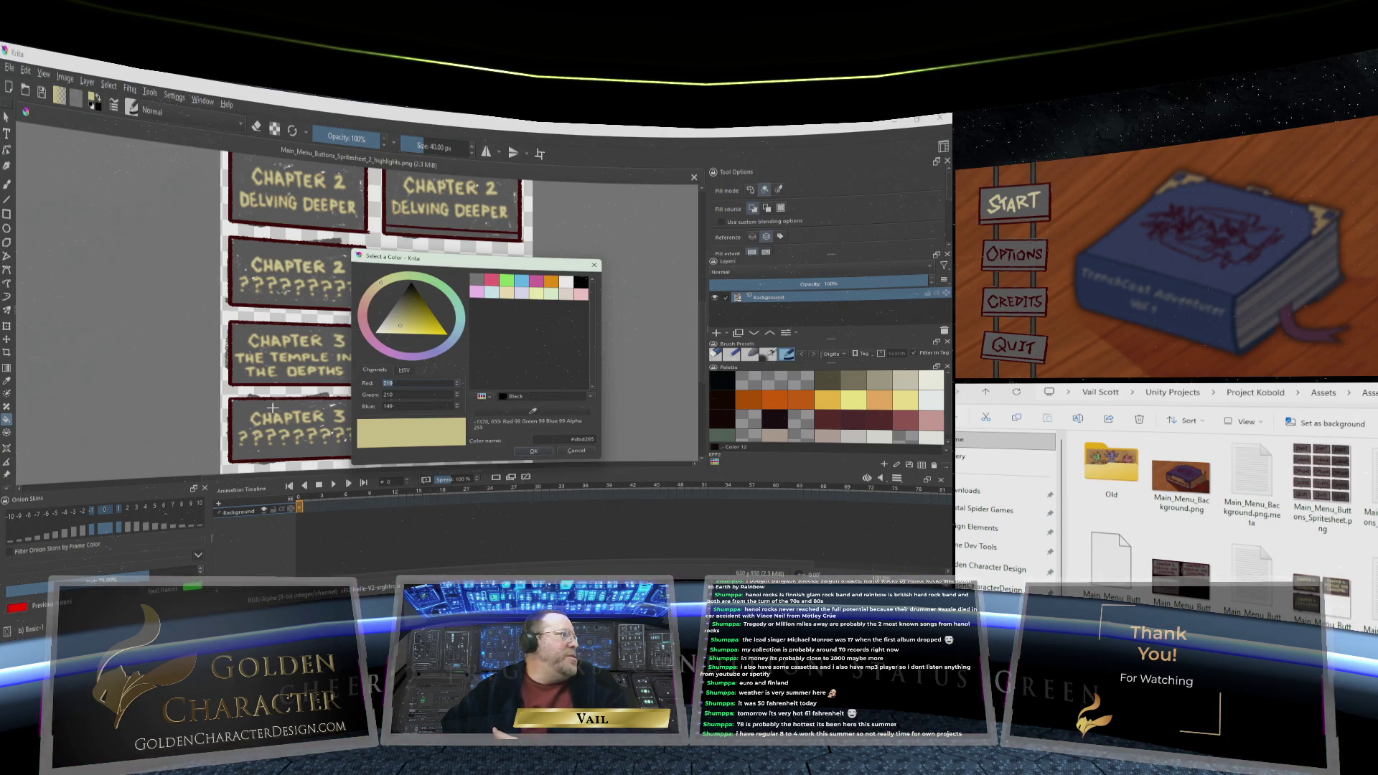
{"action": "left_click", "coordinate": [249, 408]}
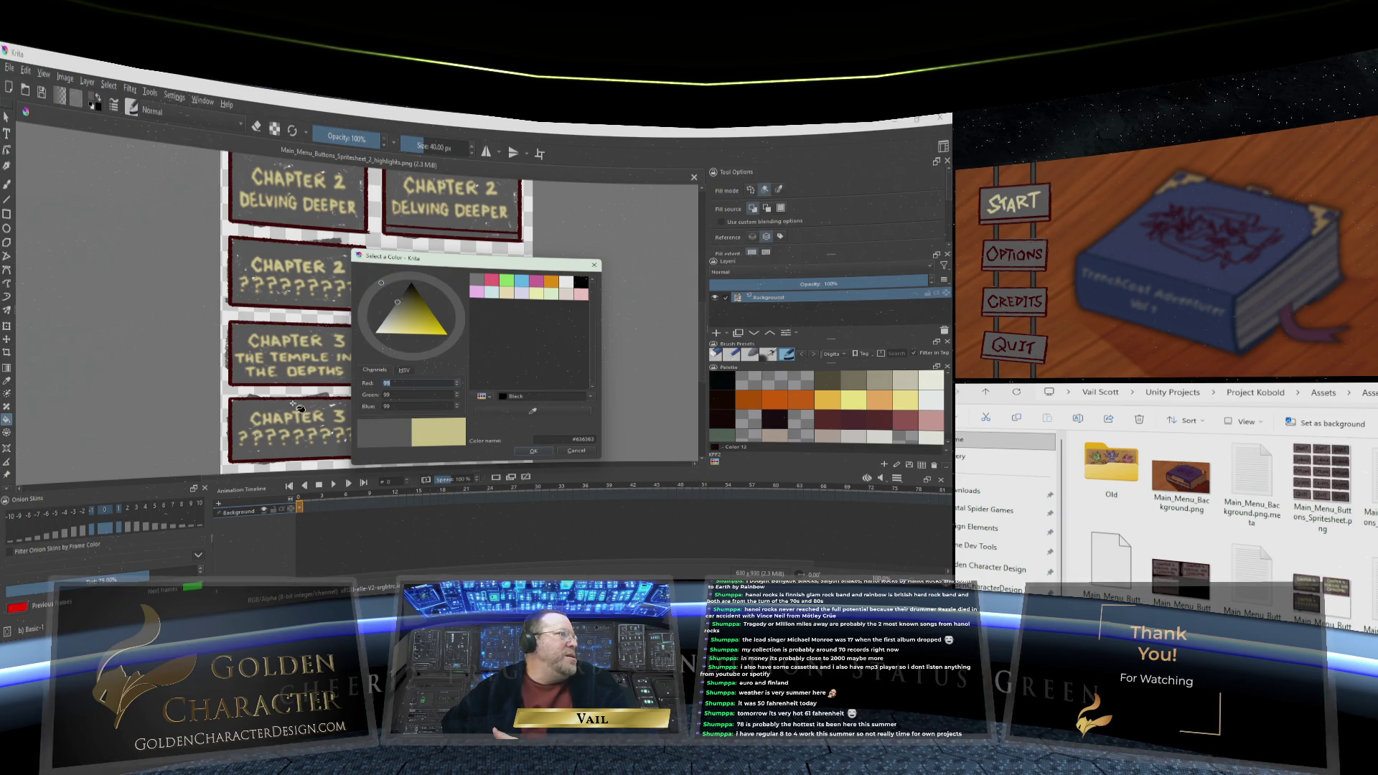
{"action": "left_click", "coordinate": [399, 296]}
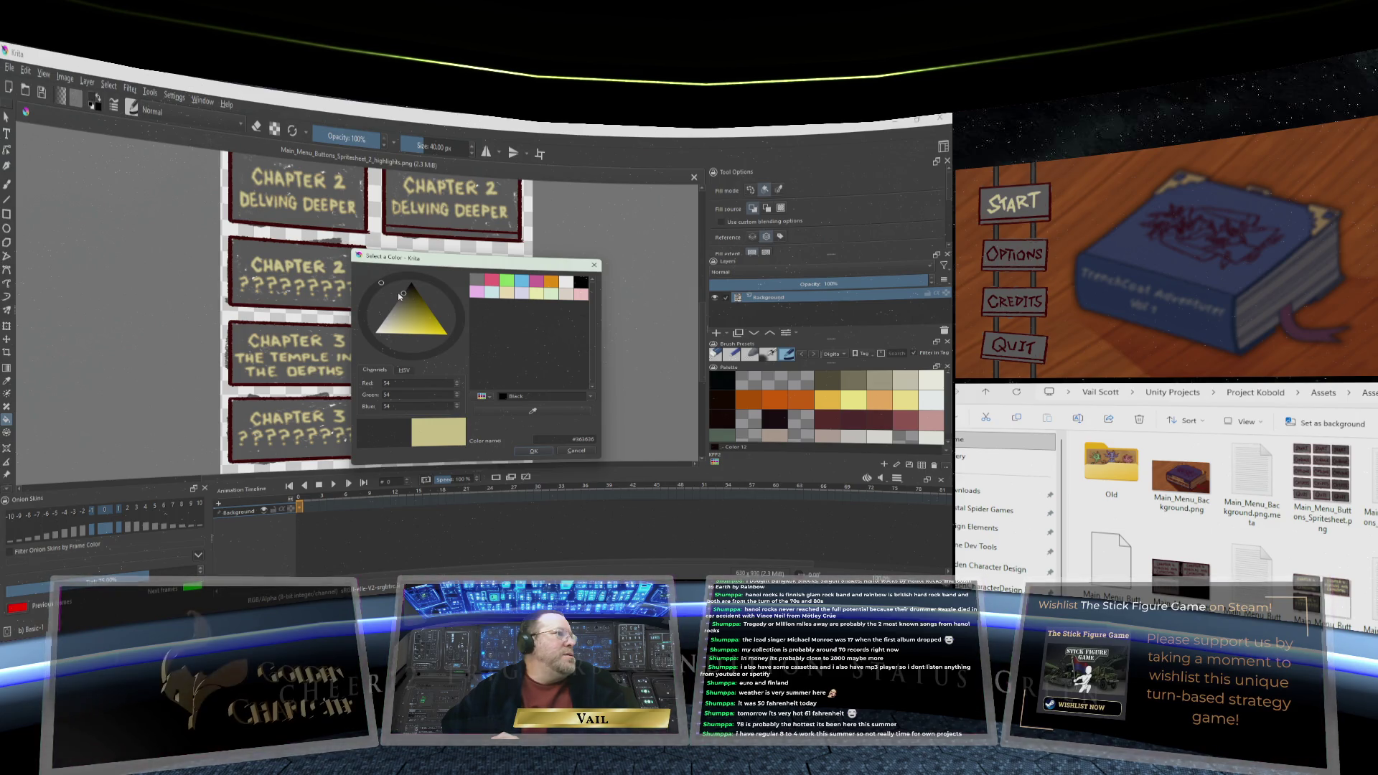
{"action": "left_click", "coordinate": [533, 450]}
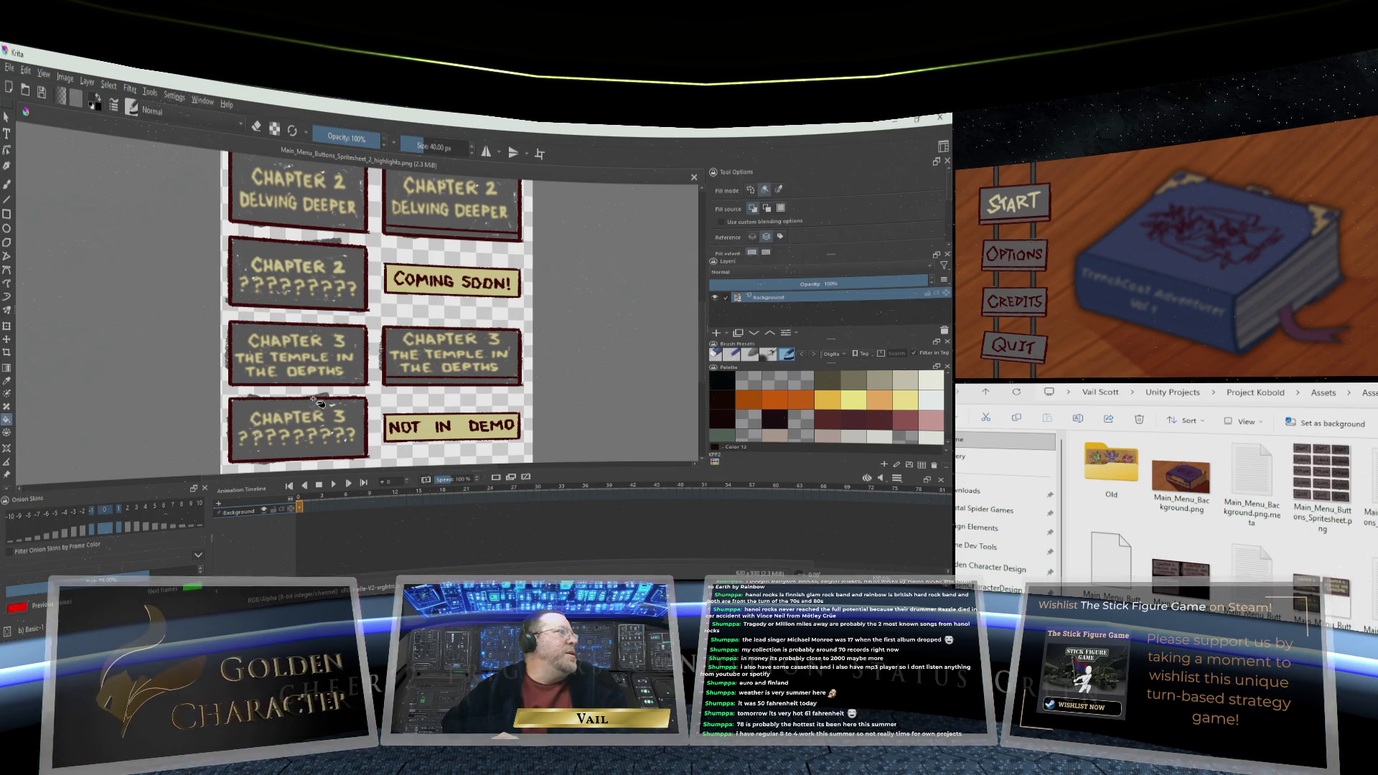
Fill the locked Chapter 3 and Chapter 2 ???????? button backgrounds with dark grey
{"action": "scroll", "coordinate": [320, 400], "scroll_direction": "up", "scroll_amount": 1, "text": "ctrl"}
{"action": "scroll", "coordinate": [321, 401], "scroll_direction": "down", "scroll_amount": 2, "text": "ctrl"}
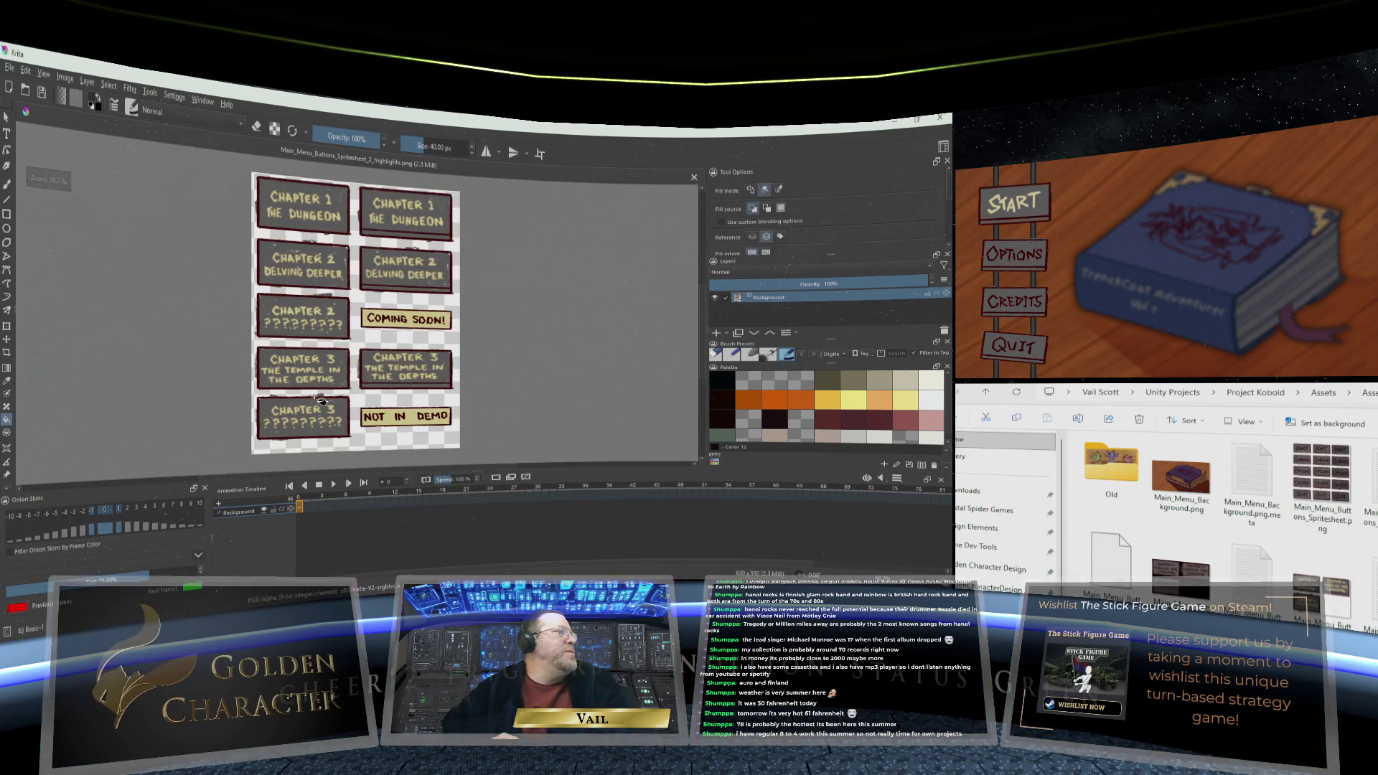
{"action": "scroll", "coordinate": [321, 401], "scroll_direction": "up", "scroll_amount": 1, "text": "ctrl"}
{"action": "left_click", "coordinate": [244, 412]}
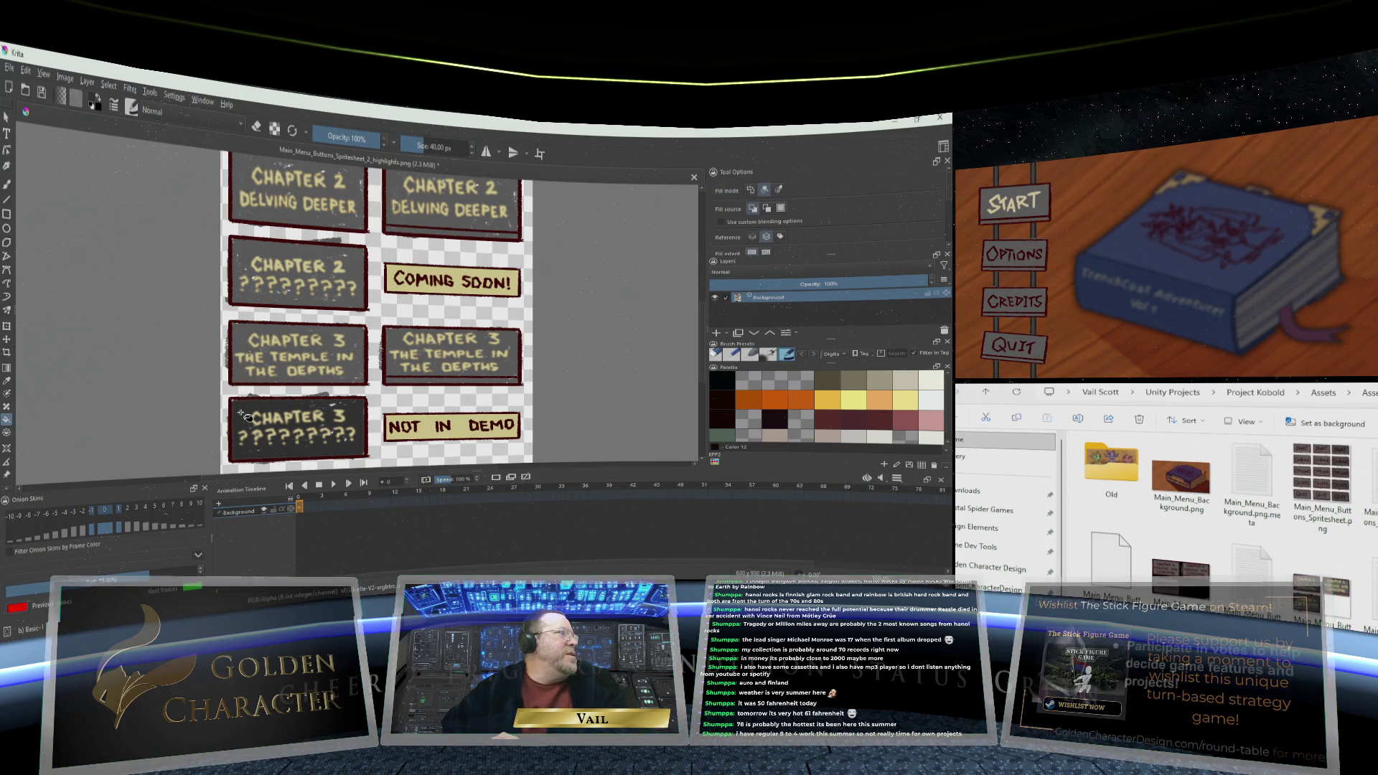
{"action": "left_click", "coordinate": [251, 254]}
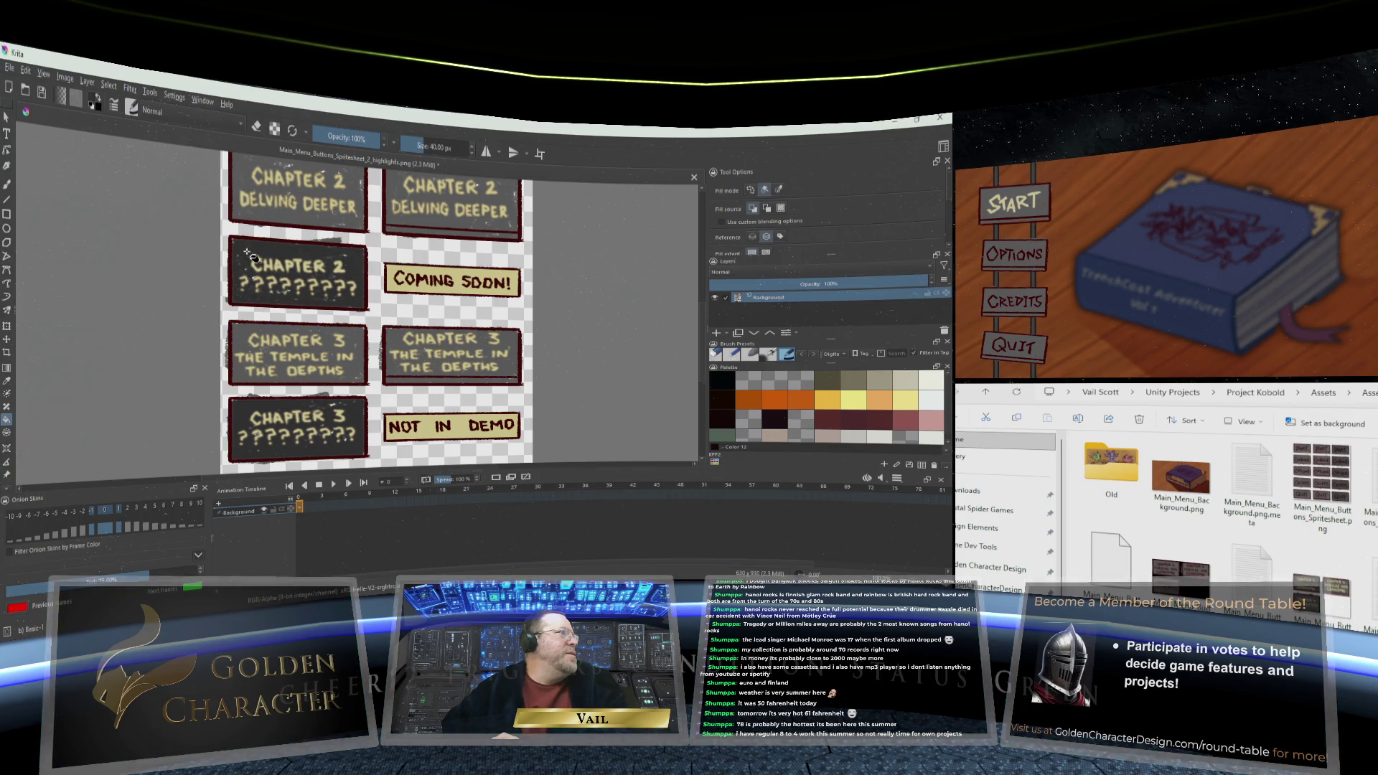
{"action": "scroll", "coordinate": [327, 298], "scroll_direction": "down", "scroll_amount": 2}
{"action": "scroll", "coordinate": [330, 303], "scroll_direction": "up", "scroll_amount": 1}
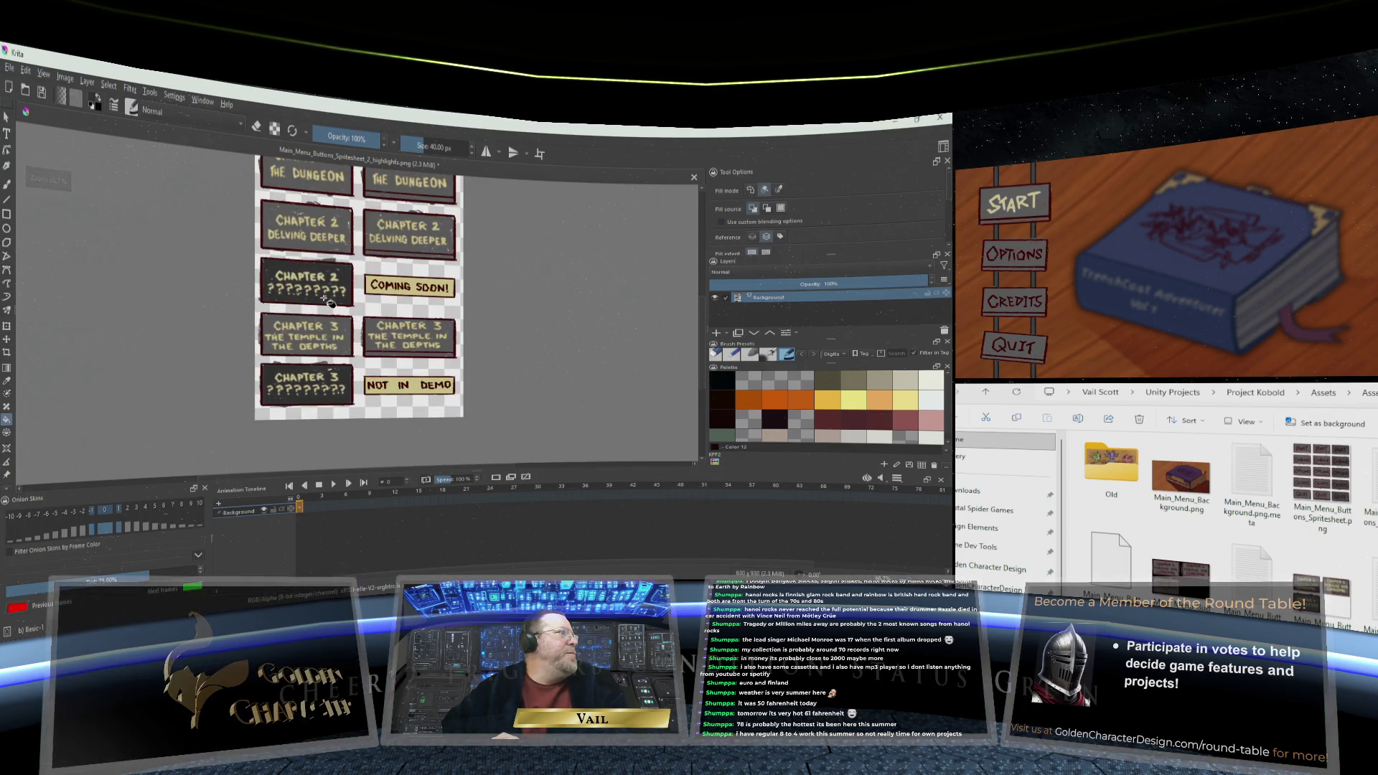
{"action": "scroll", "coordinate": [329, 303], "scroll_direction": "up", "scroll_amount": 1}
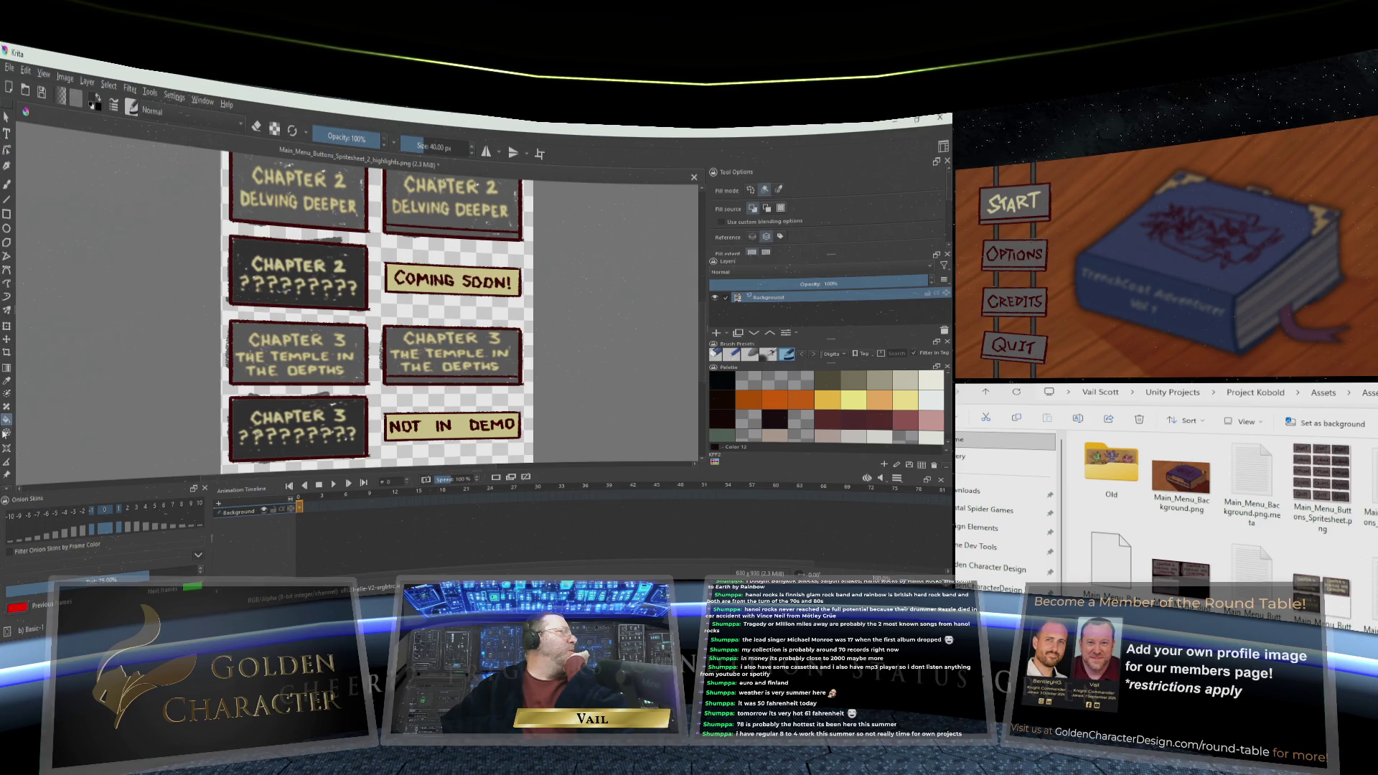
Set the paint colour to the dark red sampled from a button border
{"action": "left_click", "coordinate": [93, 103]}
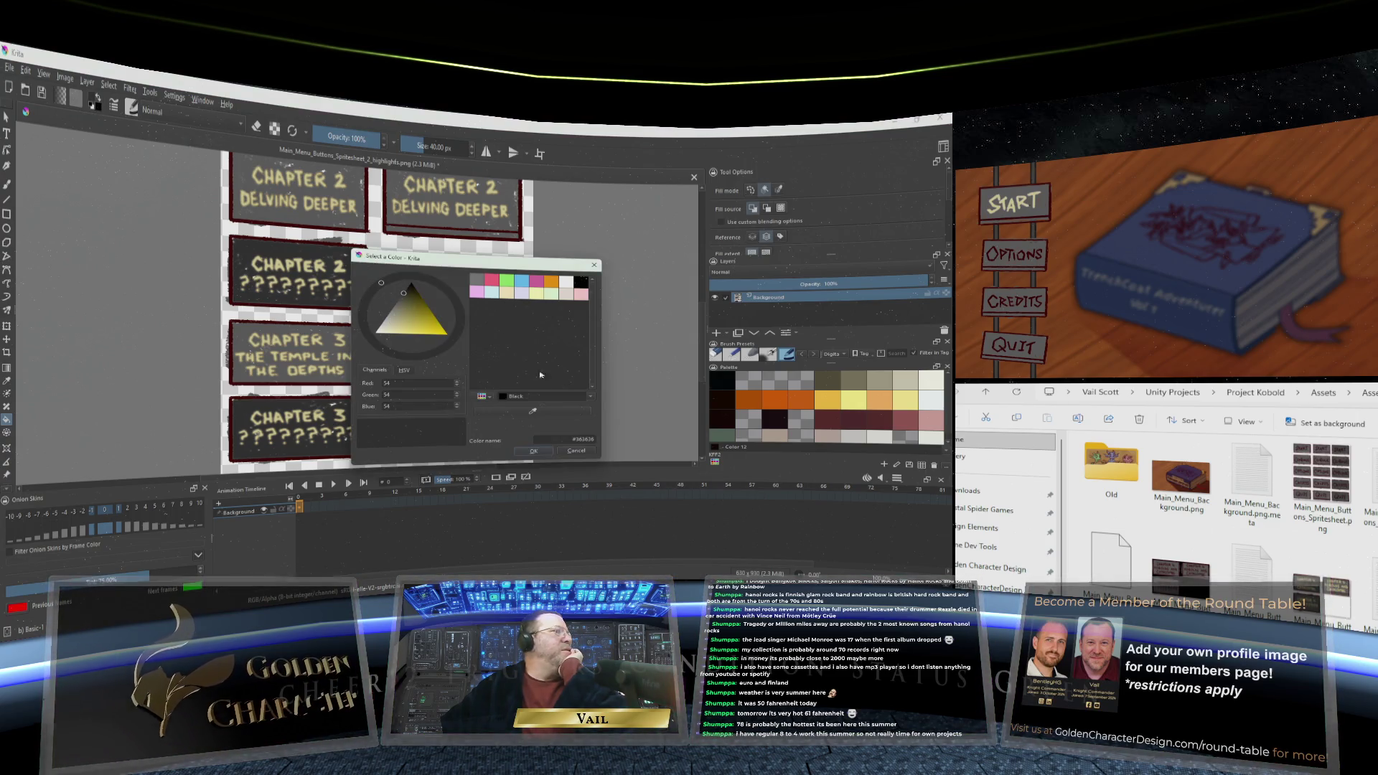
{"action": "left_click", "coordinate": [533, 411]}
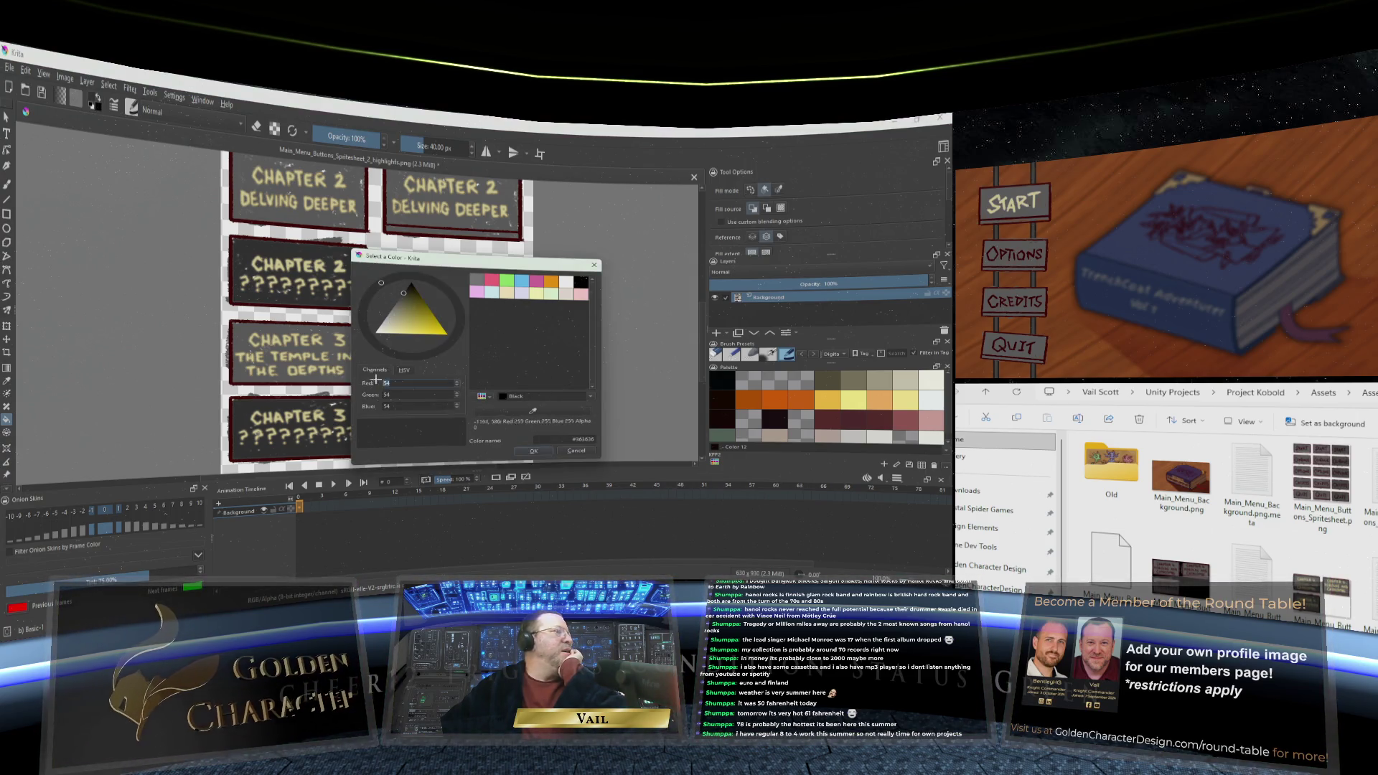
{"action": "left_click", "coordinate": [282, 398]}
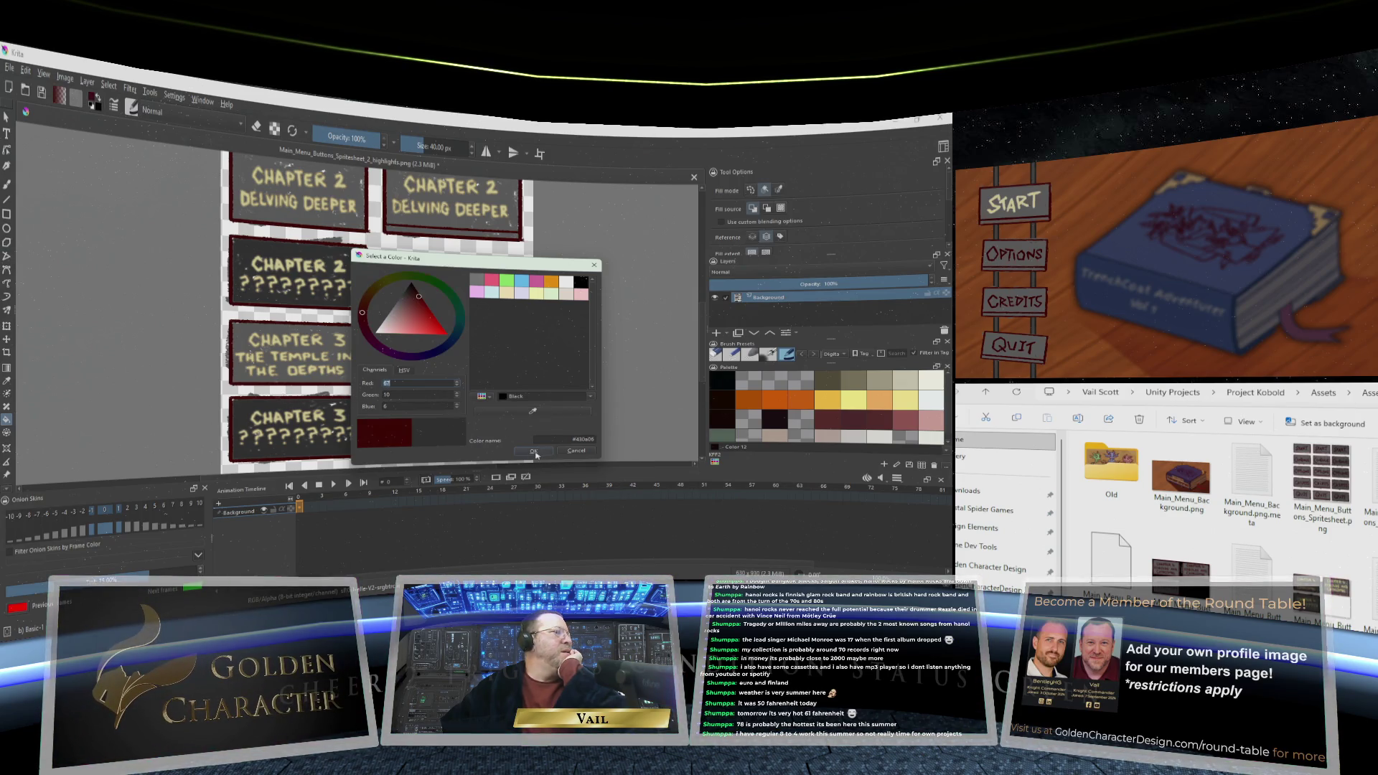
{"action": "left_click", "coordinate": [533, 451]}
Fill the letters C, H, A, P, T, E, R and the 3 of the lower CHAPTER 3 title with dark red
{"action": "scroll", "coordinate": [262, 423], "scroll_direction": "up", "scroll_amount": 2}
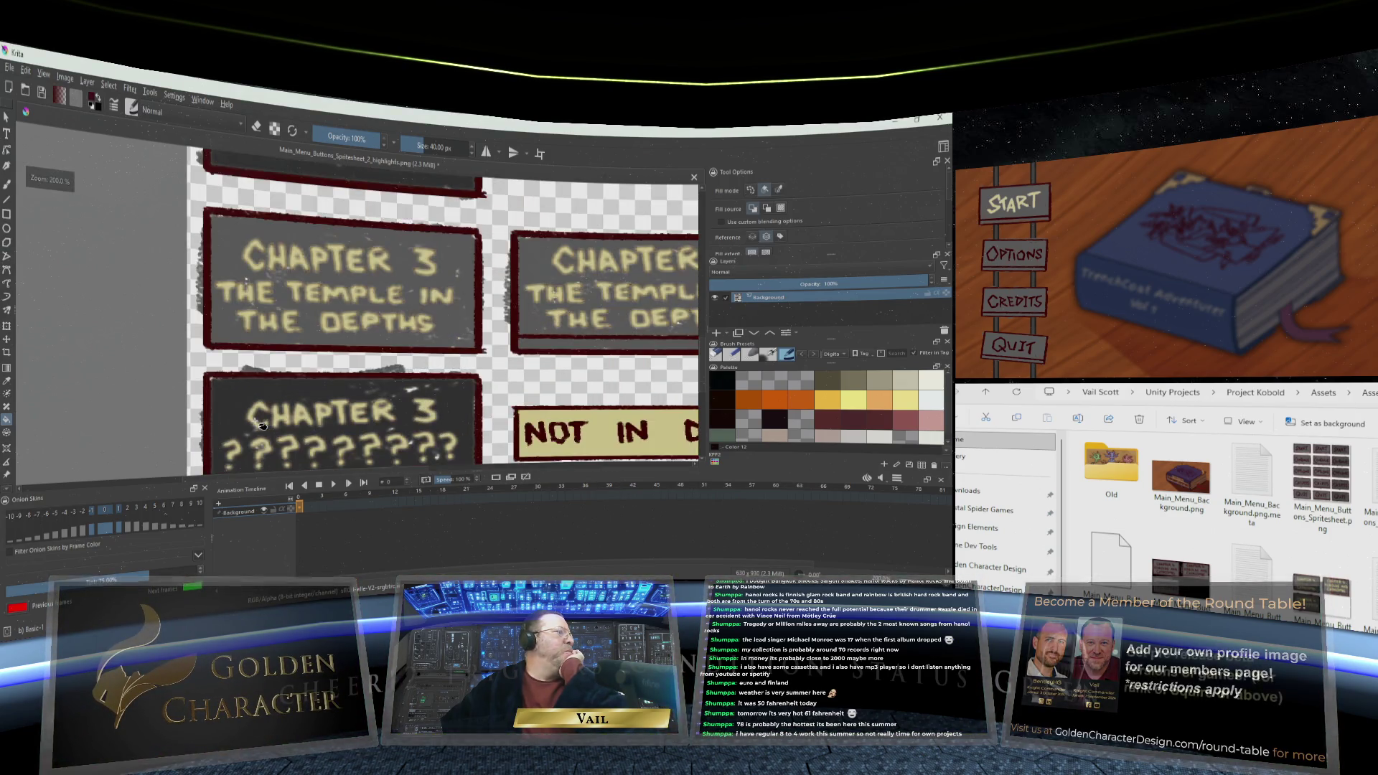
{"action": "scroll", "coordinate": [262, 425], "scroll_direction": "up", "scroll_amount": 1}
{"action": "left_click", "coordinate": [260, 419]}
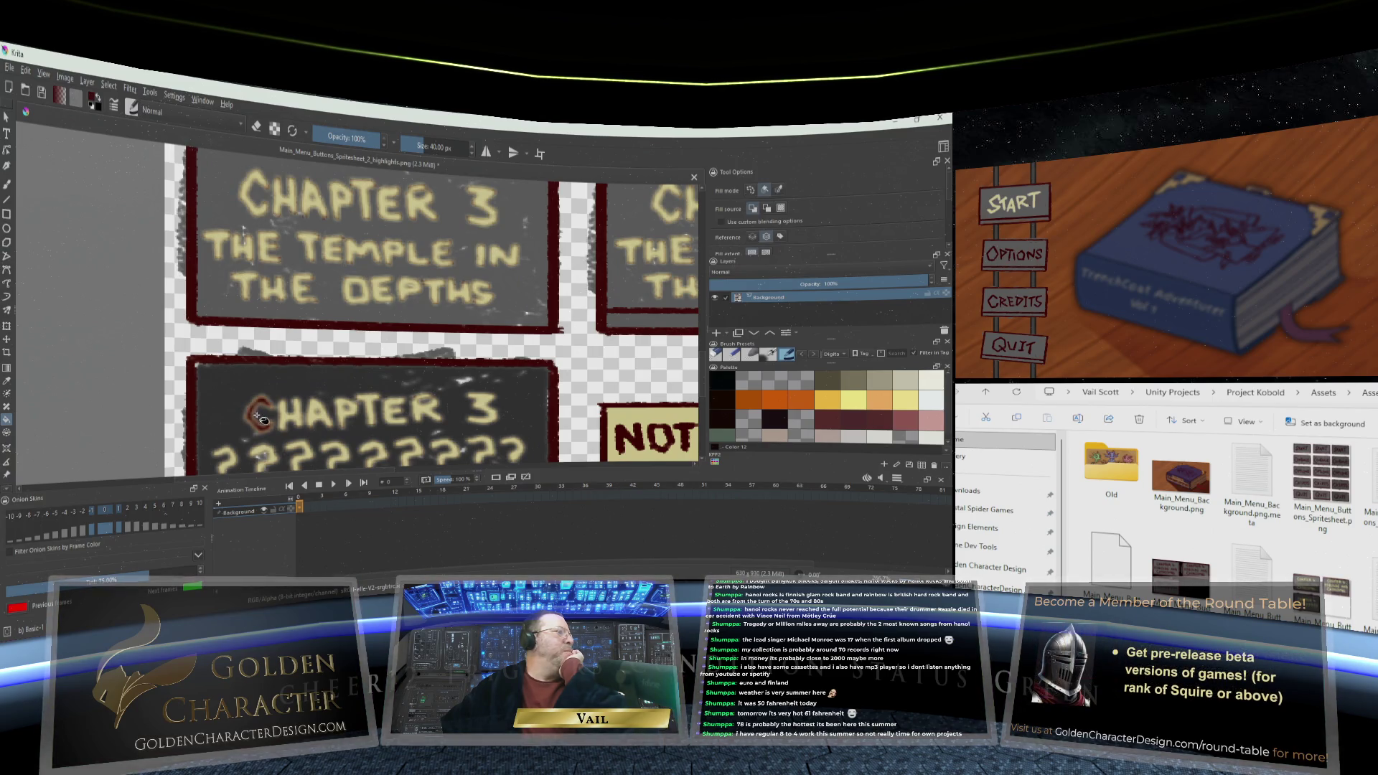
{"action": "left_click", "coordinate": [287, 420]}
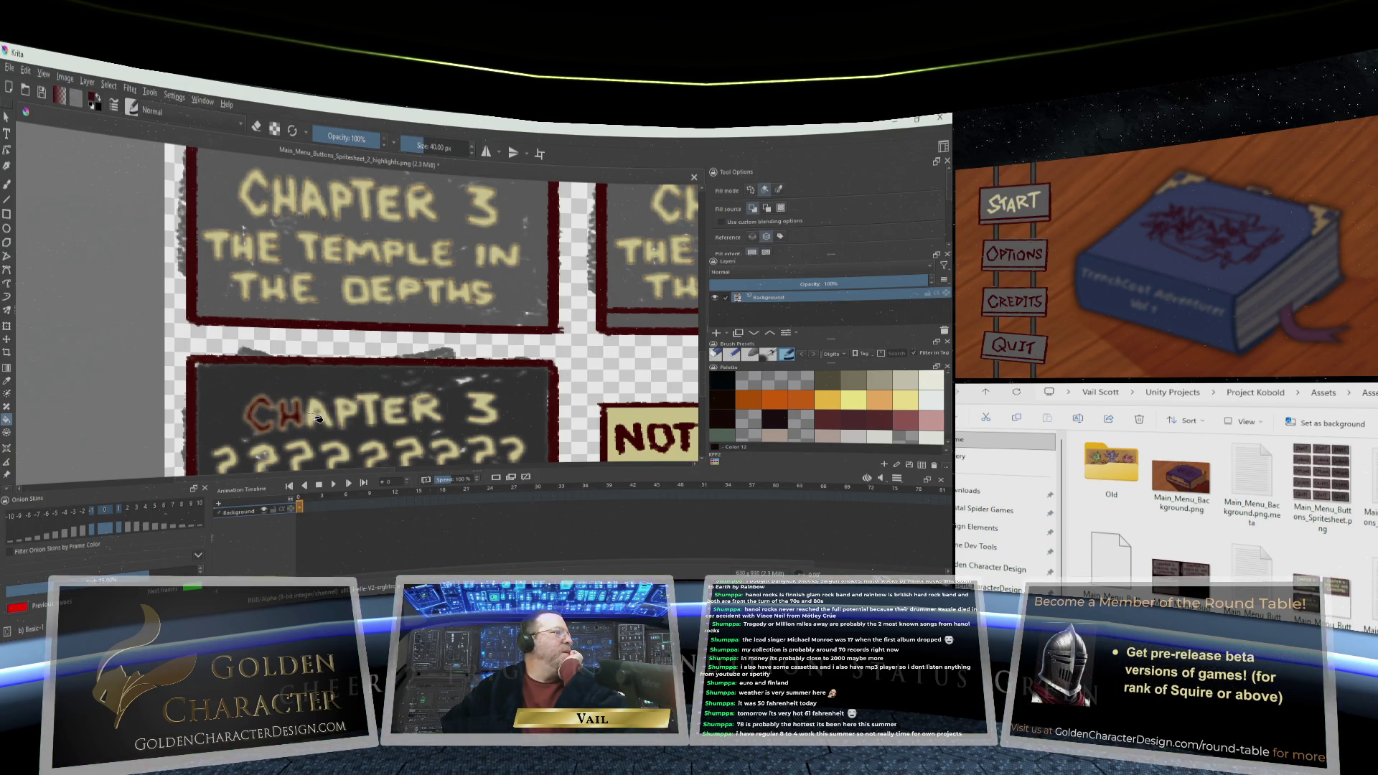
{"action": "left_click", "coordinate": [317, 418]}
{"action": "left_click", "coordinate": [348, 417]}
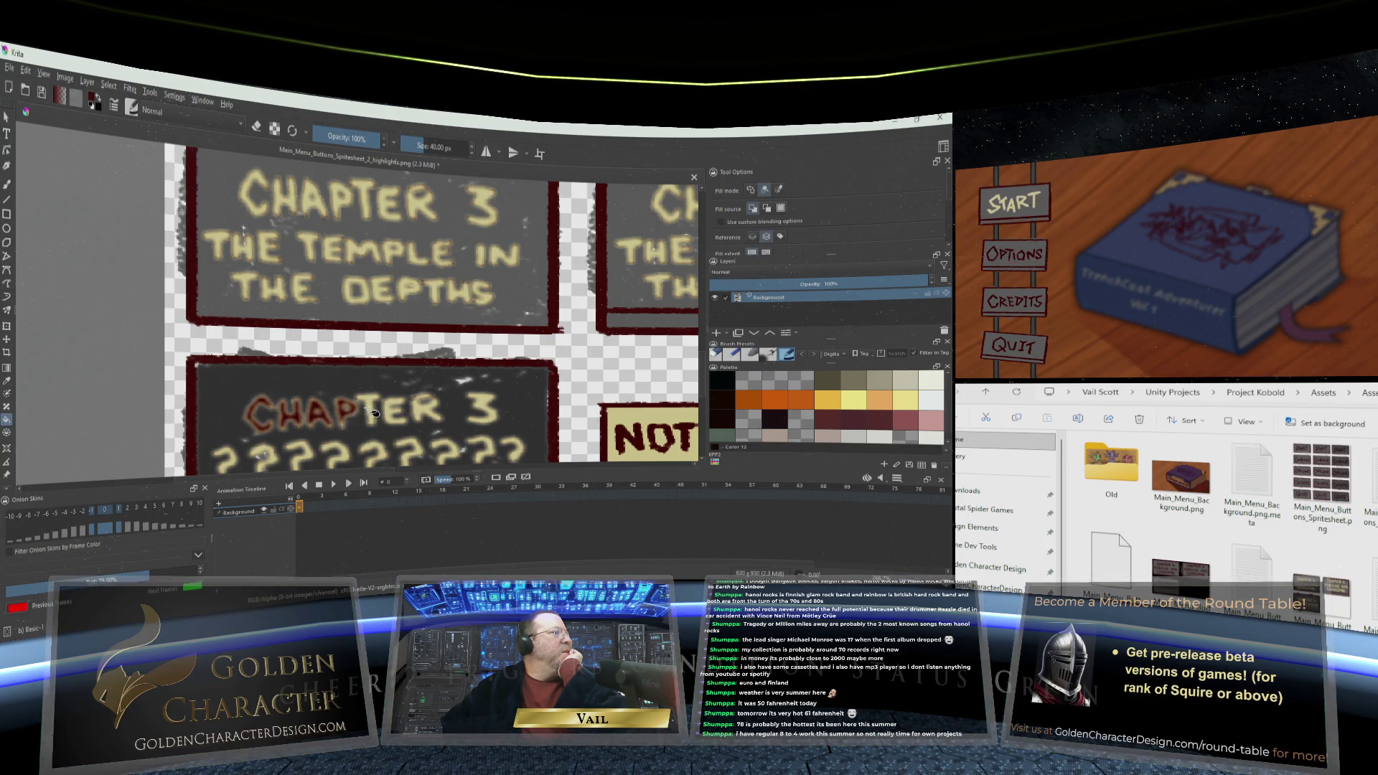
{"action": "left_click", "coordinate": [374, 413]}
{"action": "left_click", "coordinate": [398, 415]}
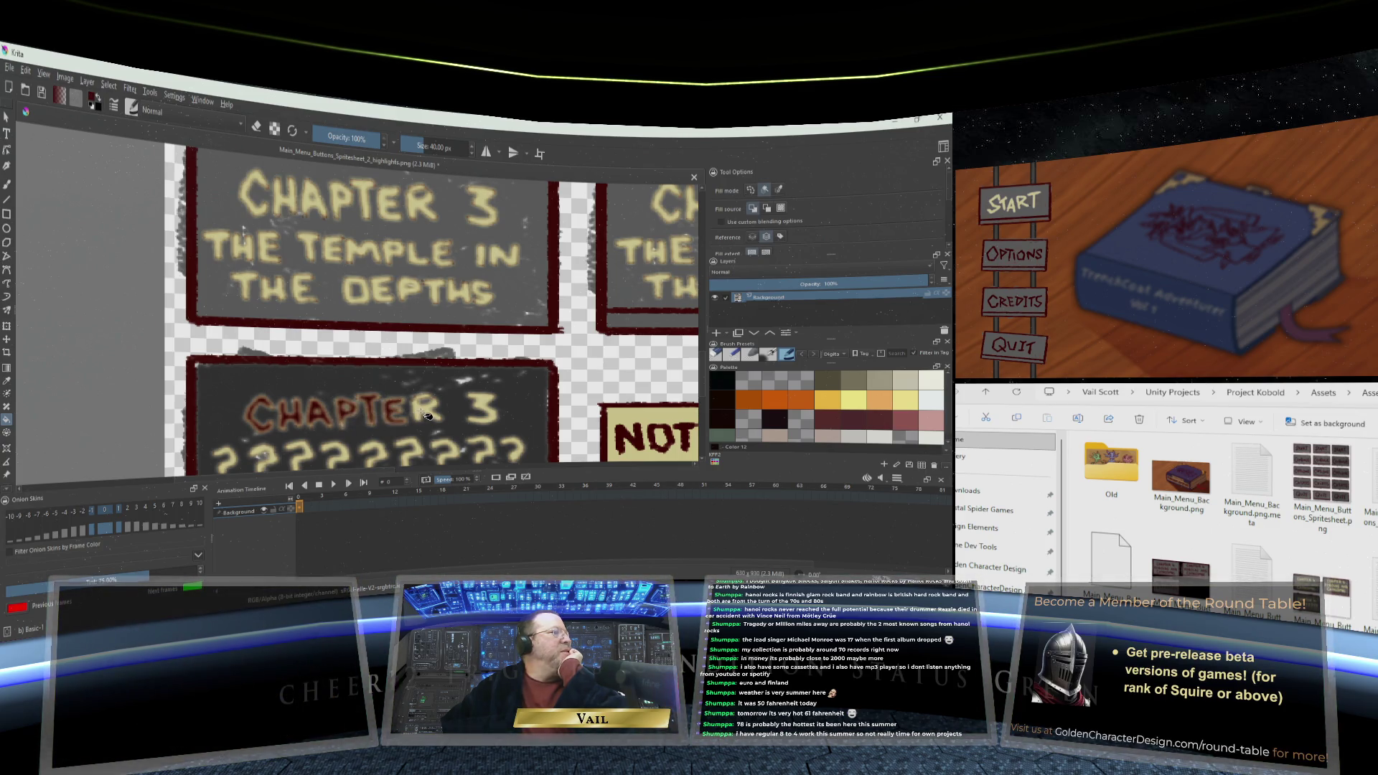
{"action": "left_click", "coordinate": [426, 414]}
{"action": "left_click", "coordinate": [490, 411]}
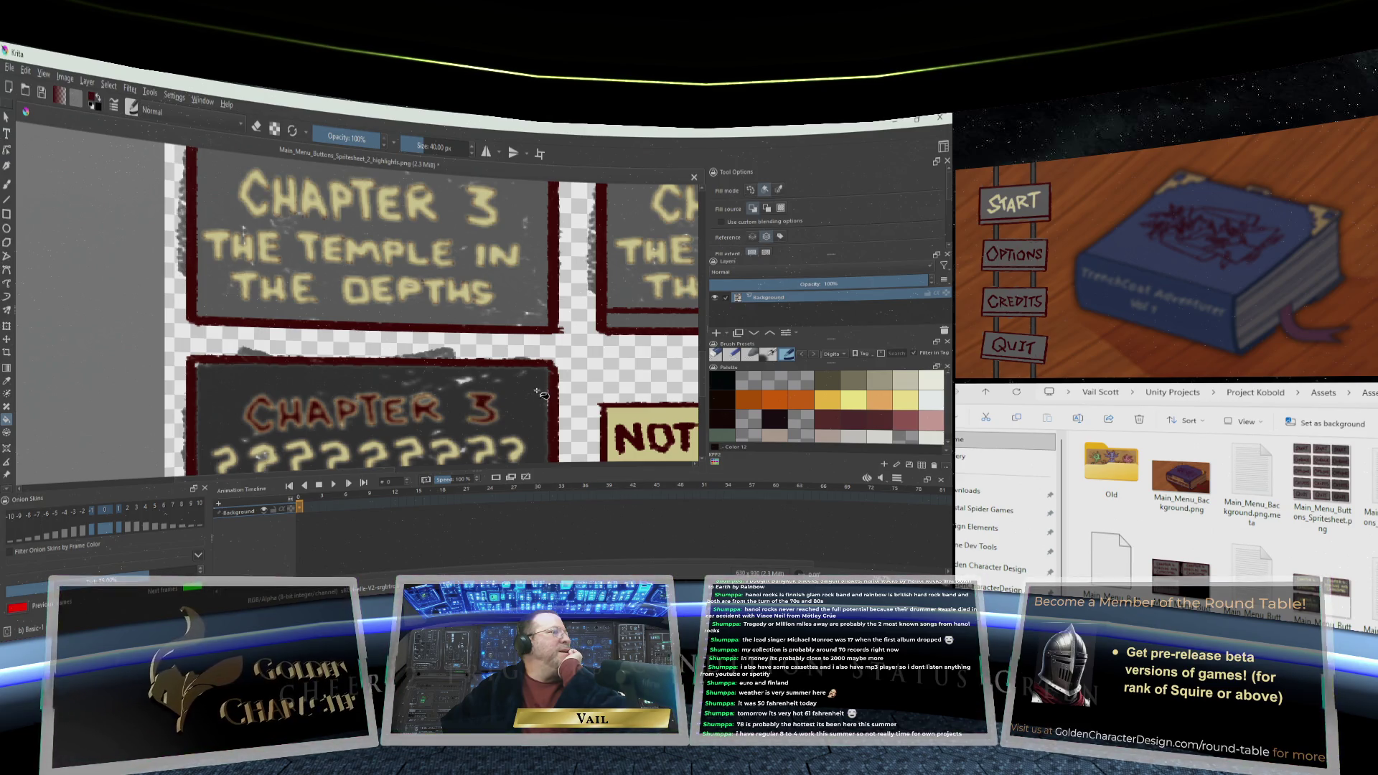
{"action": "scroll", "coordinate": [542, 394], "scroll_direction": "down", "scroll_amount": 5}
{"action": "scroll", "coordinate": [534, 395], "scroll_direction": "up", "scroll_amount": 3}
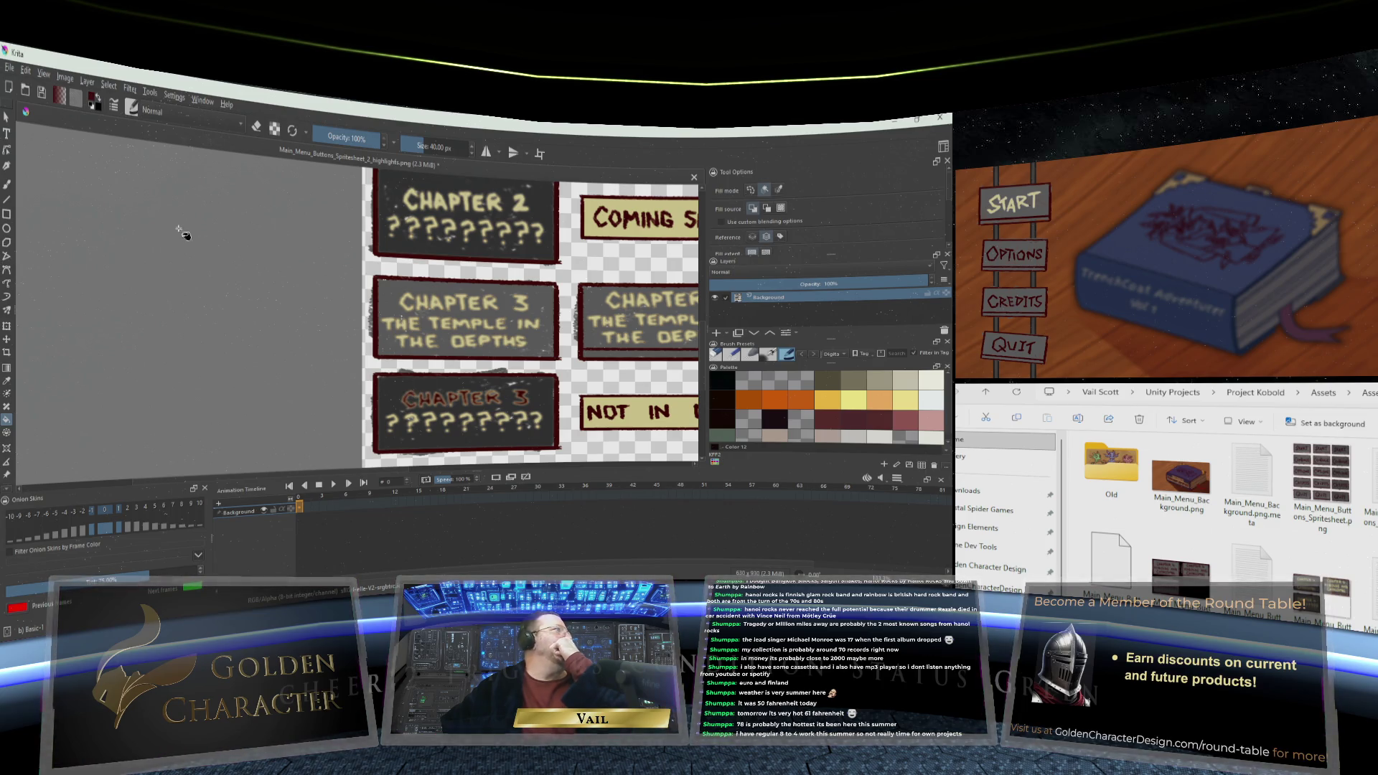
Undo the seven dark red flood fills on the lower Chapter 3 title via Edit > Undo
{"action": "left_click", "coordinate": [27, 72]}
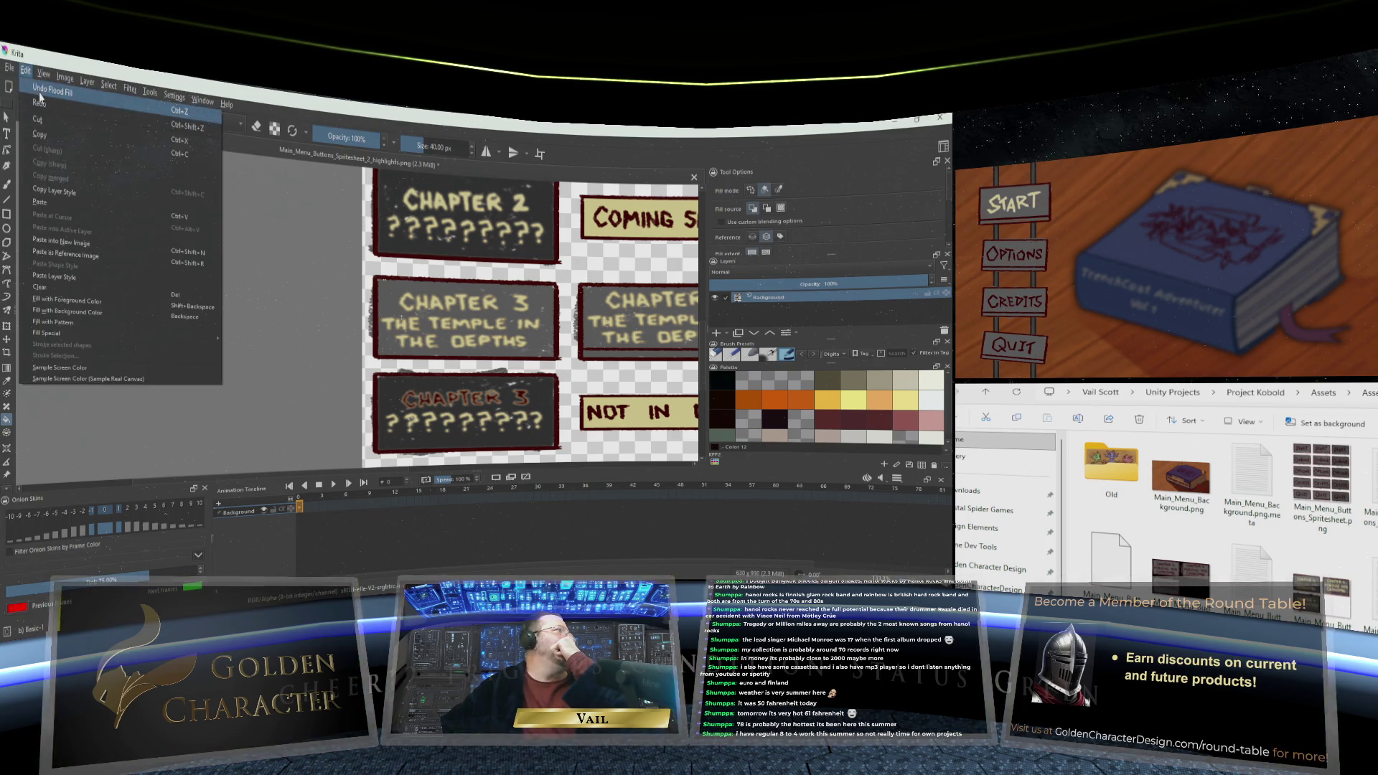
{"action": "left_click", "coordinate": [32, 90]}
{"action": "left_click", "coordinate": [26, 72]}
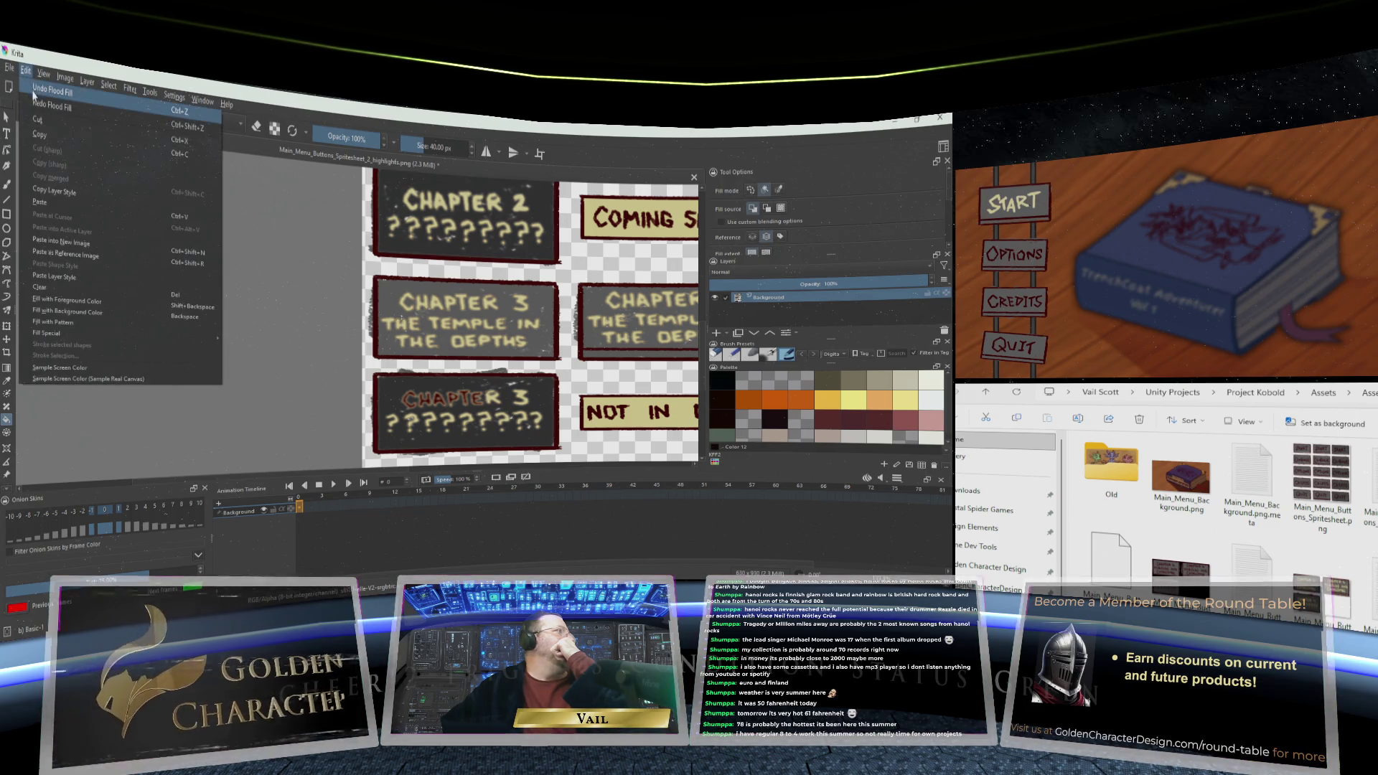
{"action": "left_click", "coordinate": [33, 94]}
{"action": "left_click", "coordinate": [27, 71]}
{"action": "left_click", "coordinate": [33, 91]}
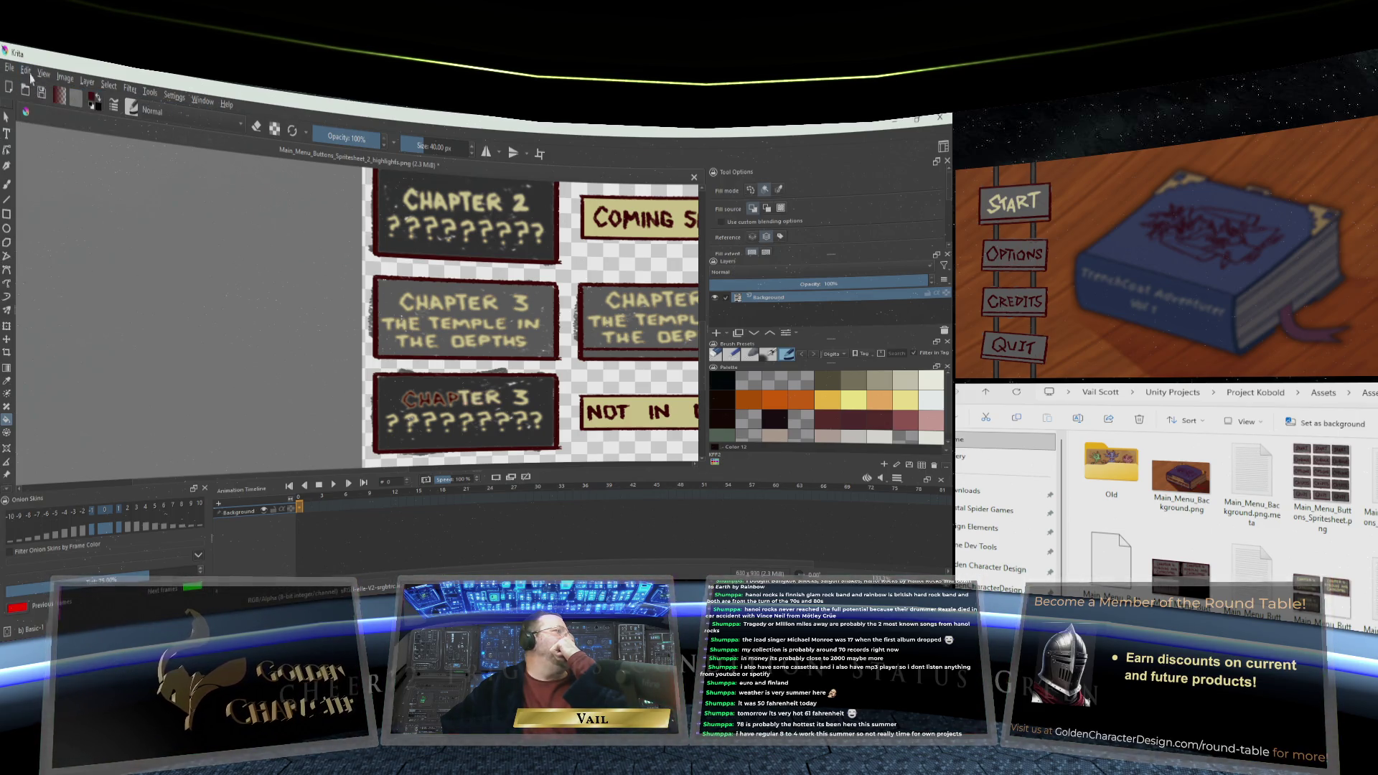
{"action": "left_click", "coordinate": [26, 72]}
{"action": "left_click", "coordinate": [33, 91]}
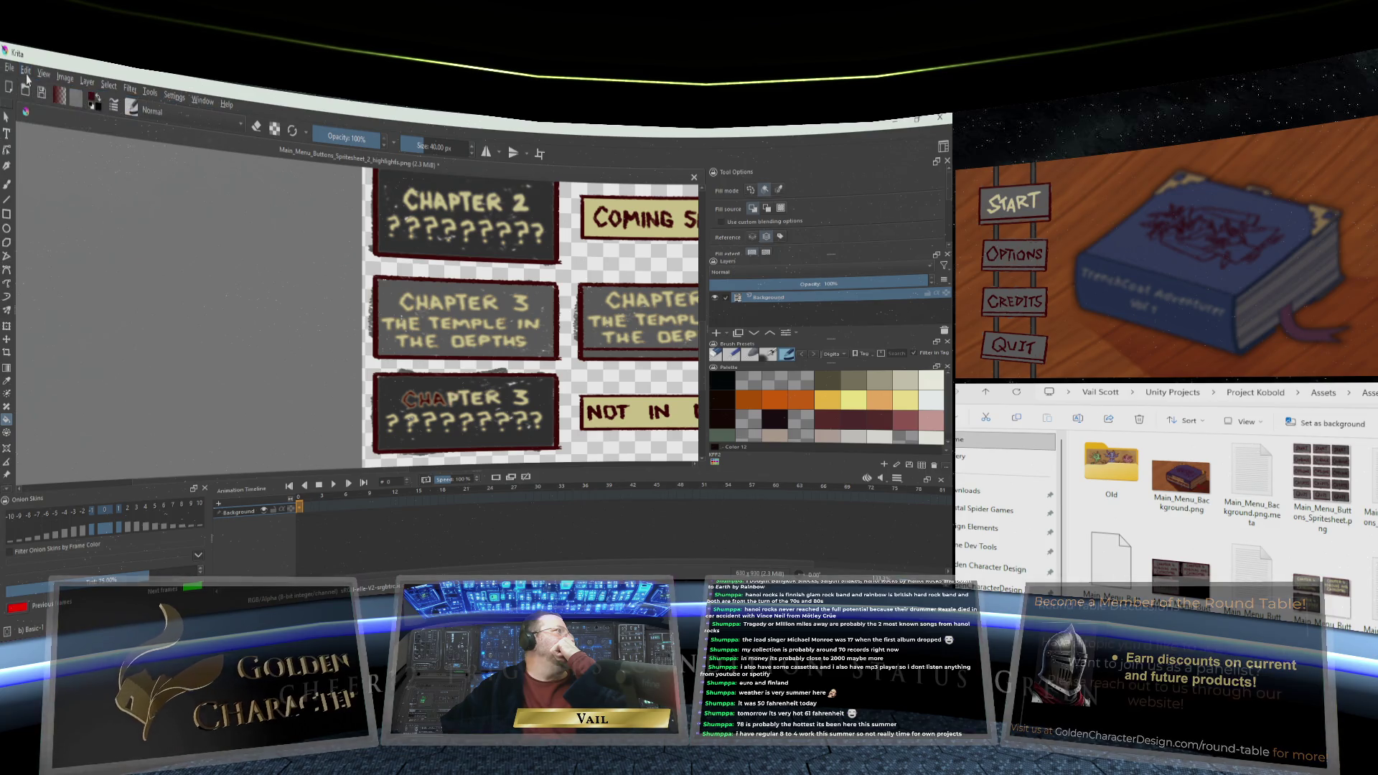
{"action": "left_click", "coordinate": [27, 72]}
{"action": "left_click", "coordinate": [33, 91]}
{"action": "left_click", "coordinate": [26, 71]}
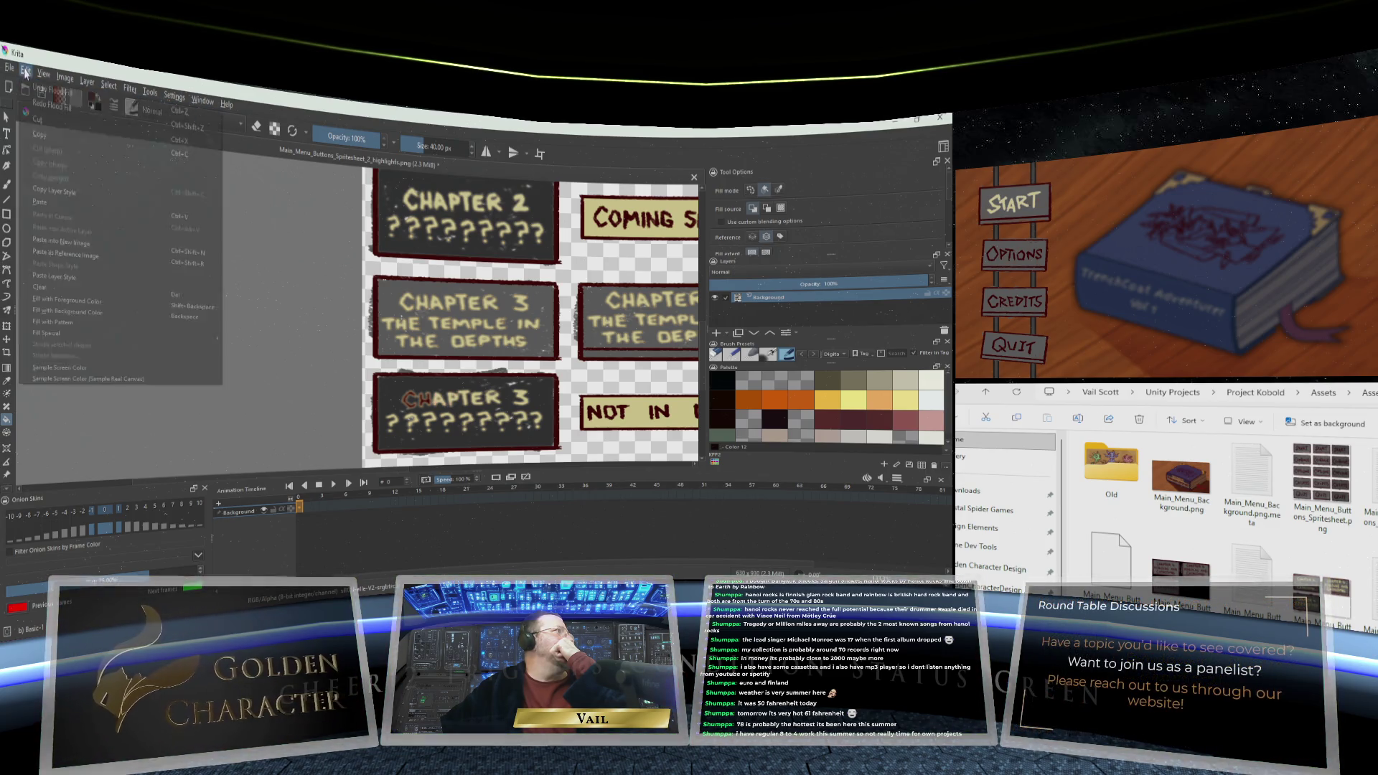
{"action": "left_click", "coordinate": [33, 91]}
{"action": "left_click", "coordinate": [27, 72]}
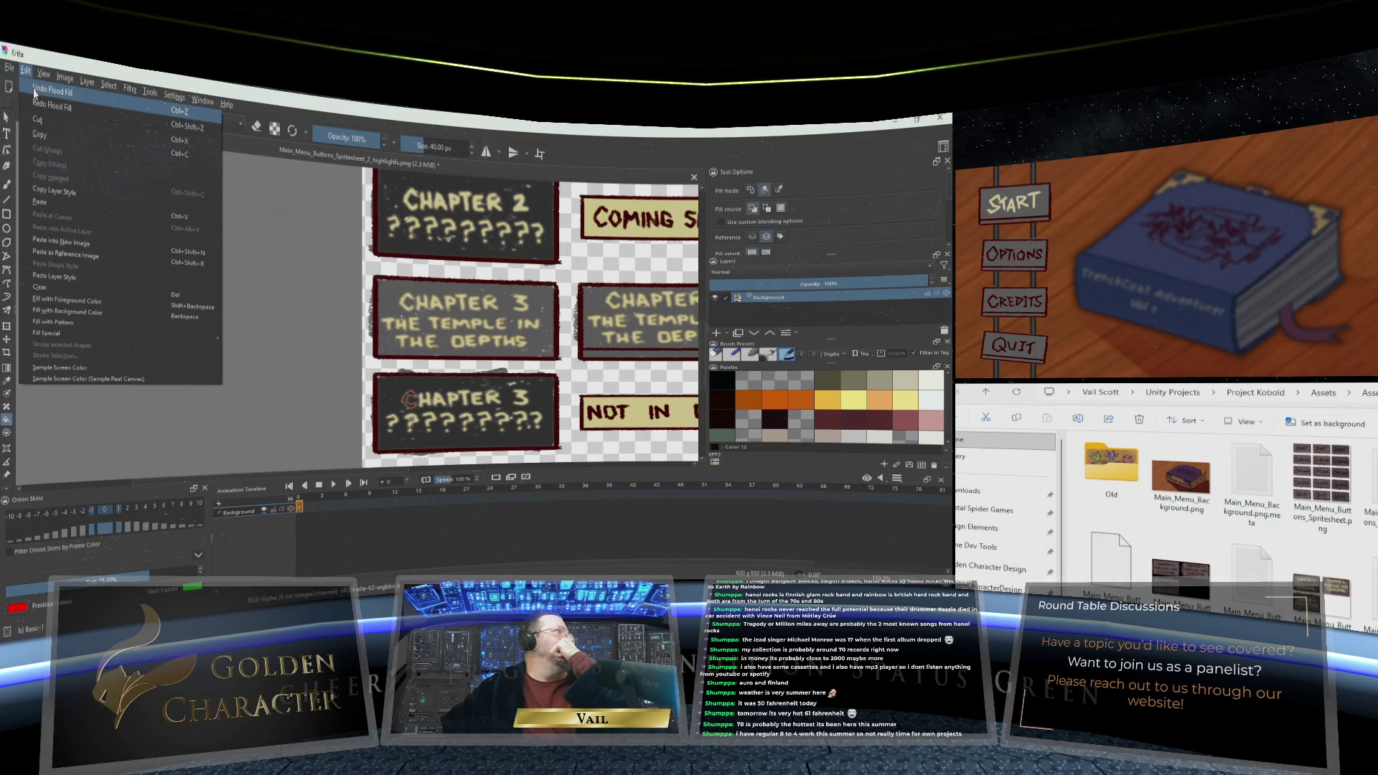
{"action": "left_click", "coordinate": [33, 90]}
{"action": "scroll", "coordinate": [814, 226], "scroll_direction": "down", "scroll_amount": 3}
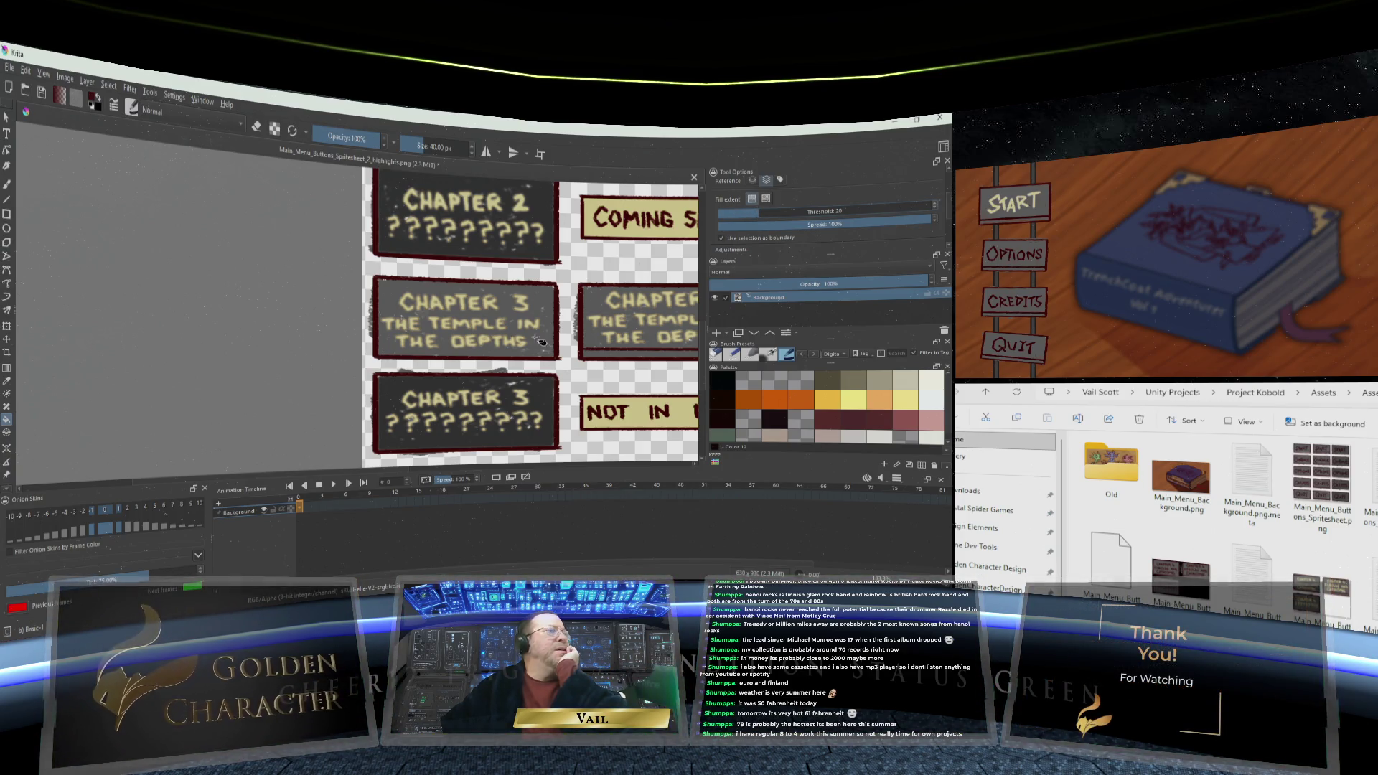
Fill each letter of the lower button's CHAPTER 3 title dark red
{"action": "scroll", "coordinate": [424, 404], "scroll_direction": "up", "scroll_amount": 3}
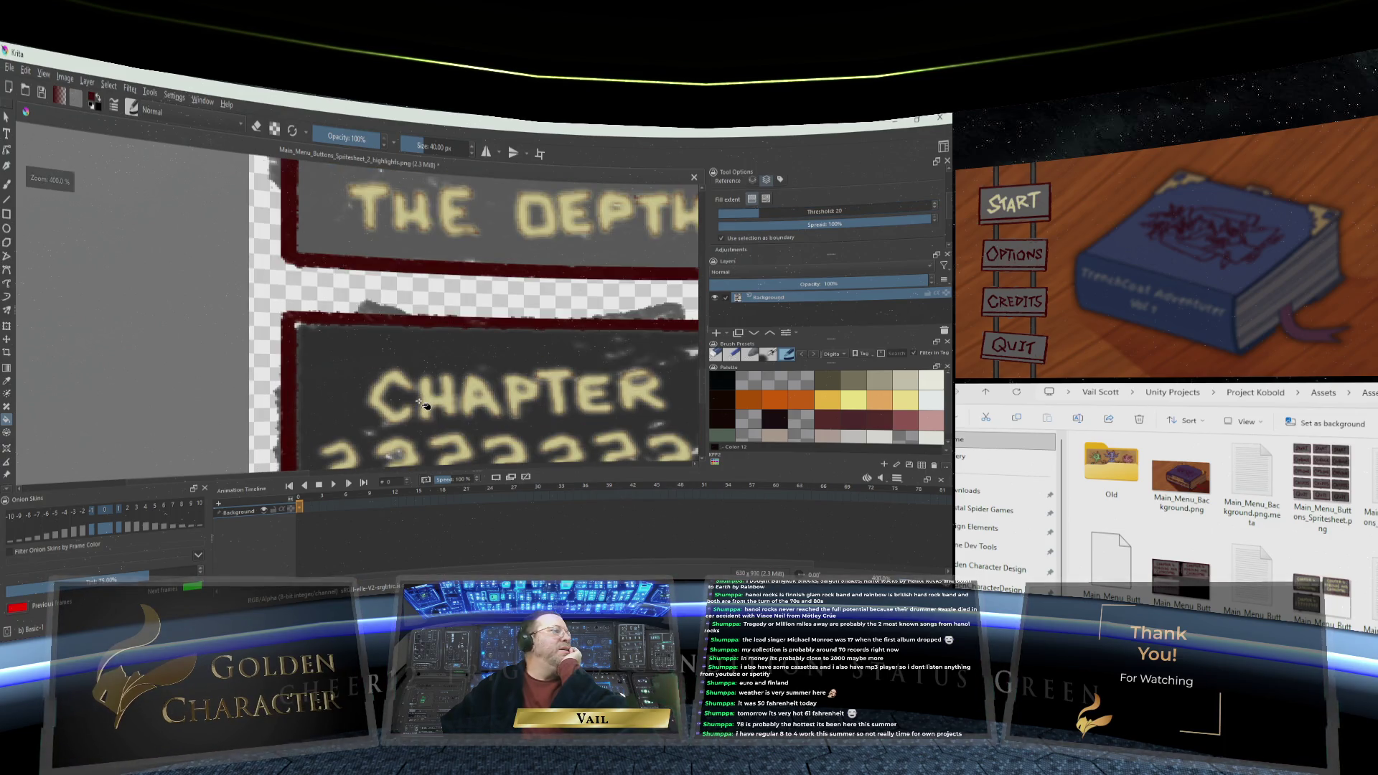
{"action": "left_click", "coordinate": [384, 389]}
{"action": "left_click", "coordinate": [447, 403]}
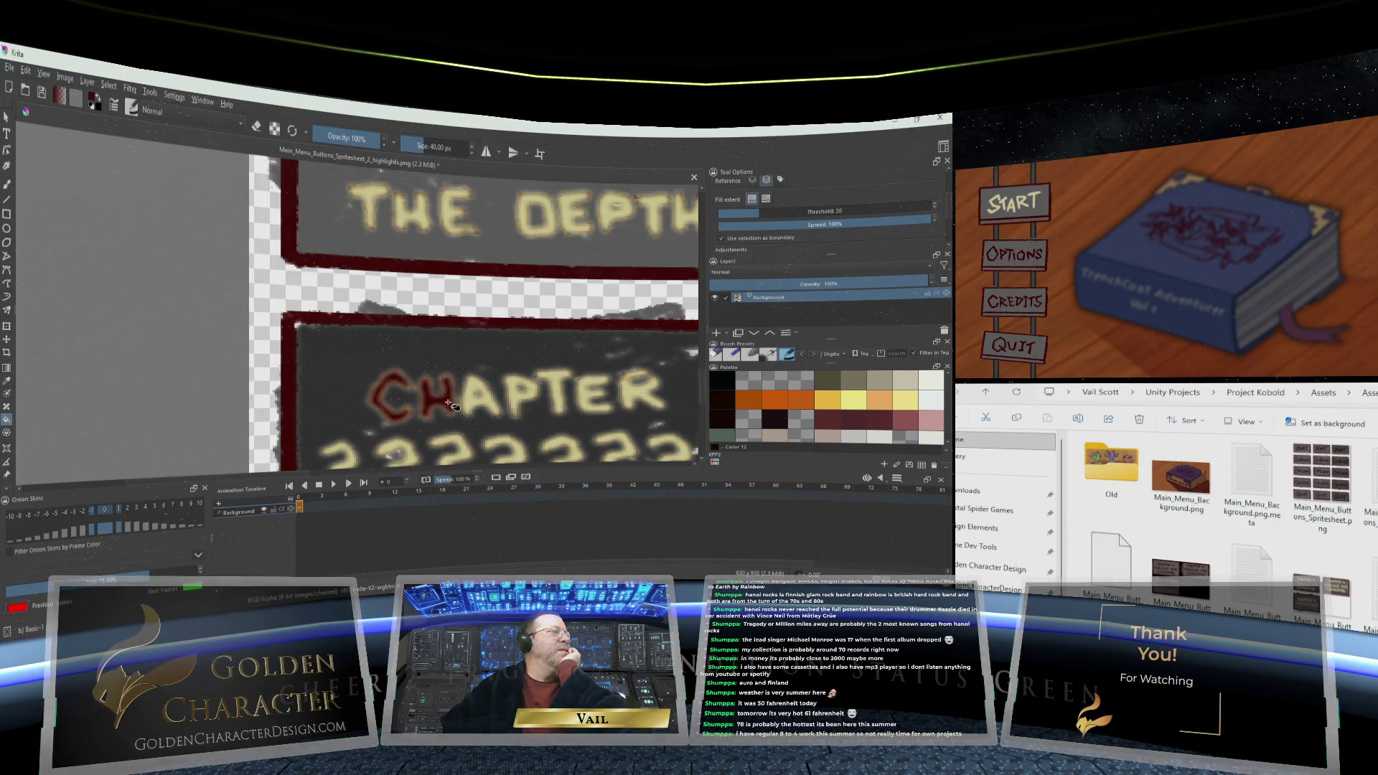
{"action": "left_click", "coordinate": [477, 402]}
{"action": "left_click", "coordinate": [517, 399]}
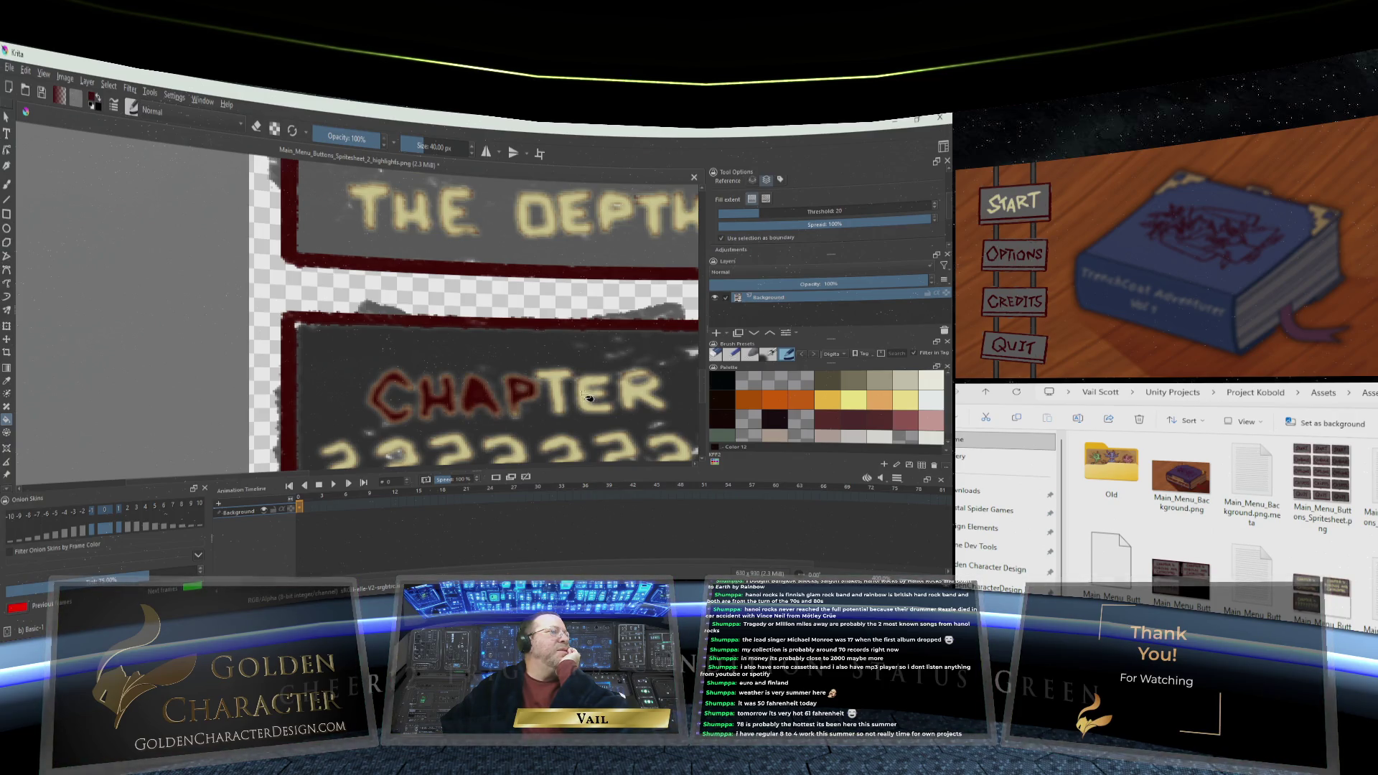
{"action": "left_click", "coordinate": [561, 392]}
{"action": "scroll", "coordinate": [583, 414], "scroll_direction": "down", "scroll_amount": 3}
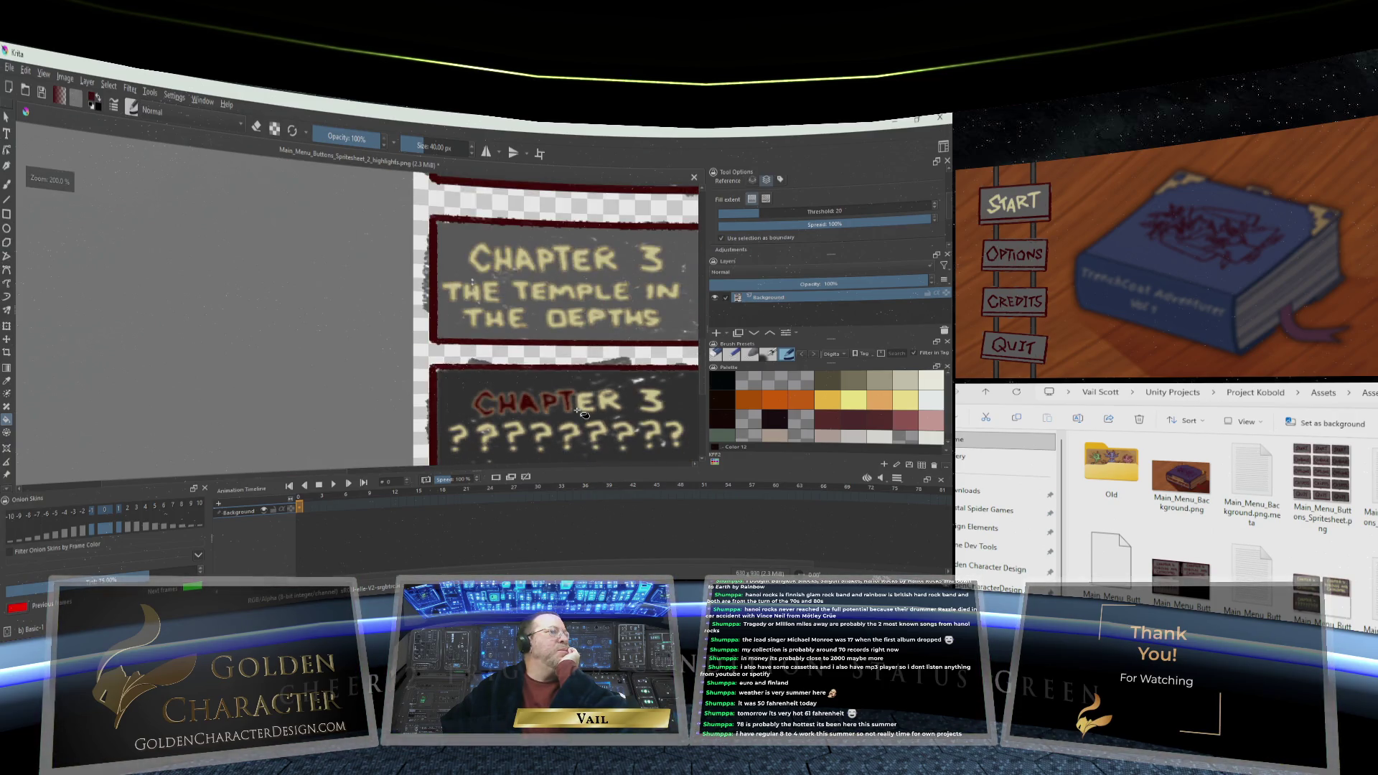
{"action": "scroll", "coordinate": [587, 414], "scroll_direction": "up", "scroll_amount": 3}
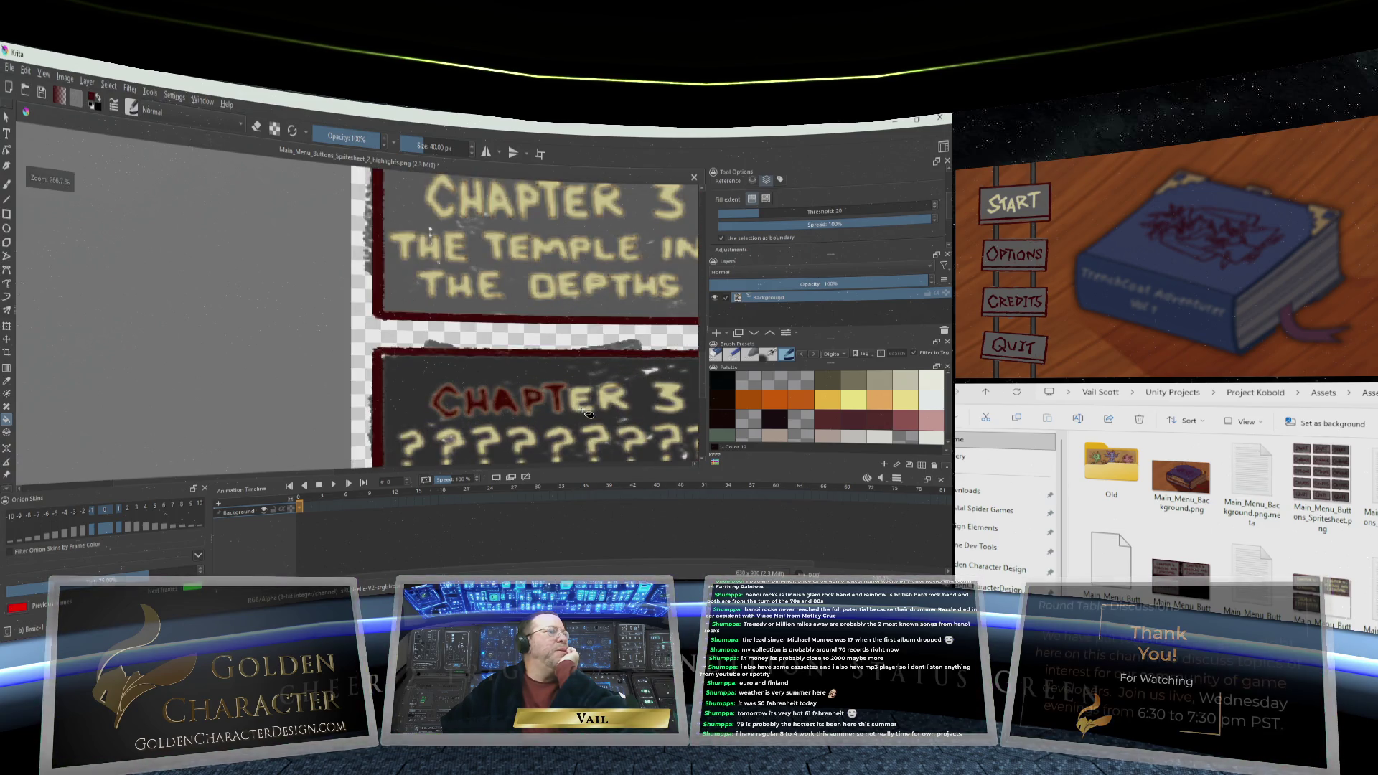
{"action": "left_click", "coordinate": [580, 404]}
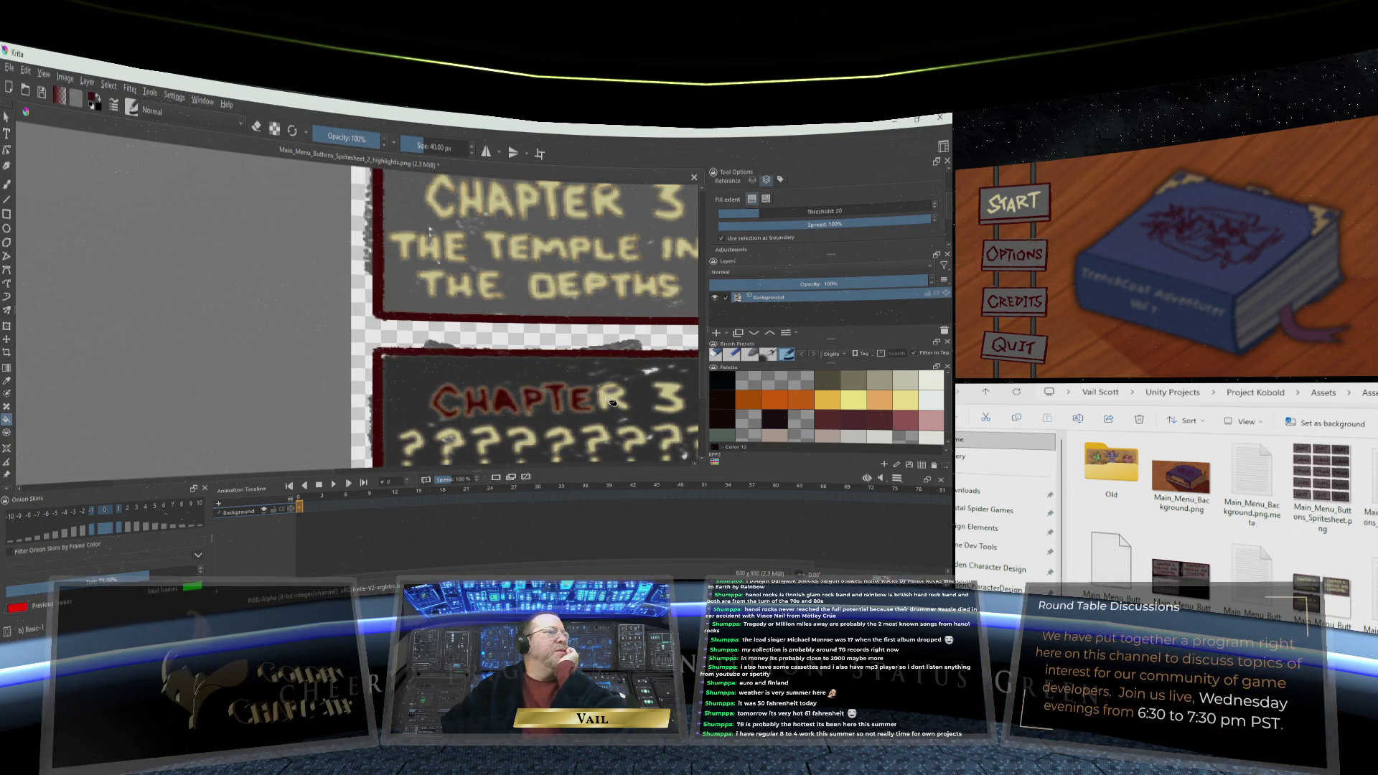
{"action": "left_click", "coordinate": [612, 402]}
{"action": "left_click", "coordinate": [669, 396]}
Fill the lower button's question marks, from the second onward, dark red
{"action": "scroll", "coordinate": [572, 424], "scroll_direction": "down", "scroll_amount": 2}
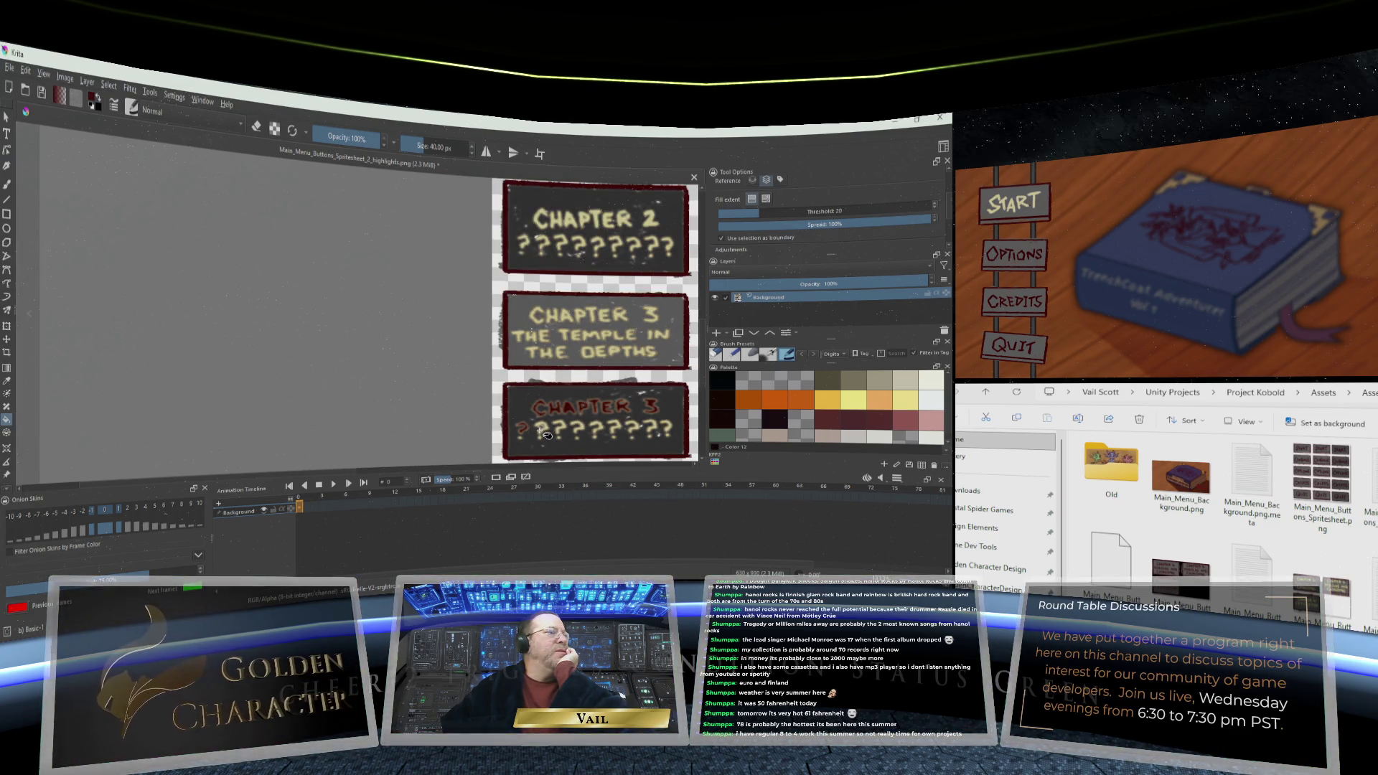
{"action": "left_click", "coordinate": [540, 431]}
{"action": "left_click", "coordinate": [560, 429]}
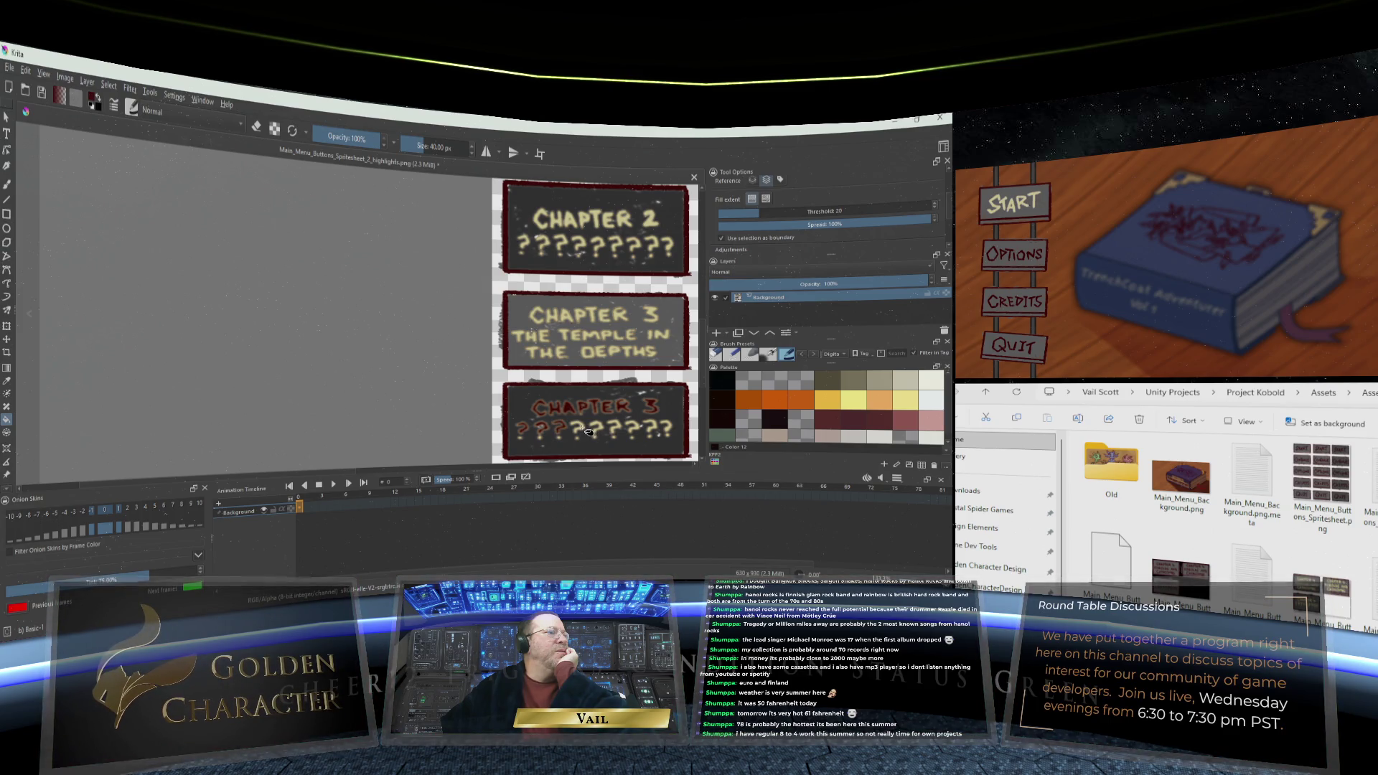
{"action": "left_click", "coordinate": [578, 430]}
{"action": "left_click", "coordinate": [596, 429]}
{"action": "left_click", "coordinate": [615, 429]}
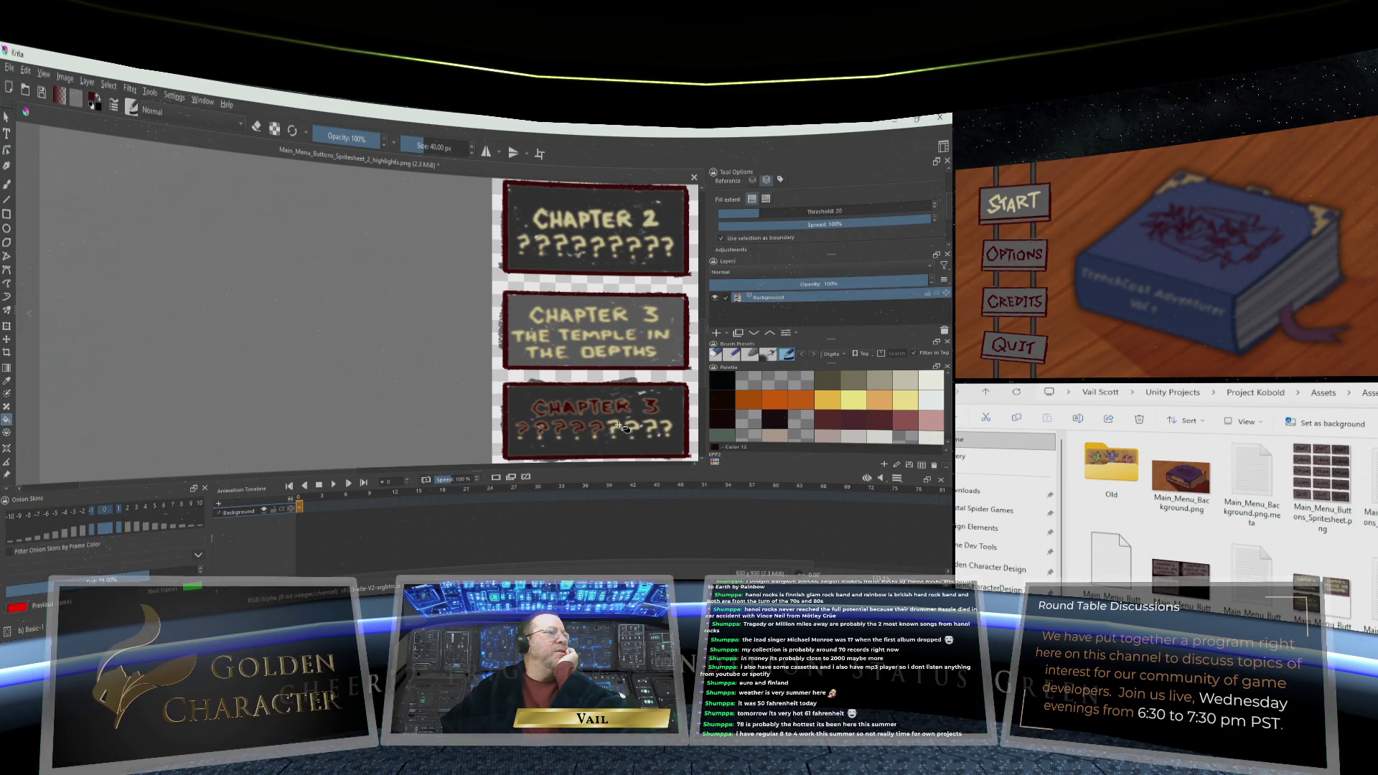
{"action": "left_click", "coordinate": [633, 429]}
{"action": "left_click", "coordinate": [642, 430]}
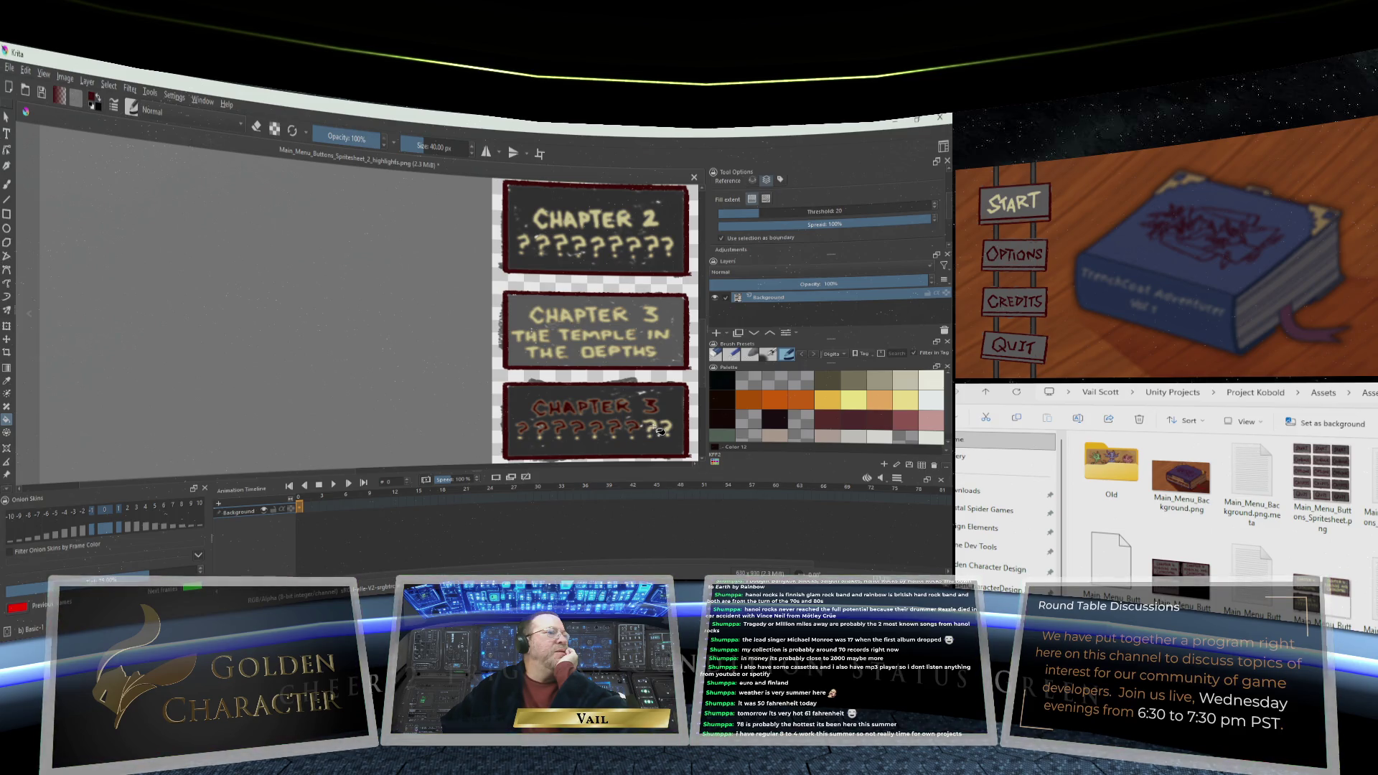
{"action": "left_click", "coordinate": [653, 430]}
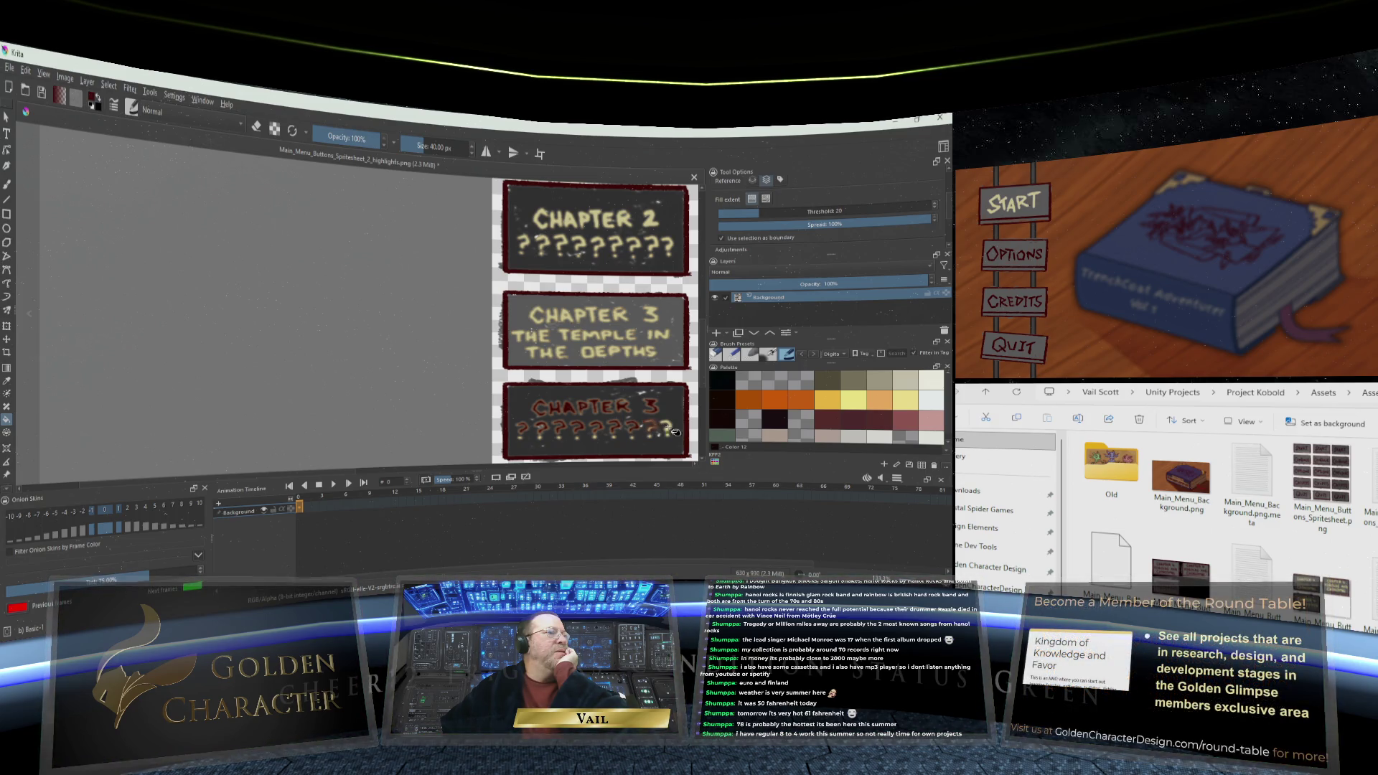
Undo the stray question-mark flood fill and pan around to check the button
{"action": "left_click", "coordinate": [28, 71]}
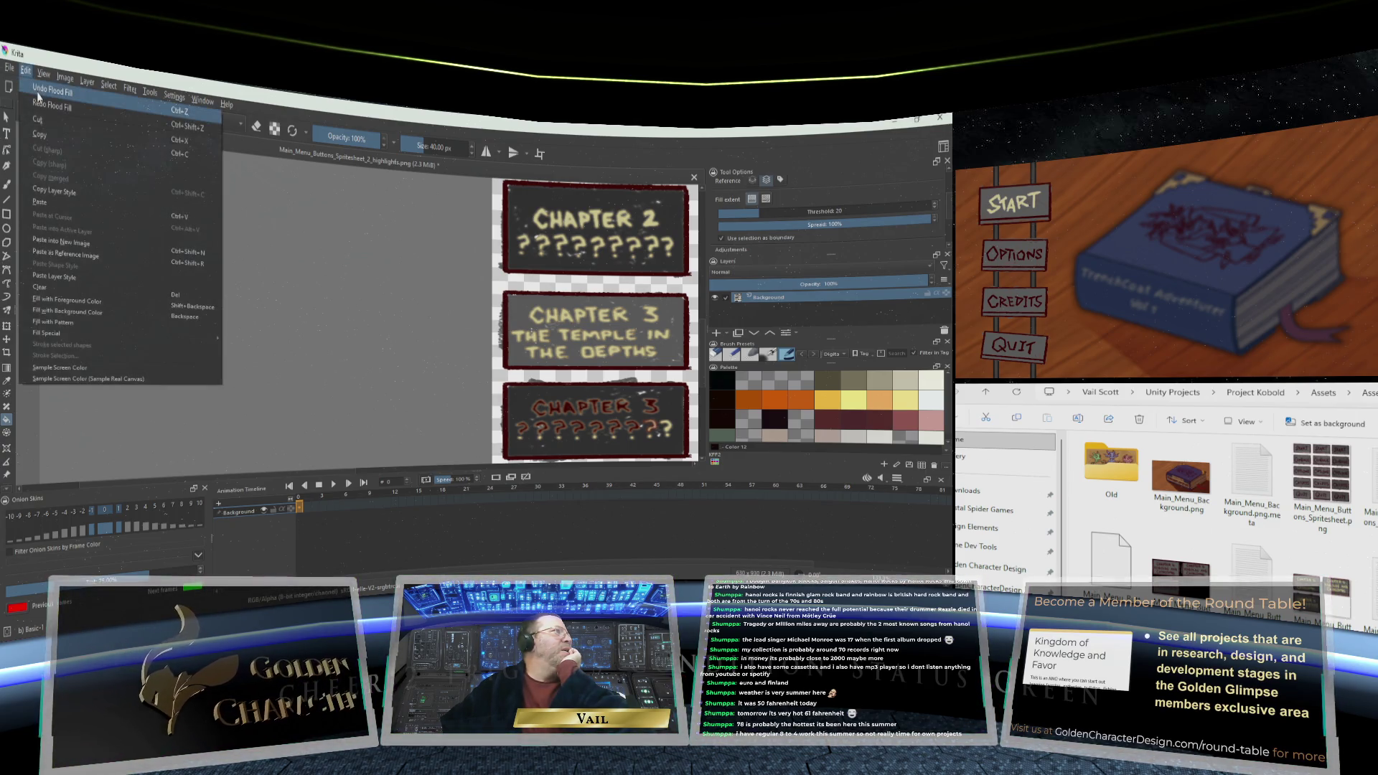
{"action": "left_click", "coordinate": [38, 96]}
{"action": "scroll", "coordinate": [648, 436], "scroll_direction": "up", "scroll_amount": 5}
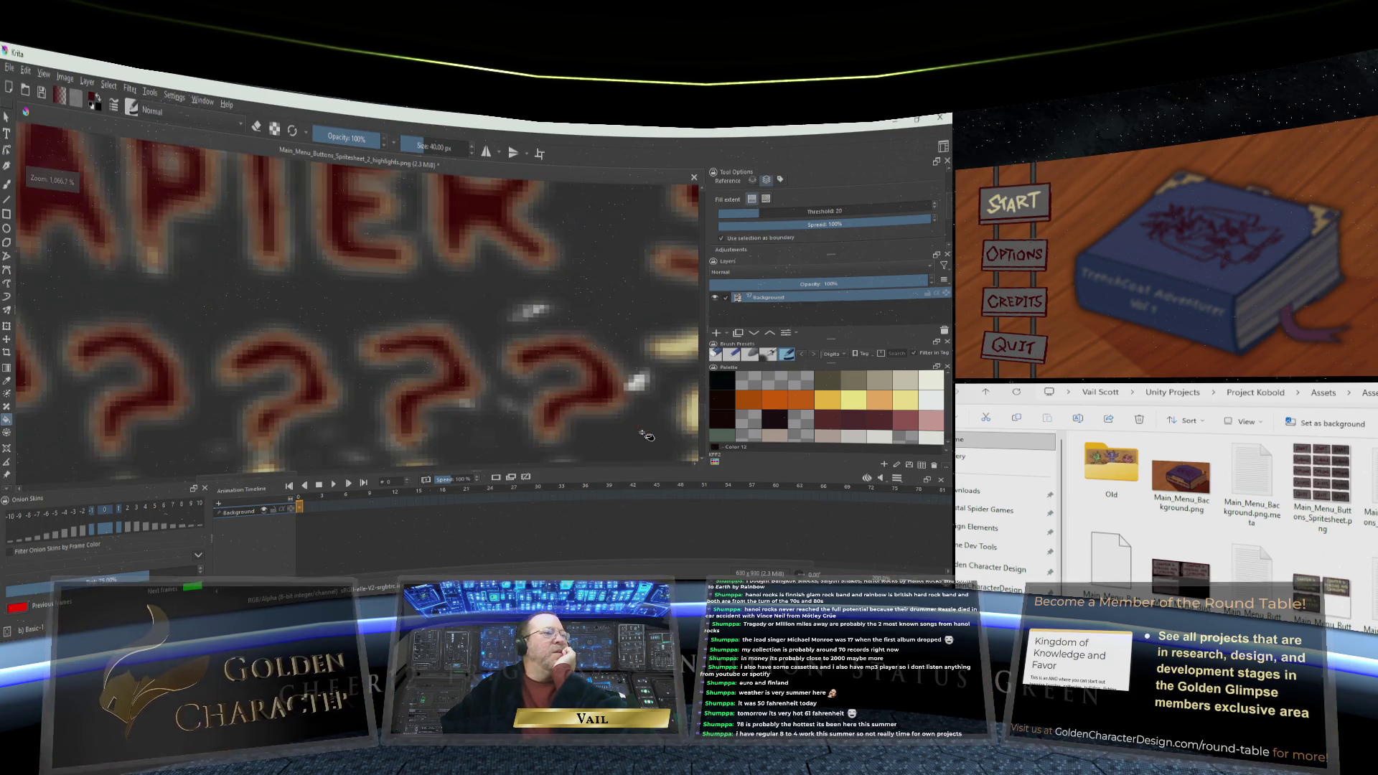
{"action": "scroll", "coordinate": [668, 426], "scroll_direction": "down", "scroll_amount": 2}
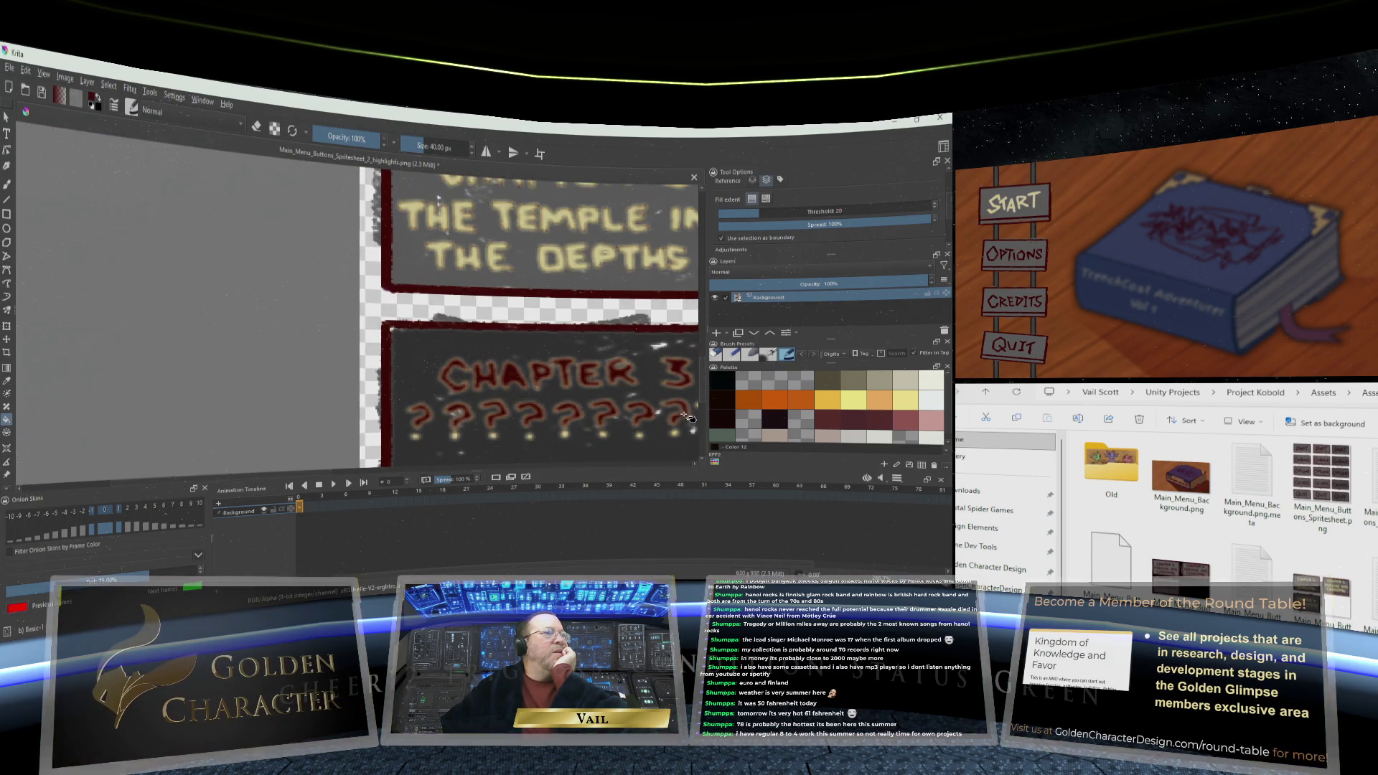
{"action": "scroll", "coordinate": [470, 445], "scroll_direction": "right", "scroll_amount": 5}
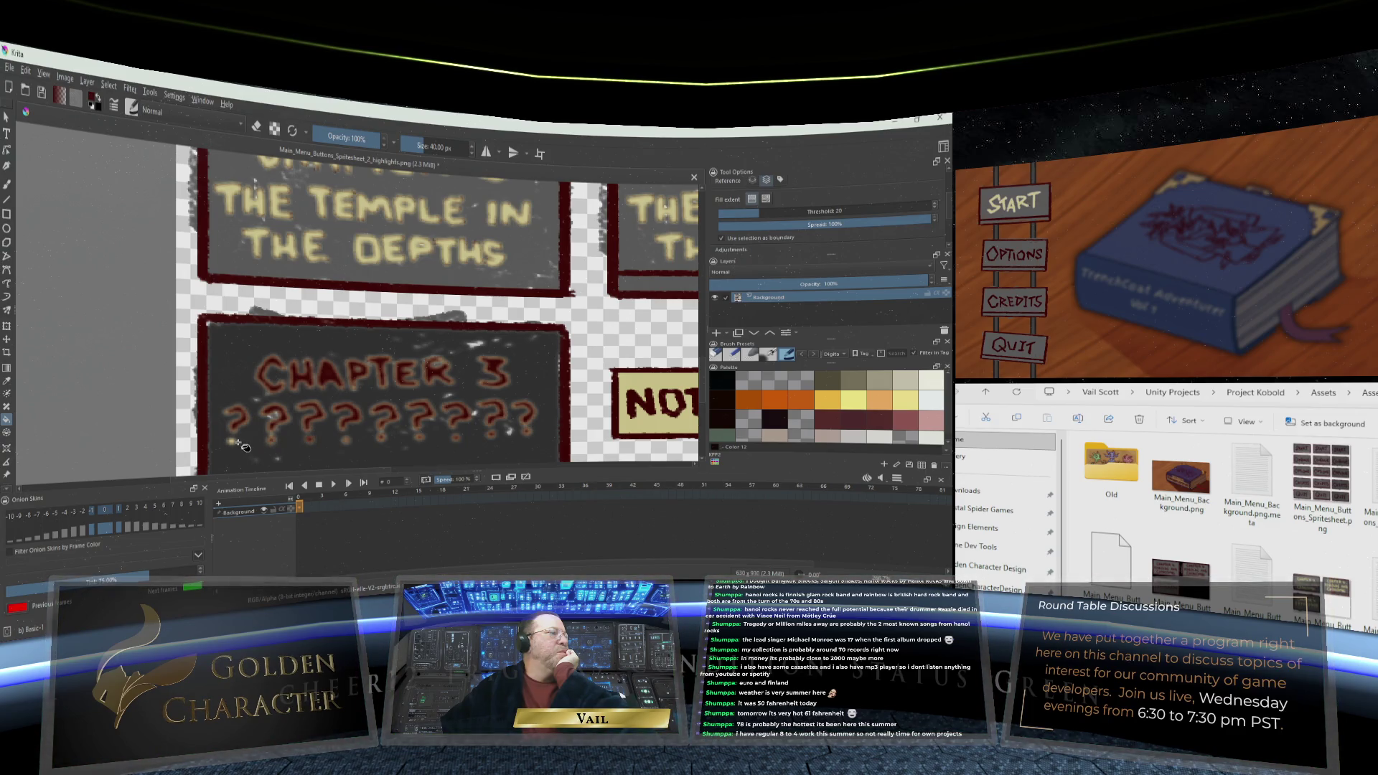
{"action": "scroll", "coordinate": [321, 438], "scroll_direction": "down", "scroll_amount": 4}
{"action": "scroll", "coordinate": [321, 437], "scroll_direction": "up", "scroll_amount": 2}
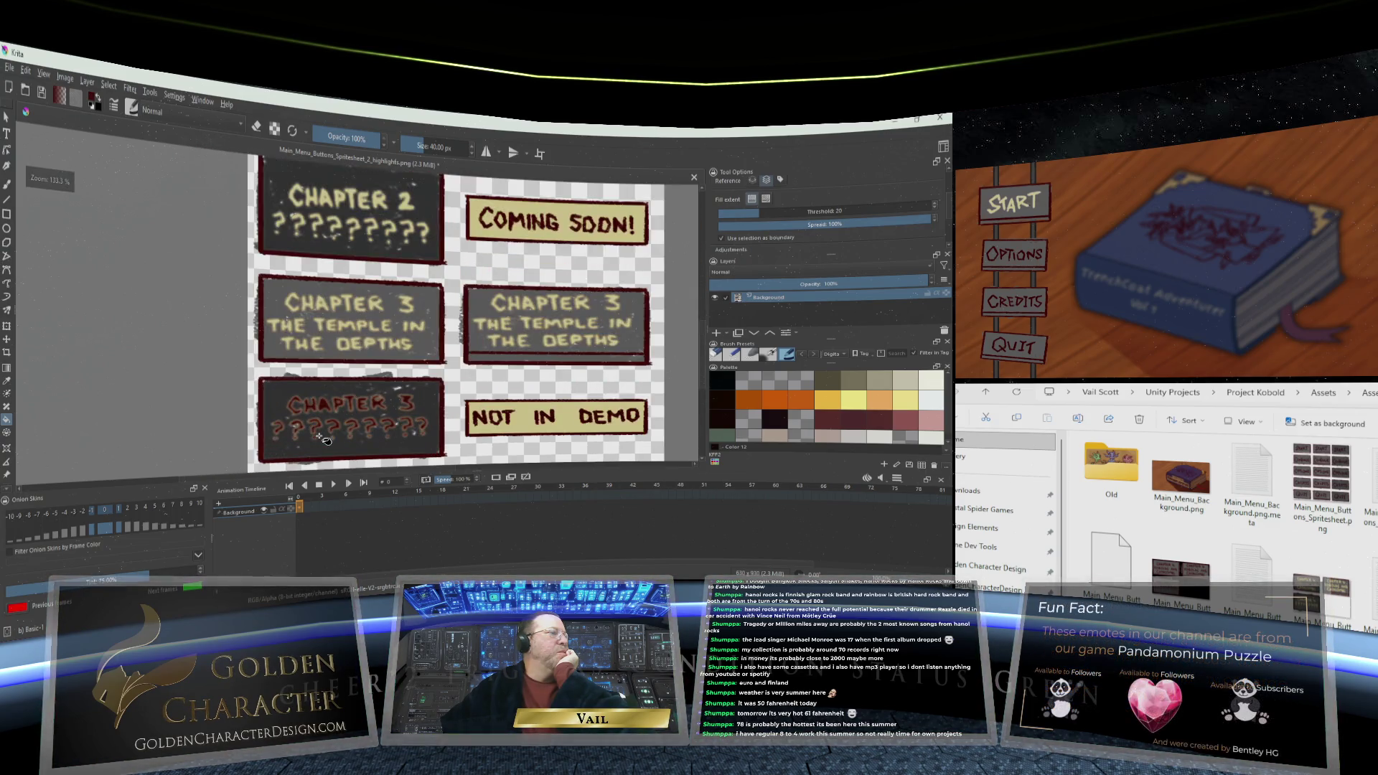
{"action": "scroll", "coordinate": [321, 438], "scroll_direction": "up", "scroll_amount": 2}
{"action": "scroll", "coordinate": [325, 439], "scroll_direction": "down", "scroll_amount": 2}
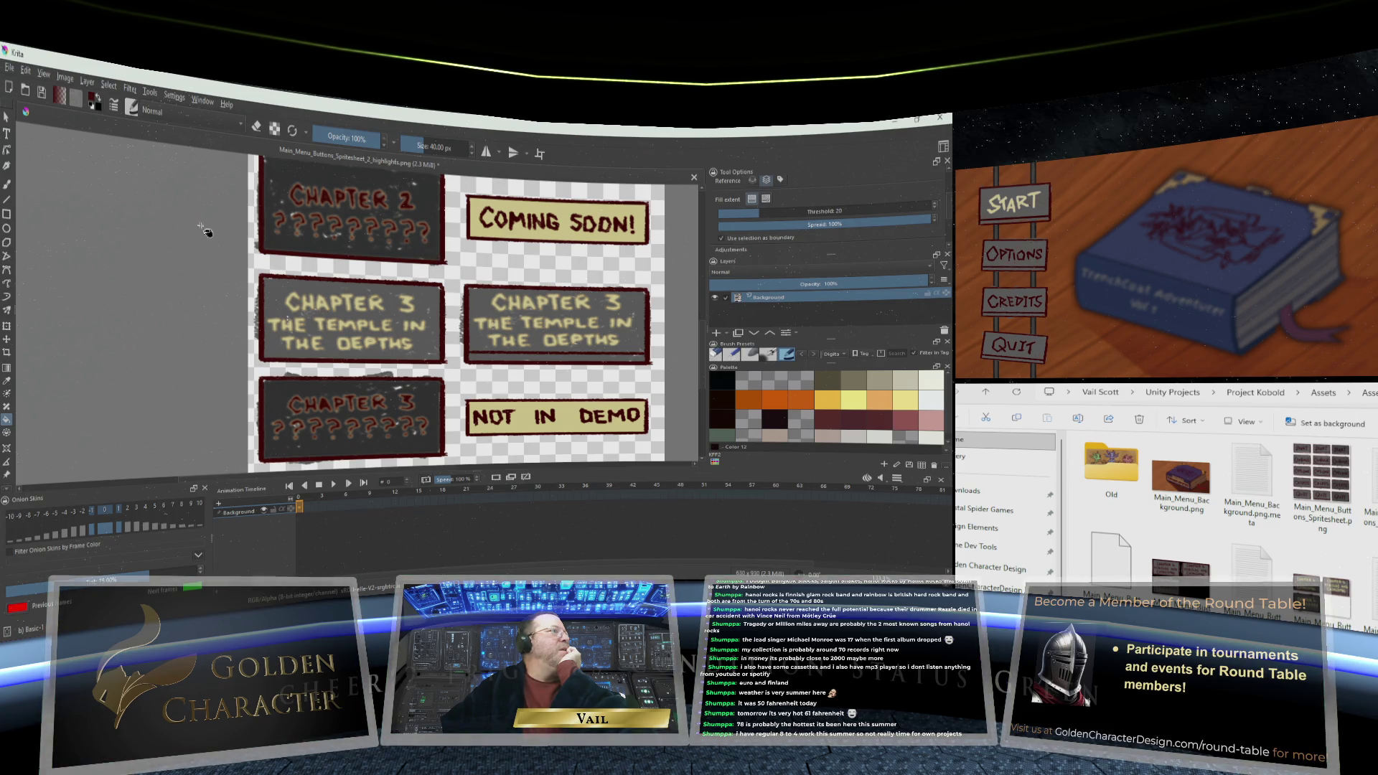
Save the recoloured sprite sheet, accepting the PNG export options
{"action": "left_click", "coordinate": [8, 69]}
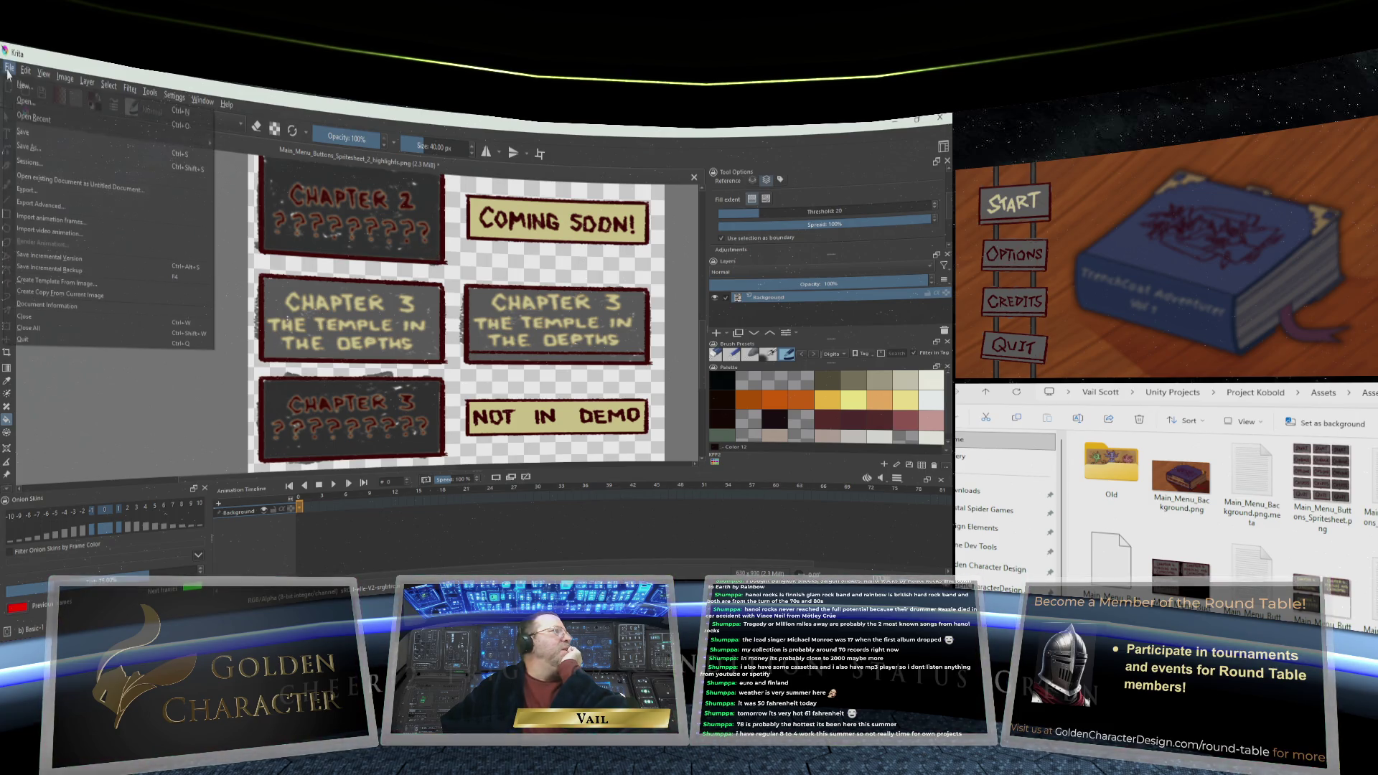
{"action": "left_click", "coordinate": [33, 135]}
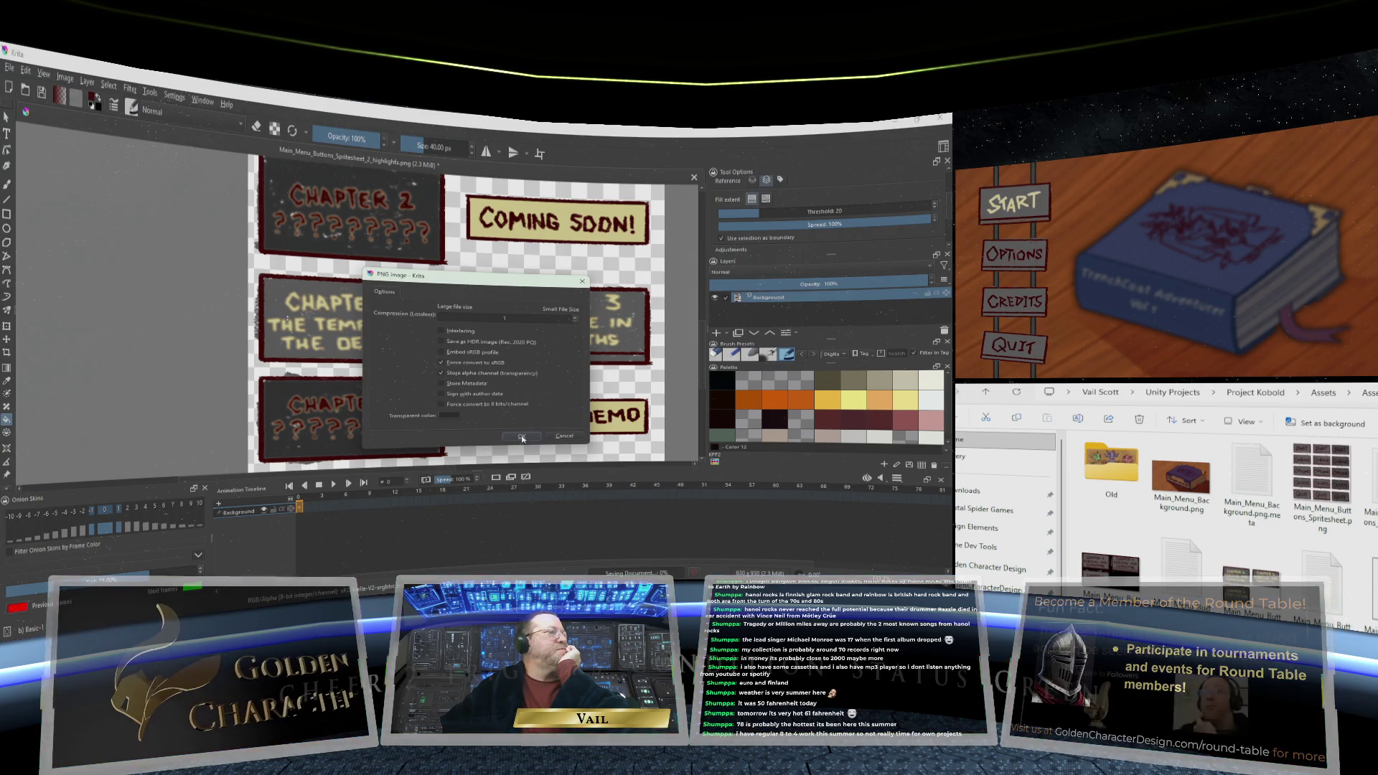
{"action": "left_click", "coordinate": [522, 437]}
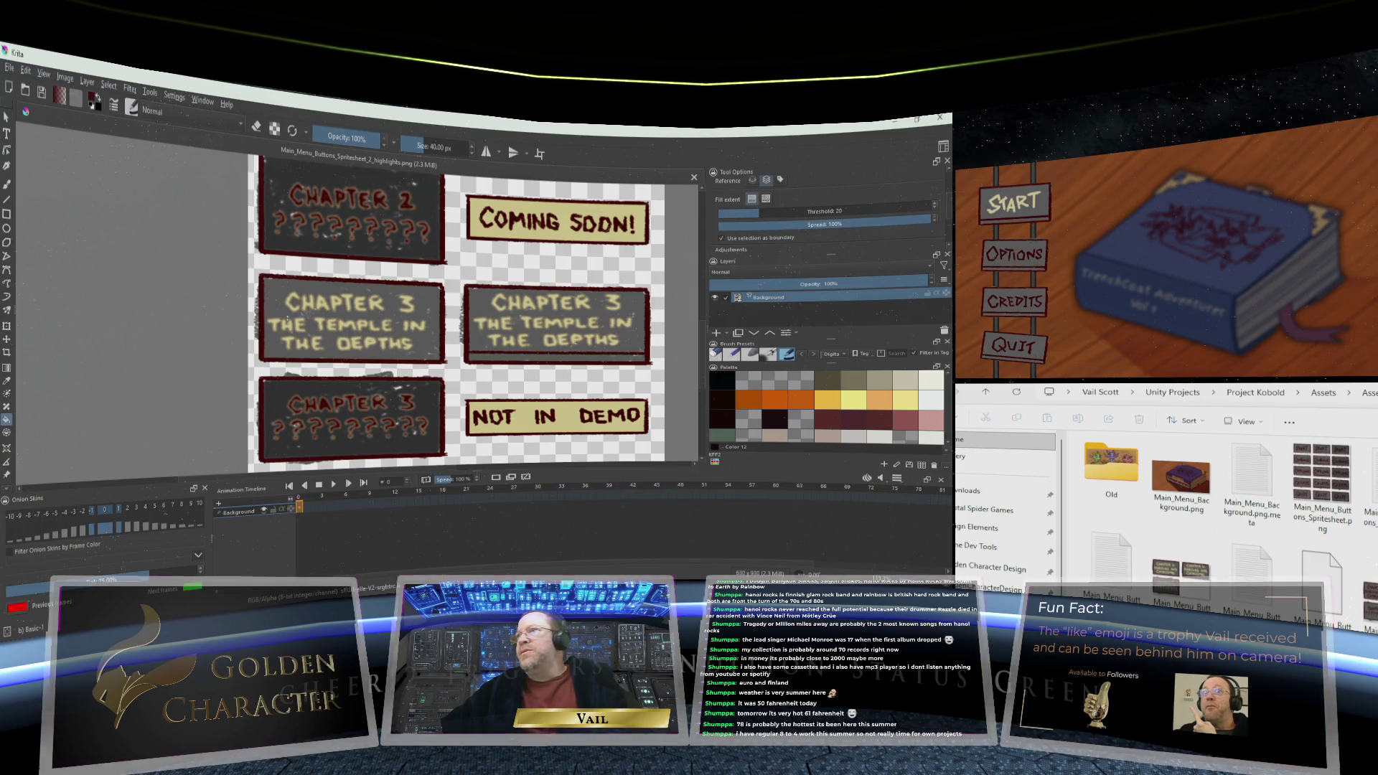
Open the context menu for the Chapter 4 spritesheet PNG in Assets, then dismiss it with Esc
{"action": "right_click", "coordinate": [1183, 599]}
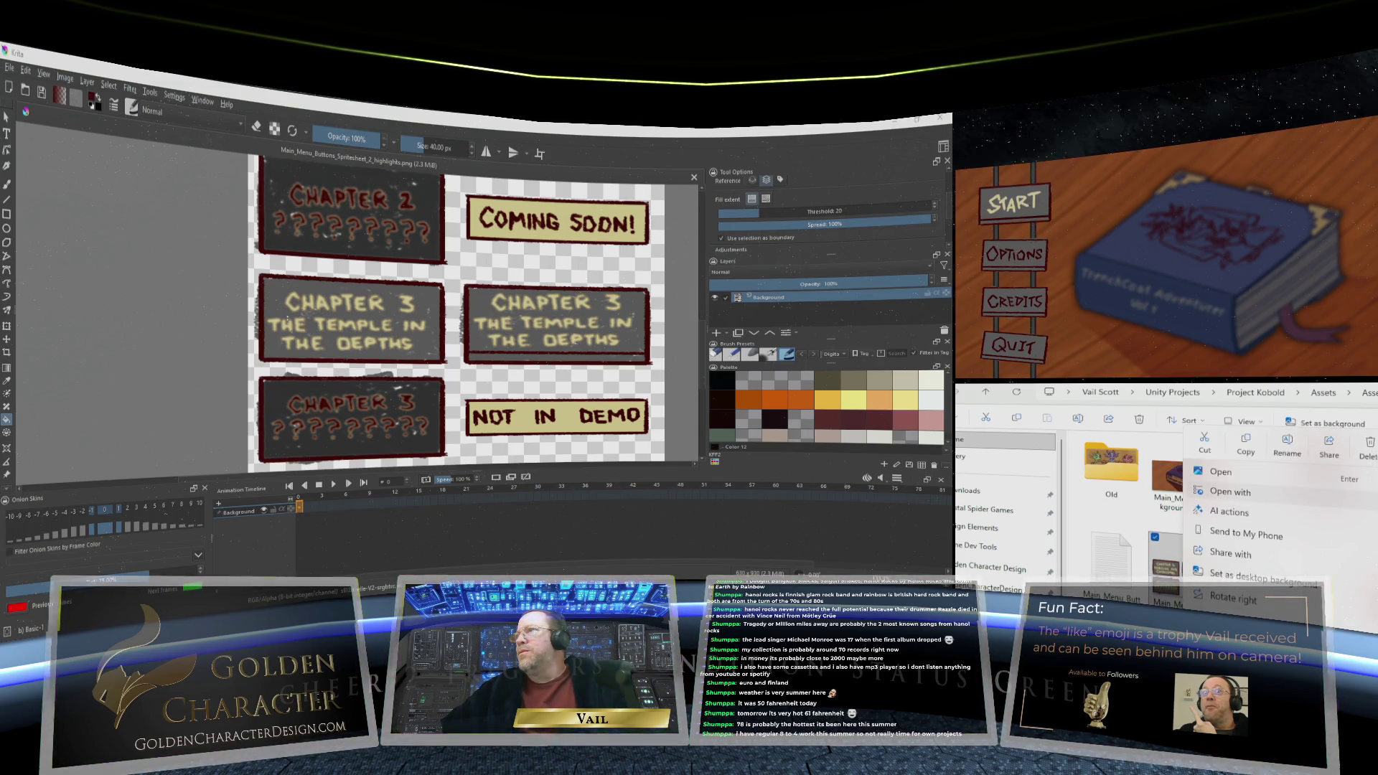
{"action": "key", "text": "Escape"}
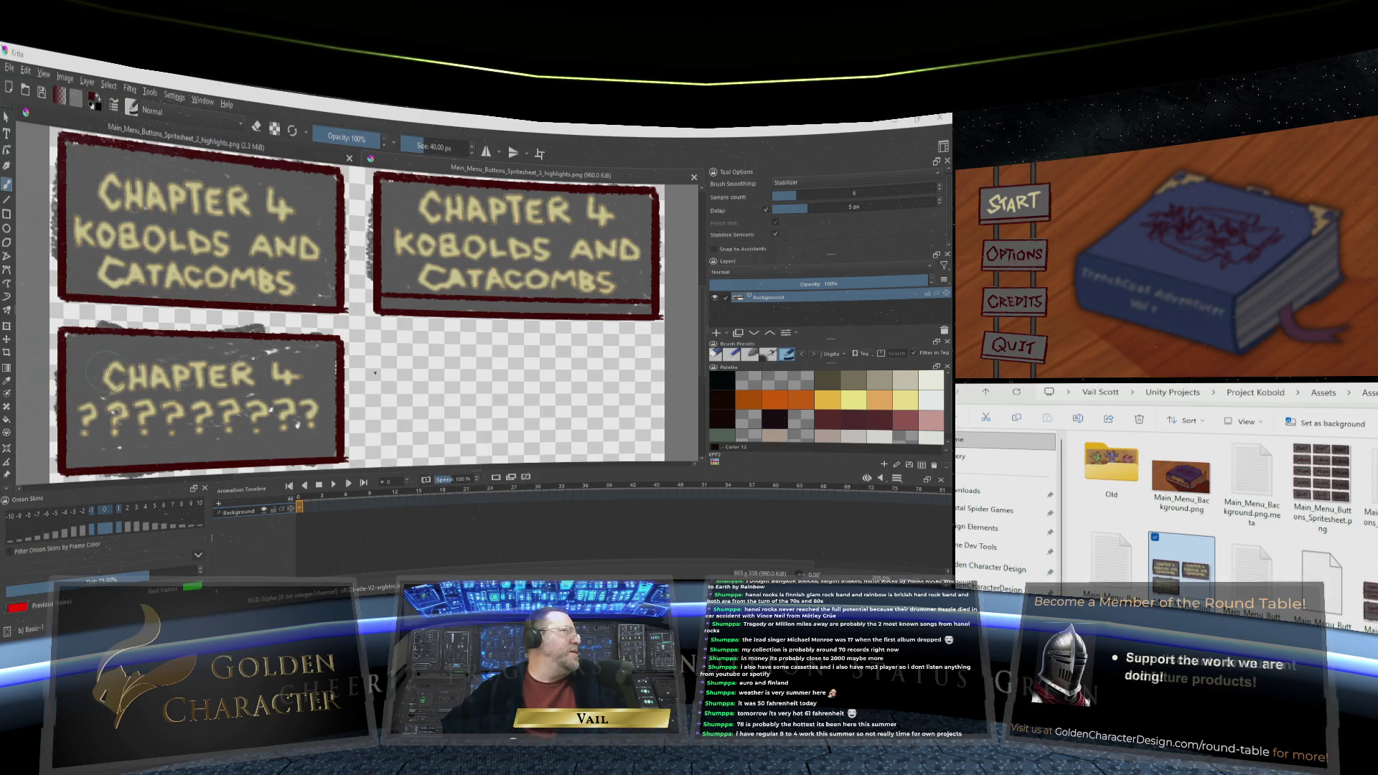
With the Fill tool, fill each letter of CHAPTER 4 dark red
{"action": "left_click", "coordinate": [7, 419]}
{"action": "left_click", "coordinate": [112, 377]}
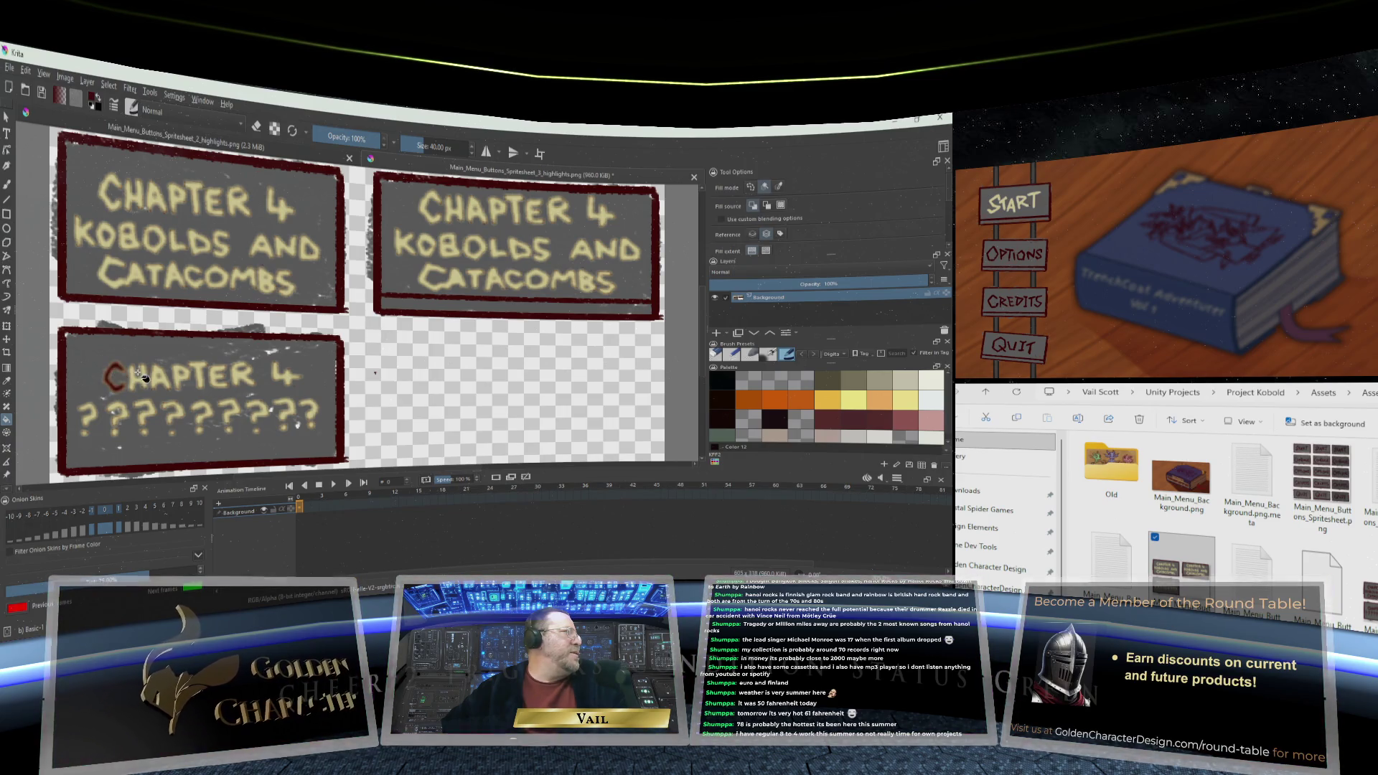
{"action": "left_click", "coordinate": [146, 381]}
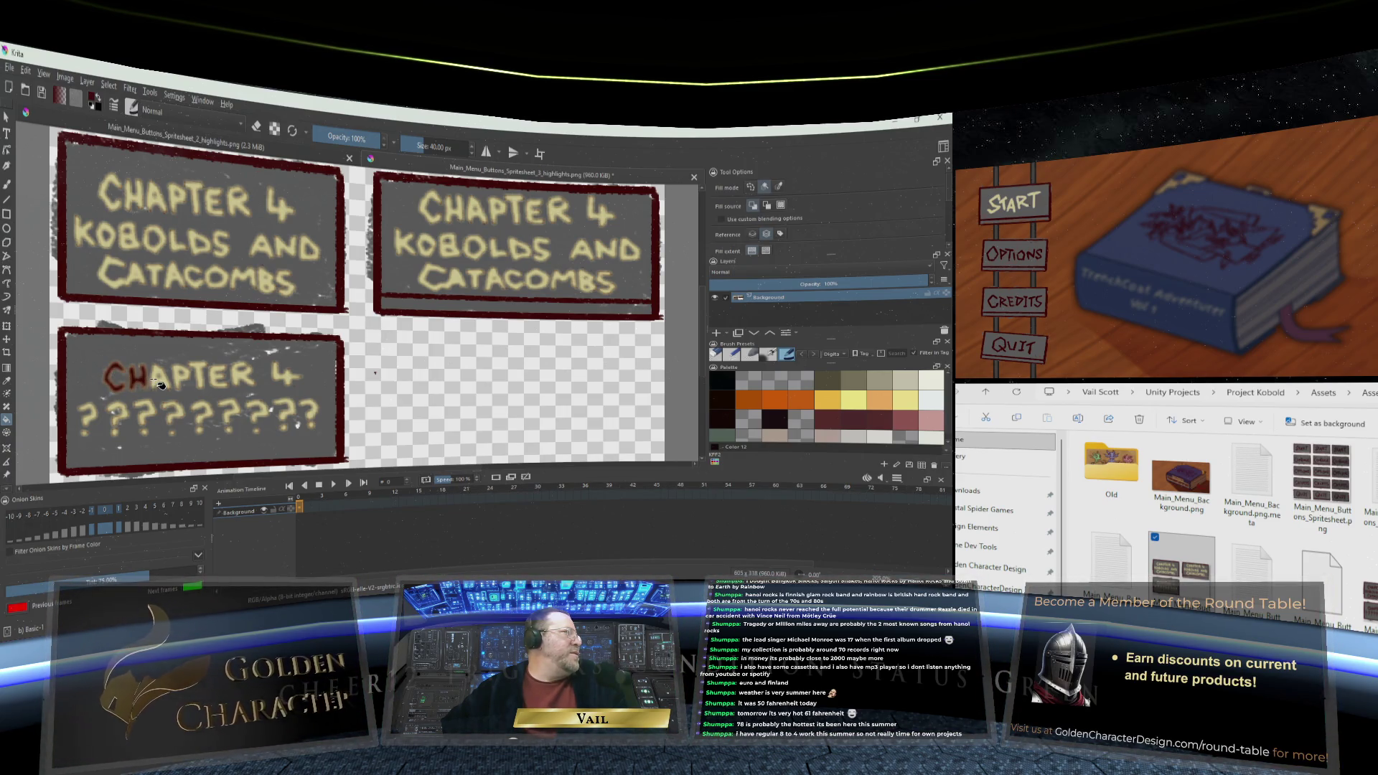
{"action": "left_click", "coordinate": [162, 384]}
{"action": "left_click", "coordinate": [193, 381]}
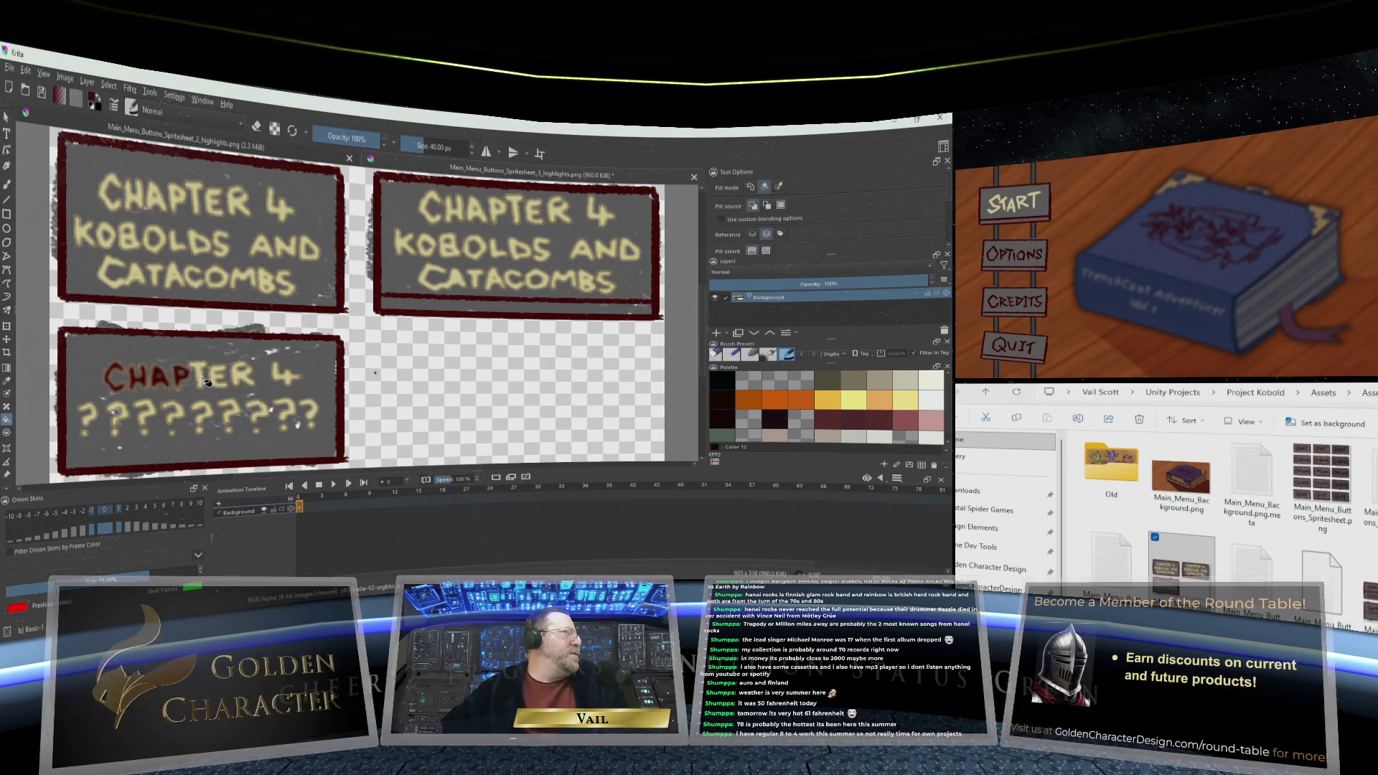
{"action": "left_click", "coordinate": [206, 382]}
{"action": "left_click", "coordinate": [228, 379]}
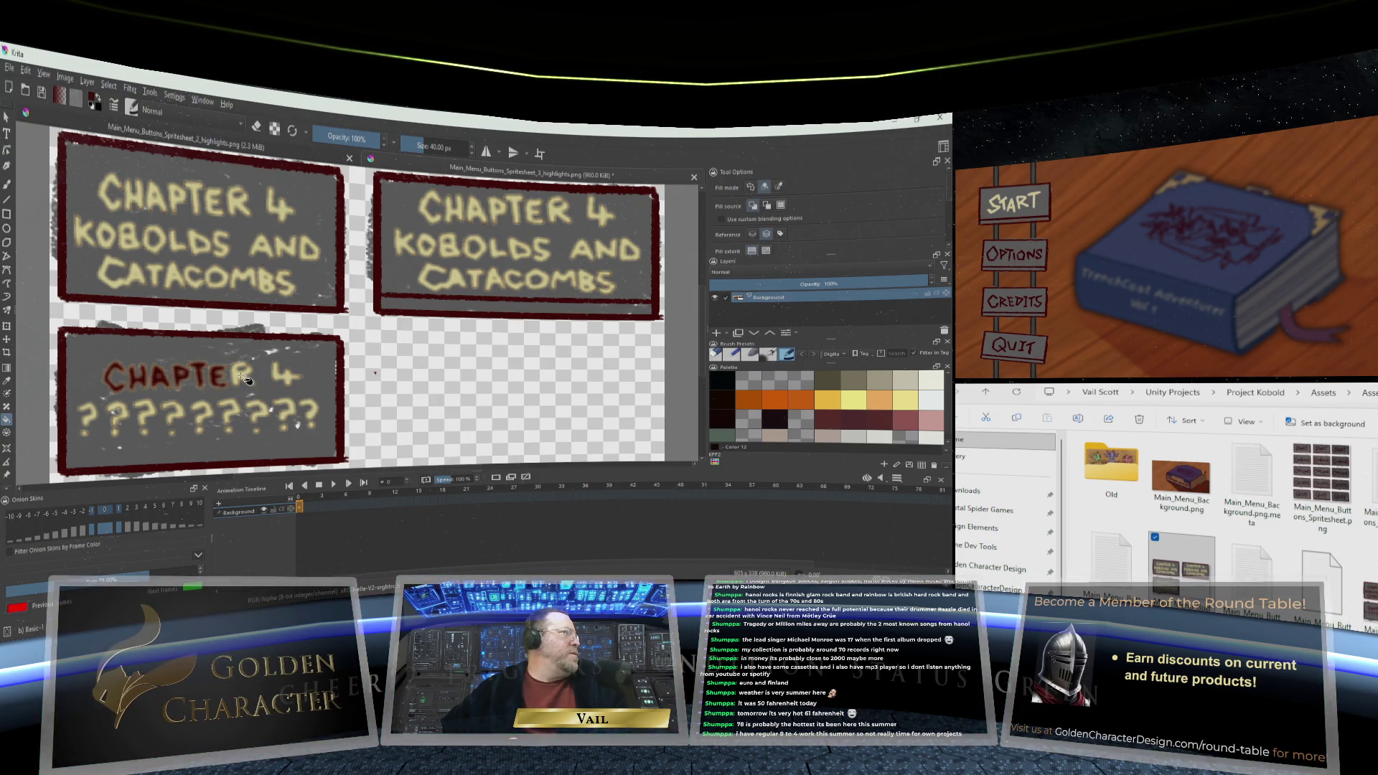
{"action": "left_click", "coordinate": [245, 379]}
{"action": "left_click", "coordinate": [291, 377]}
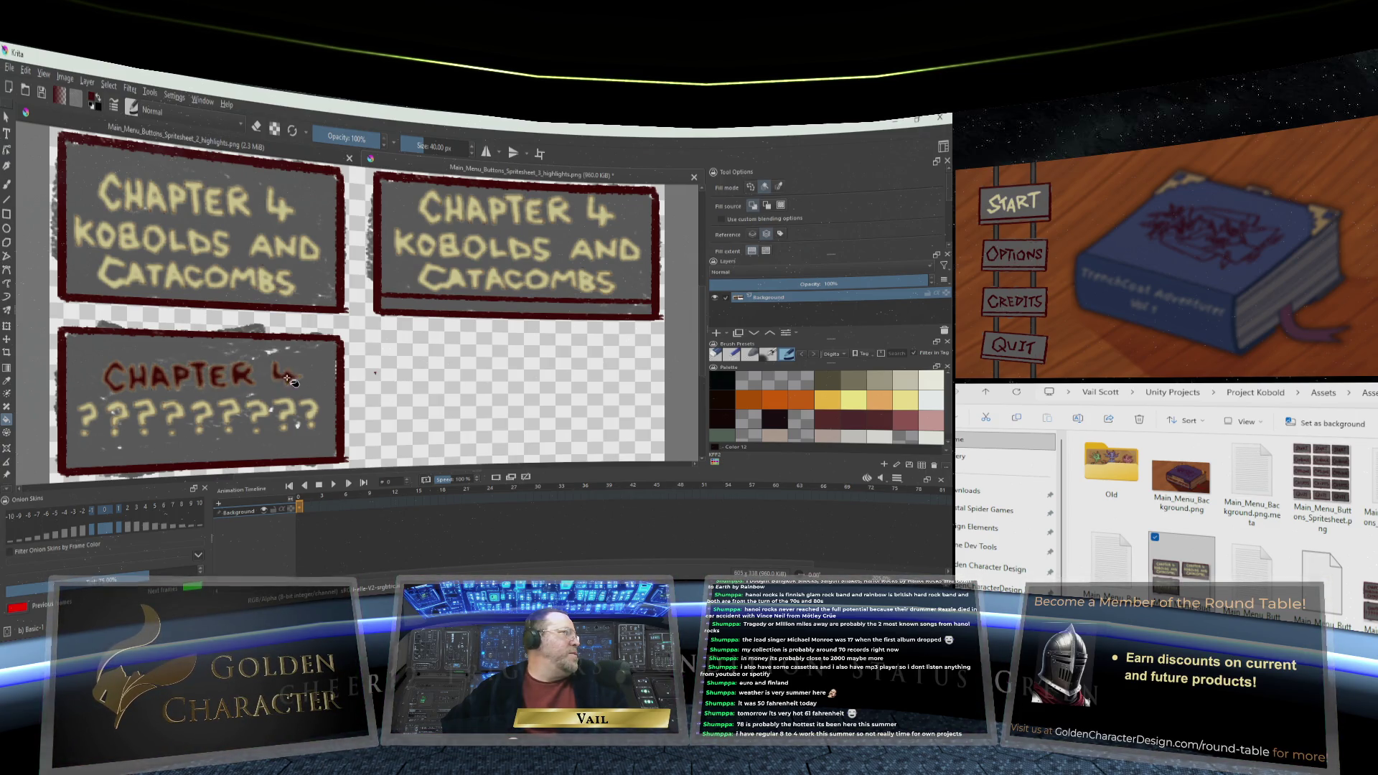
Fill all nine question marks on the bottom locked button dark red
{"action": "left_click", "coordinate": [294, 415]}
{"action": "left_click", "coordinate": [313, 413]}
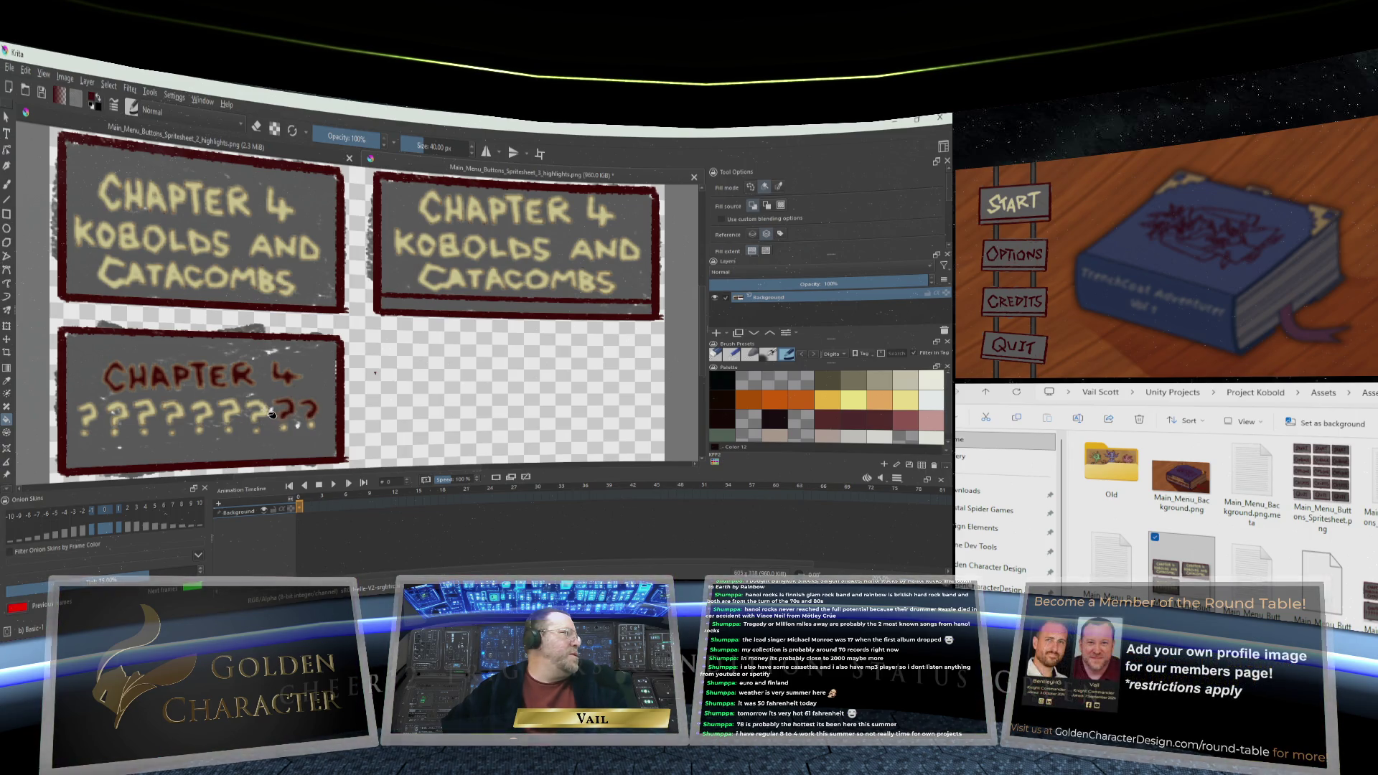
{"action": "left_click", "coordinate": [255, 413]}
{"action": "left_click", "coordinate": [228, 414]}
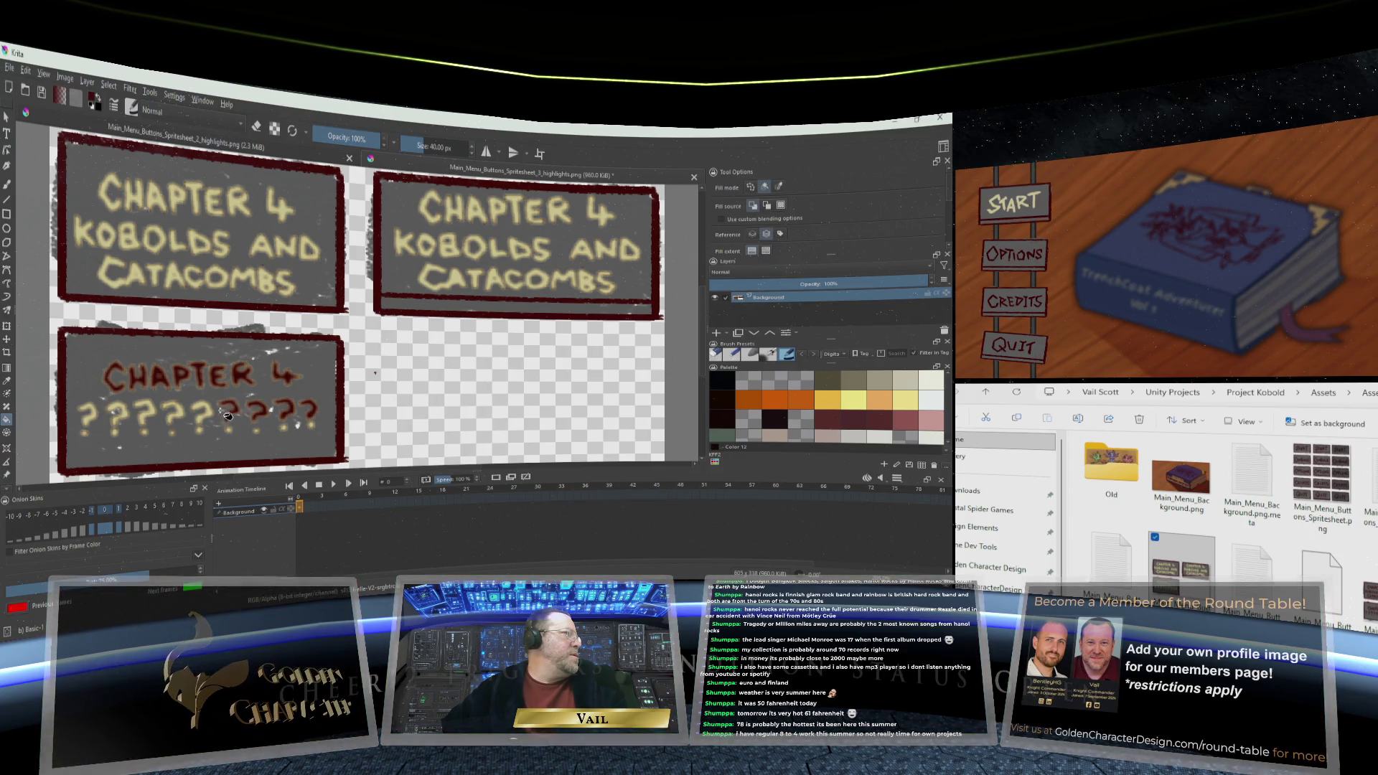
{"action": "left_click", "coordinate": [203, 415]}
{"action": "left_click", "coordinate": [176, 414]}
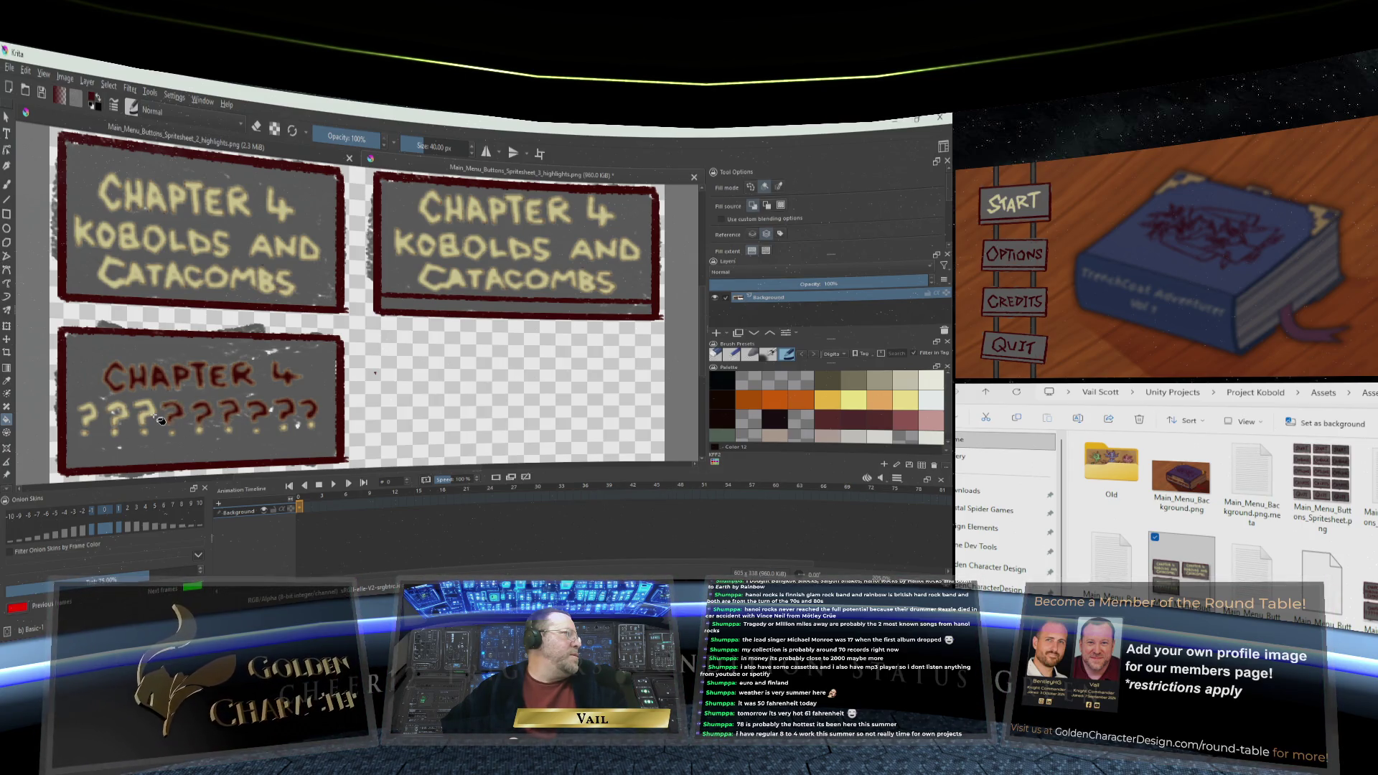
{"action": "left_click", "coordinate": [152, 416]}
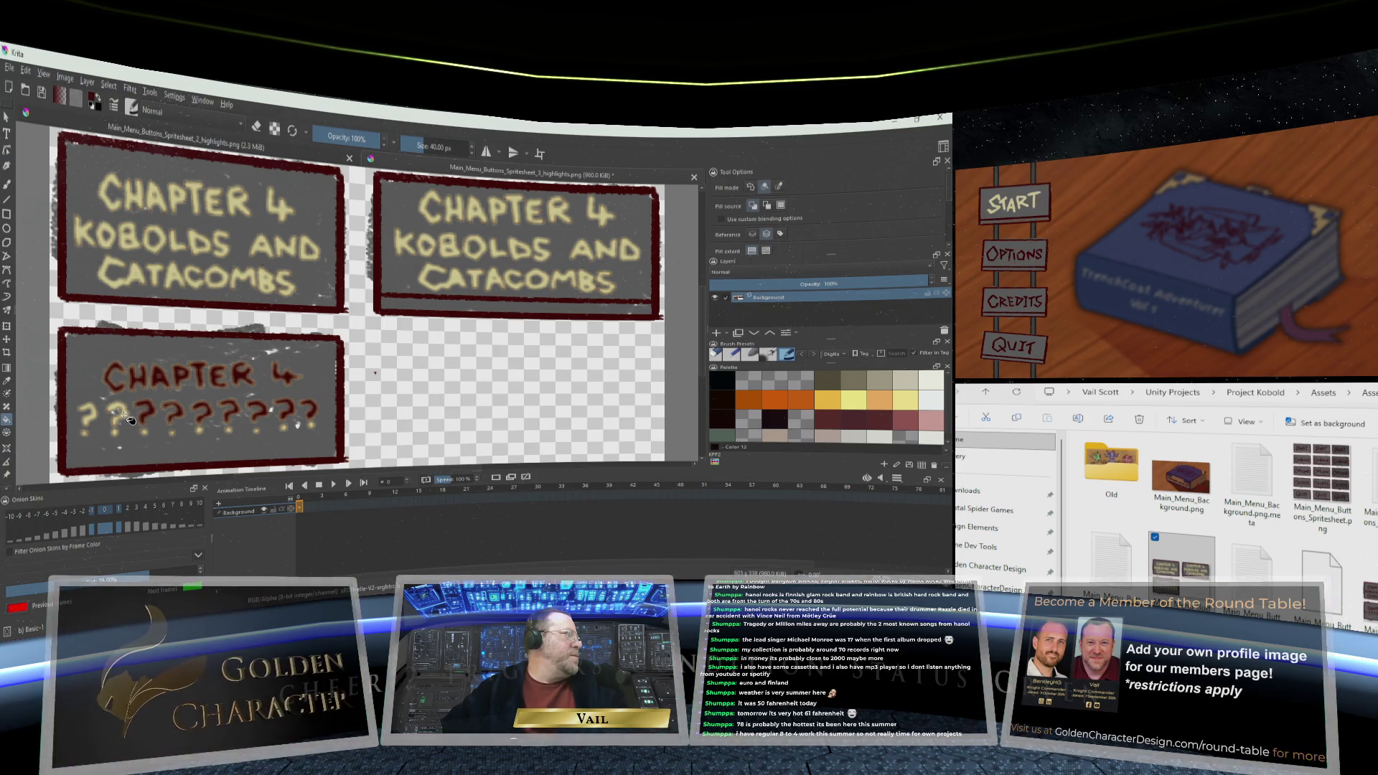
{"action": "left_click", "coordinate": [119, 416]}
{"action": "left_click", "coordinate": [89, 415]}
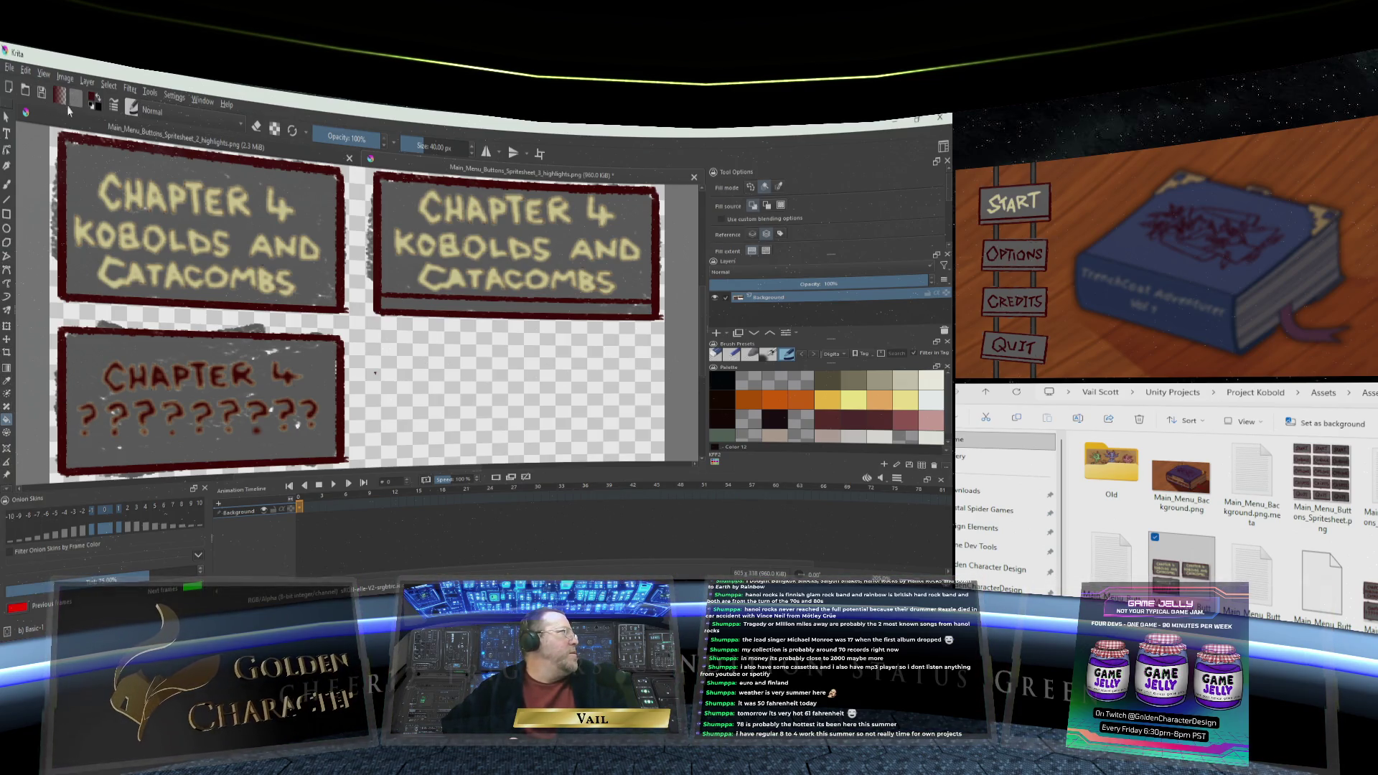
Inspect the foreground colour, try the screen colour picker, then cancel the colour dialog
{"action": "left_click", "coordinate": [93, 101]}
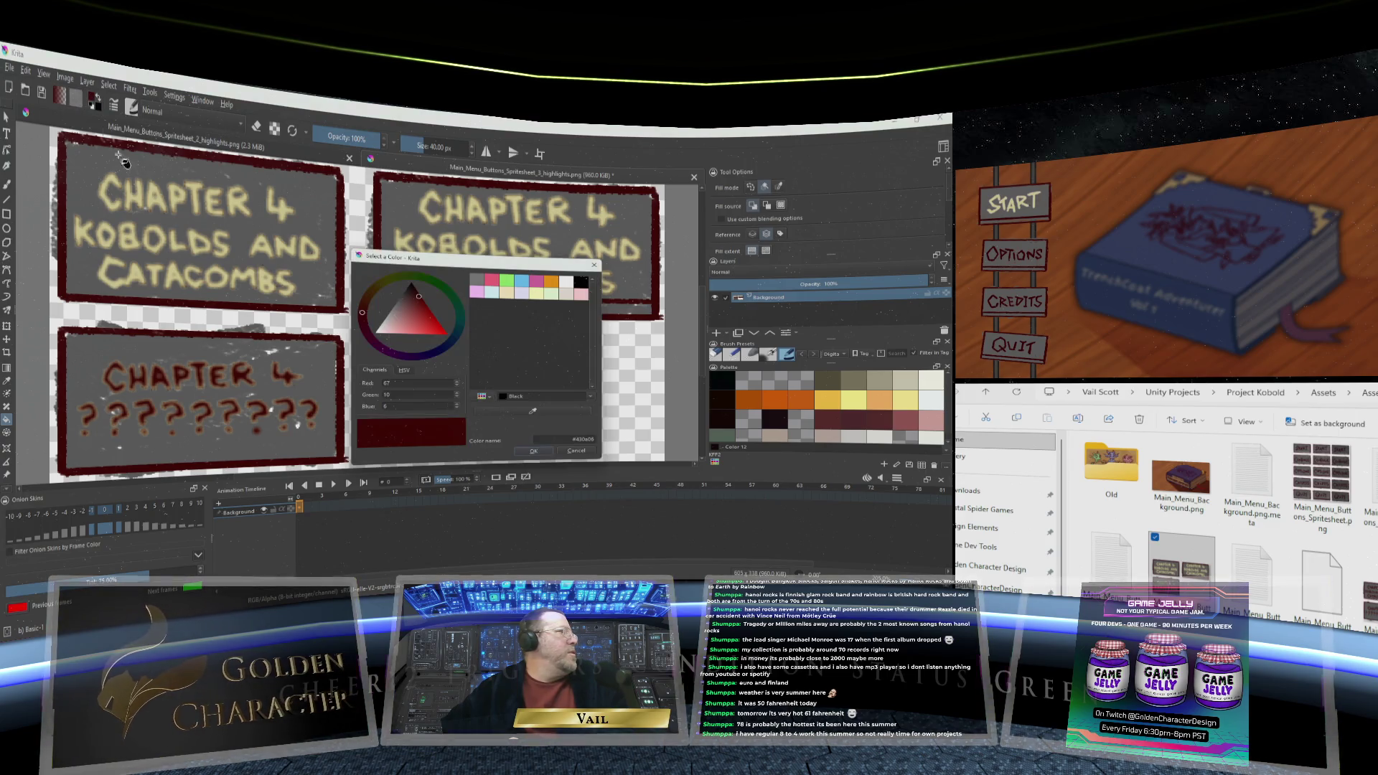
{"action": "left_click", "coordinate": [529, 412]}
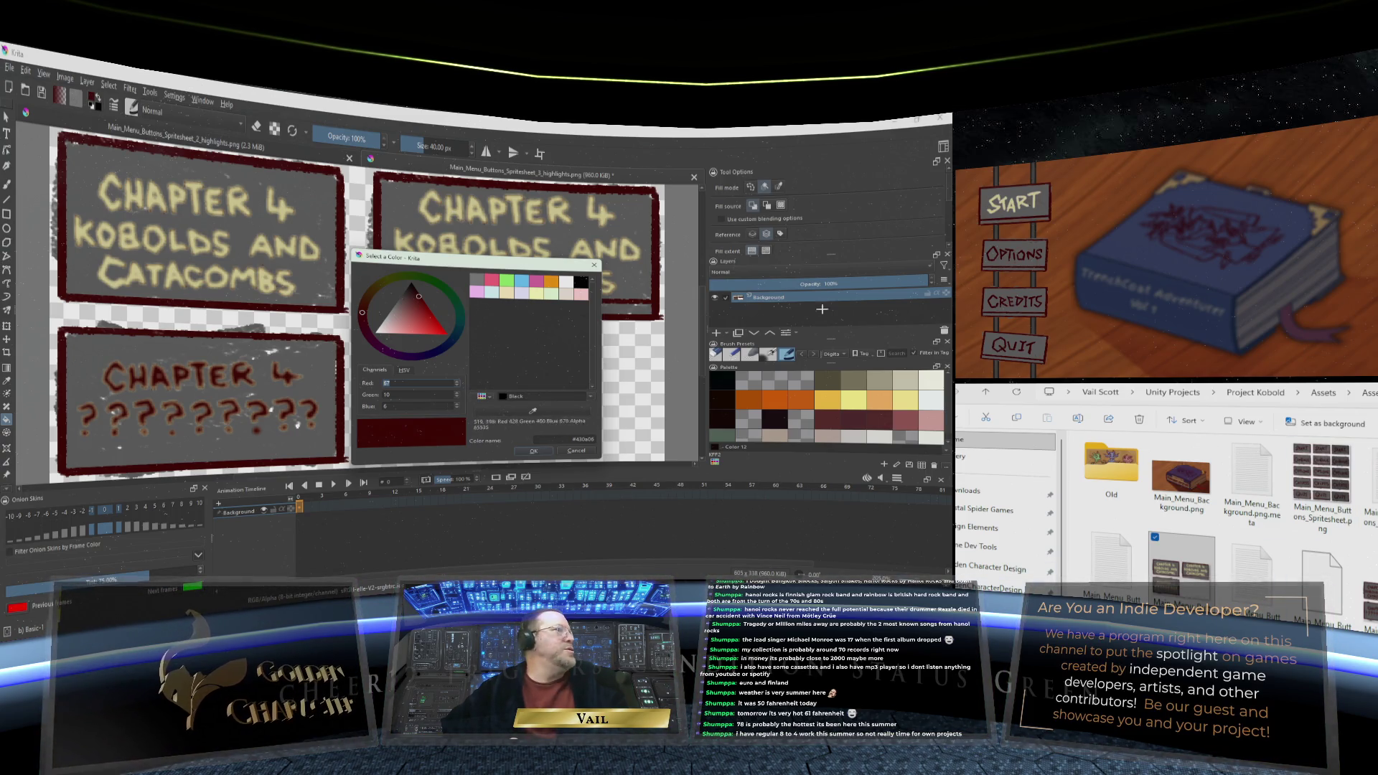
{"action": "left_click", "coordinate": [579, 453]}
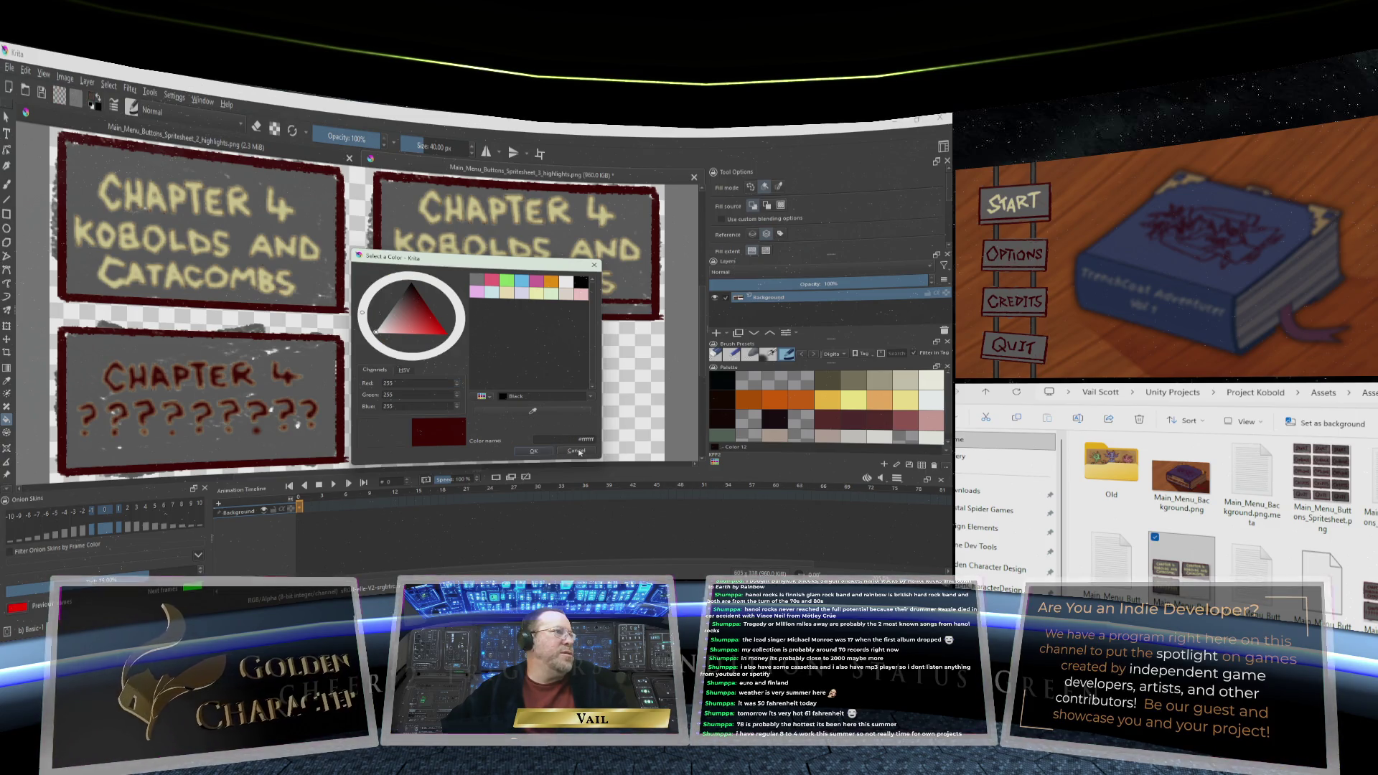
{"action": "left_click", "coordinate": [533, 451]}
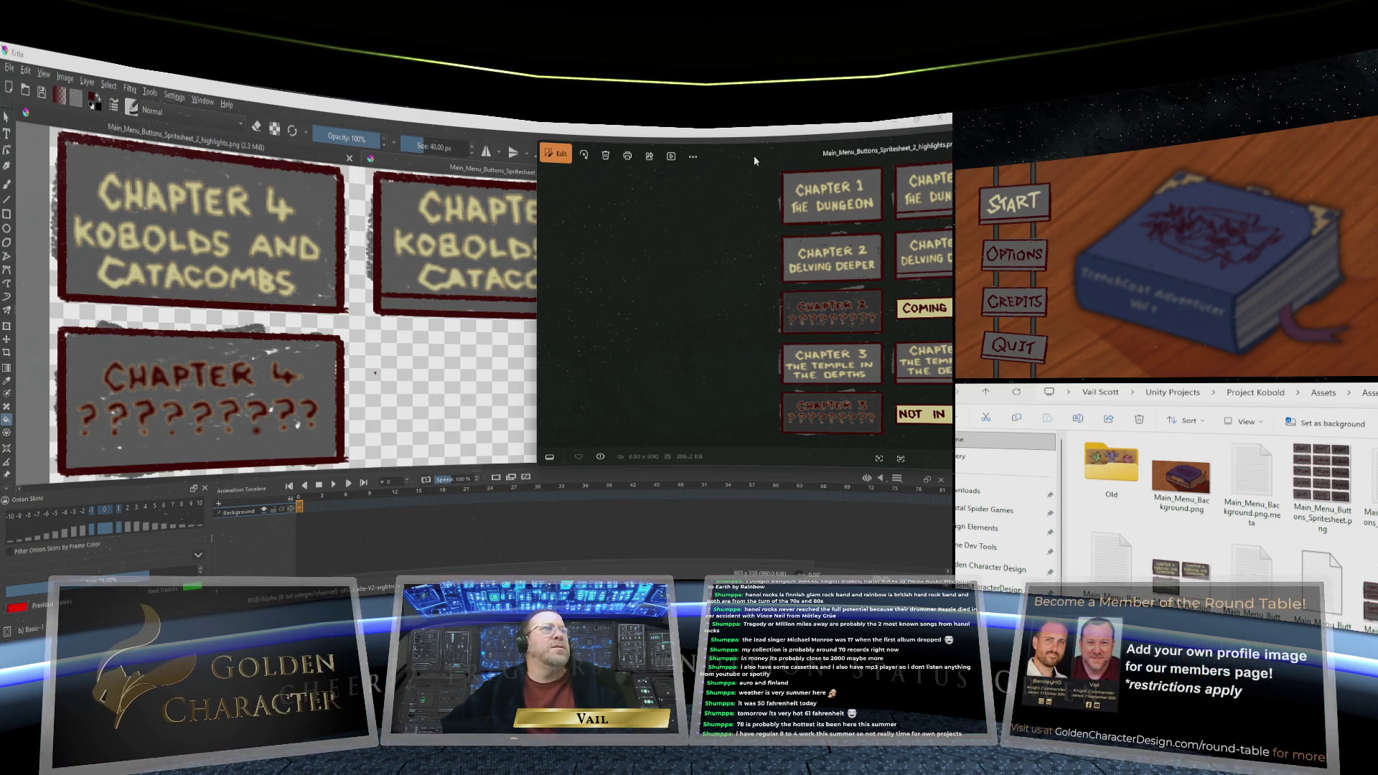
Sample dark red #430a06 from the reference image as foreground, then close Photos and the dialog
{"action": "left_click_drag", "start_coordinate": [753, 160], "coordinate": [956, 160]}
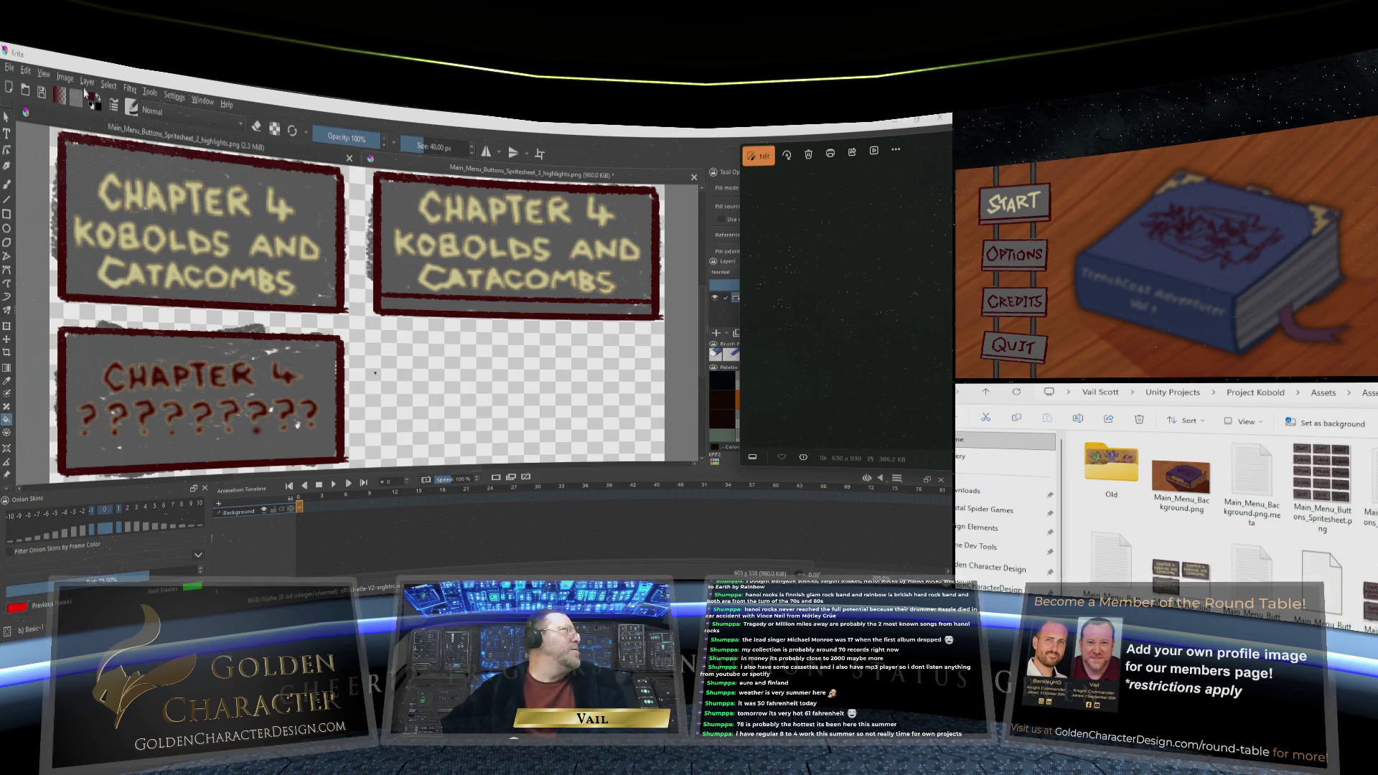
{"action": "left_click", "coordinate": [92, 102]}
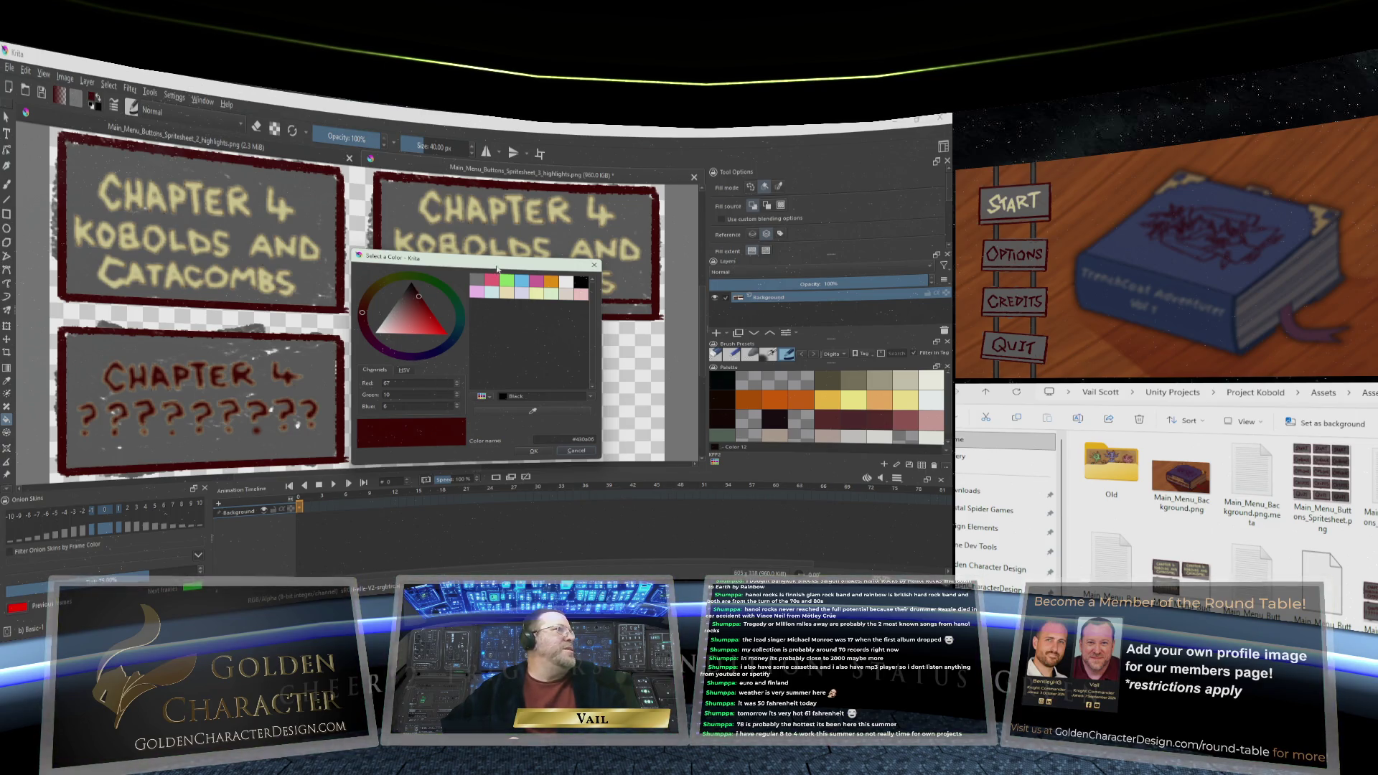
{"action": "left_click", "coordinate": [98, 107]}
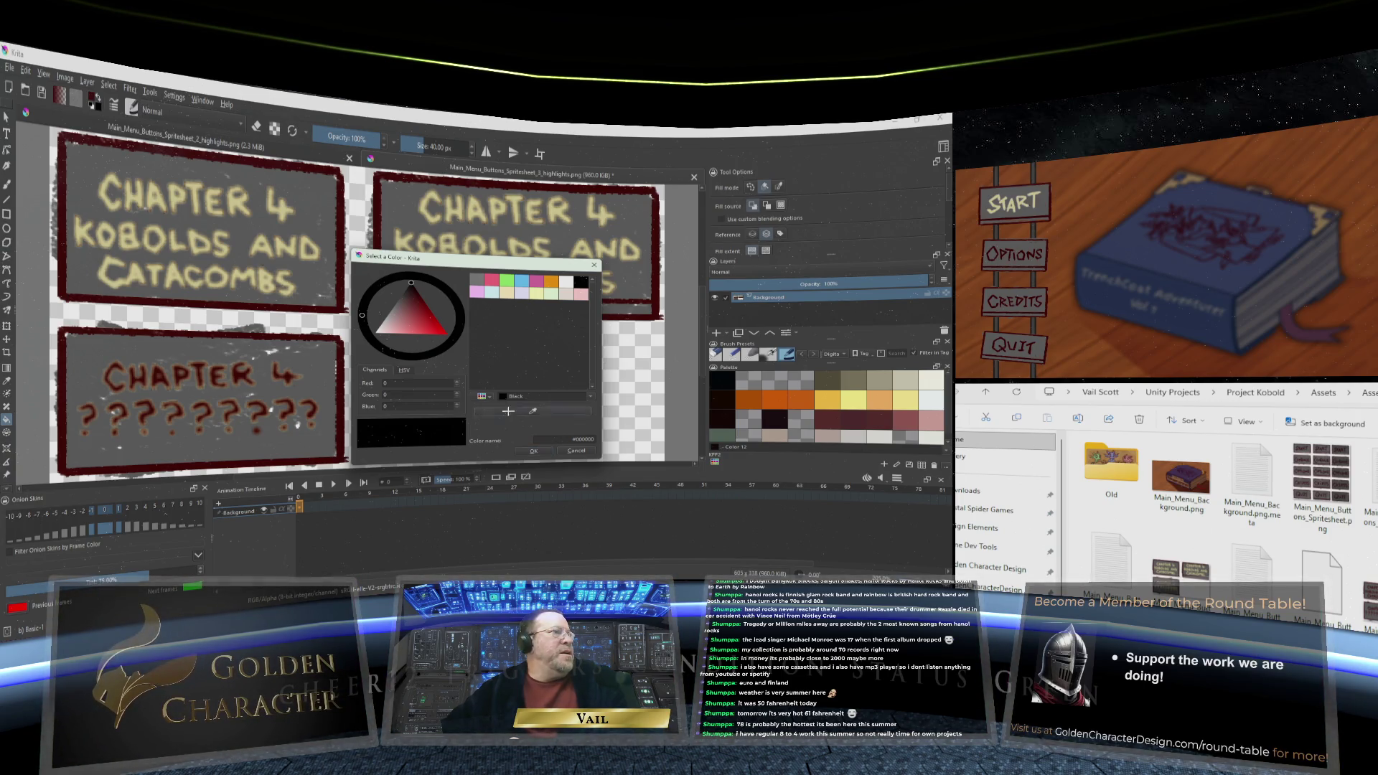
{"action": "left_click", "coordinate": [532, 411]}
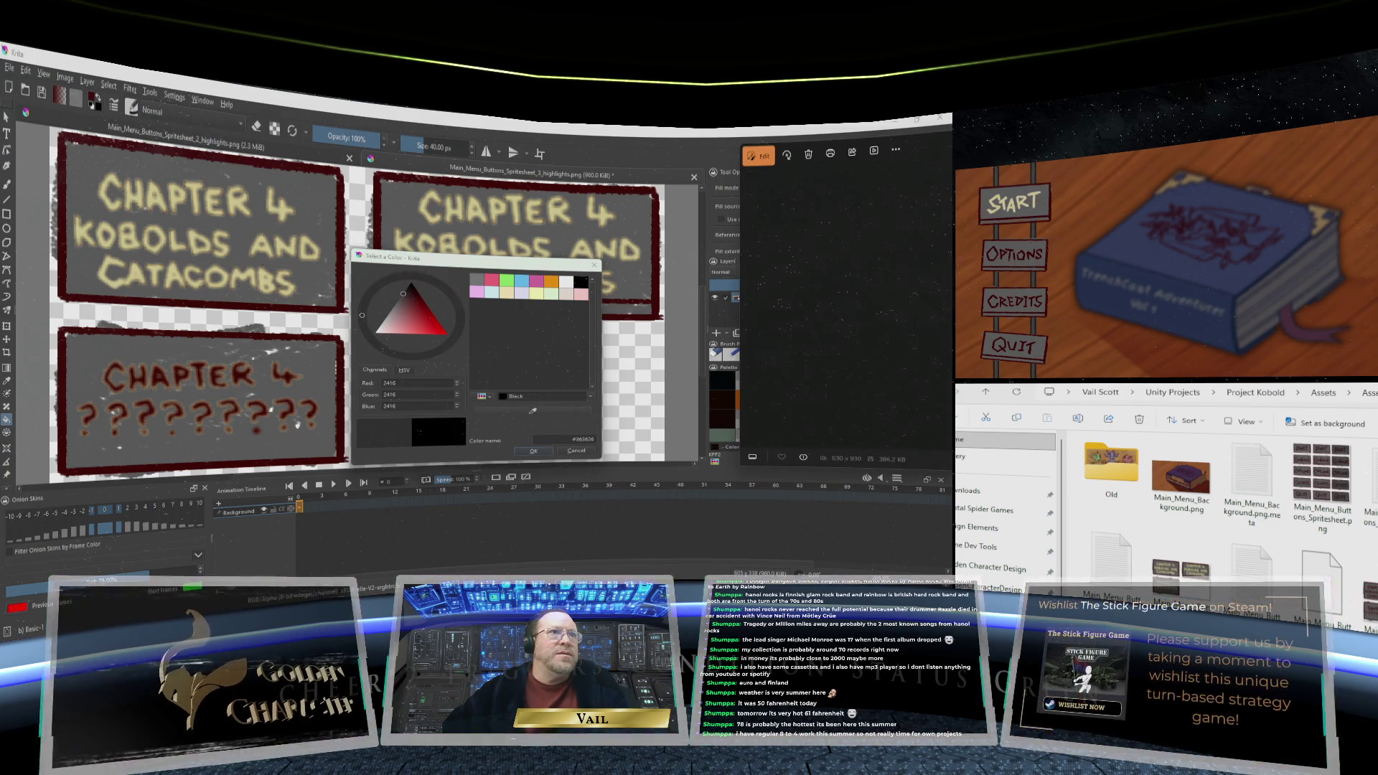
{"action": "left_click", "coordinate": [560, 467]}
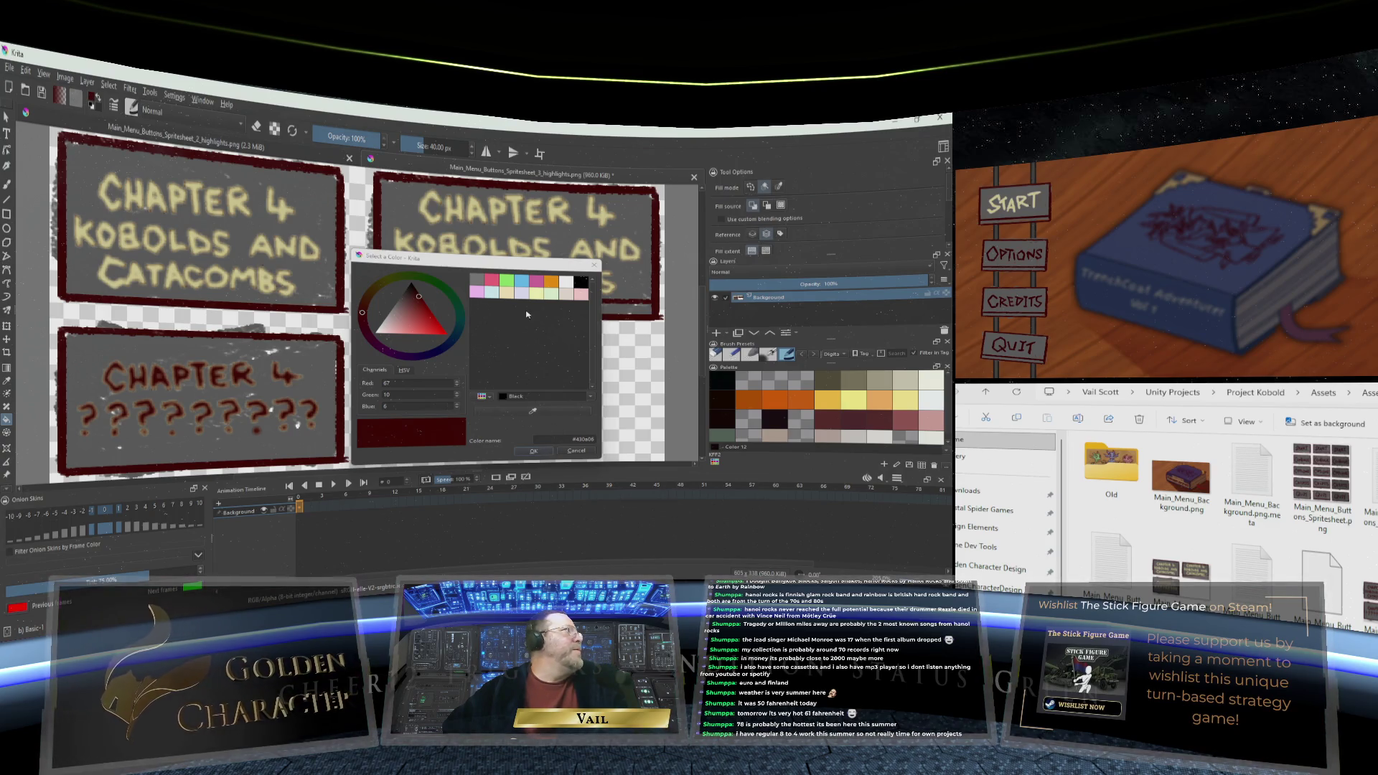
{"action": "left_click", "coordinate": [593, 267]}
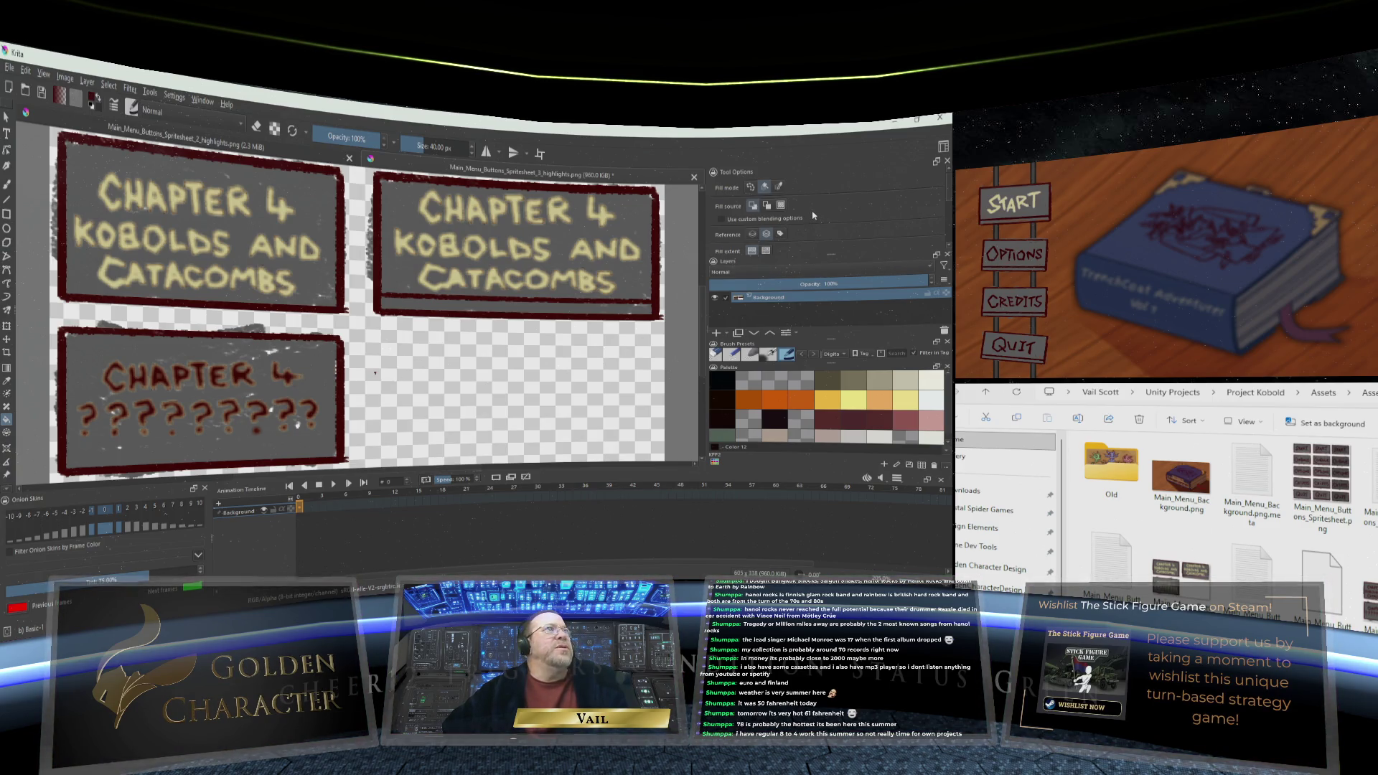
Review the Fill tool options and fill the bottom Chapter 4 button's grey background darker
{"action": "scroll", "coordinate": [813, 215], "scroll_direction": "down", "scroll_amount": 2}
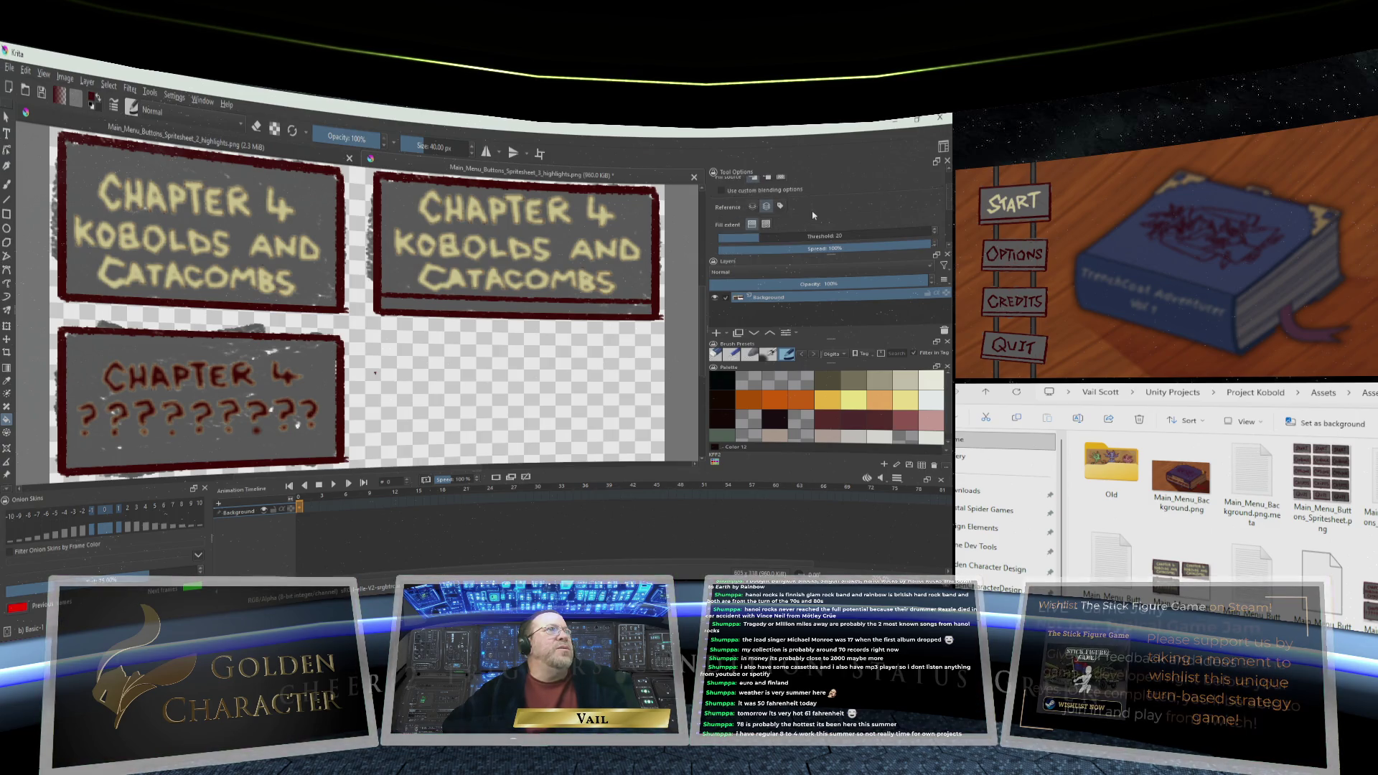
{"action": "scroll", "coordinate": [813, 215], "scroll_direction": "down", "scroll_amount": 2}
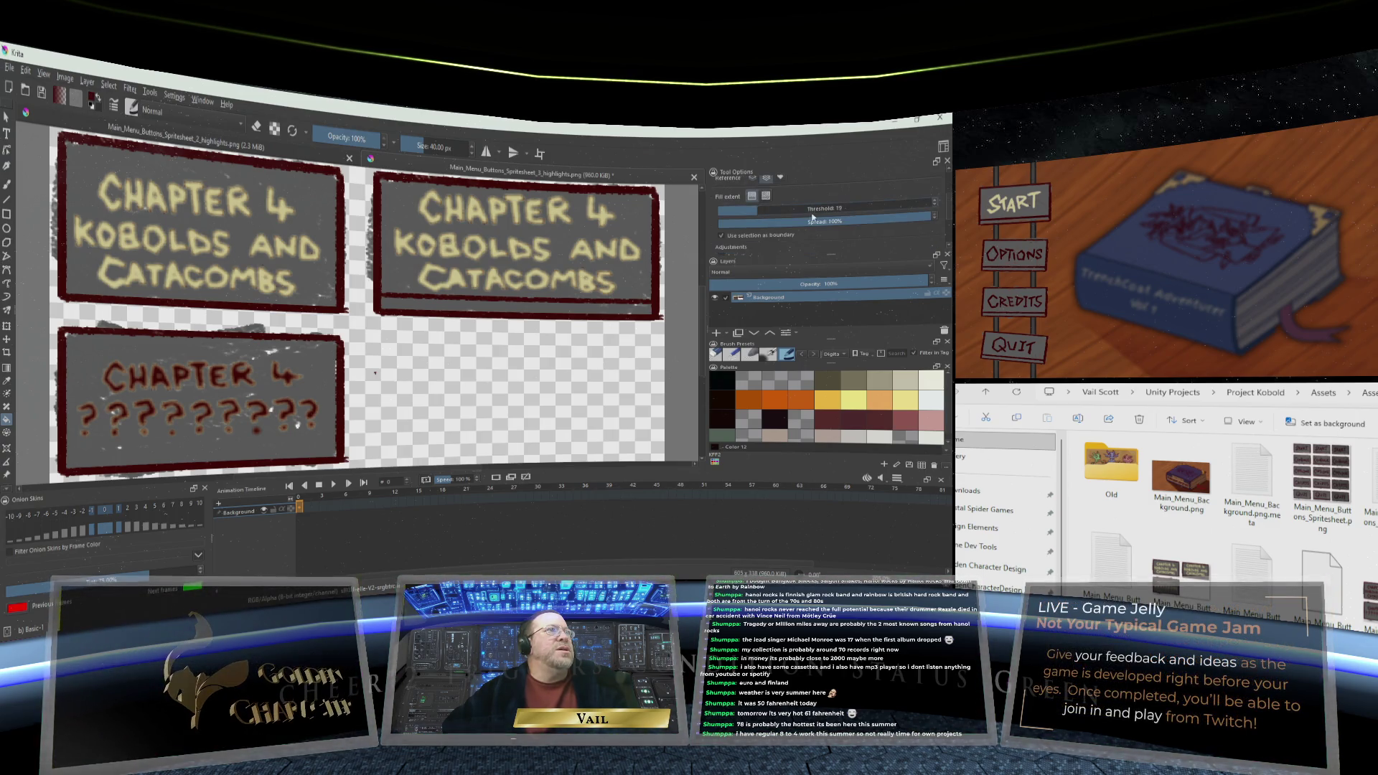
{"action": "scroll", "coordinate": [818, 215], "scroll_direction": "up", "scroll_amount": 5}
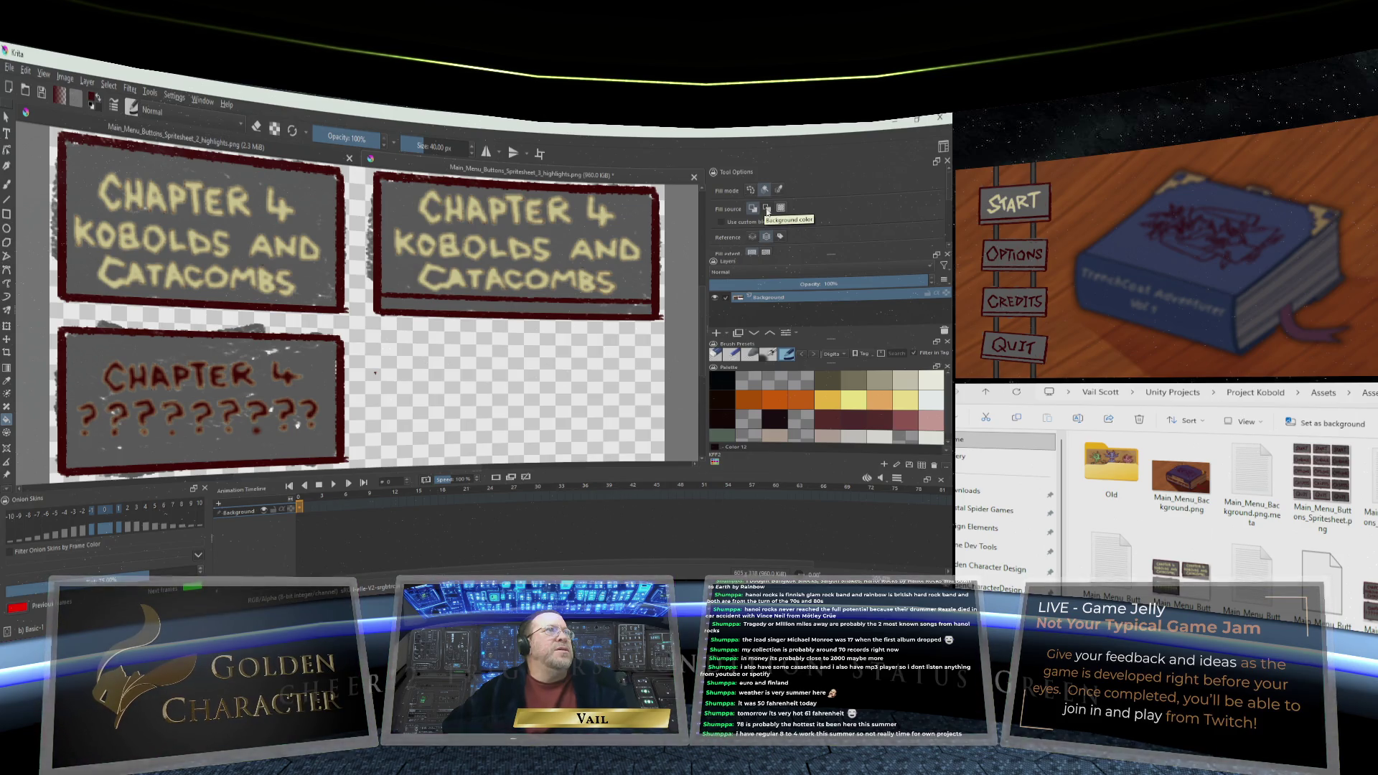
{"action": "left_click", "coordinate": [317, 389]}
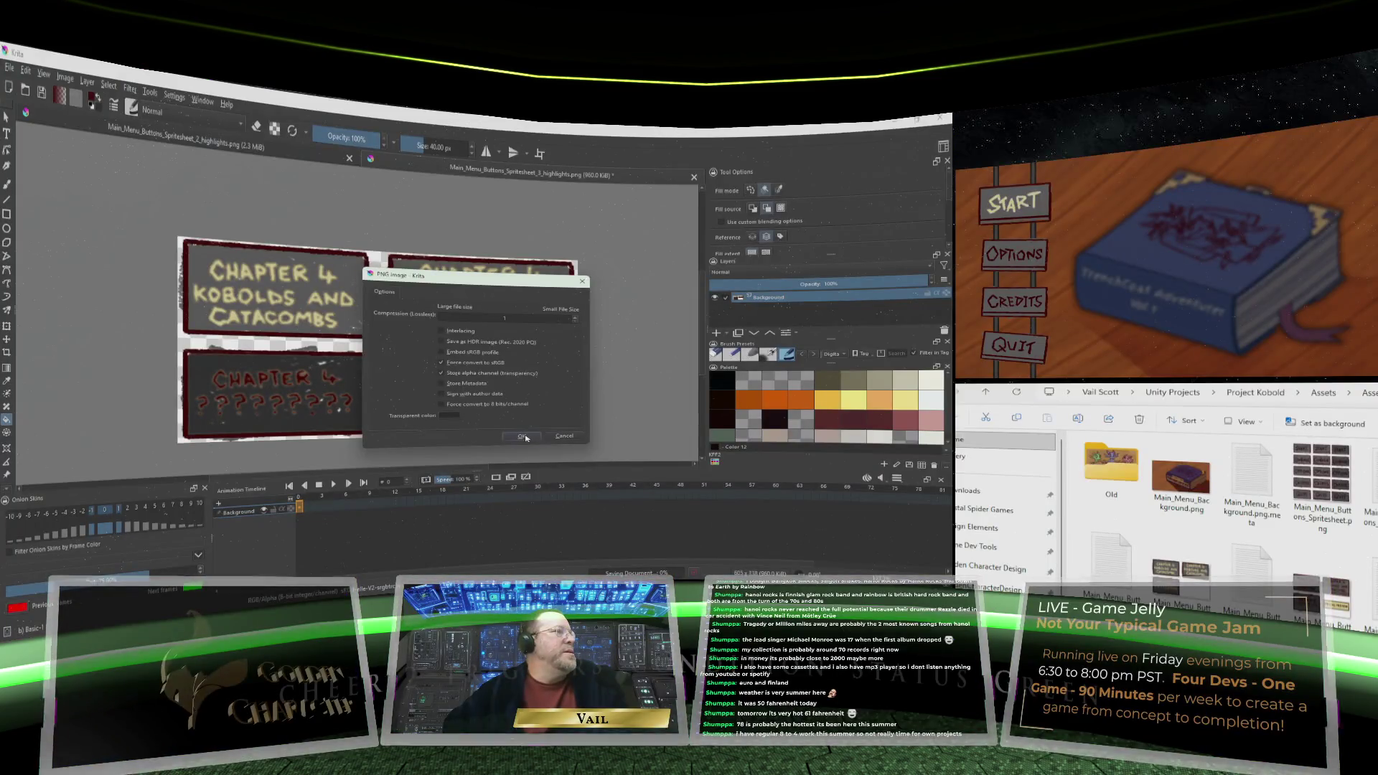
Confirm the PNG export options to save the Chapter 4 sheet
{"action": "left_click", "coordinate": [524, 436]}
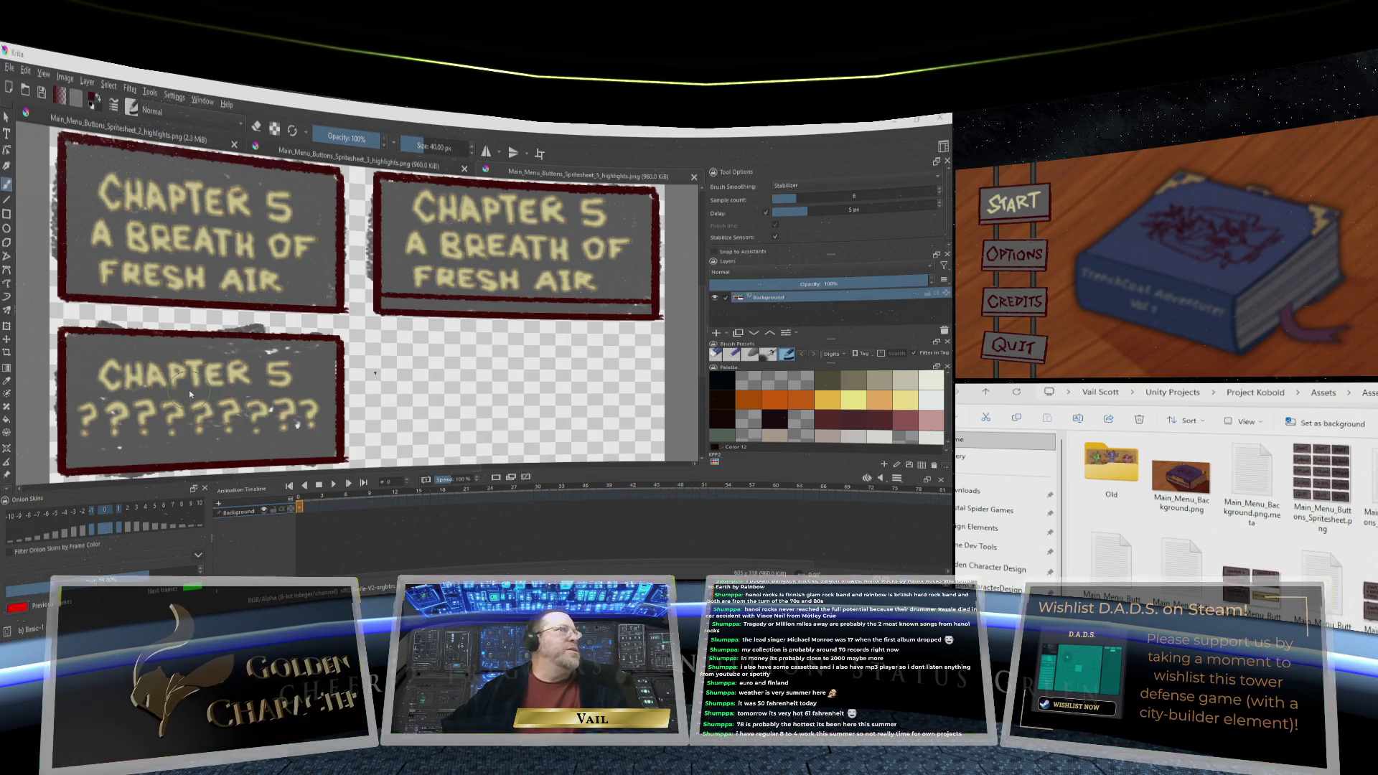
Darken the Chapter 5 button's grey background and fill the CHAPTER 5 lettering dark red
{"action": "left_click", "coordinate": [7, 419]}
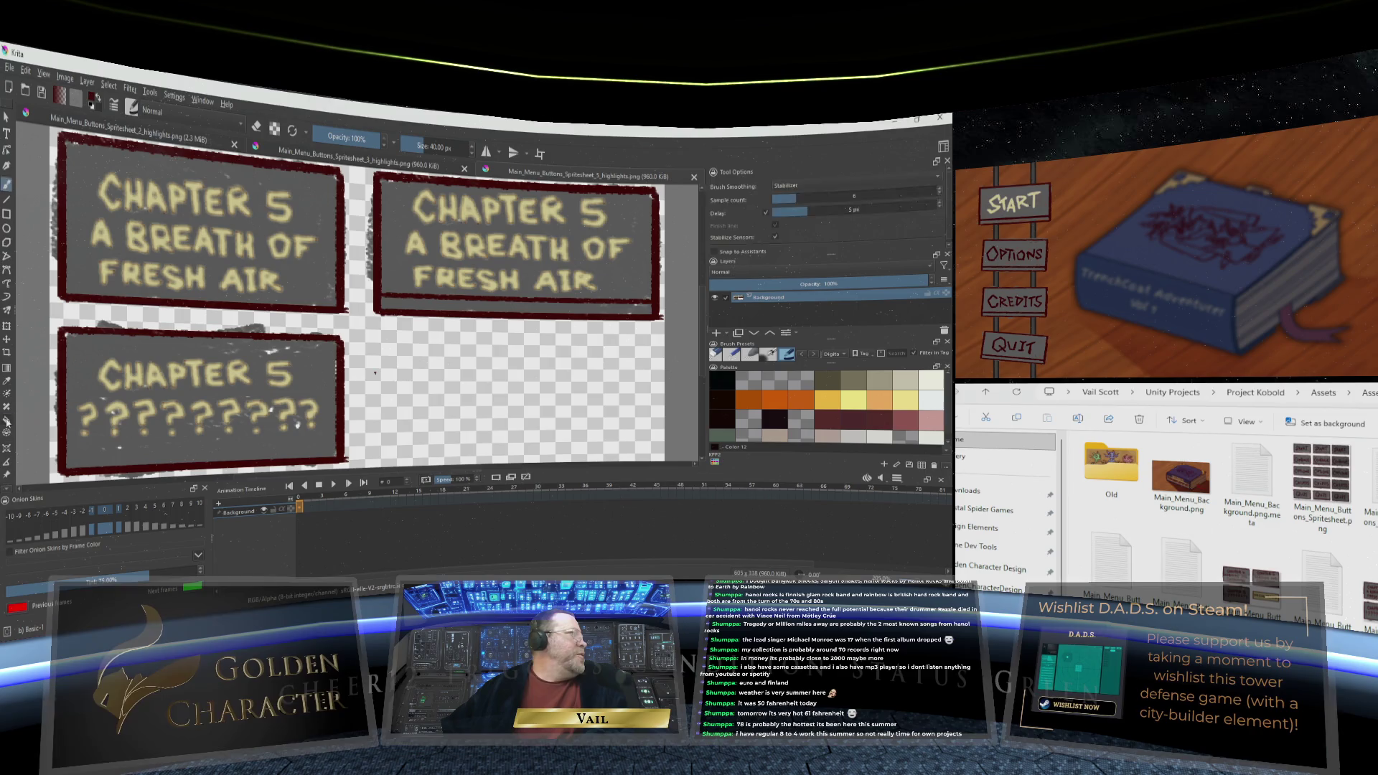
{"action": "left_click", "coordinate": [313, 389]}
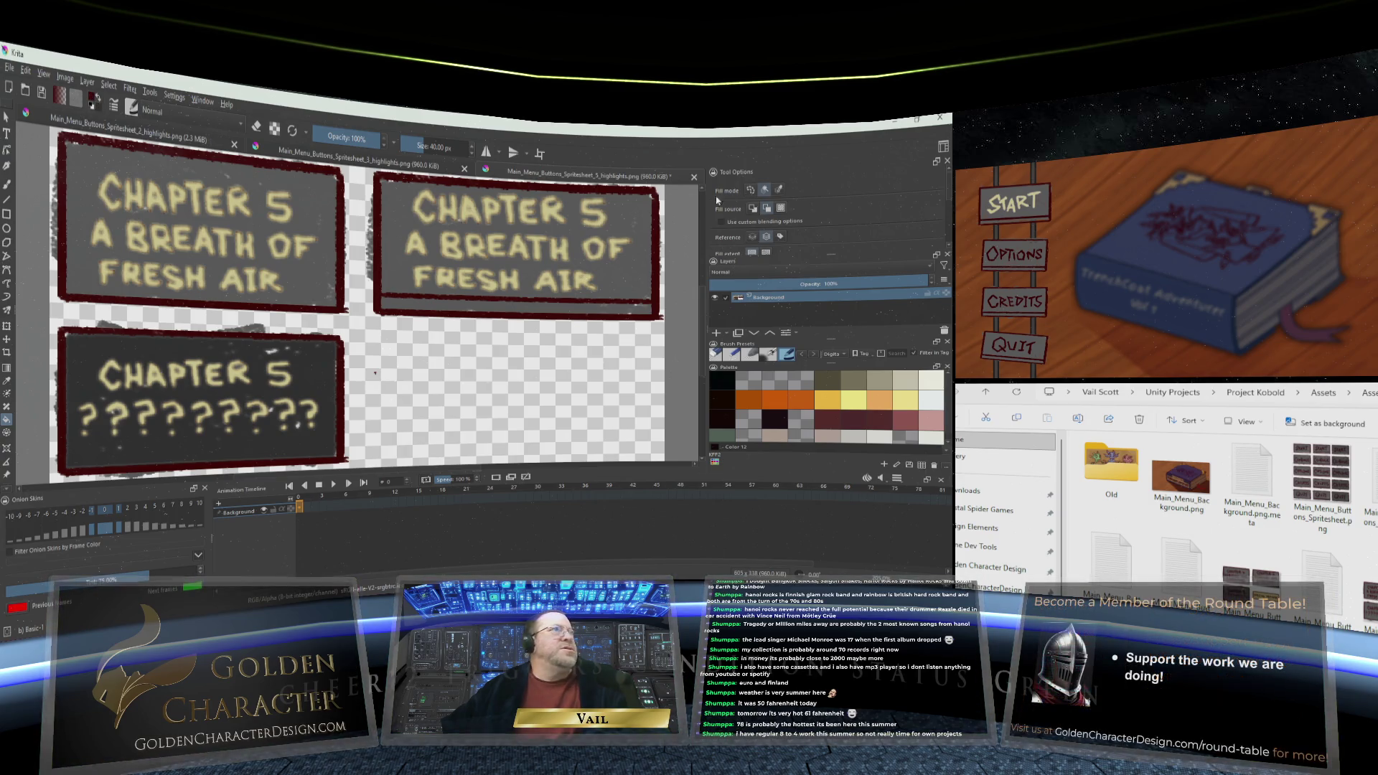
{"action": "left_click", "coordinate": [753, 208]}
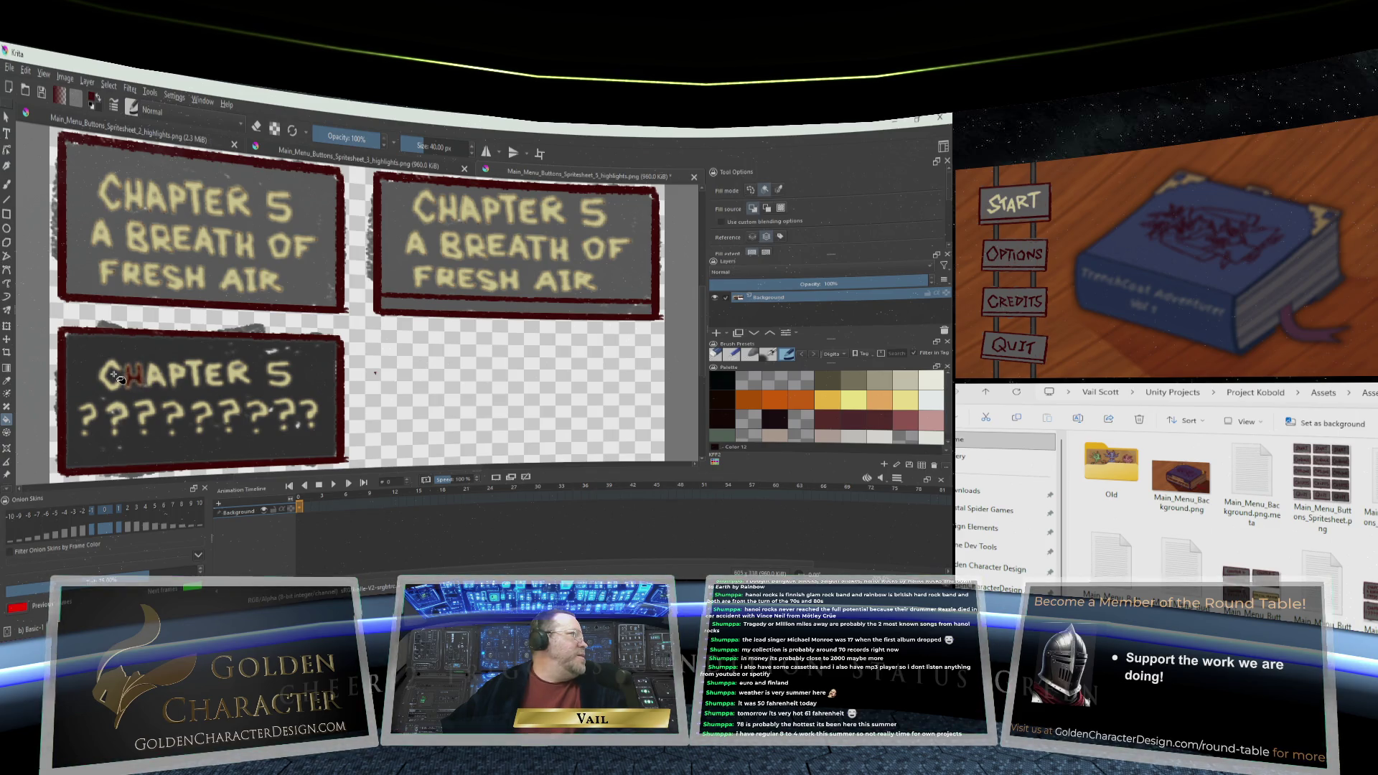
{"action": "left_click", "coordinate": [113, 364]}
{"action": "left_click", "coordinate": [137, 373]}
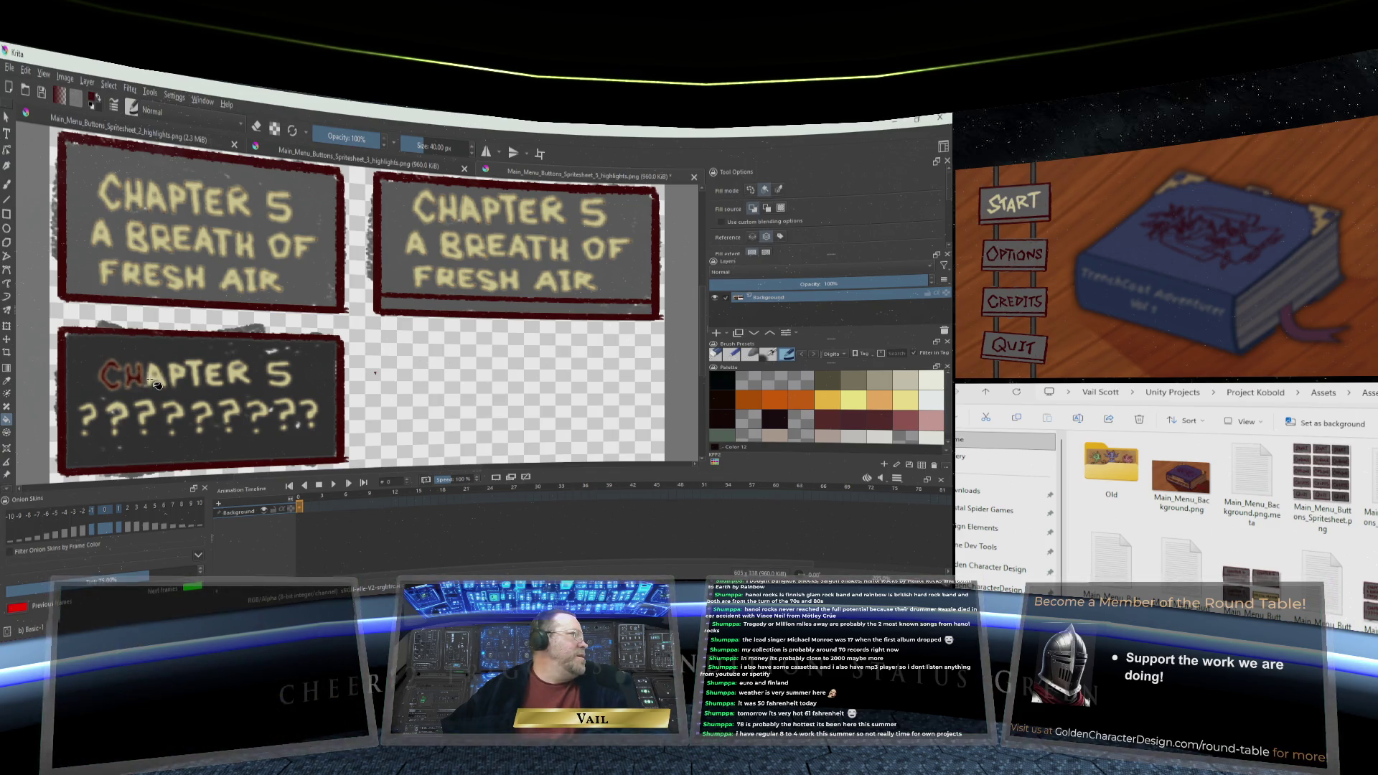
{"action": "left_click", "coordinate": [159, 377]}
{"action": "left_click", "coordinate": [181, 377]}
{"action": "left_click", "coordinate": [200, 378]}
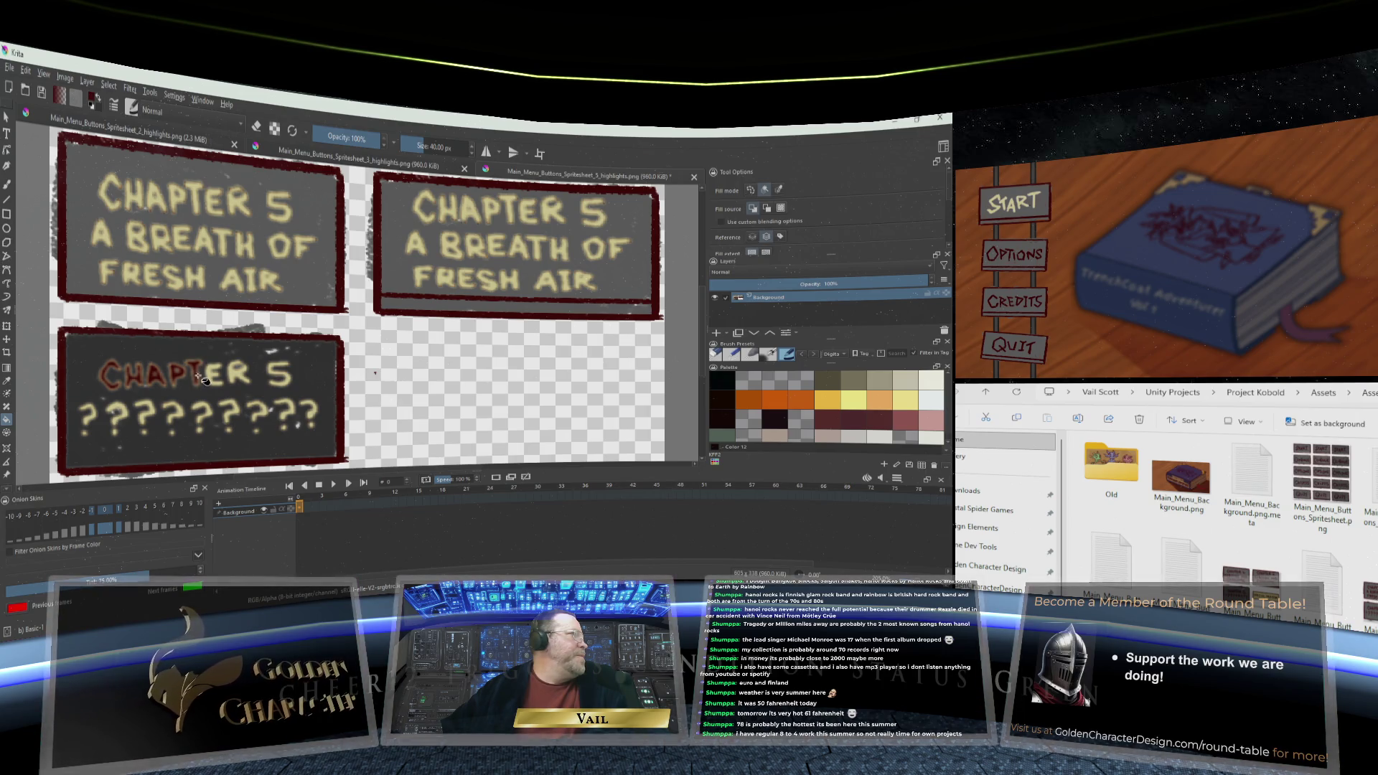
{"action": "left_click", "coordinate": [219, 377]}
{"action": "left_click", "coordinate": [241, 376]}
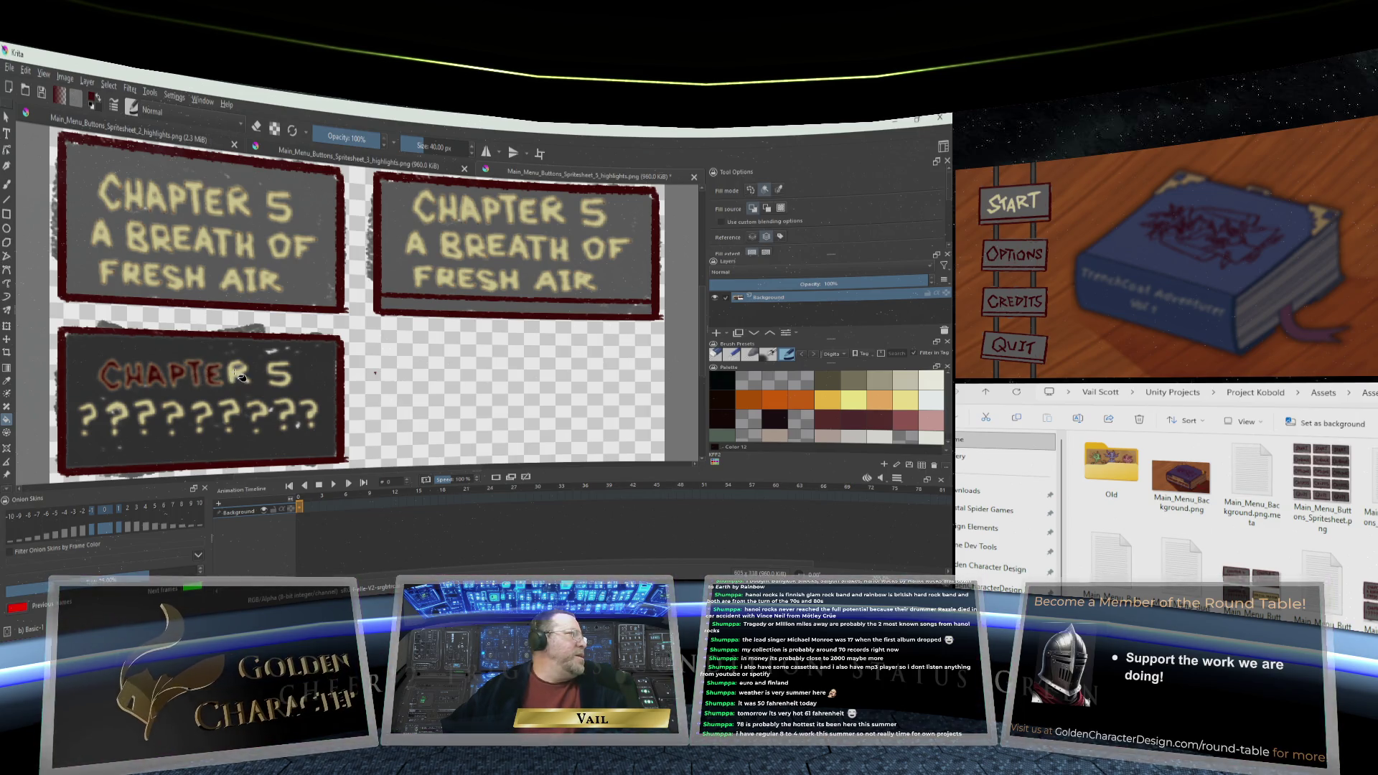
{"action": "left_click", "coordinate": [278, 376]}
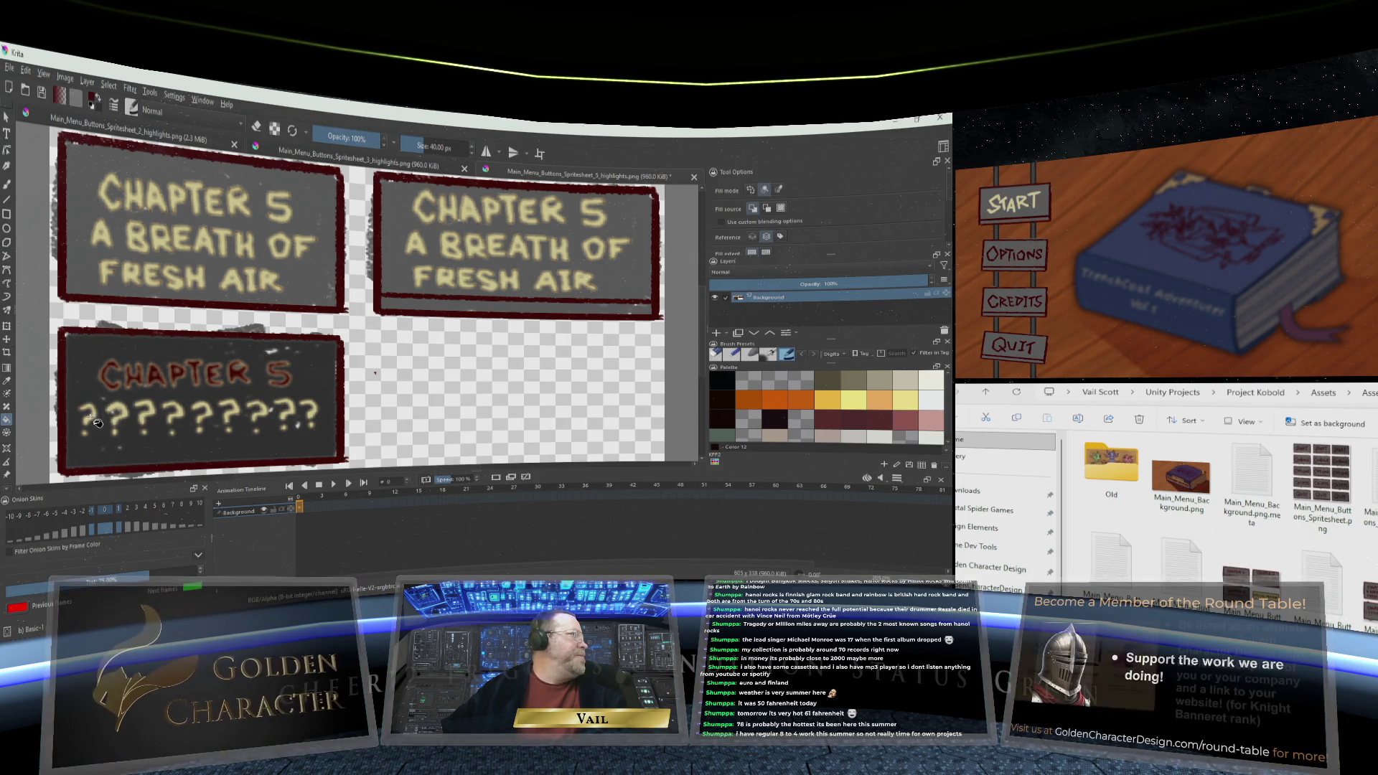
Fill all nine question marks on the Chapter 5 locked button dark red
{"action": "left_click", "coordinate": [91, 418]}
{"action": "left_click", "coordinate": [113, 419]}
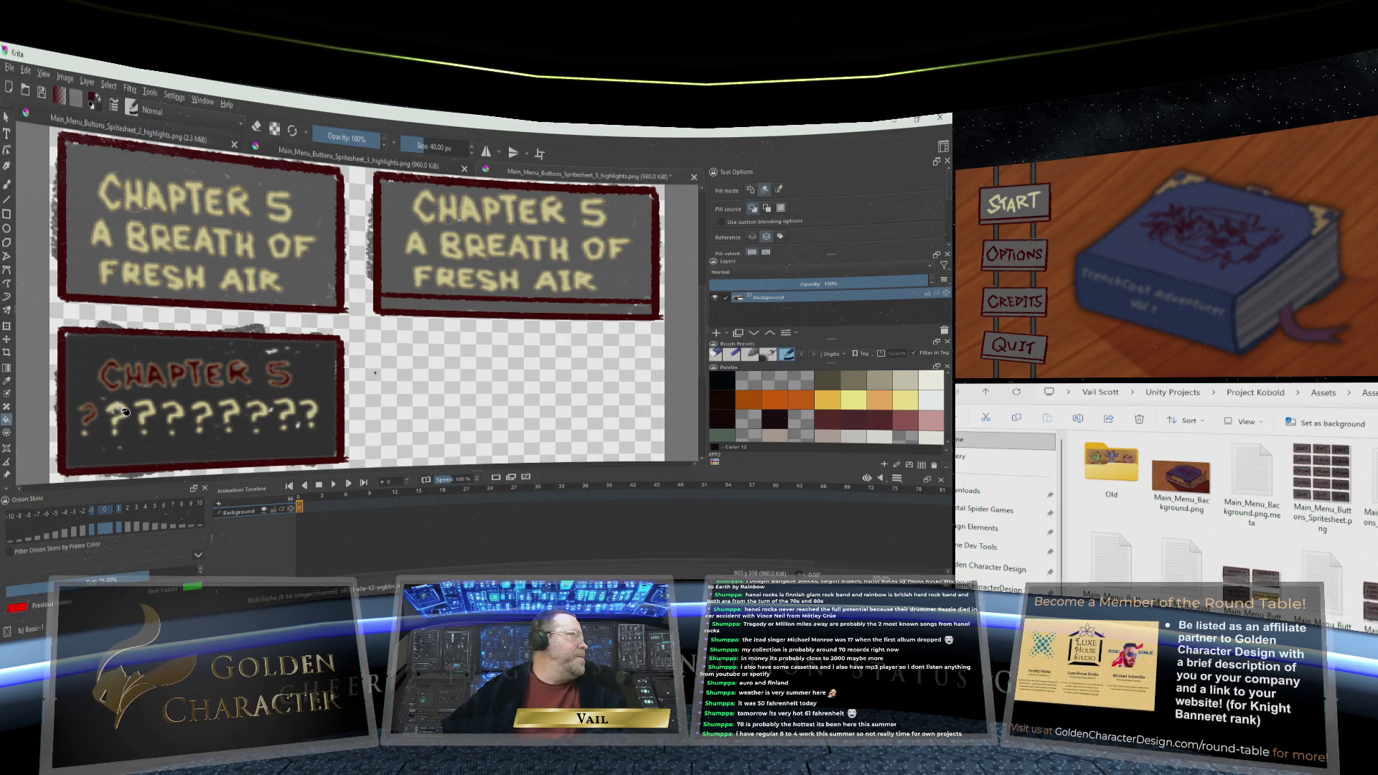
{"action": "left_click", "coordinate": [150, 416]}
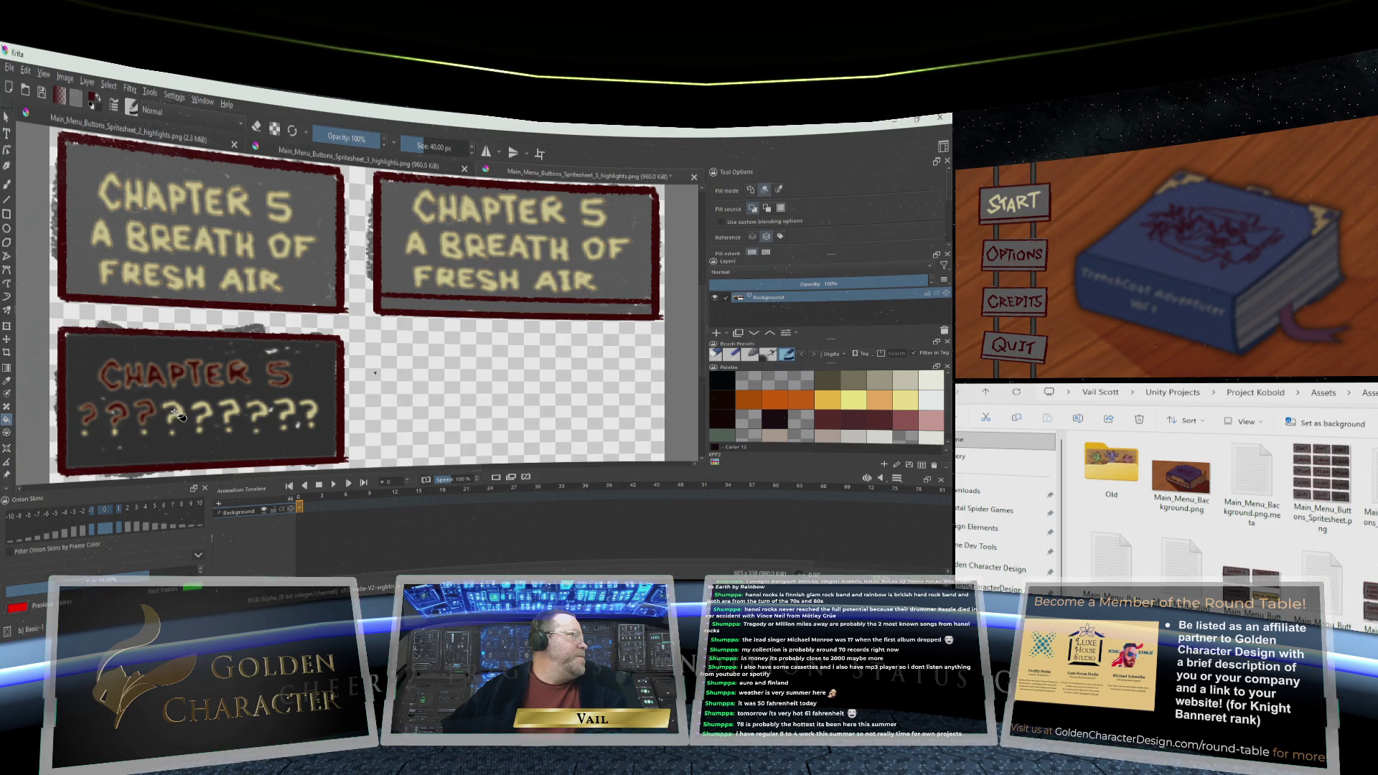
{"action": "left_click", "coordinate": [177, 414]}
{"action": "left_click", "coordinate": [204, 413]}
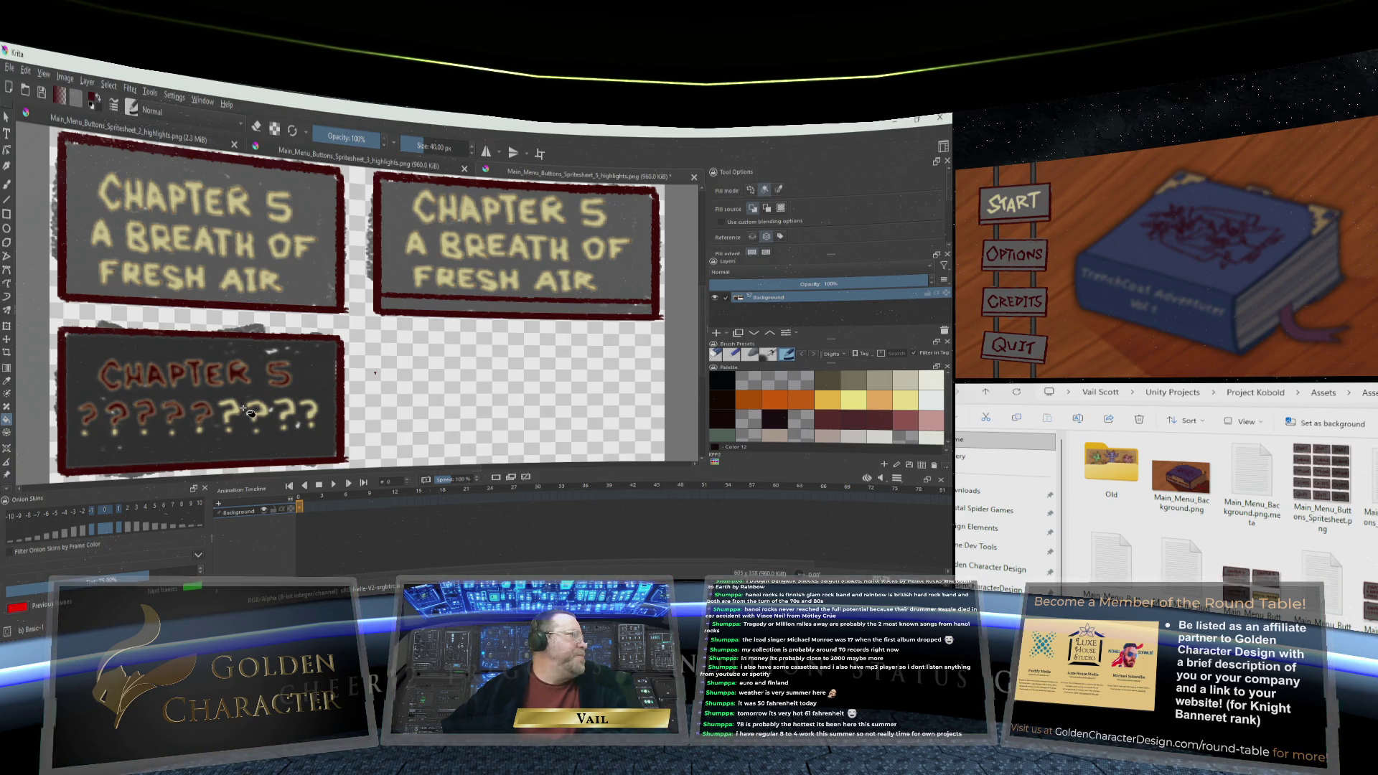
{"action": "left_click", "coordinate": [236, 414]}
{"action": "left_click", "coordinate": [267, 416]}
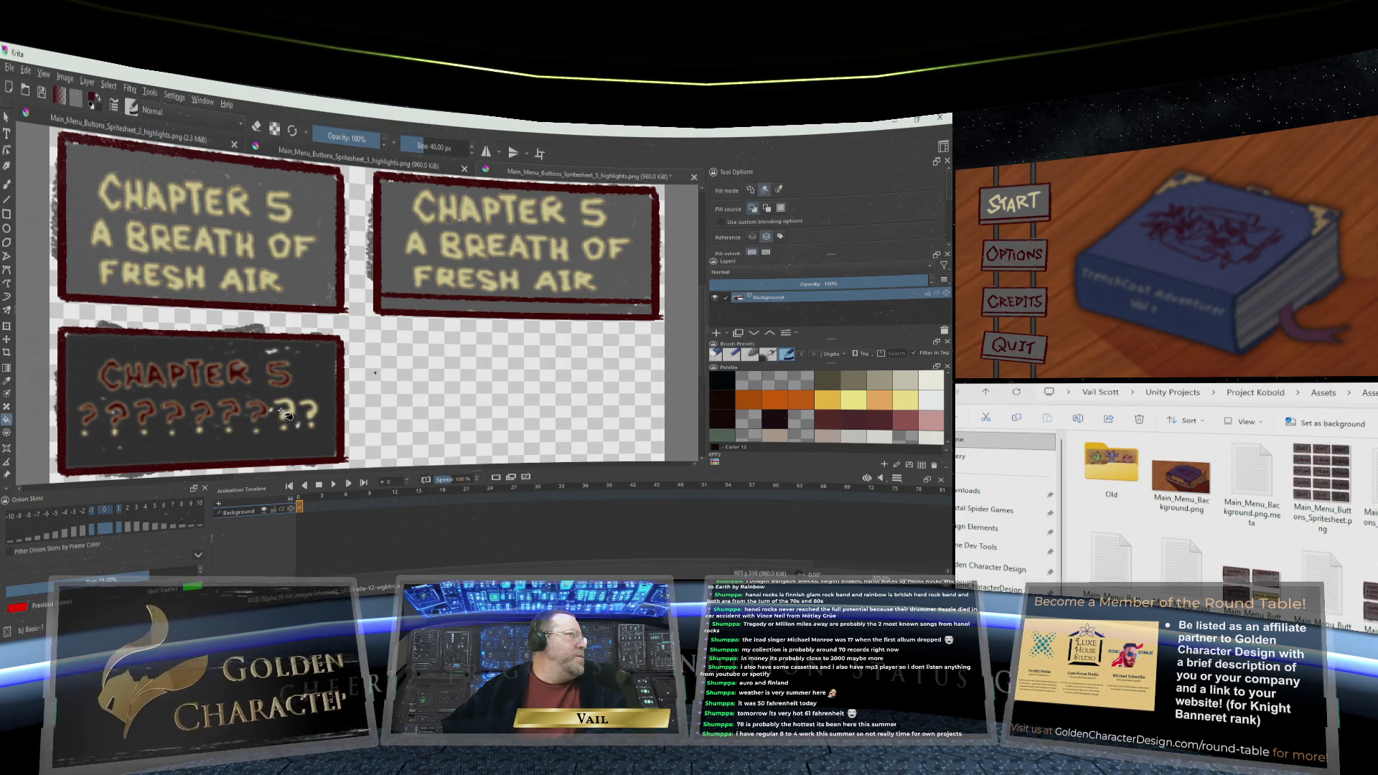
{"action": "left_click", "coordinate": [291, 415]}
{"action": "left_click", "coordinate": [313, 416]}
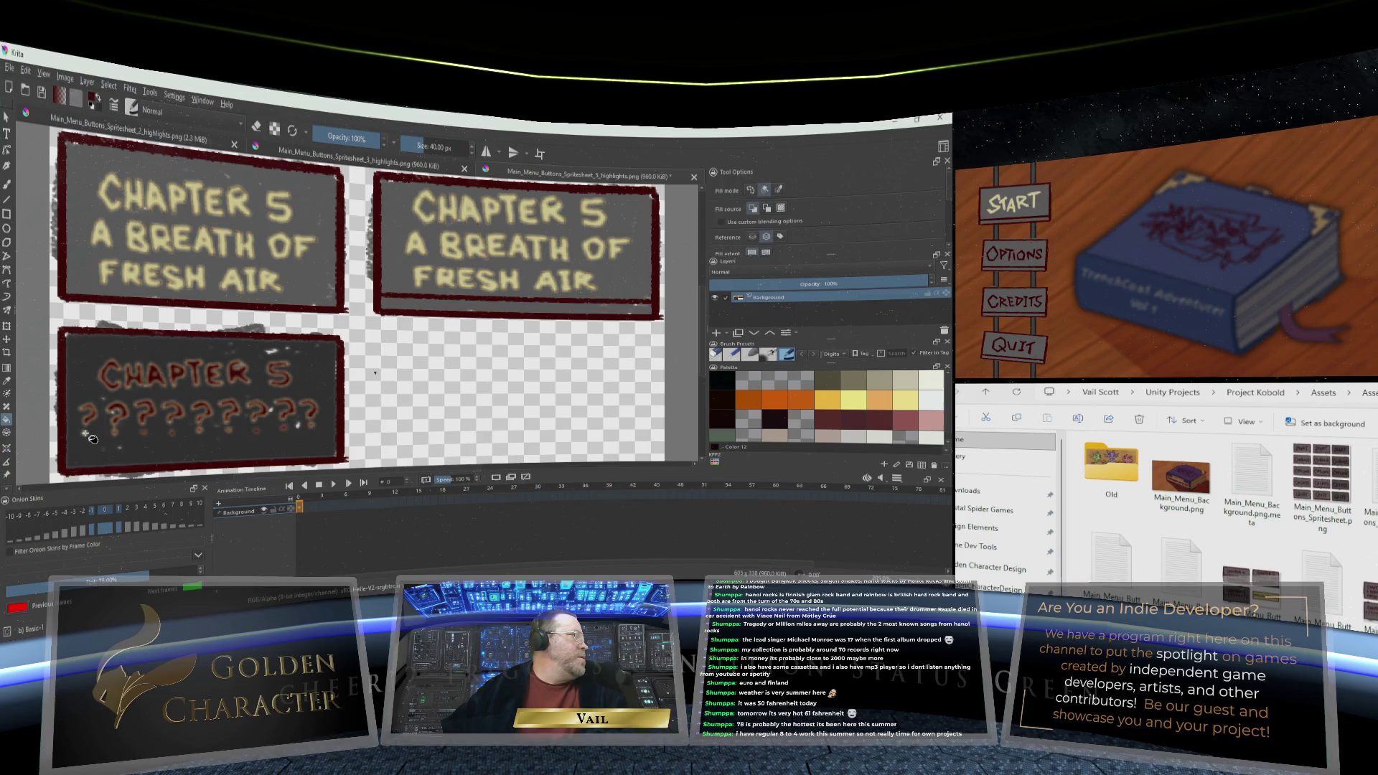
Save the Chapter 5 spritesheet, confirming the PNG export settings
{"action": "left_click", "coordinate": [9, 66]}
{"action": "key", "text": "Escape"}
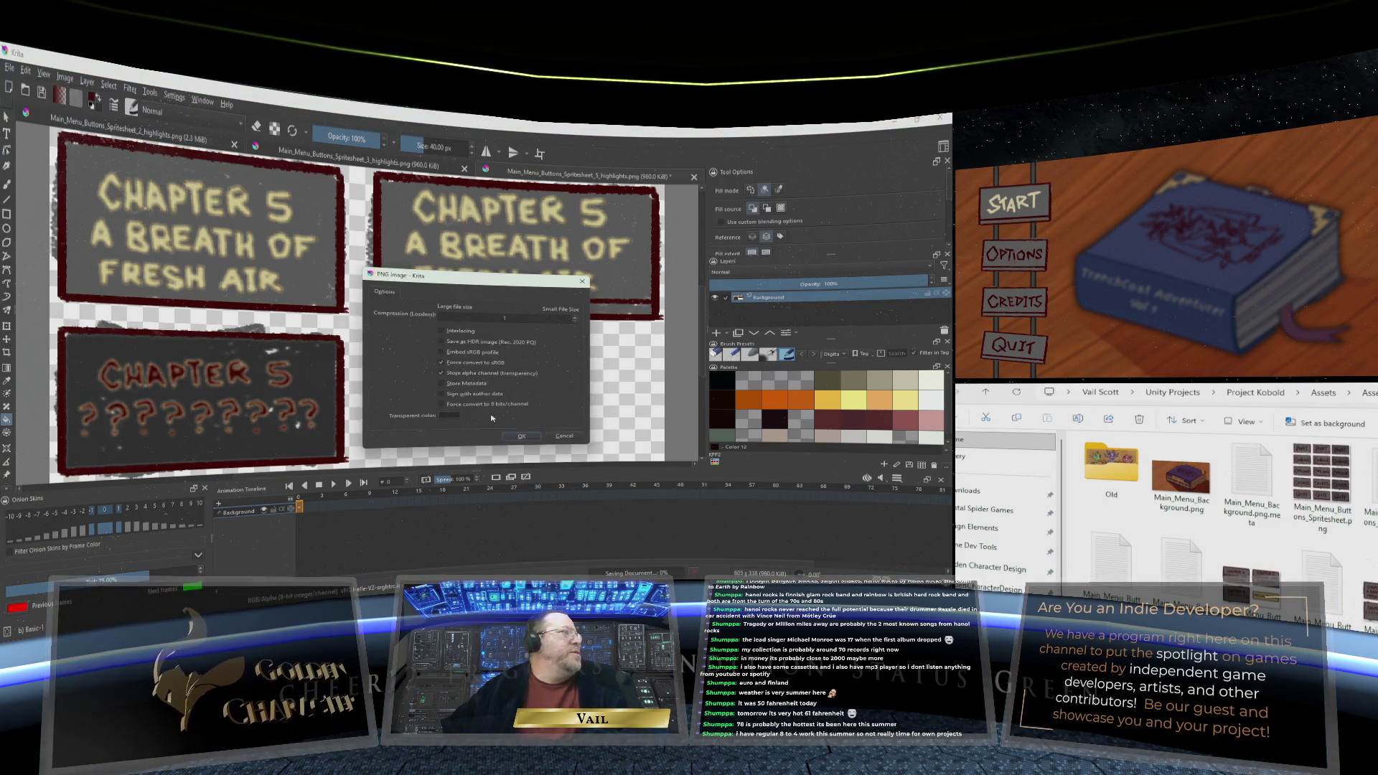
{"action": "left_click", "coordinate": [521, 435]}
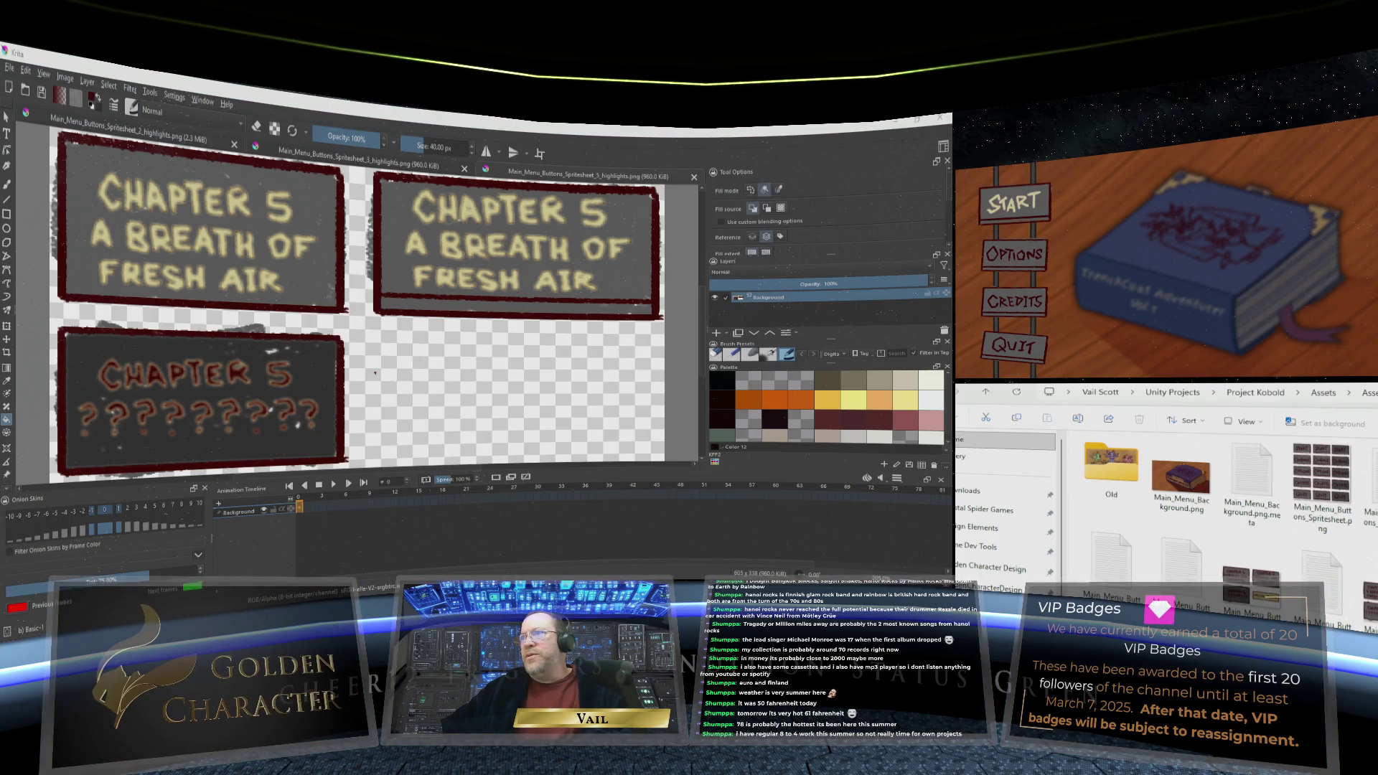
Open the Chapter 6 spritesheet in Krita from File Explorer
{"action": "right_click", "coordinate": [1320, 469]}
{"action": "mouse_move", "coordinate": [1298, 500]}
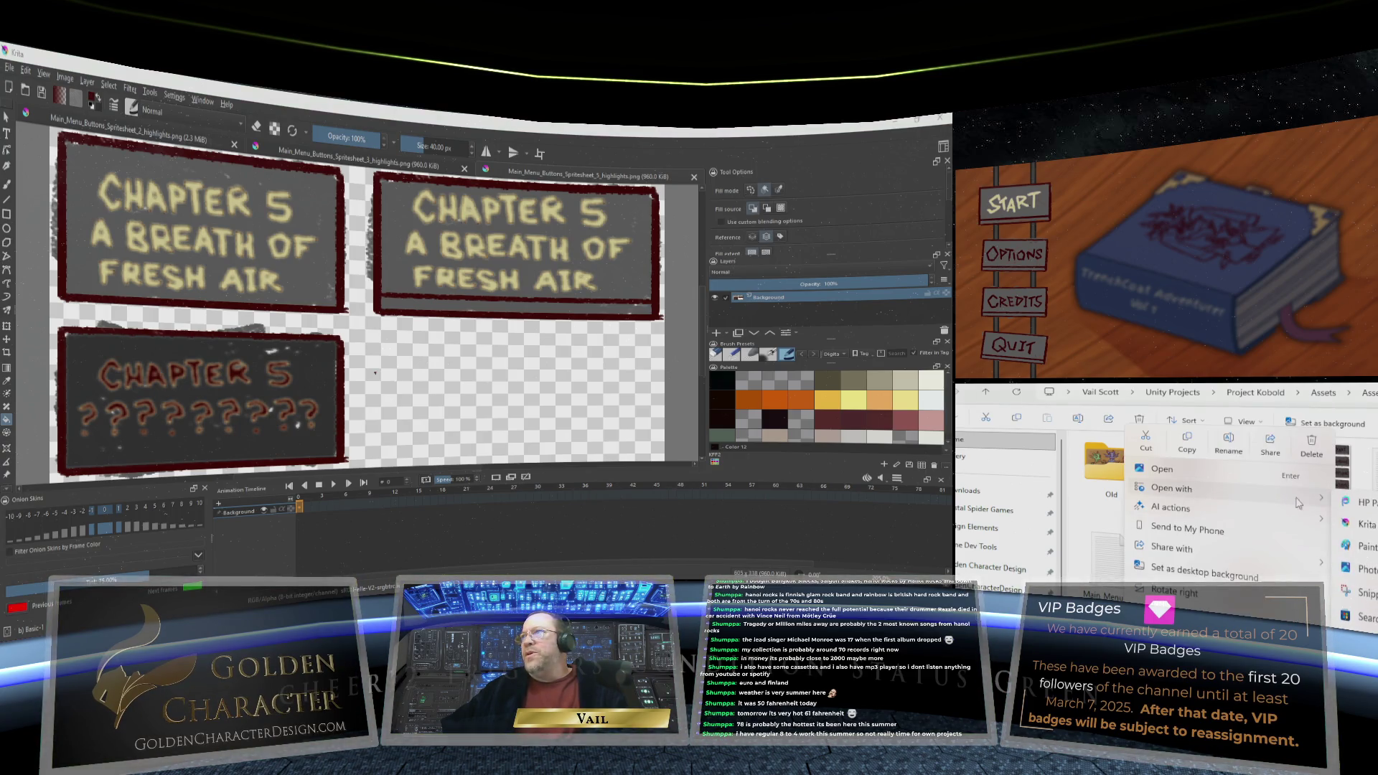
{"action": "left_click", "coordinate": [1364, 524]}
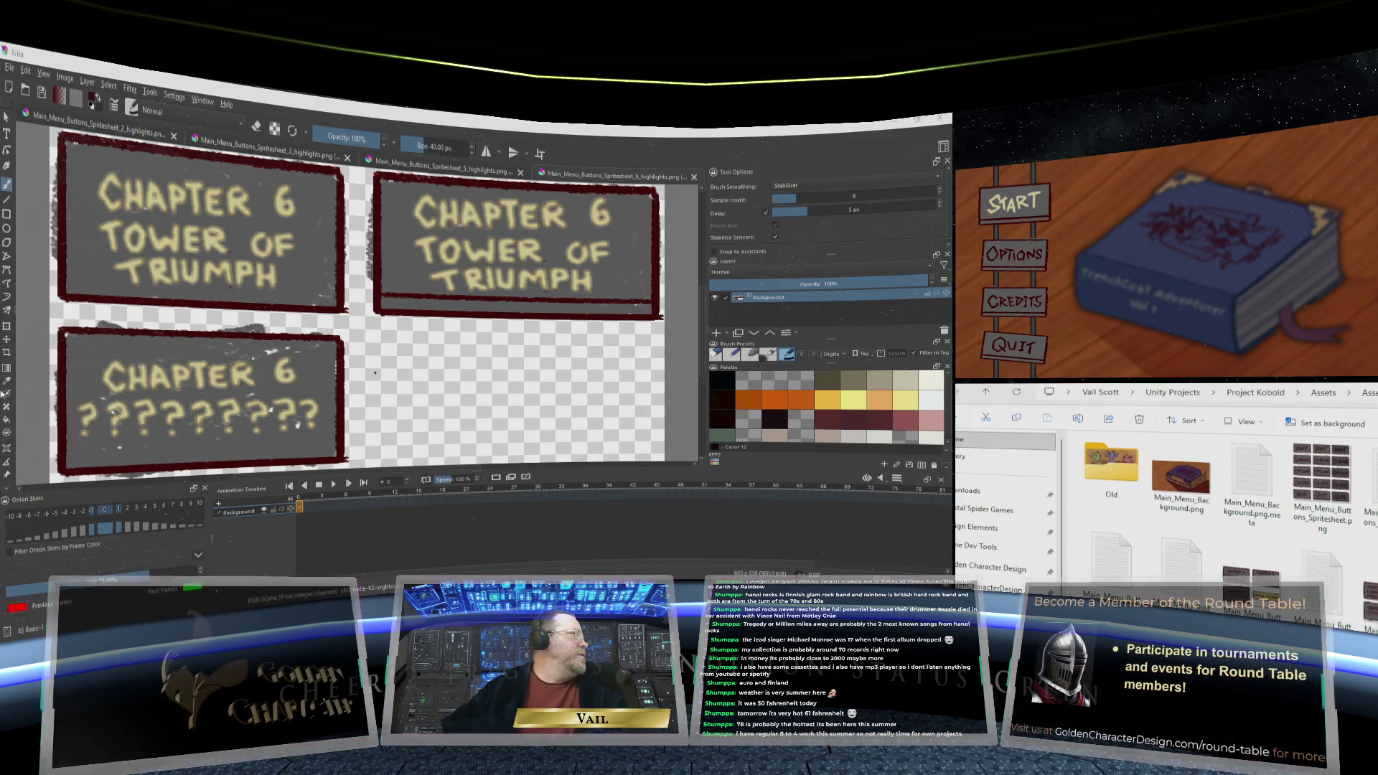
Bucket-fill each letter of CHAPTER and the 6 in dark red
{"action": "left_click", "coordinate": [7, 420]}
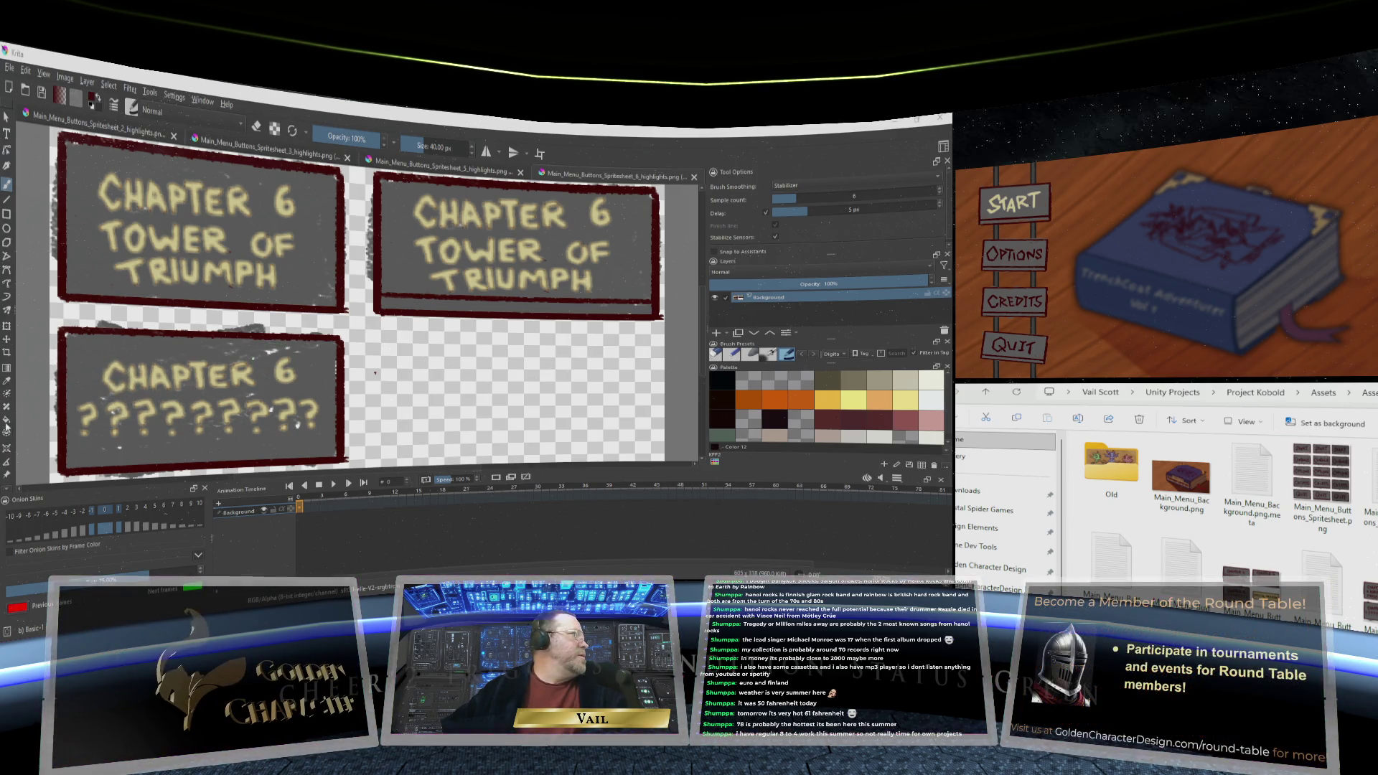
{"action": "left_click", "coordinate": [113, 380]}
{"action": "left_click", "coordinate": [151, 381]}
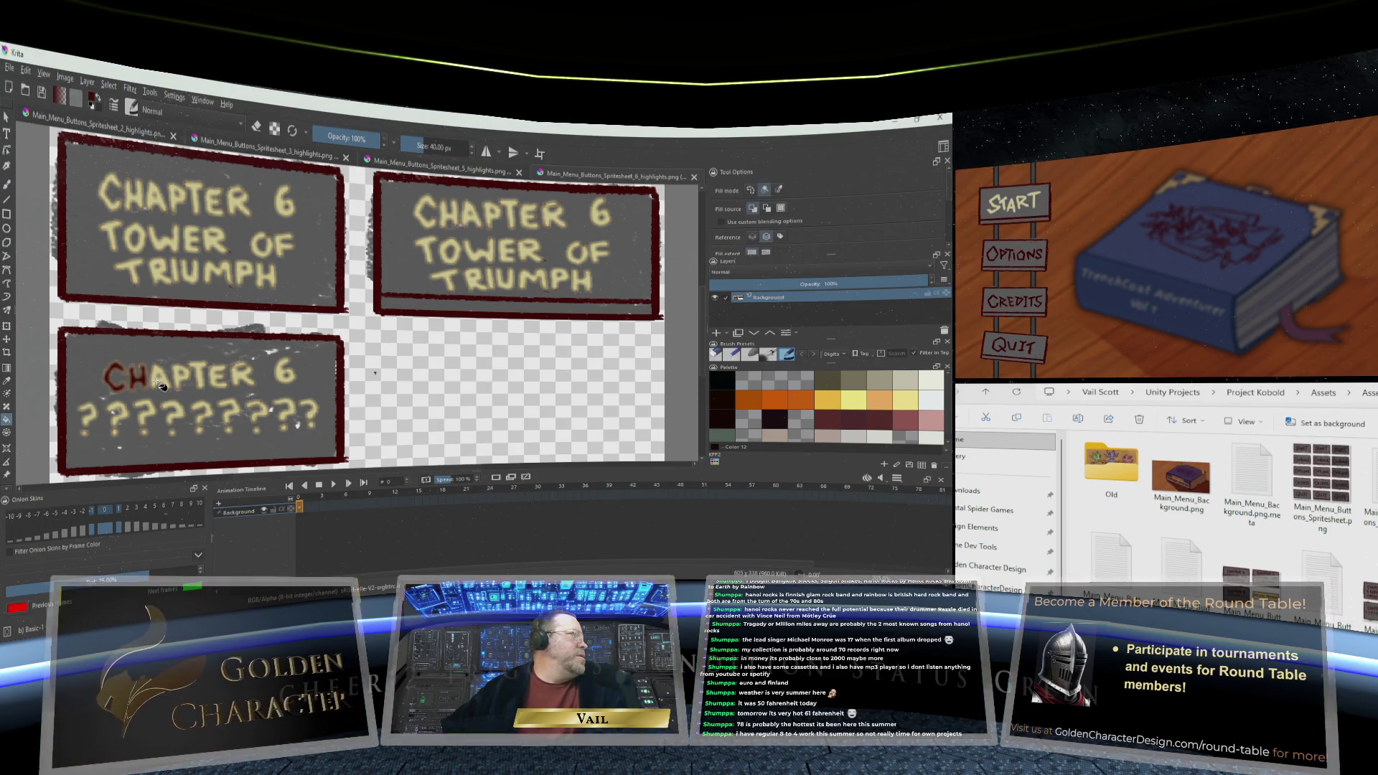
{"action": "left_click", "coordinate": [164, 382]}
{"action": "left_click", "coordinate": [185, 382]}
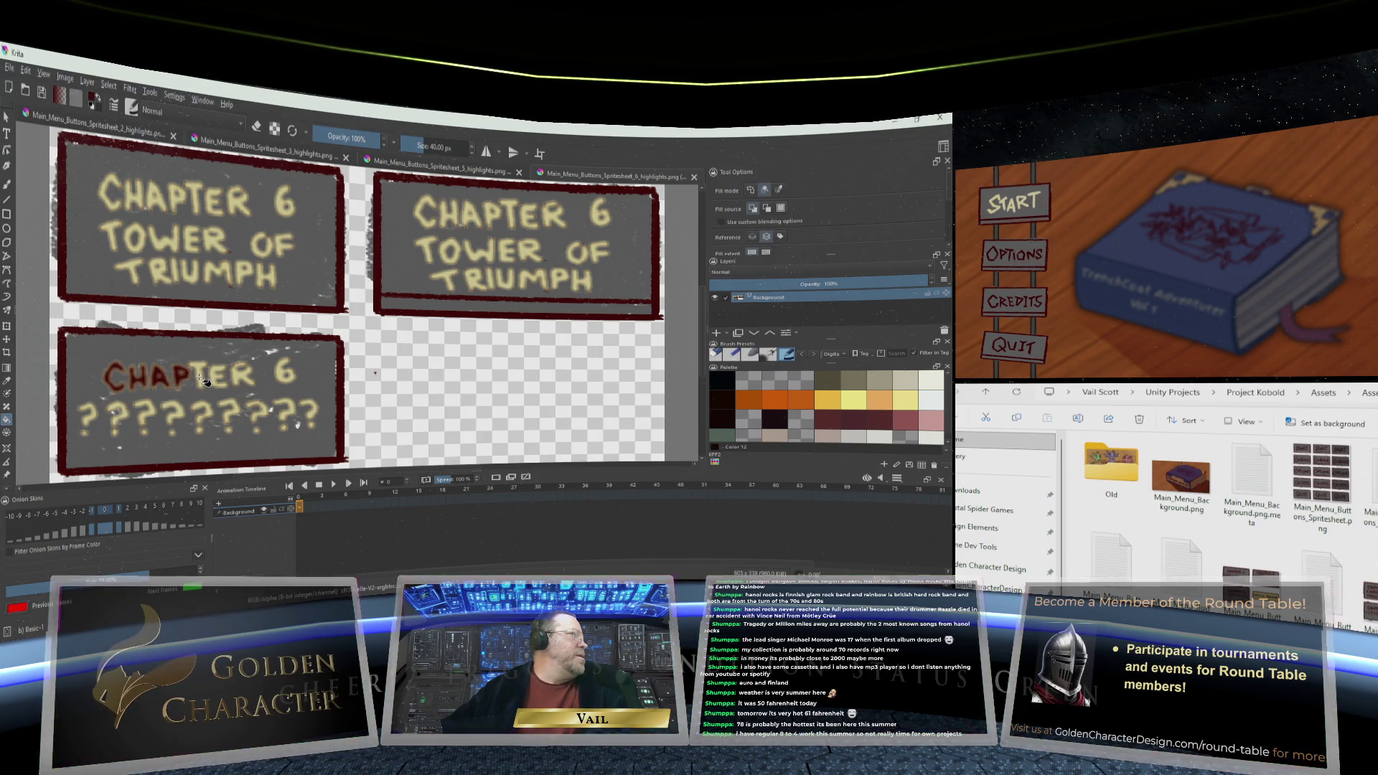
{"action": "left_click", "coordinate": [201, 379]}
{"action": "left_click", "coordinate": [223, 381]}
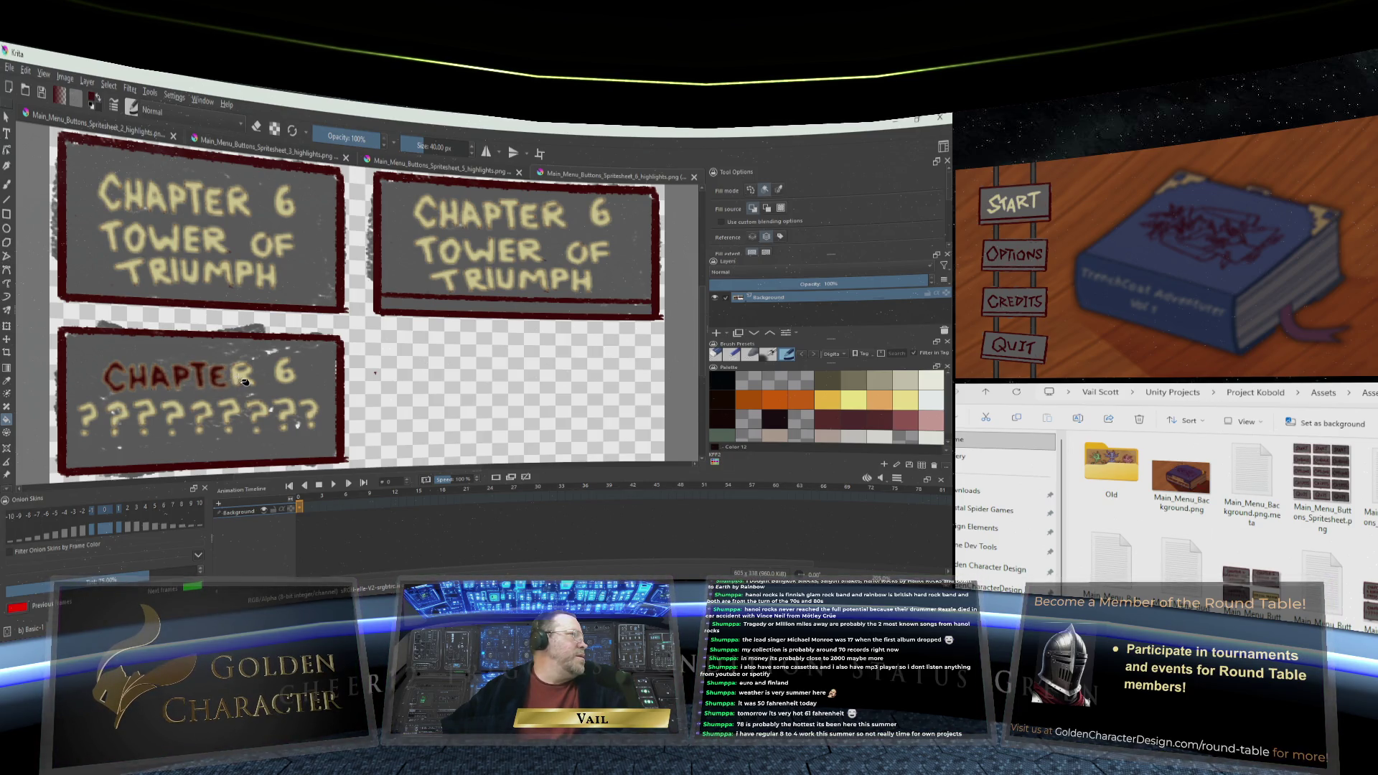
{"action": "left_click", "coordinate": [242, 380]}
{"action": "left_click", "coordinate": [285, 374]}
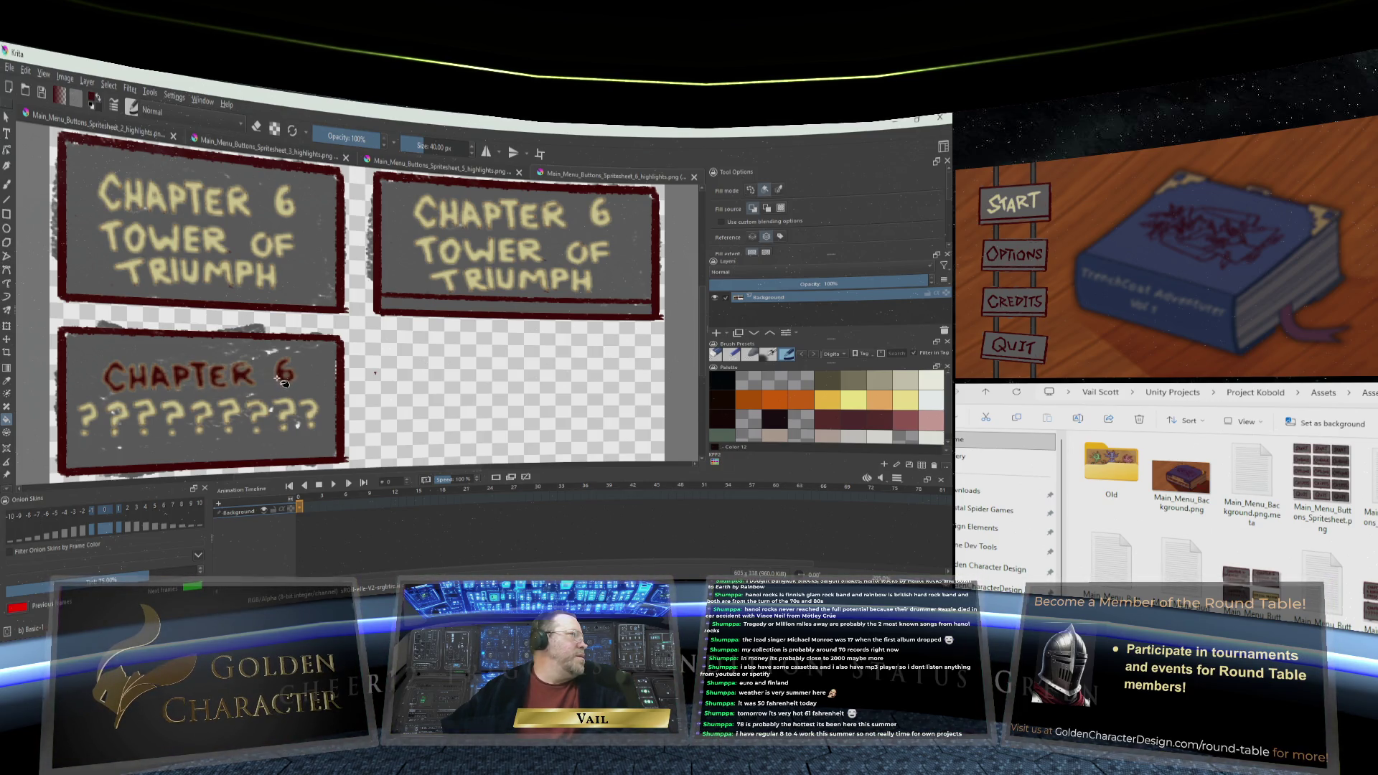
Fill all seven question marks on the Chapter 6 button dark red
{"action": "left_click", "coordinate": [91, 416]}
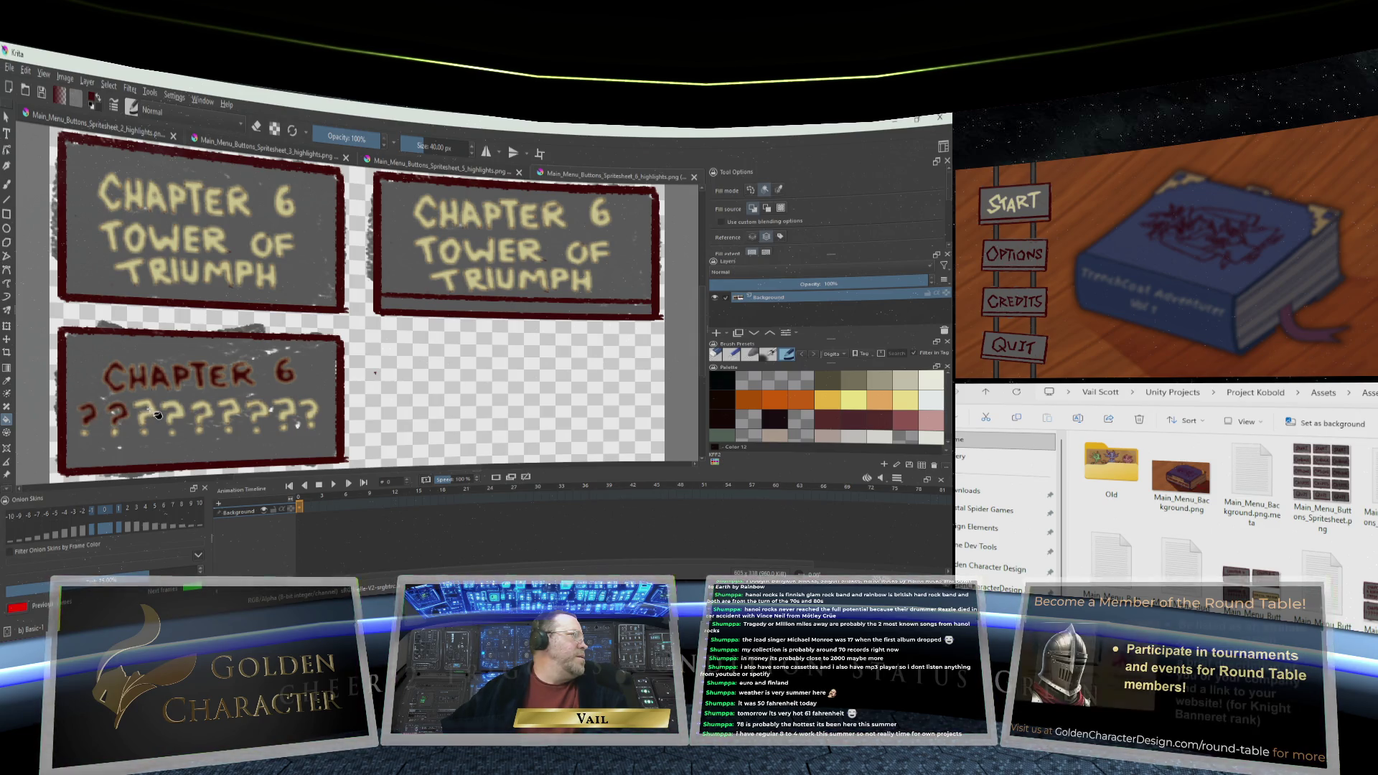
{"action": "left_click", "coordinate": [178, 413]}
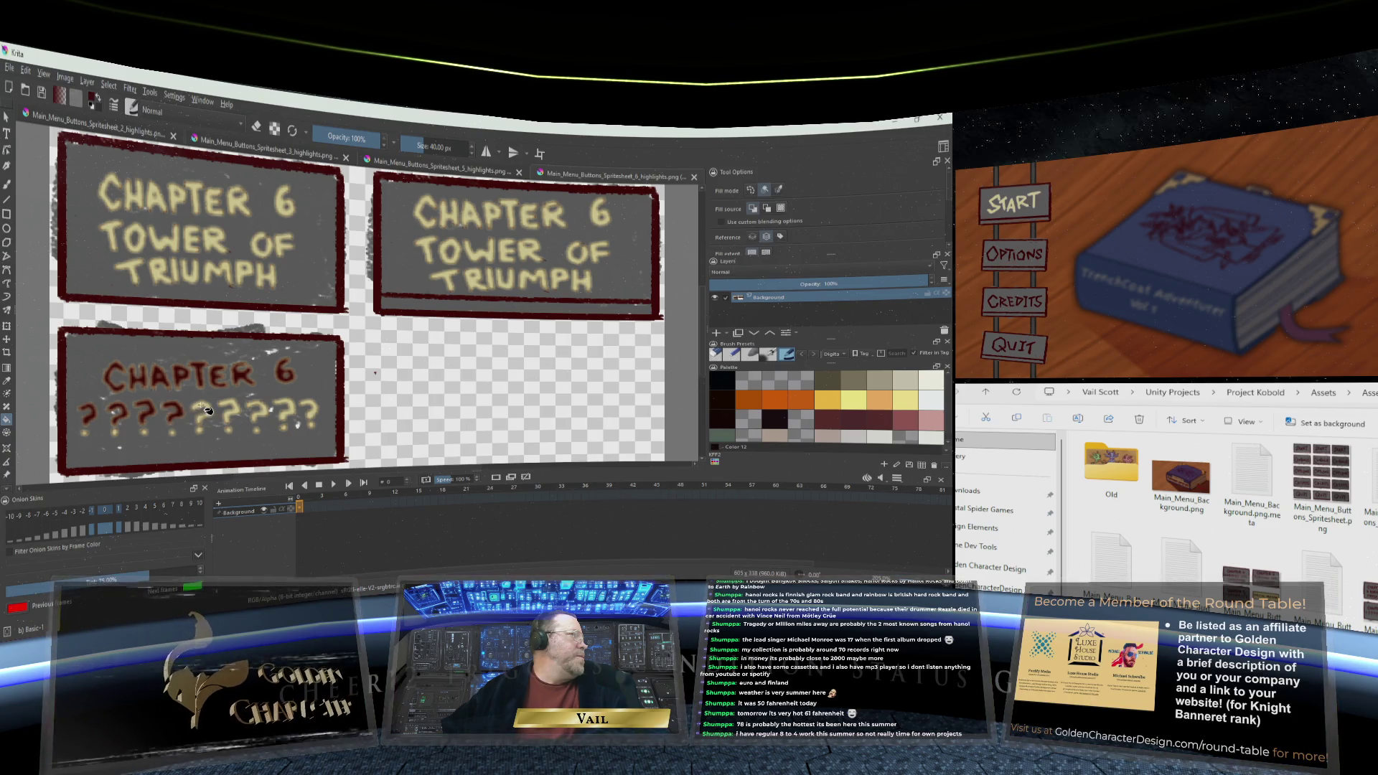
{"action": "left_click", "coordinate": [206, 412]}
{"action": "left_click", "coordinate": [233, 413]}
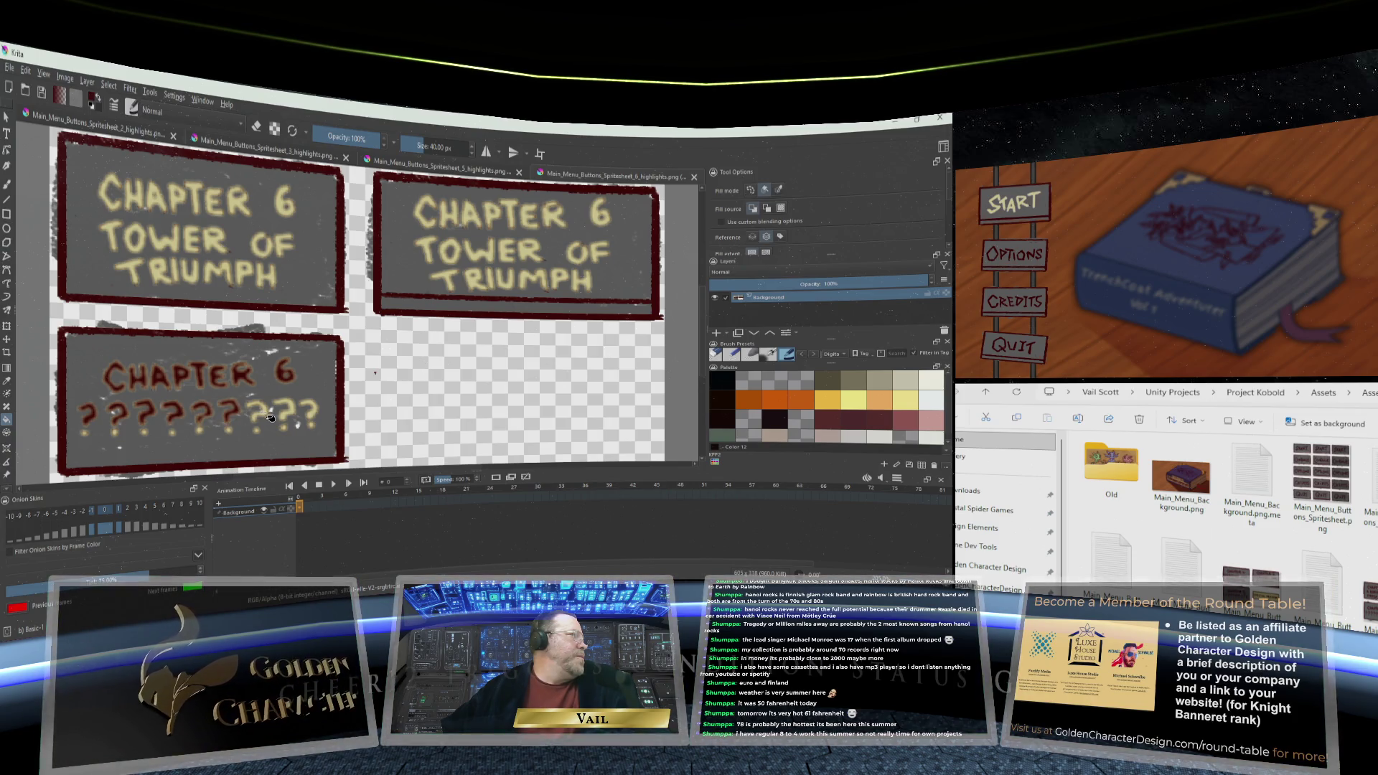
{"action": "left_click", "coordinate": [265, 415]}
{"action": "left_click", "coordinate": [290, 416]}
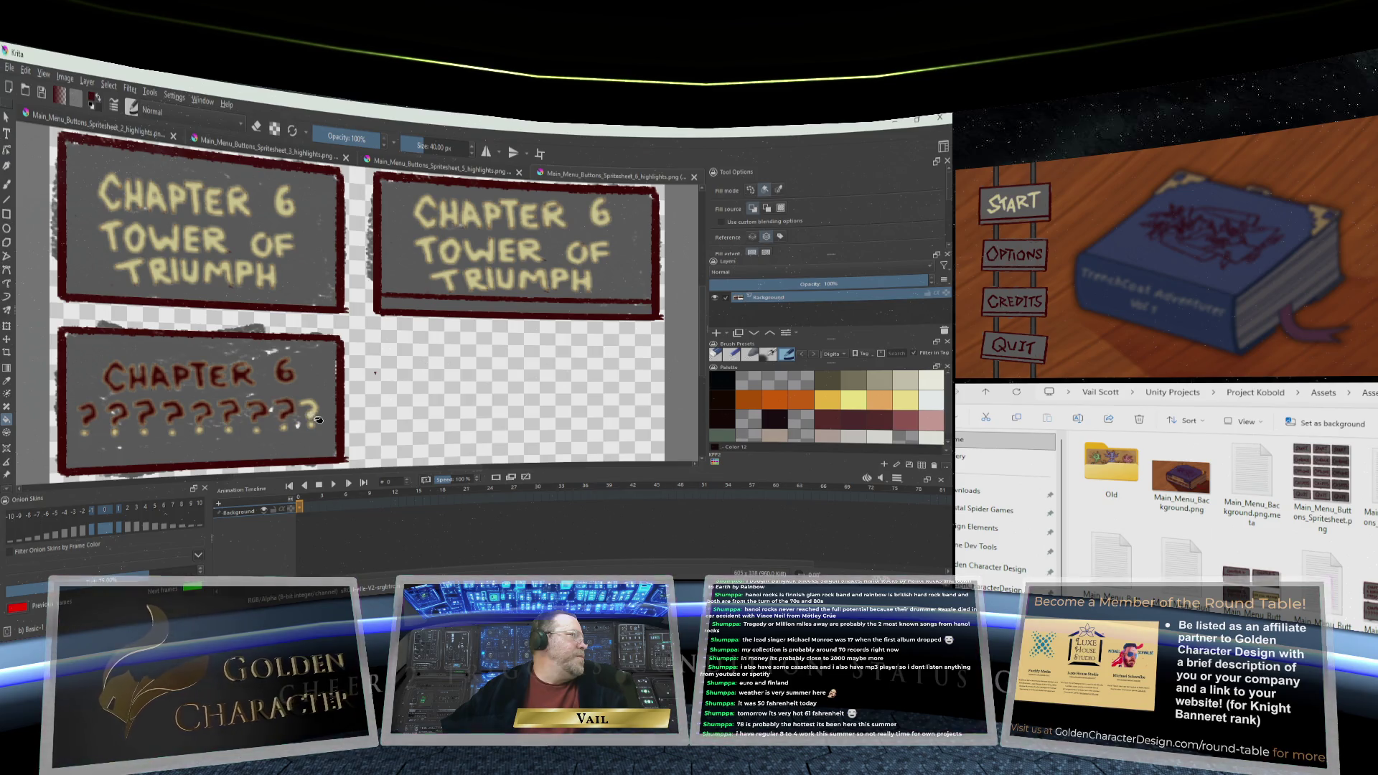
{"action": "left_click", "coordinate": [312, 417]}
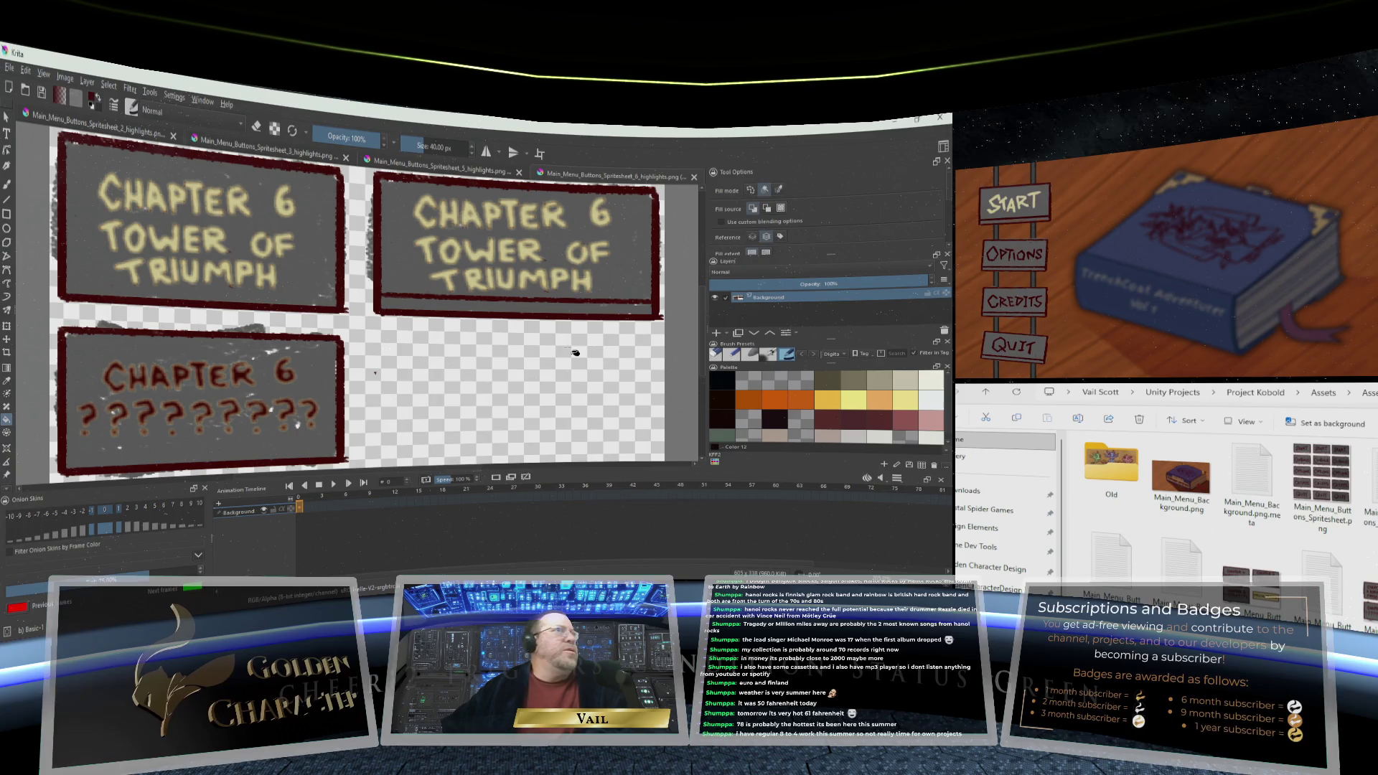
Change the fill's sample source and darken the button's grey background
{"action": "left_click", "coordinate": [767, 207]}
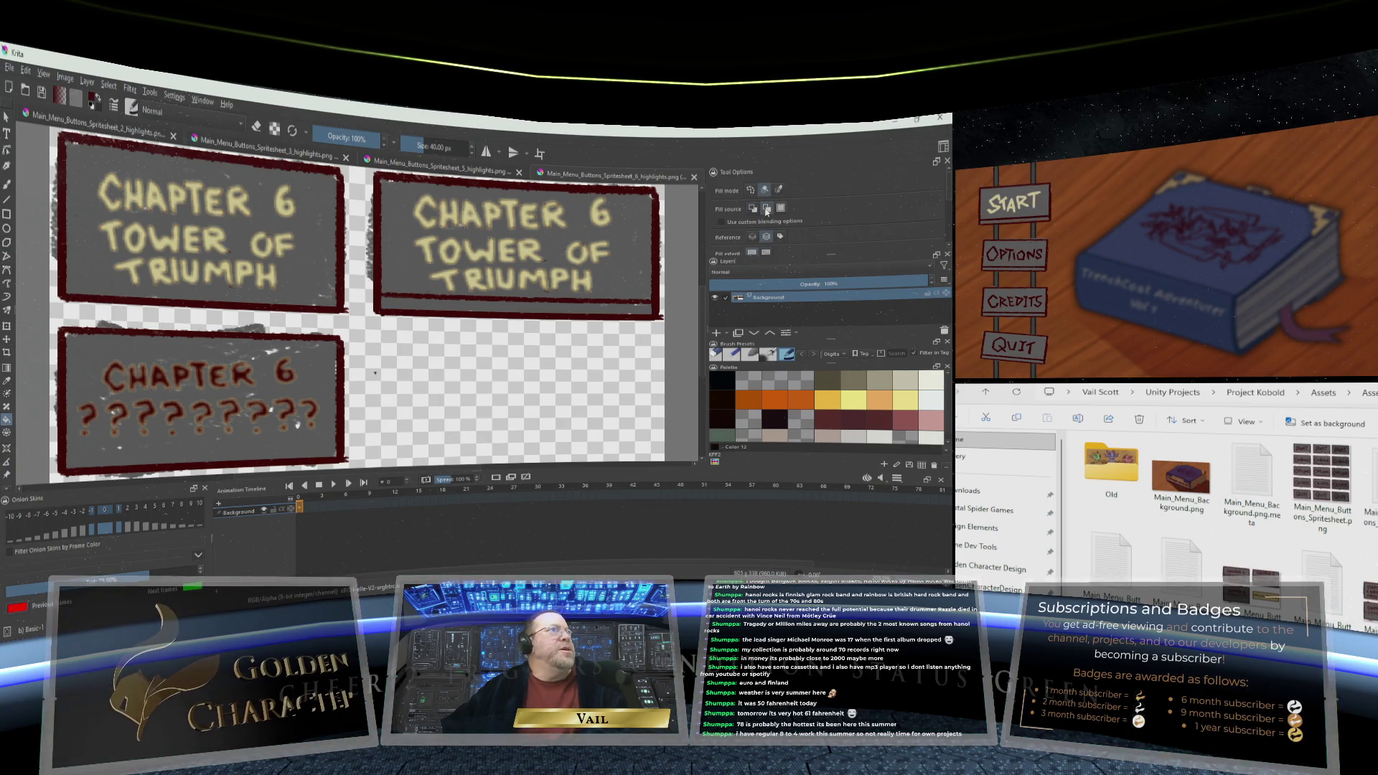
{"action": "left_click", "coordinate": [320, 387]}
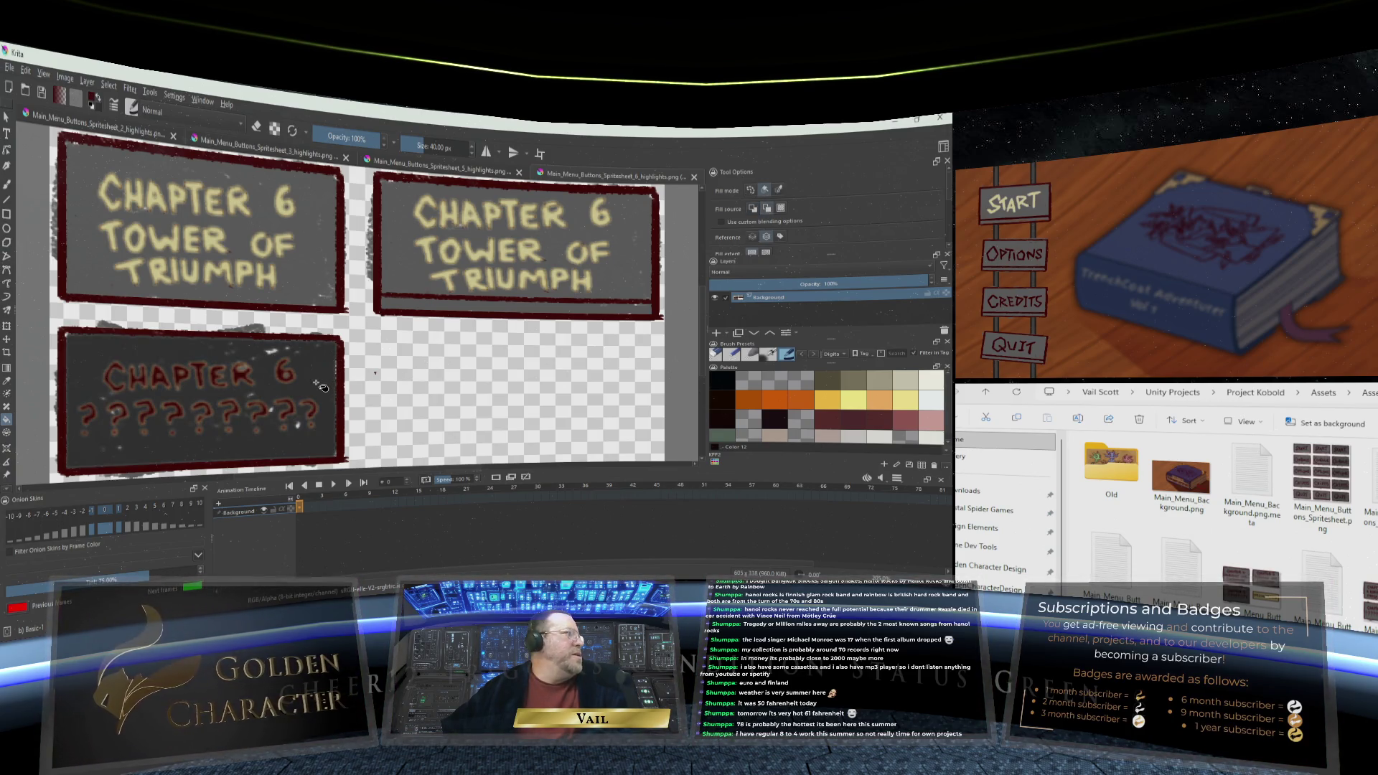
{"action": "left_click", "coordinate": [10, 68]}
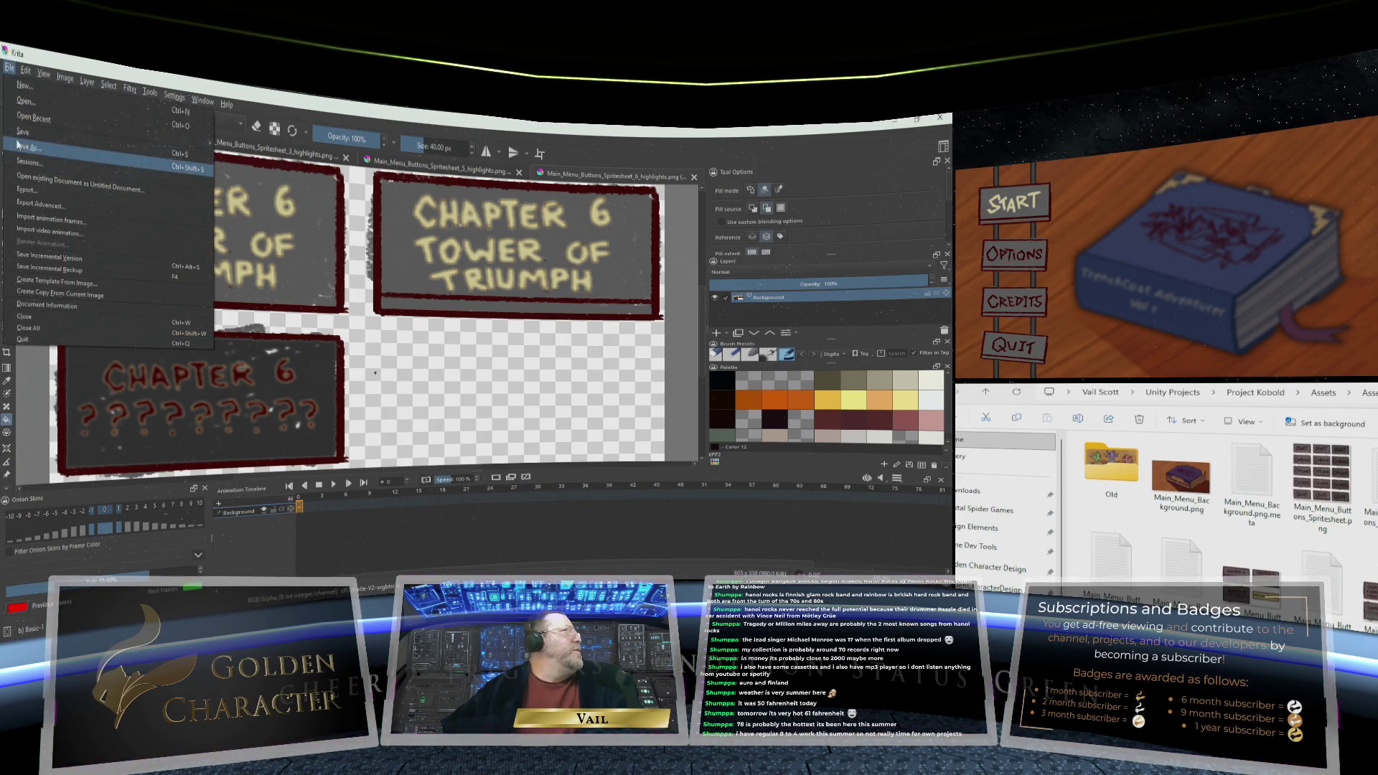
Save the Chapter 6 spritesheet as PNG and minimize Krita to reveal Unity
{"action": "left_click", "coordinate": [19, 135]}
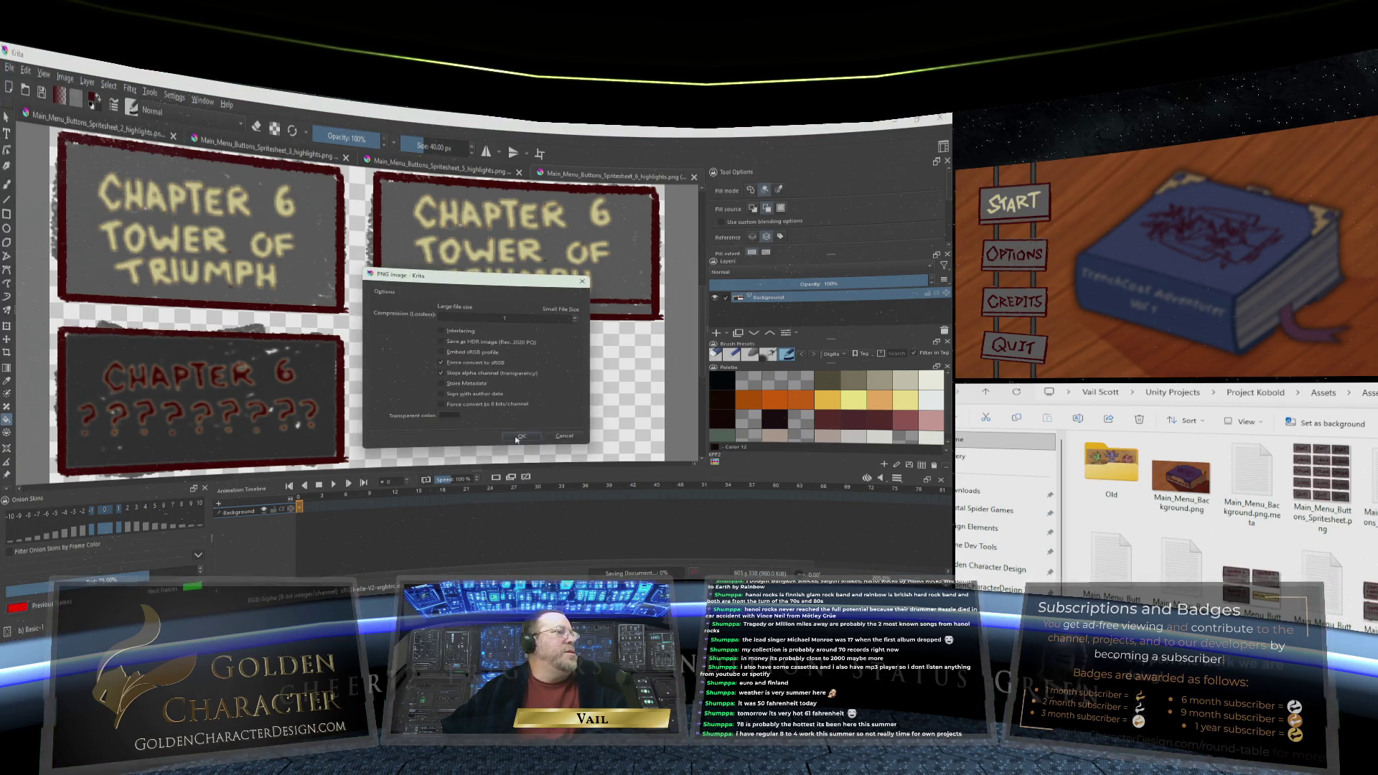
{"action": "left_click", "coordinate": [519, 435]}
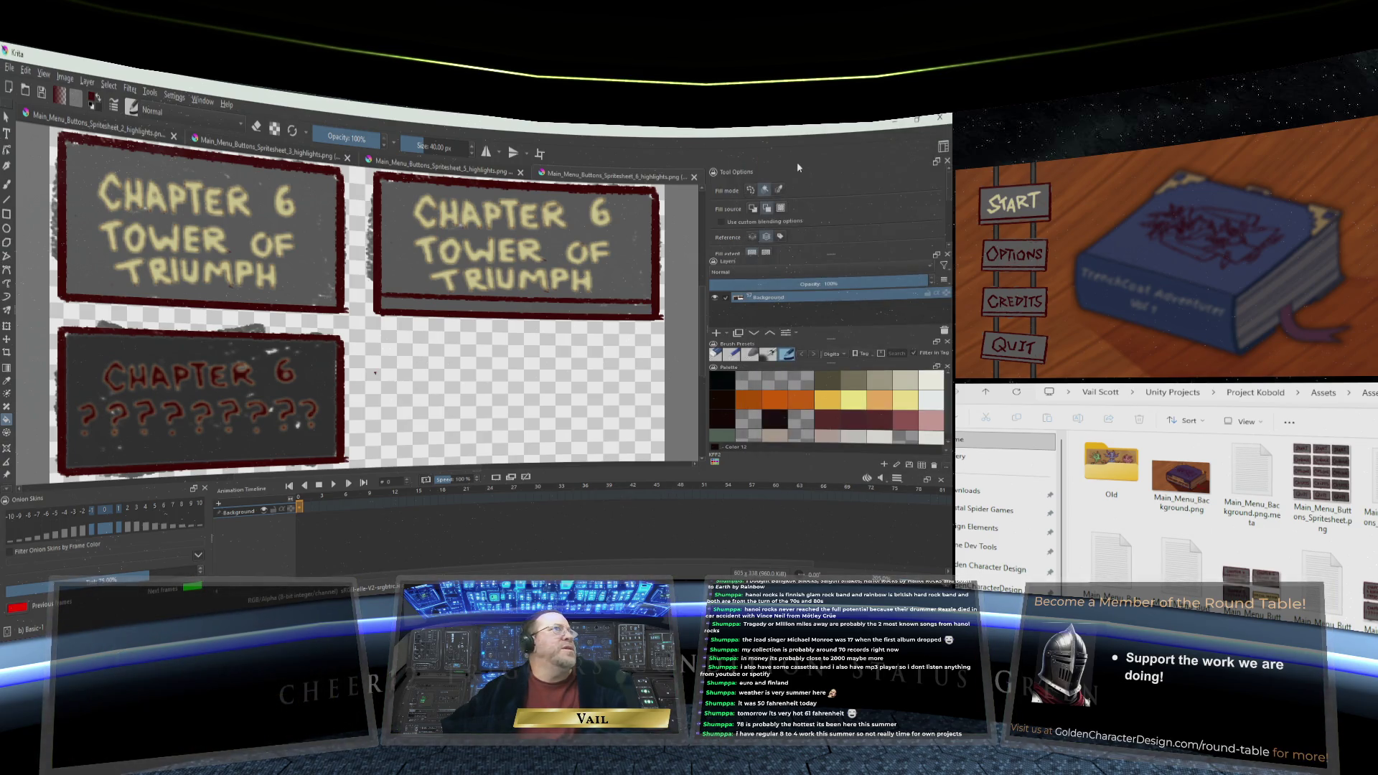
{"action": "left_click", "coordinate": [899, 124]}
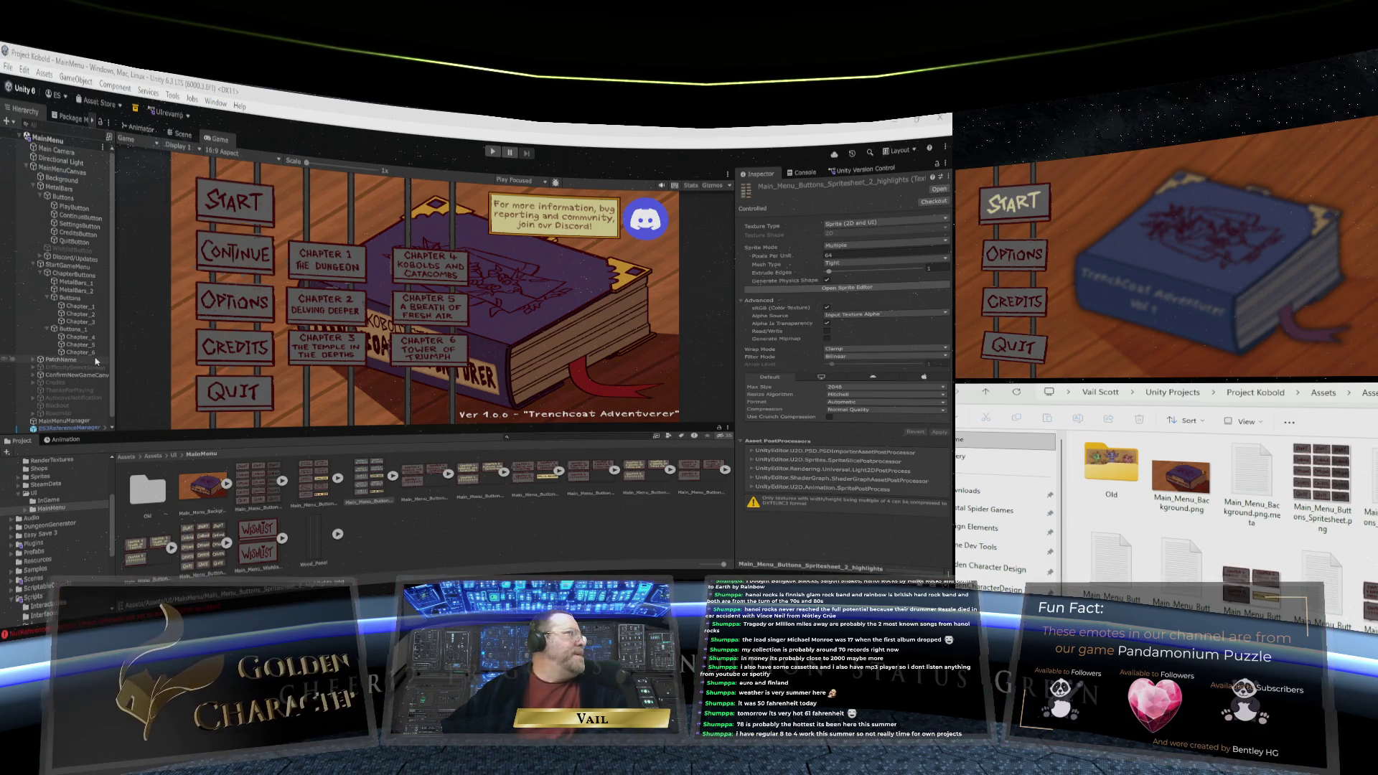
Assign the Coming Soon sprite as the Chapter_2 button's Disabled Sprite
{"action": "left_click", "coordinate": [83, 307]}
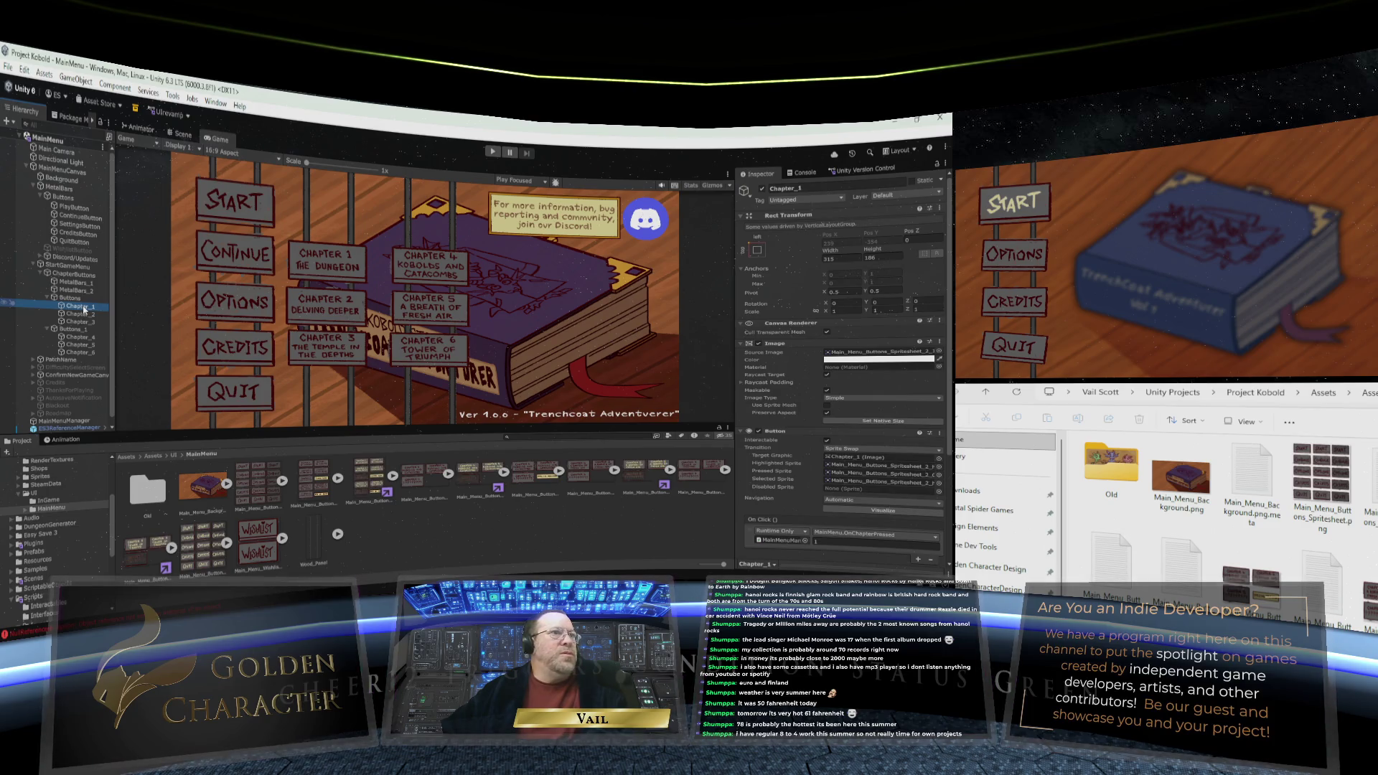
{"action": "left_click", "coordinate": [80, 314]}
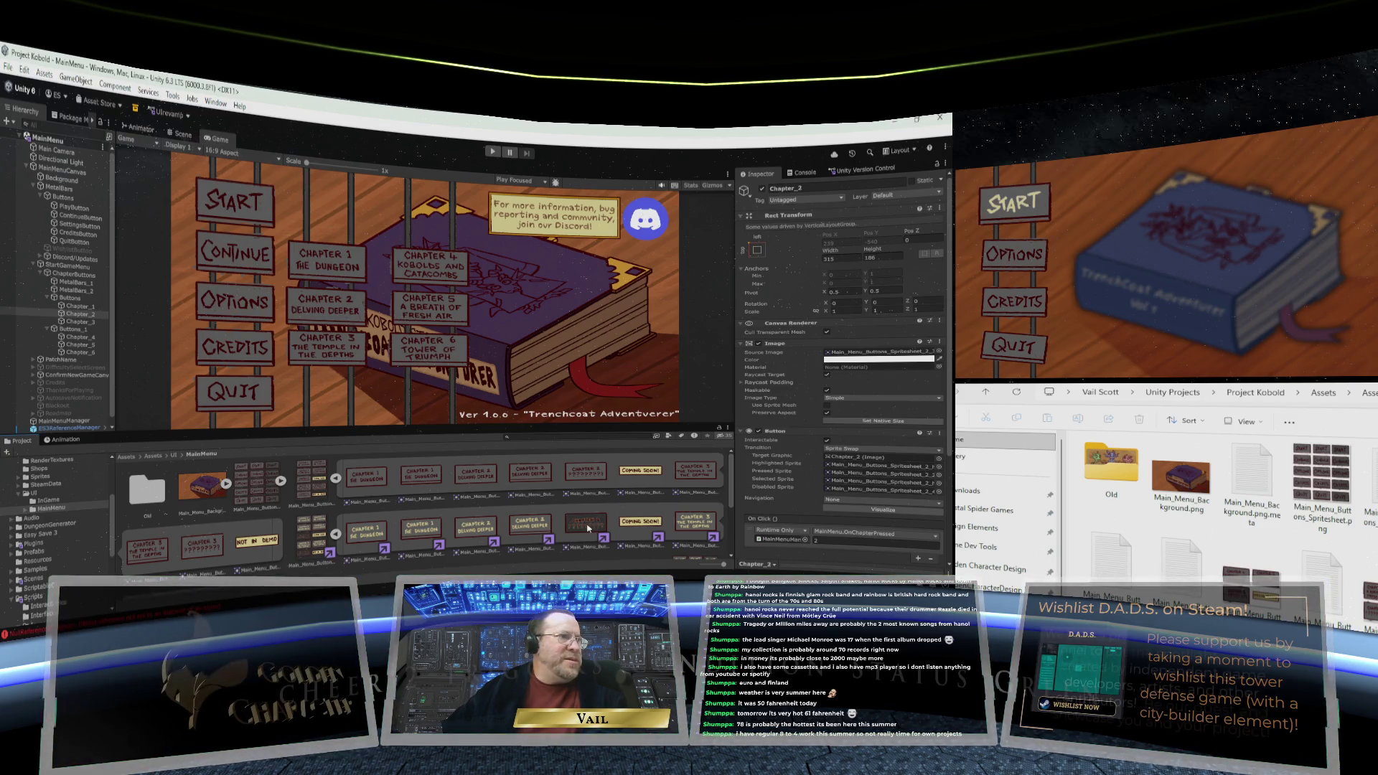
{"action": "left_click_drag", "start_coordinate": [635, 517], "coordinate": [858, 490]}
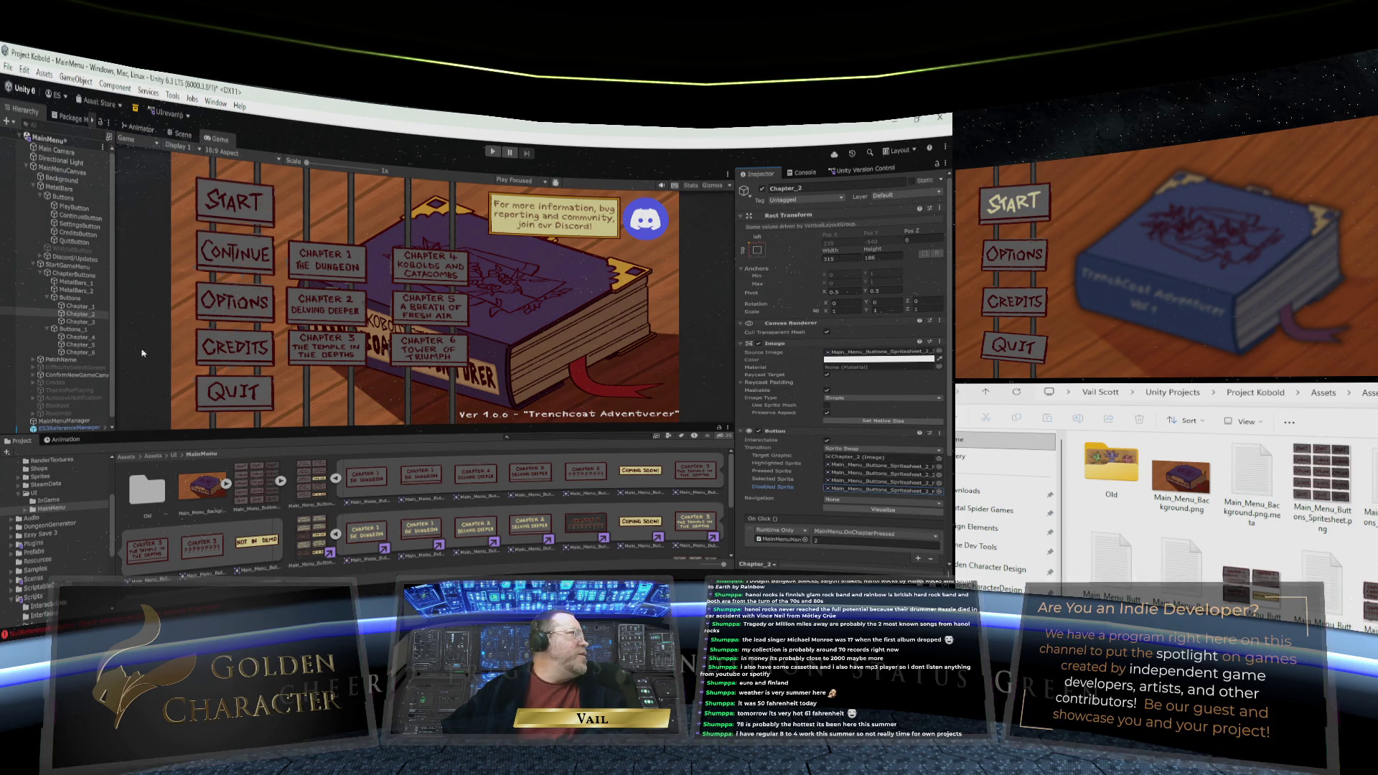
Select Chapter_3, locate its disabled sprite, and expand the Chapter 6 sprite sheet into tiles
{"action": "left_click", "coordinate": [79, 321]}
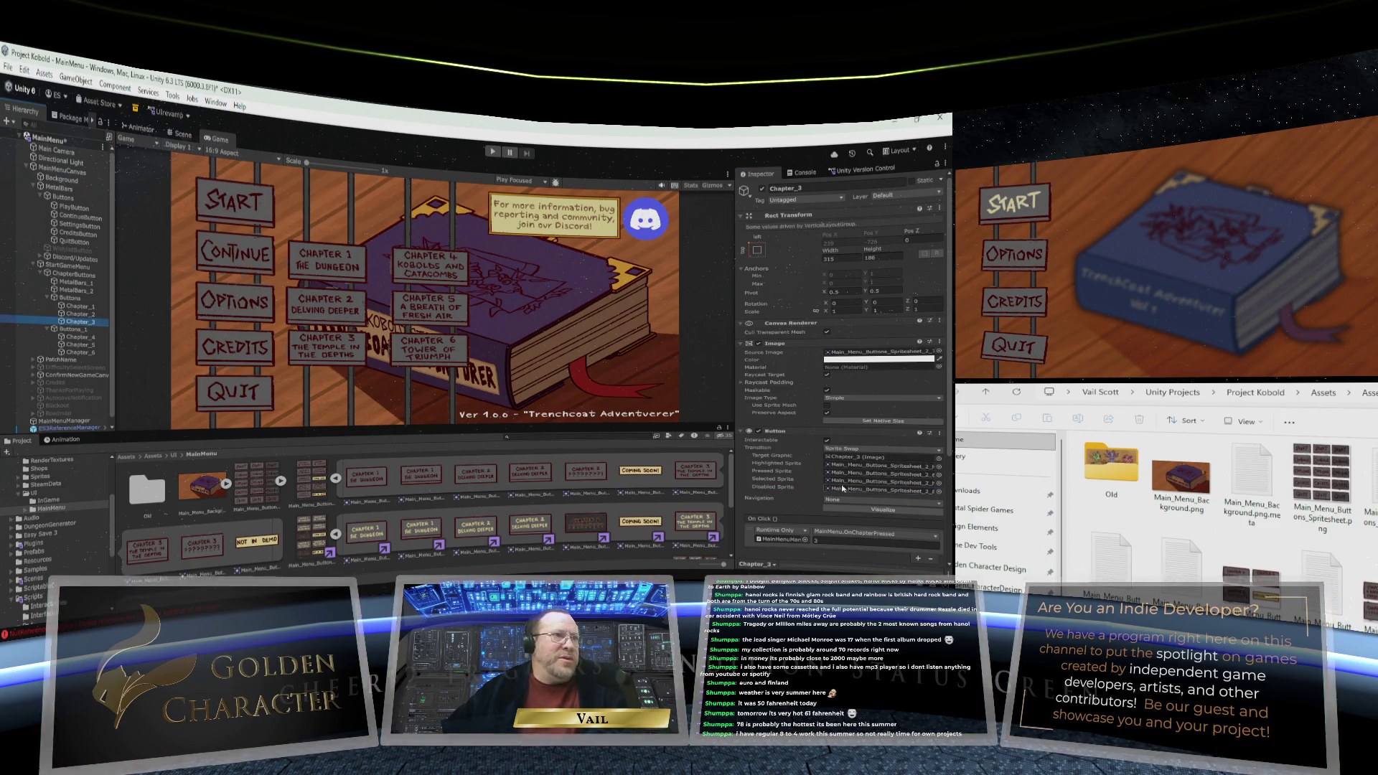
{"action": "left_click", "coordinate": [843, 491]}
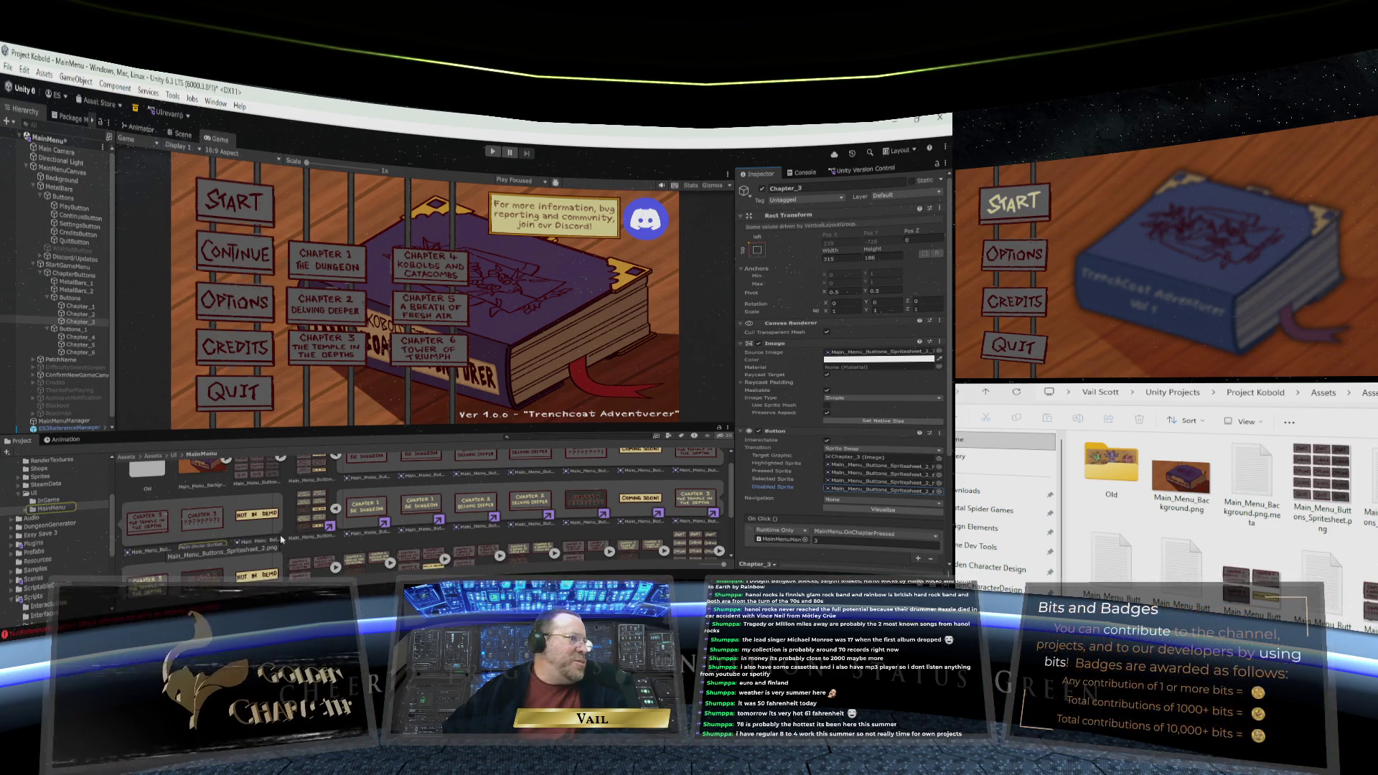
{"action": "scroll", "coordinate": [302, 536], "scroll_direction": "down", "scroll_amount": 2}
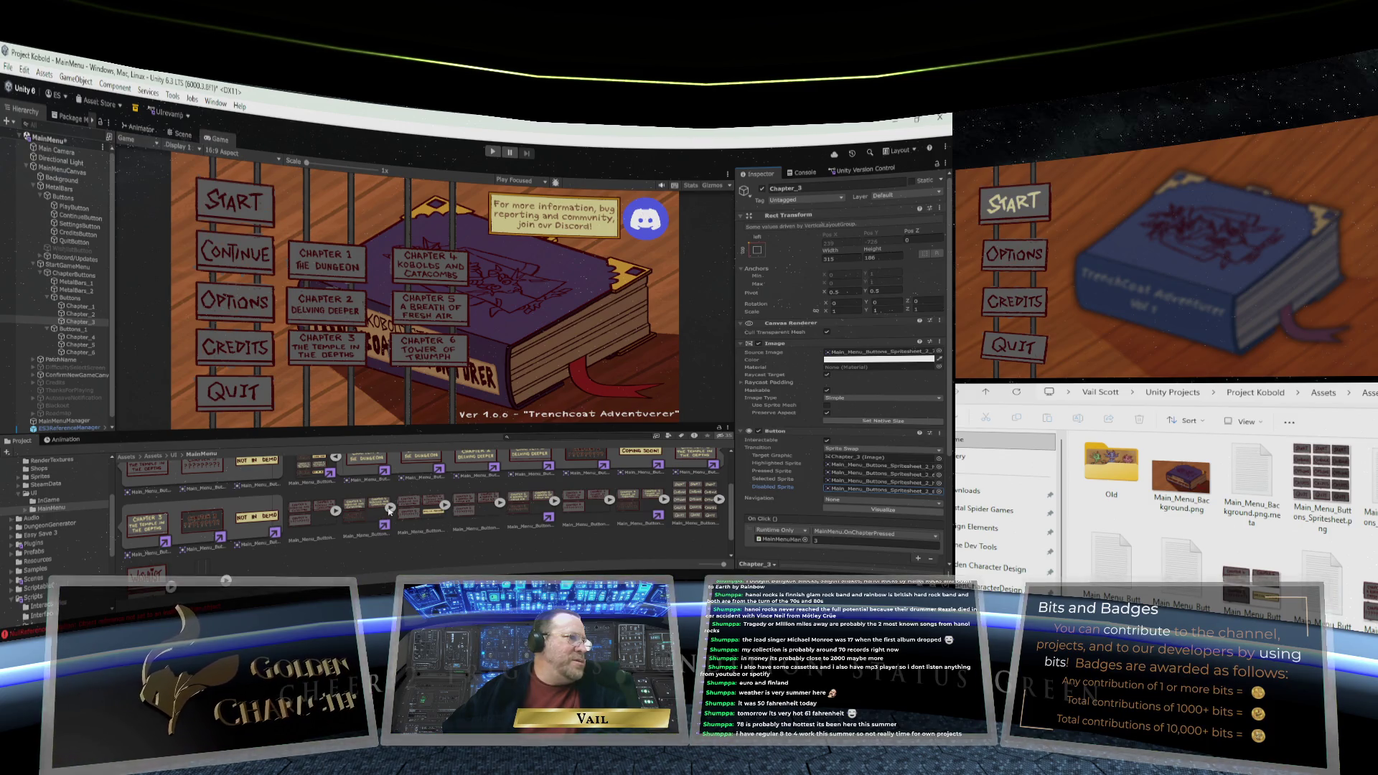
{"action": "left_click", "coordinate": [390, 508]}
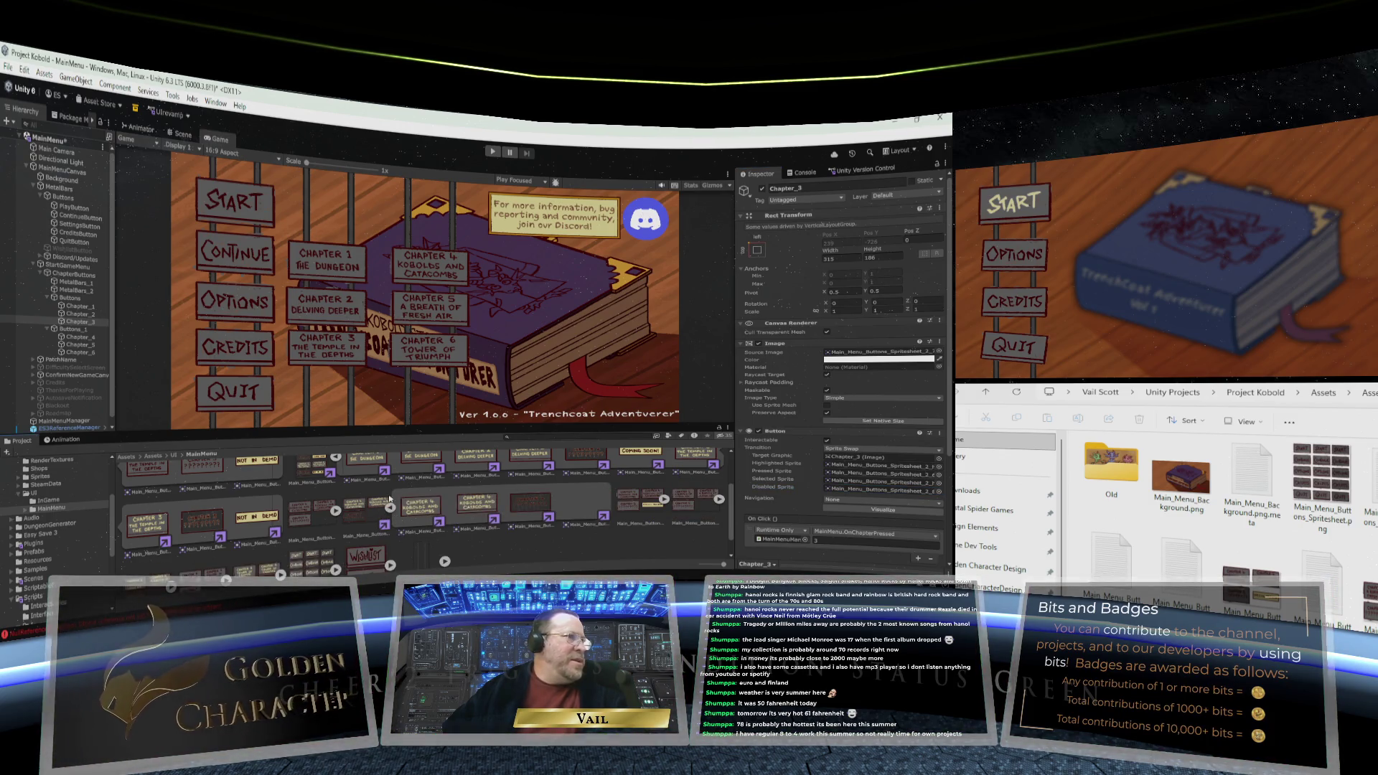
{"action": "scroll", "coordinate": [363, 502], "scroll_direction": "up", "scroll_amount": 1}
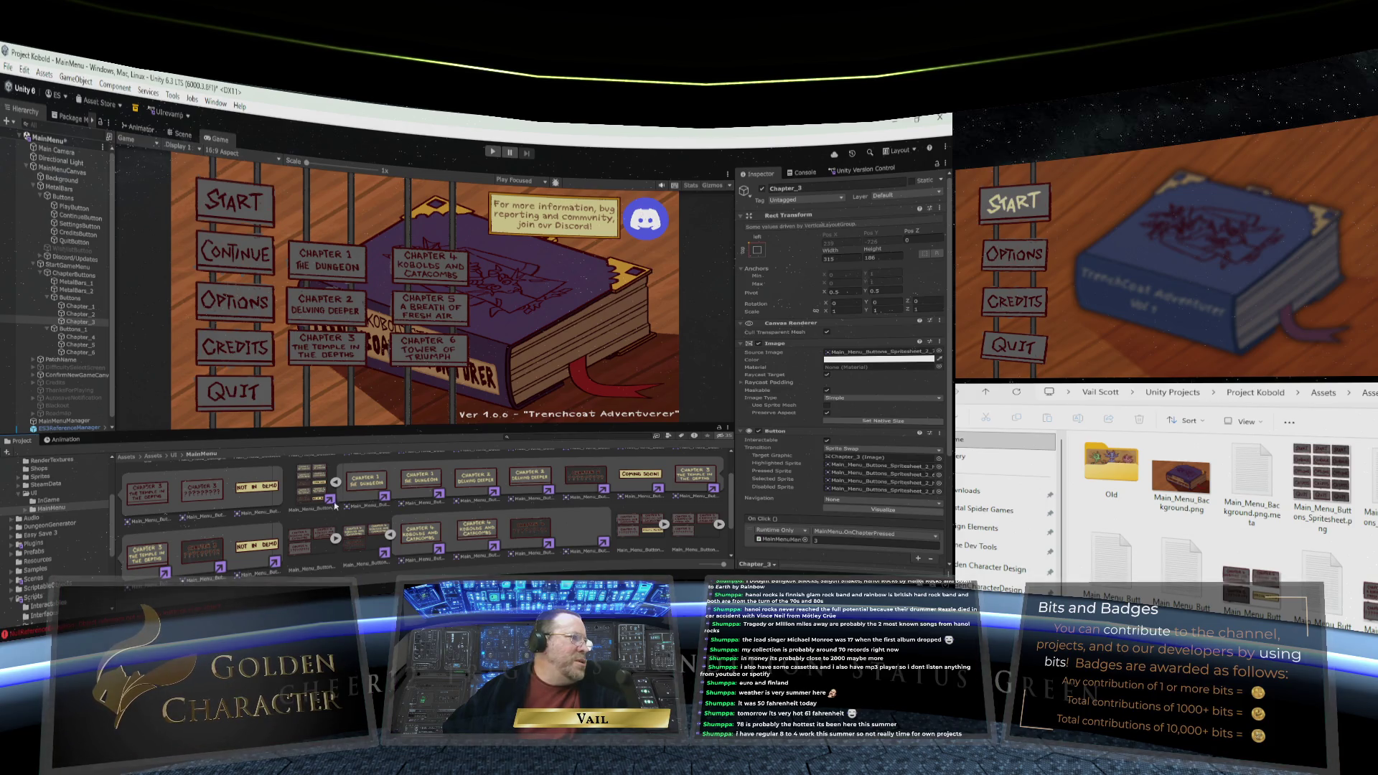
{"action": "scroll", "coordinate": [430, 515], "scroll_direction": "down", "scroll_amount": 2}
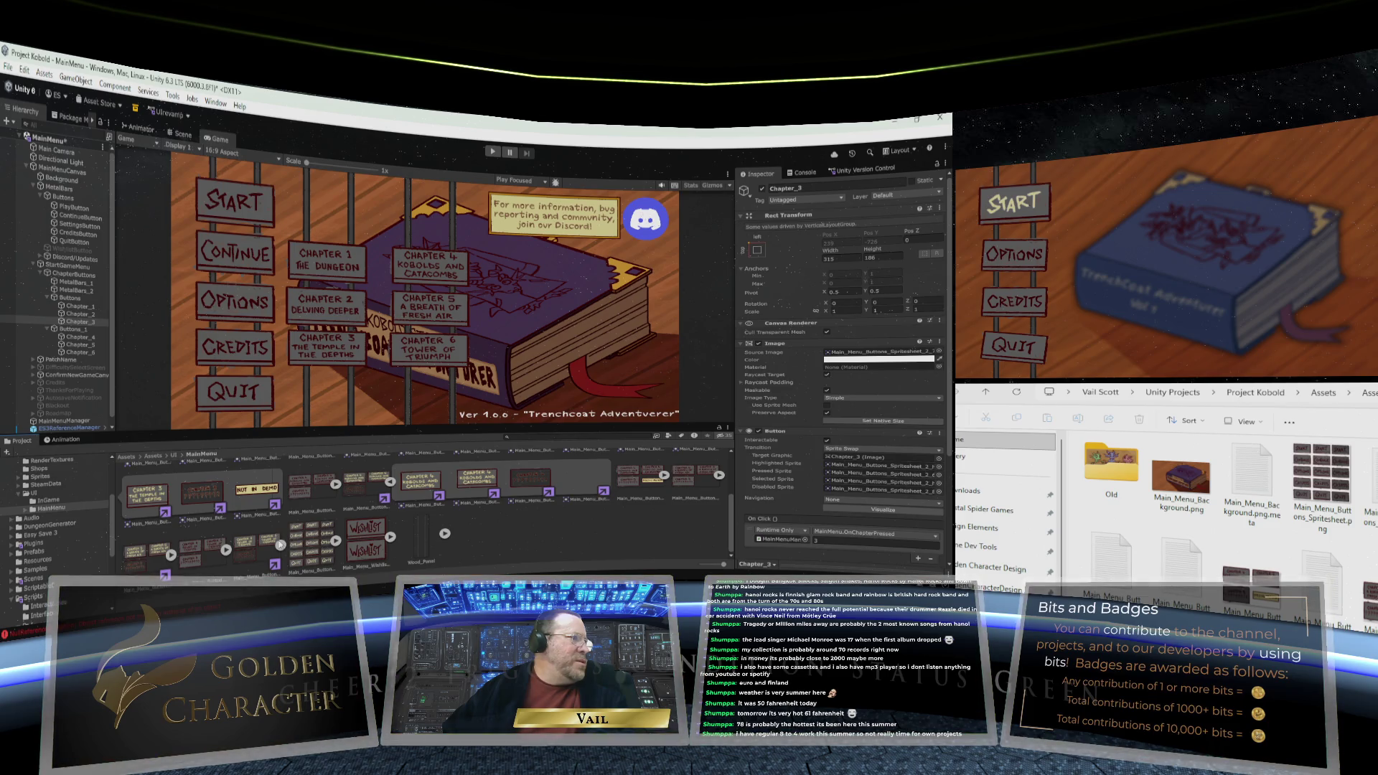
{"action": "left_click", "coordinate": [171, 554]}
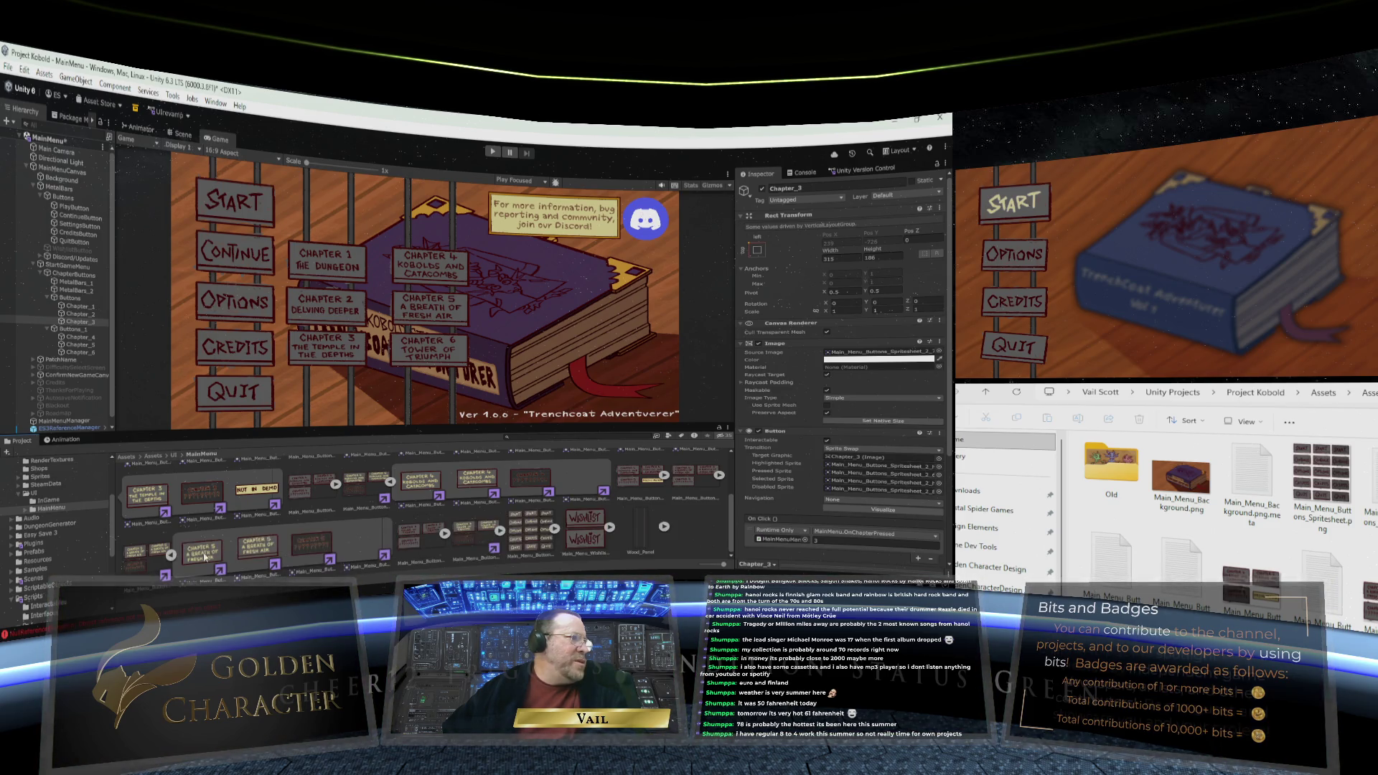
{"action": "left_click", "coordinate": [500, 530]}
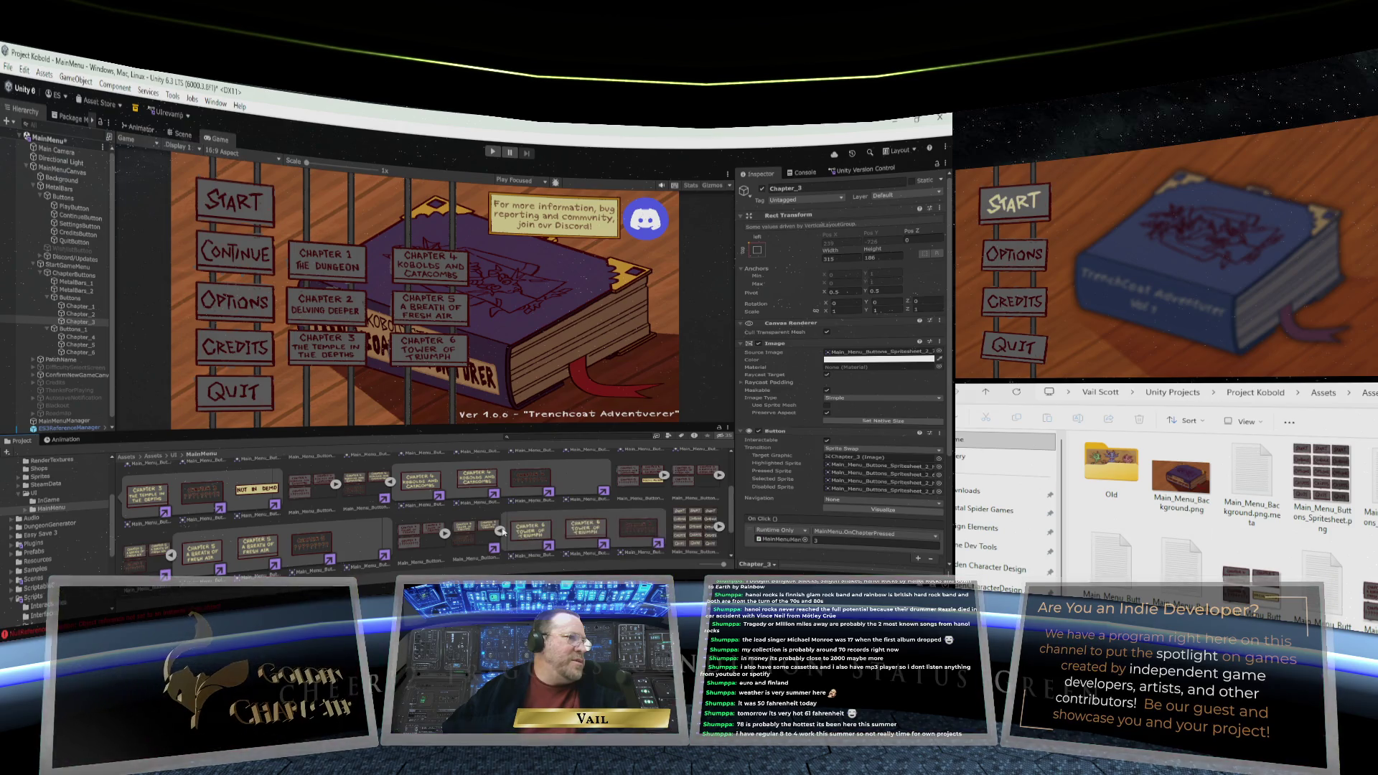
{"action": "scroll", "coordinate": [445, 531], "scroll_direction": "up", "scroll_amount": 5}
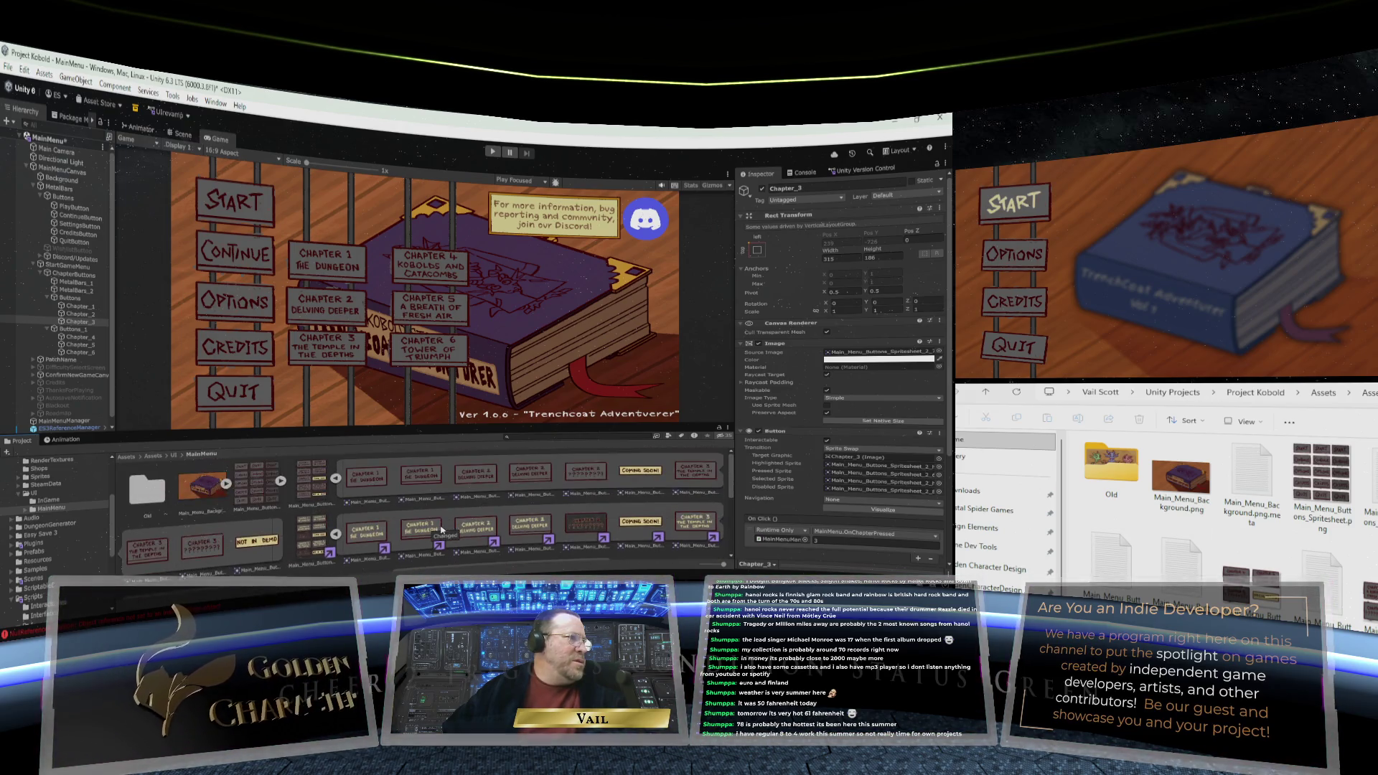
{"action": "scroll", "coordinate": [441, 530], "scroll_direction": "down", "scroll_amount": 1}
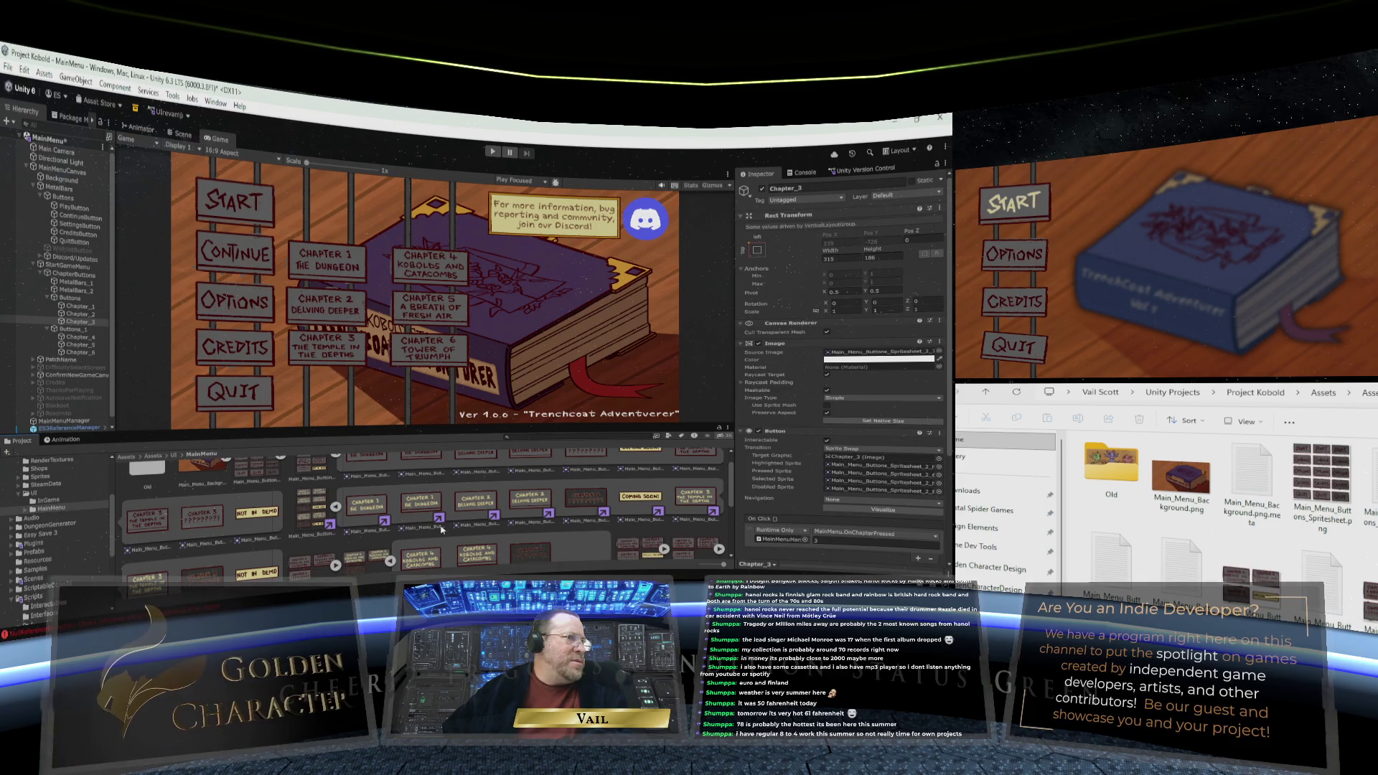
{"action": "scroll", "coordinate": [457, 529], "scroll_direction": "down", "scroll_amount": 1}
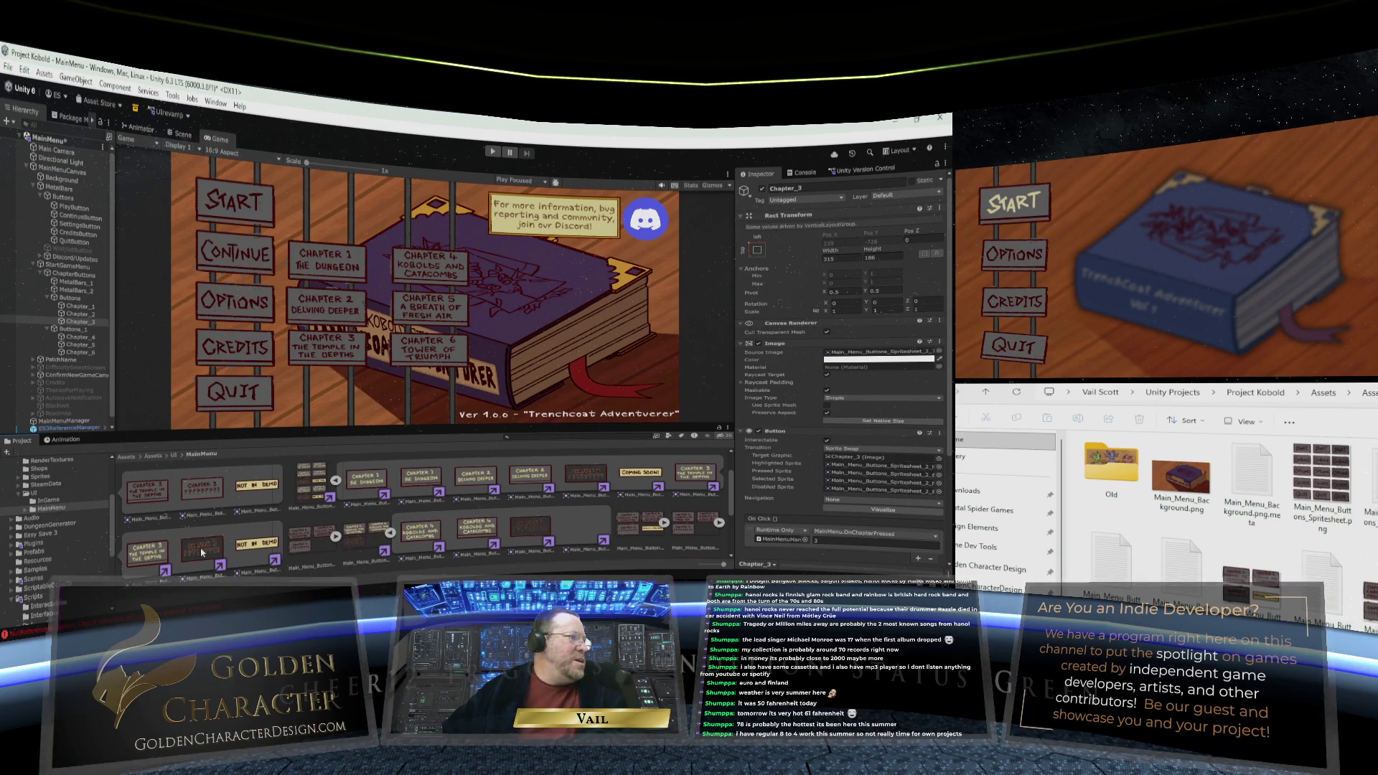
{"action": "key", "text": "Tab"}
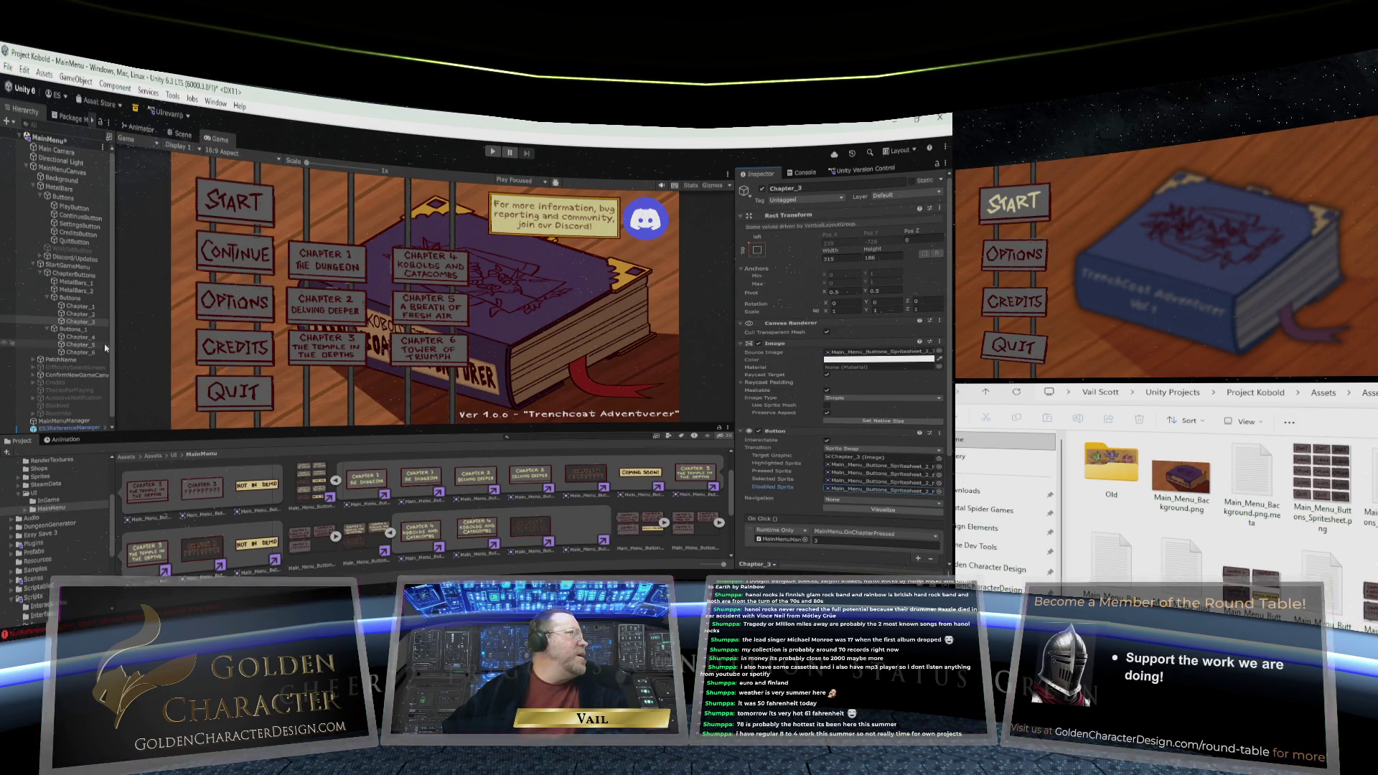
Step through the Chapter_4 and Chapter_5 buttons, checking their disabled sprites
{"action": "left_click", "coordinate": [80, 336]}
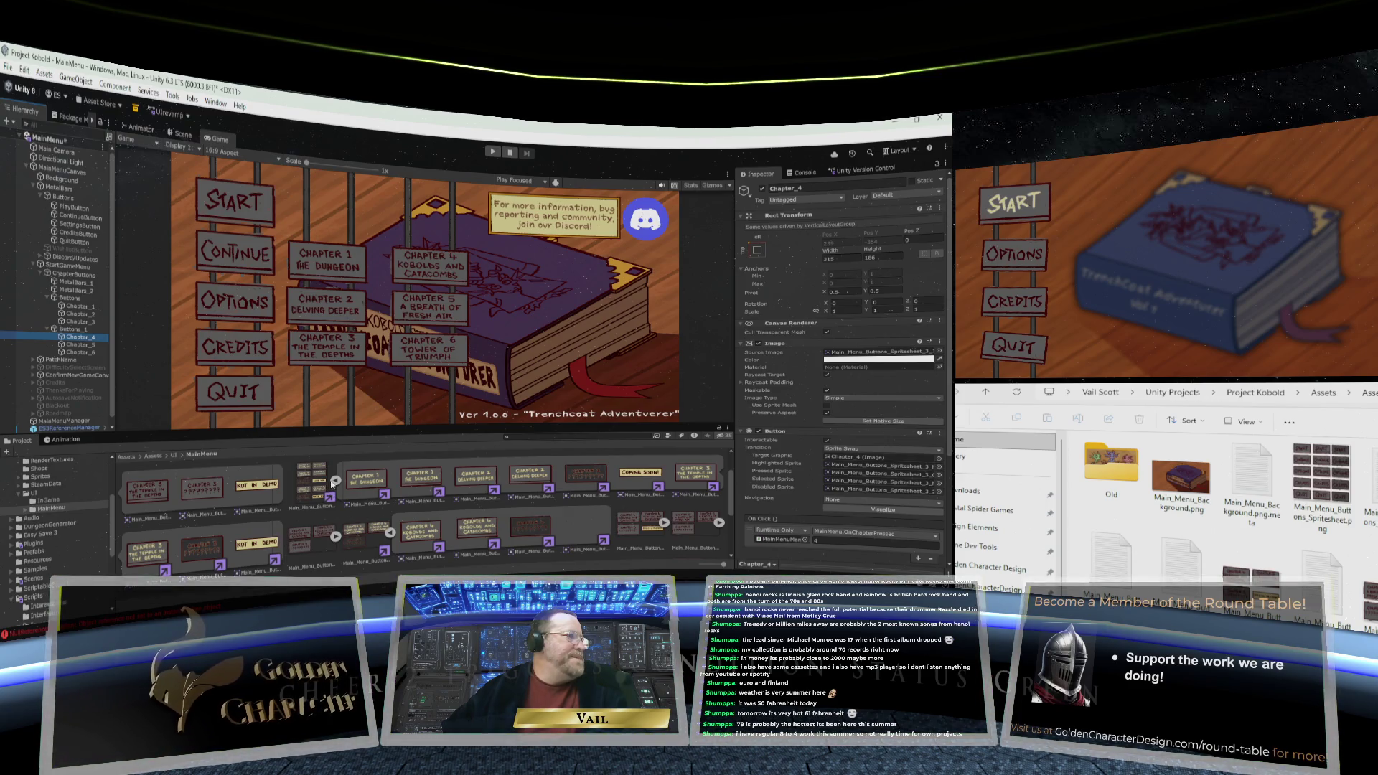
{"action": "left_click", "coordinate": [334, 536]}
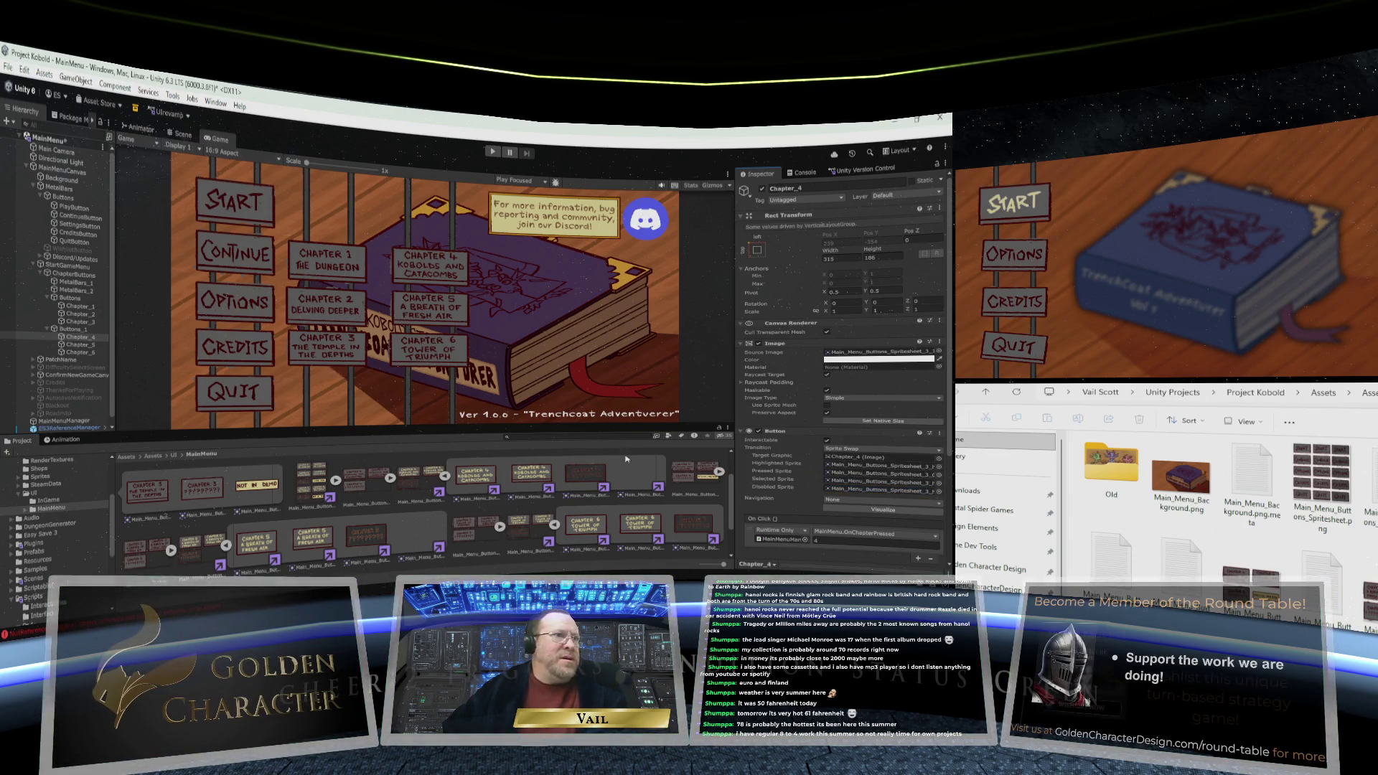
{"action": "left_click", "coordinate": [94, 345]}
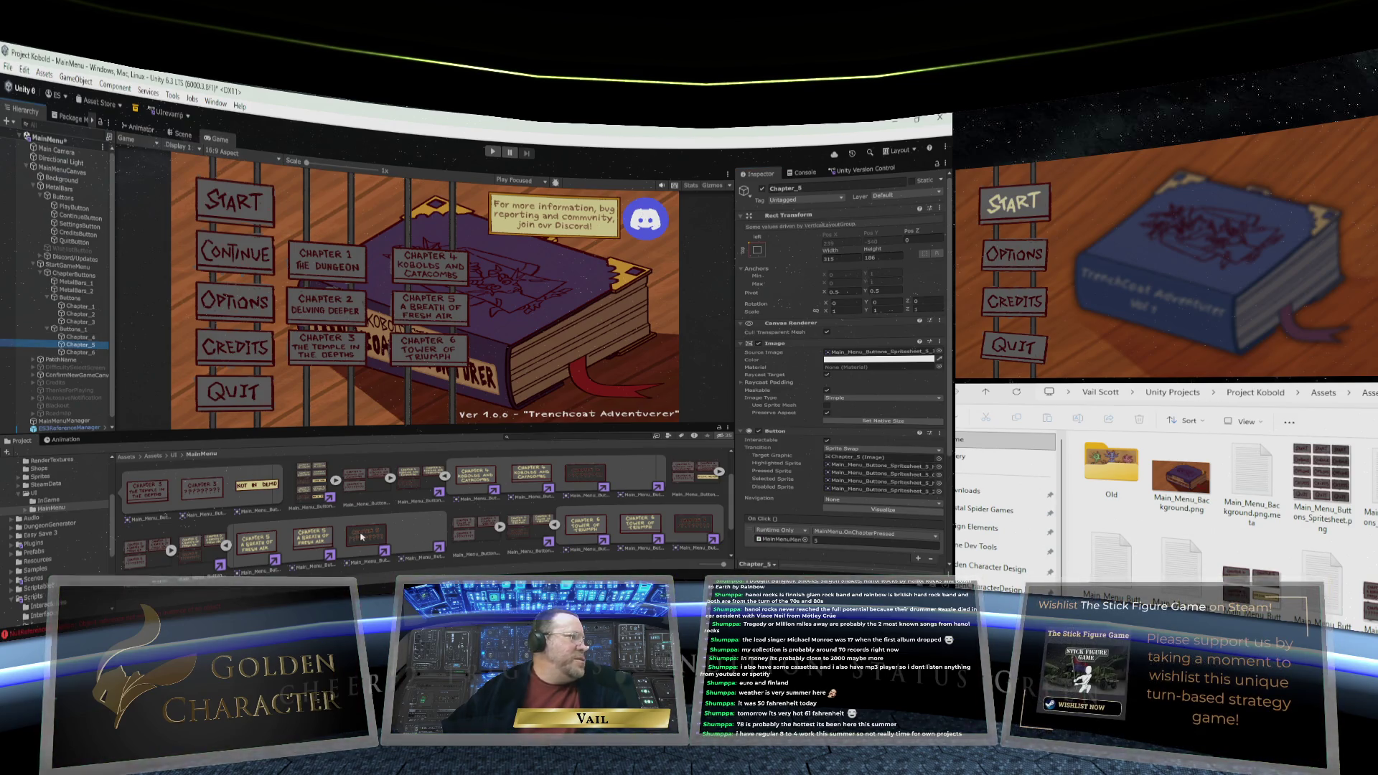
{"action": "left_click", "coordinate": [840, 485]}
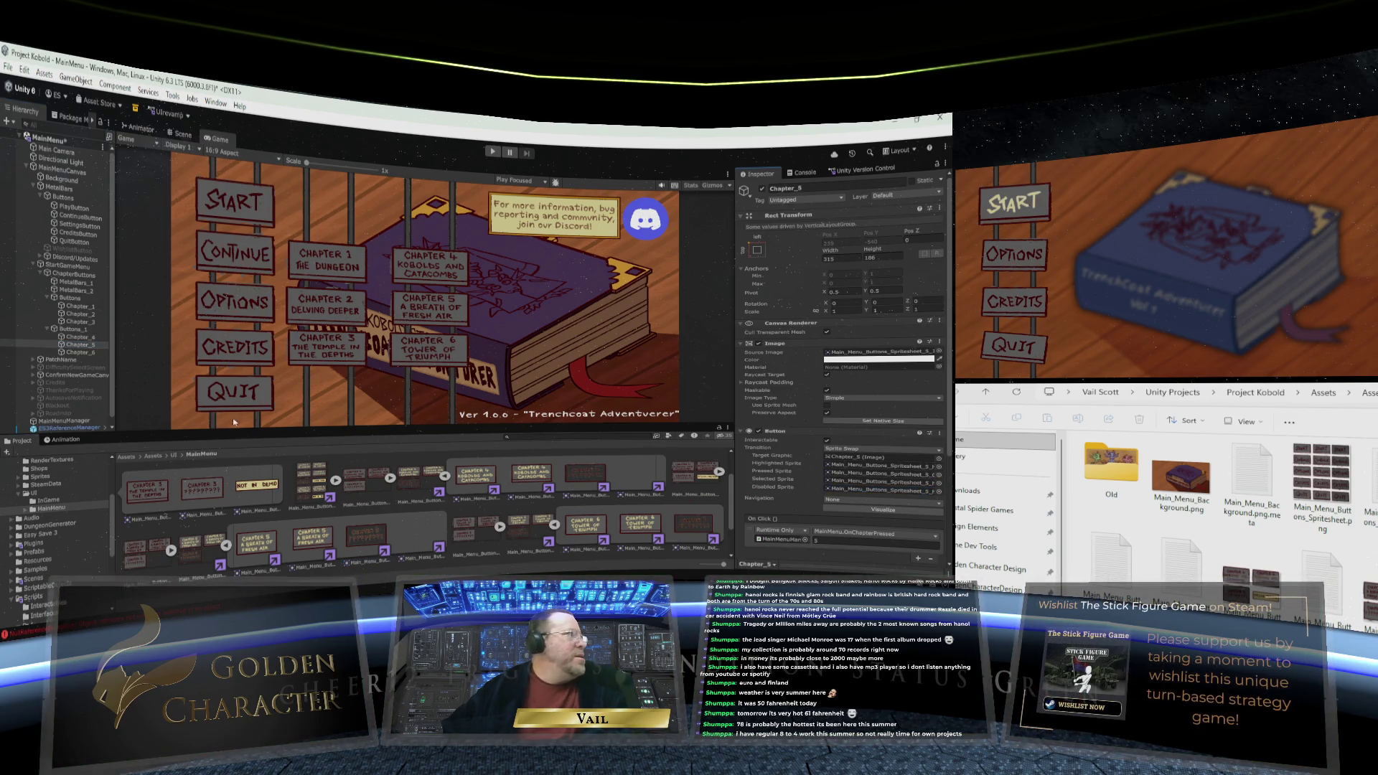
Give Chapter_6 a spritesheet sprite as its Disabled Sprite and make the Game view taller
{"action": "left_click", "coordinate": [94, 353]}
{"action": "left_click_drag", "start_coordinate": [94, 353], "coordinate": [823, 508]}
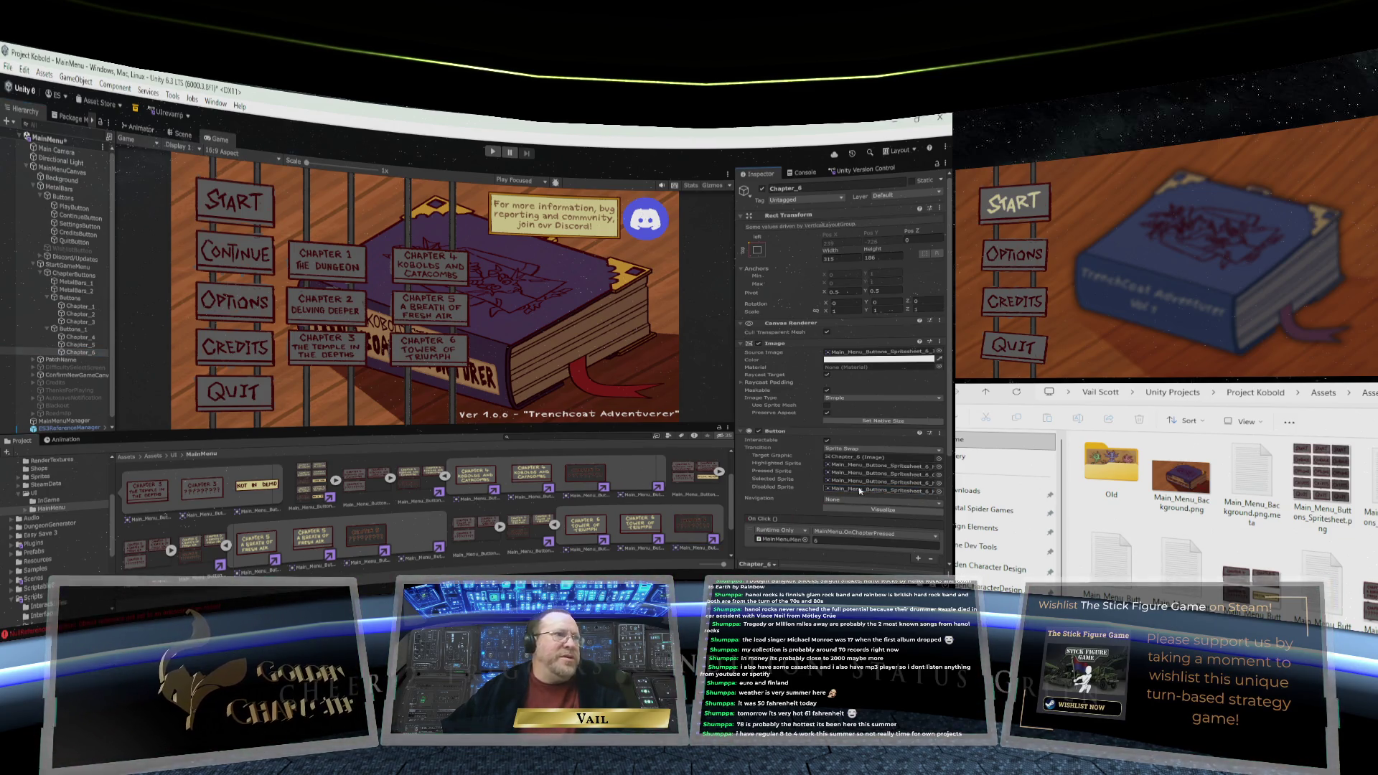
{"action": "left_click_drag", "start_coordinate": [349, 432], "coordinate": [348, 478]}
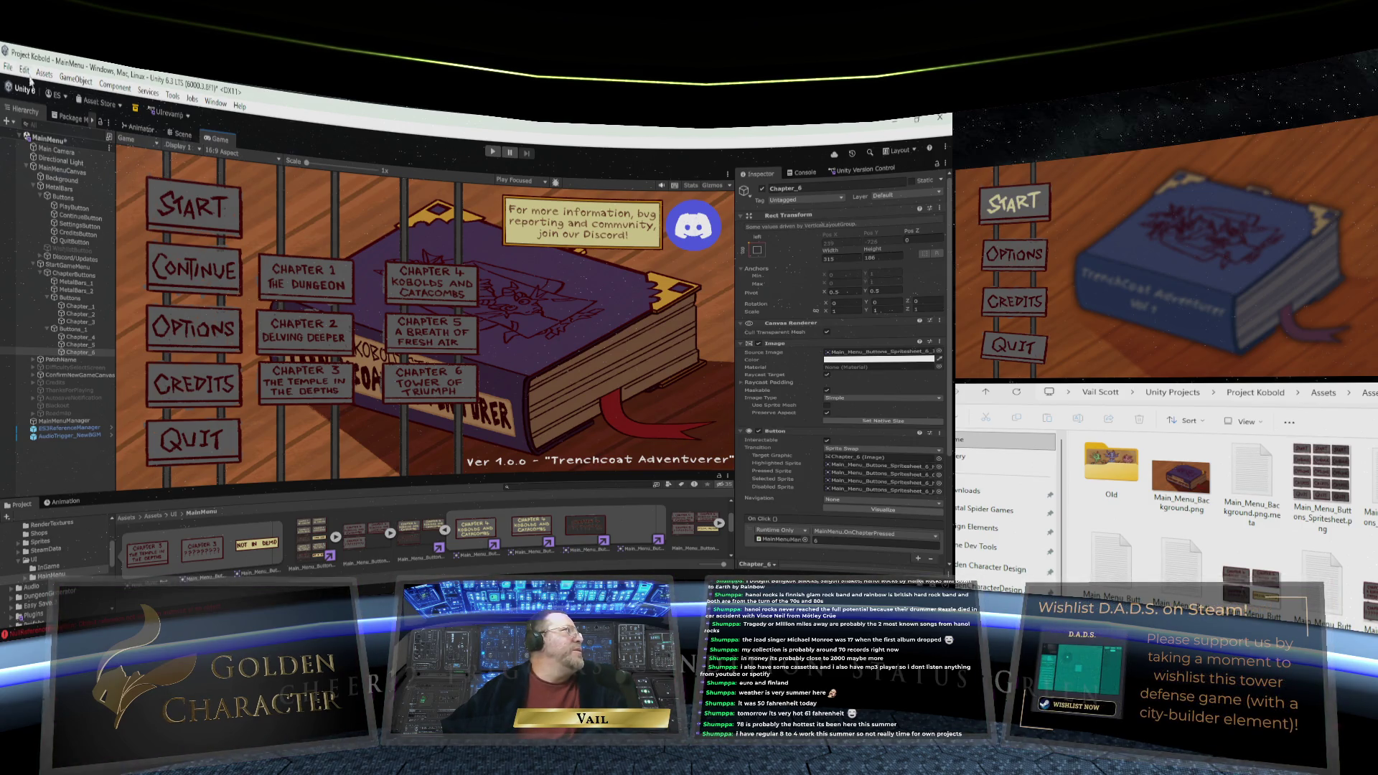
Play-test the menu, press START to view the locked chapter buttons, then stop and resize panels
{"action": "left_click", "coordinate": [8, 66]}
{"action": "left_click", "coordinate": [28, 132]}
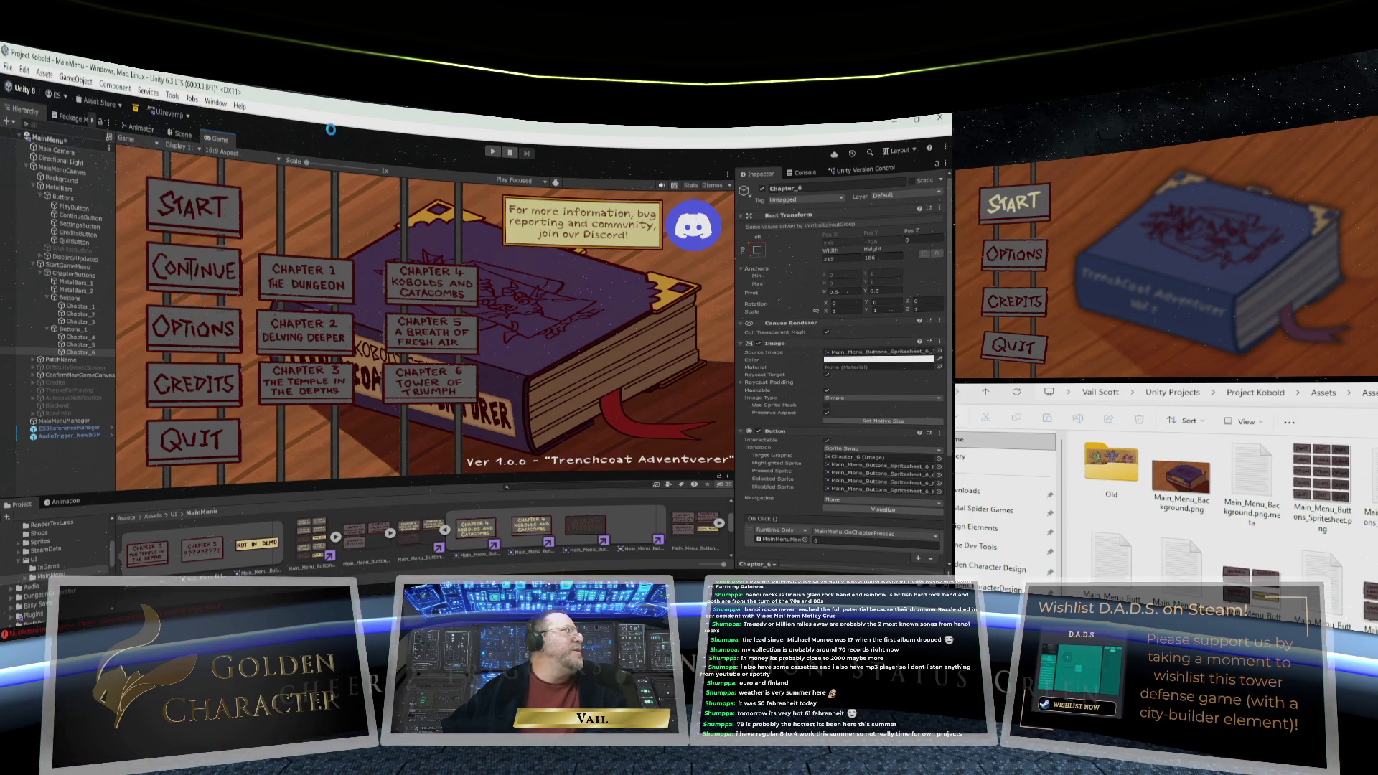
{"action": "left_click", "coordinate": [493, 151]}
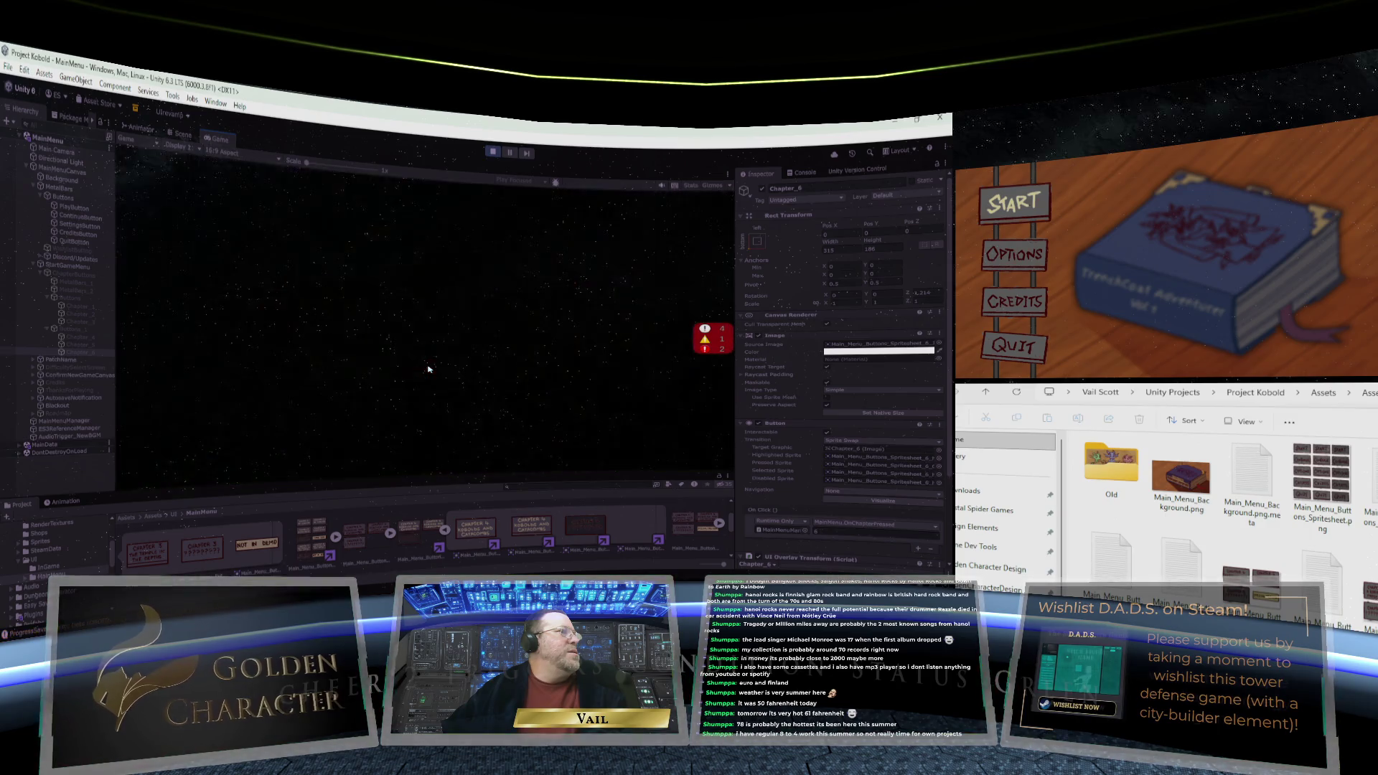
{"action": "left_click", "coordinate": [220, 224]}
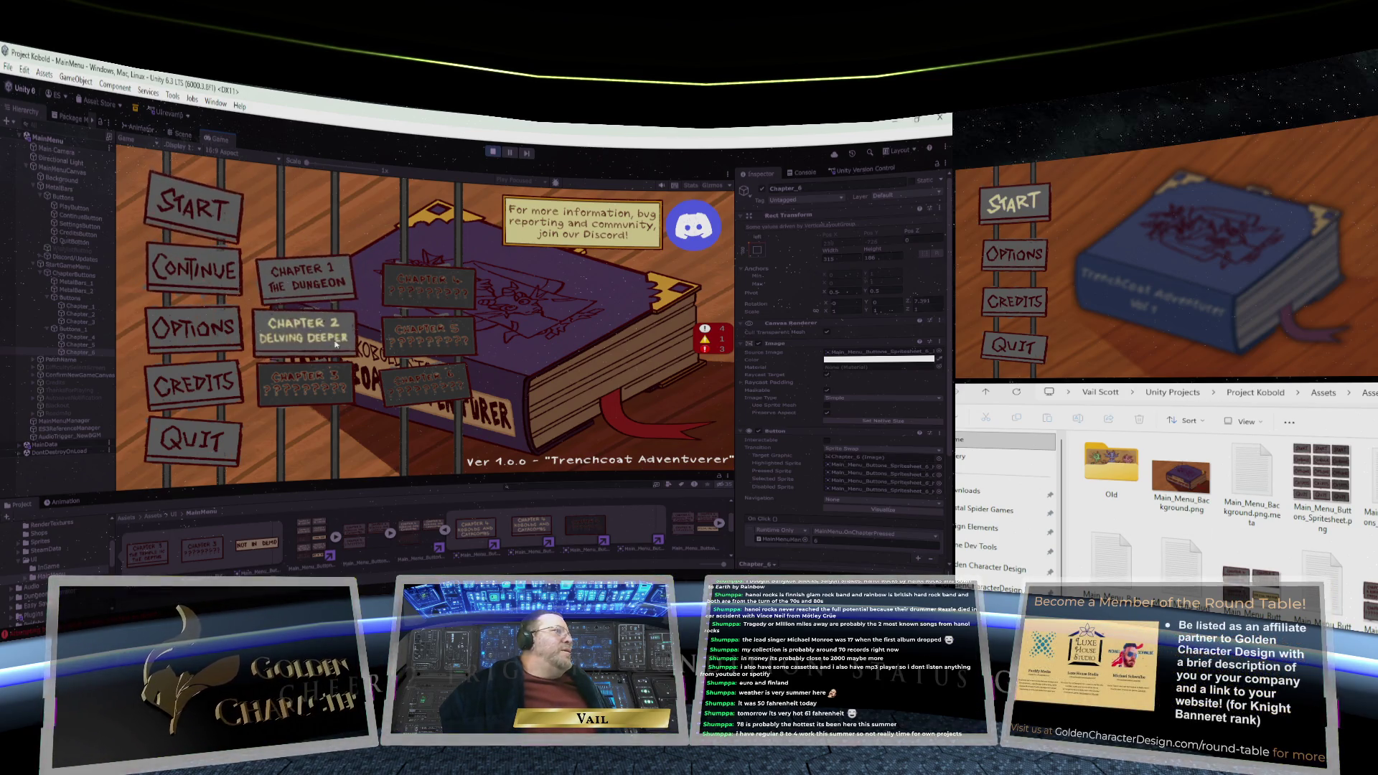
{"action": "left_click", "coordinate": [493, 153]}
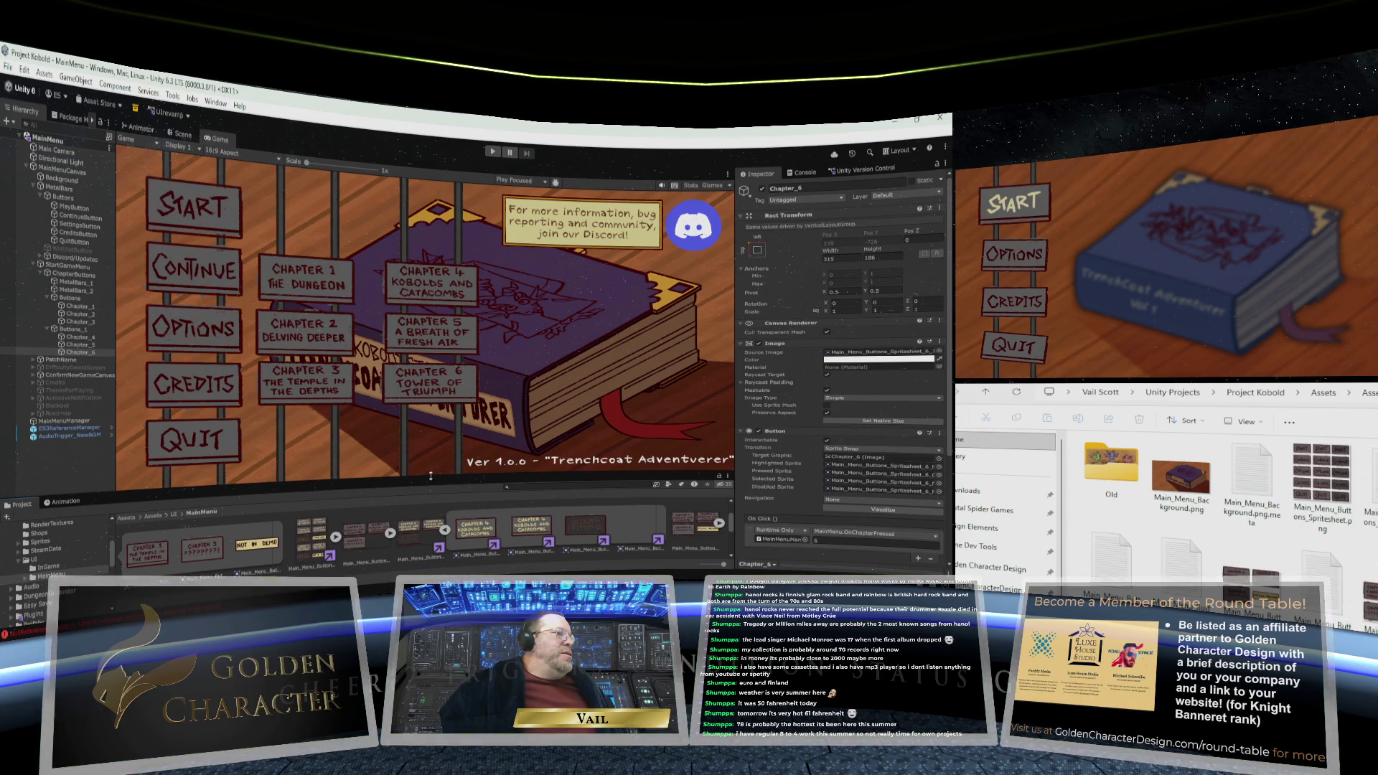
{"action": "left_click_drag", "start_coordinate": [431, 476], "coordinate": [433, 445]}
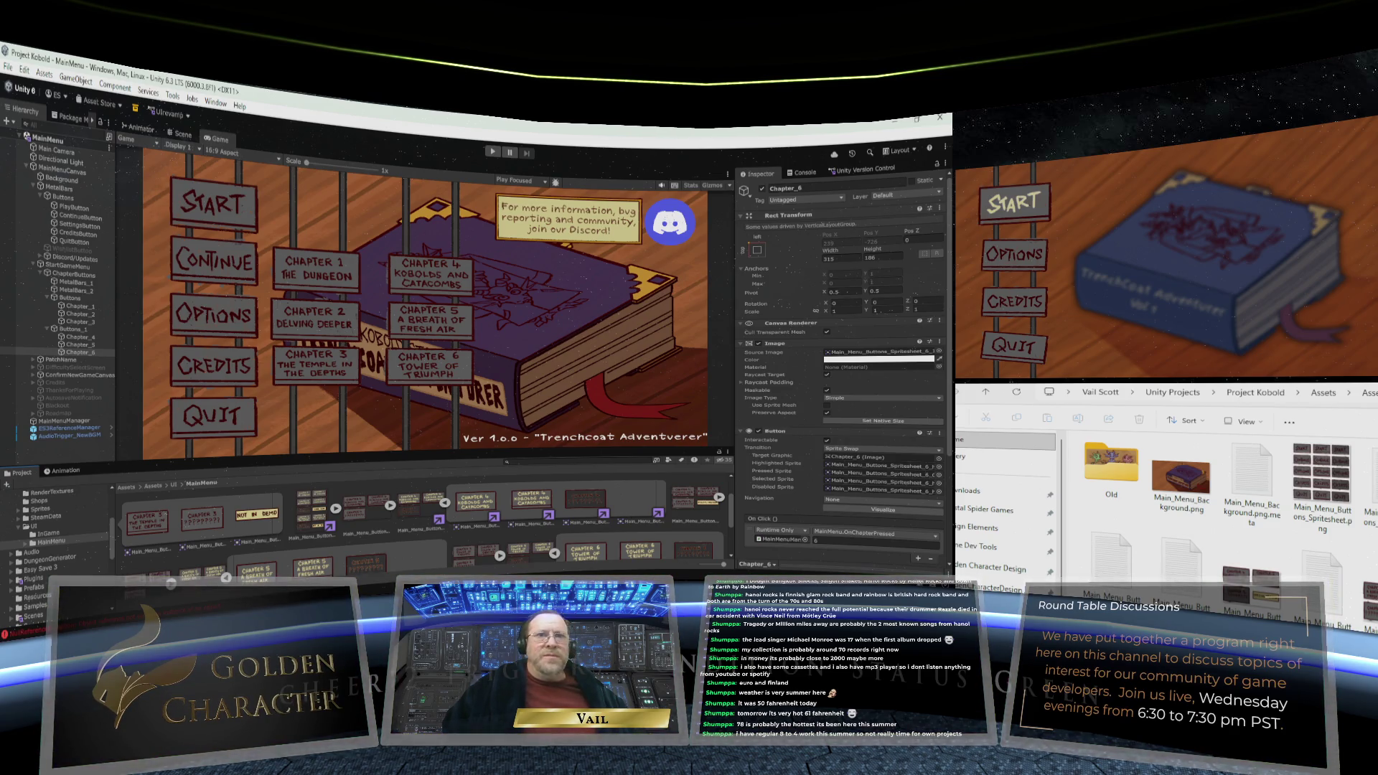
{"action": "key", "text": "alt+Tab"}
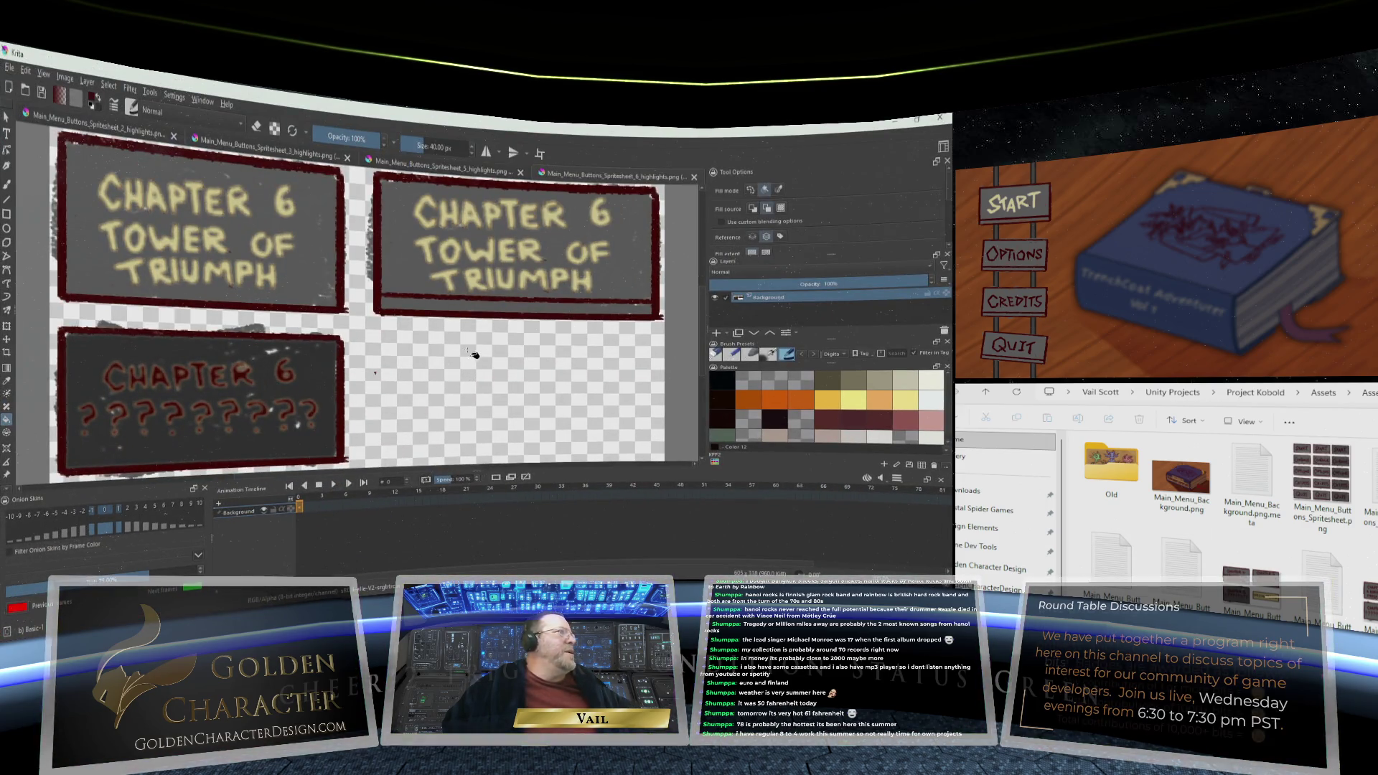
Zoom over the Chapter 6 button sprites, then bring up the Chapter 1–3 spritesheet
{"action": "scroll", "coordinate": [471, 352], "scroll_direction": "up", "scroll_amount": 2}
{"action": "scroll", "coordinate": [471, 352], "scroll_direction": "down", "scroll_amount": 4}
{"action": "scroll", "coordinate": [470, 347], "scroll_direction": "up", "scroll_amount": 1}
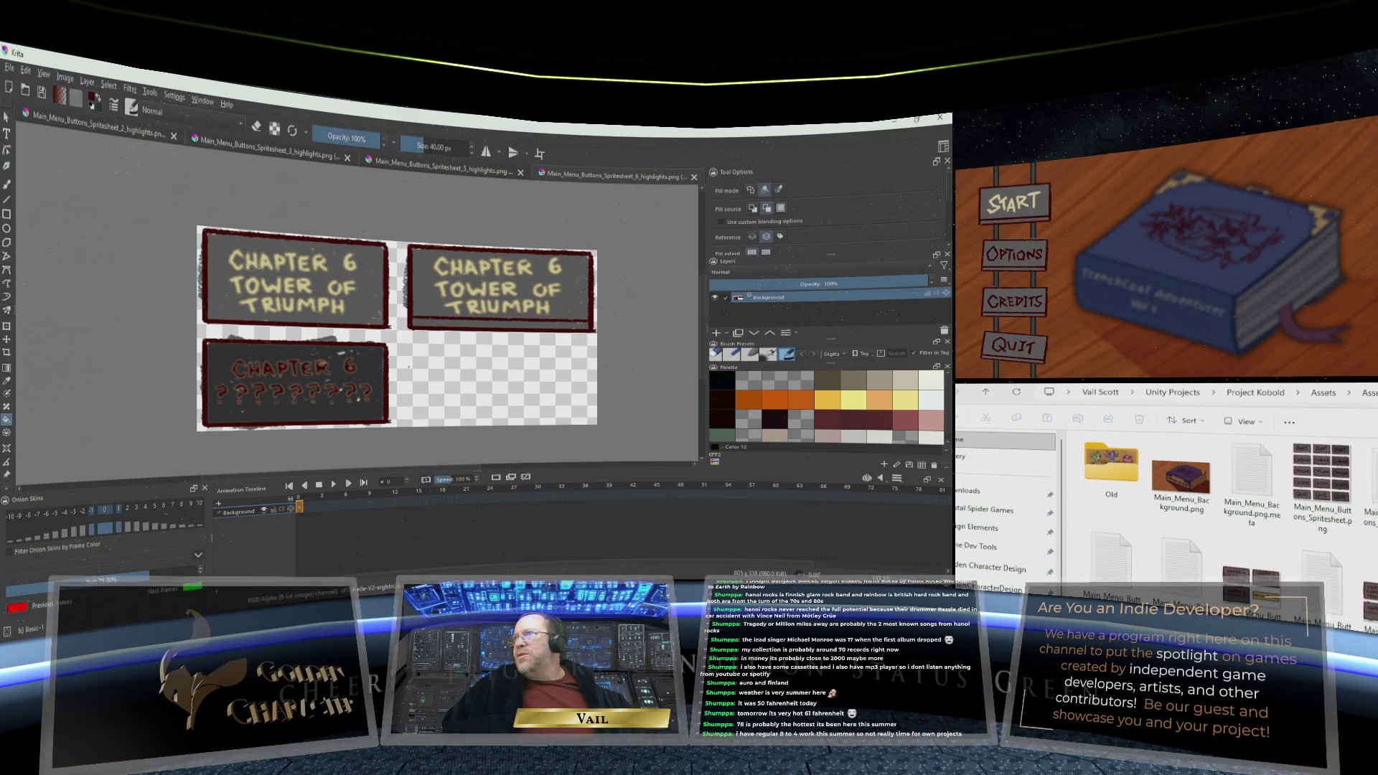
{"action": "left_click", "coordinate": [1180, 477]}
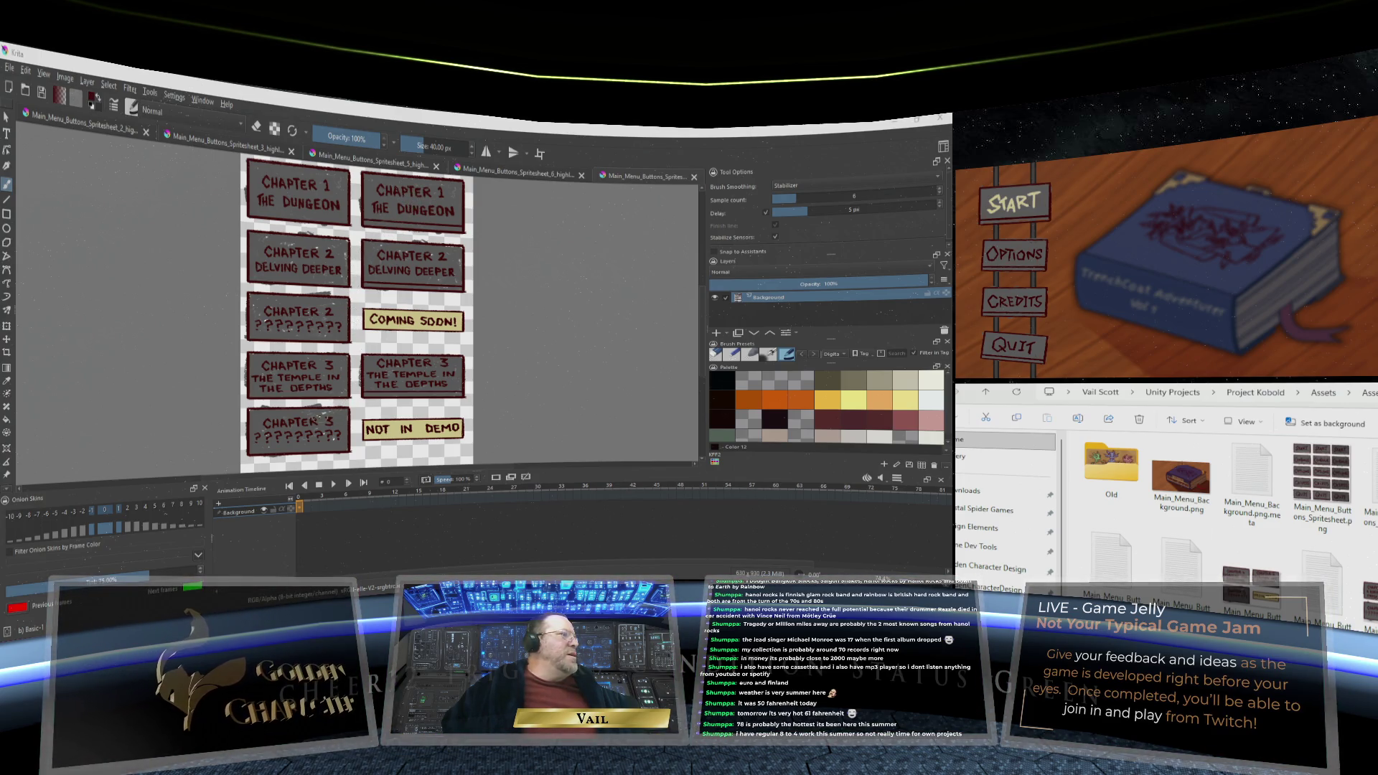
Pick a dark fill colour and bucket-fill the Chapter 2 and Chapter 3 ???? buttons
{"action": "left_click", "coordinate": [98, 104]}
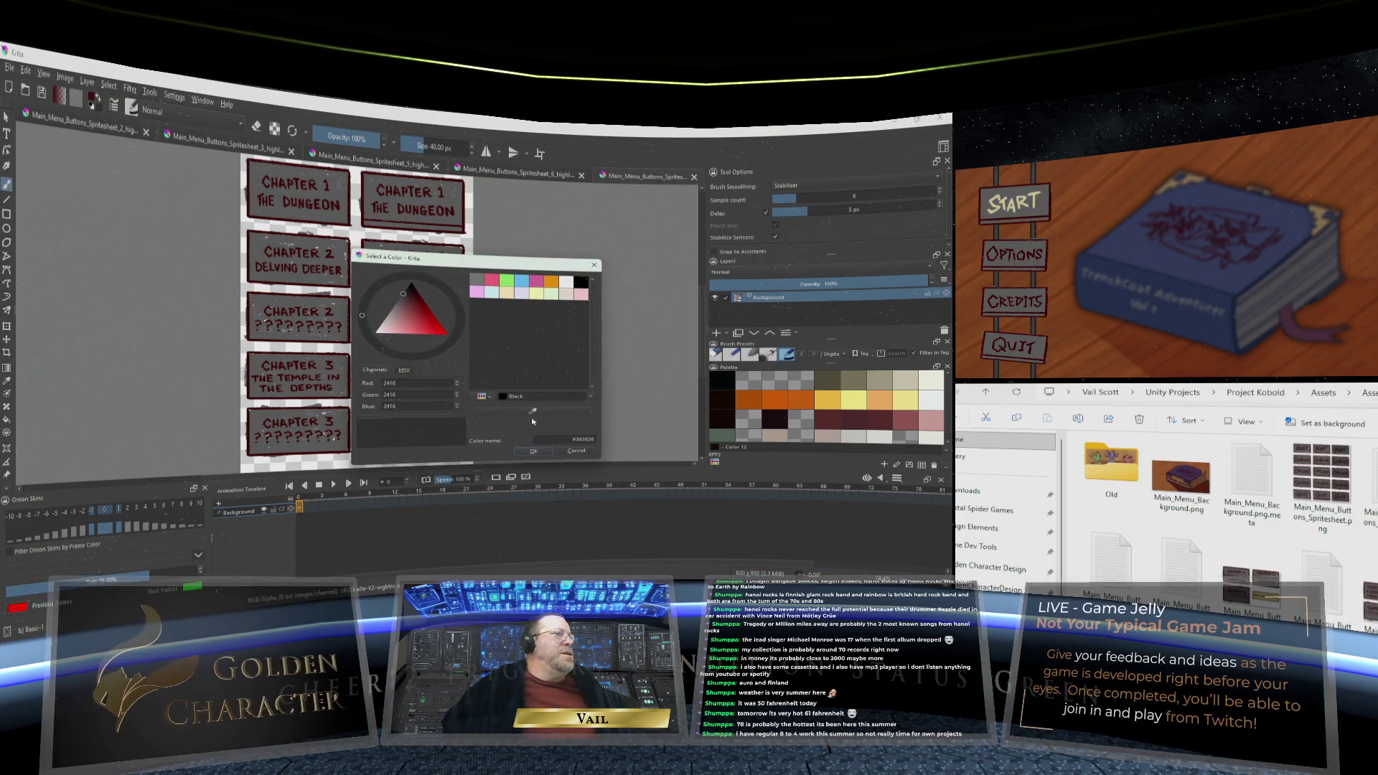
{"action": "left_click", "coordinate": [533, 452]}
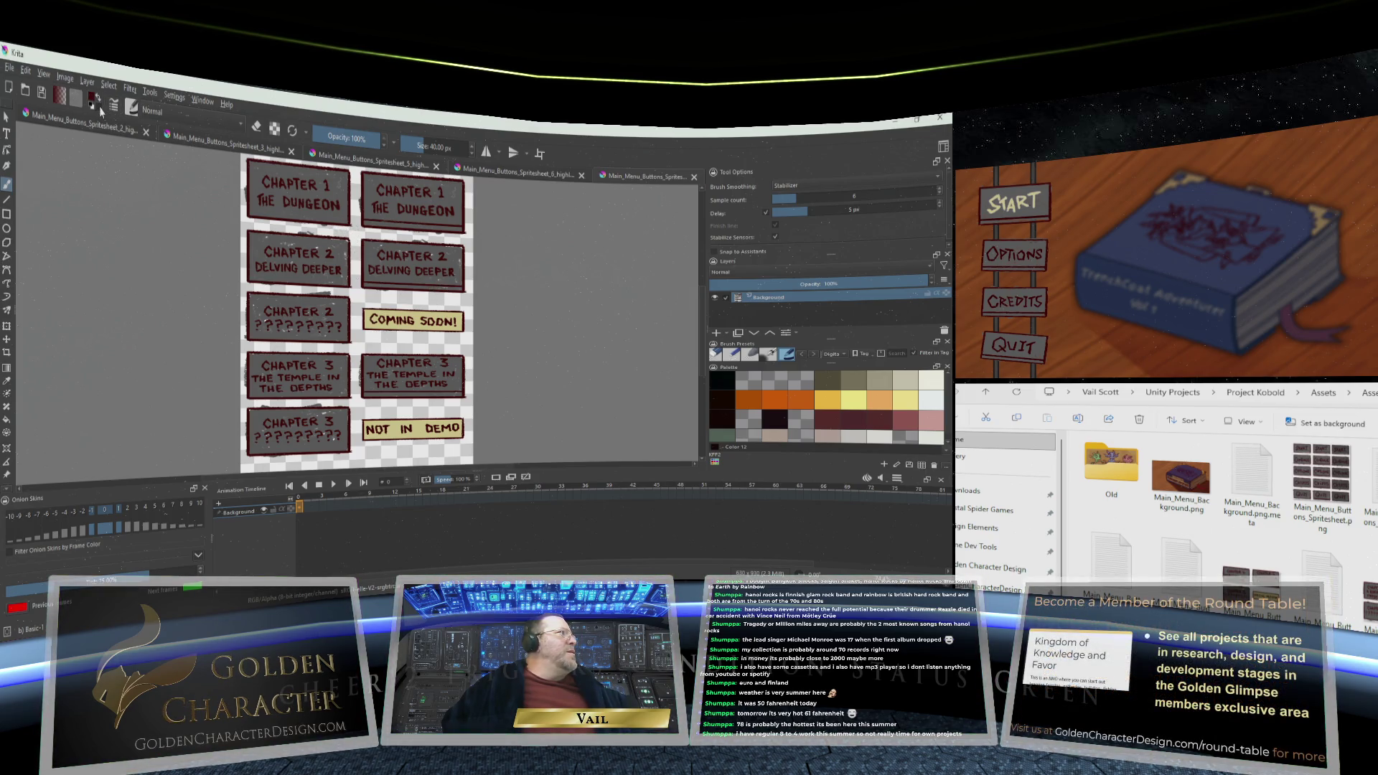
{"action": "key", "text": "d"}
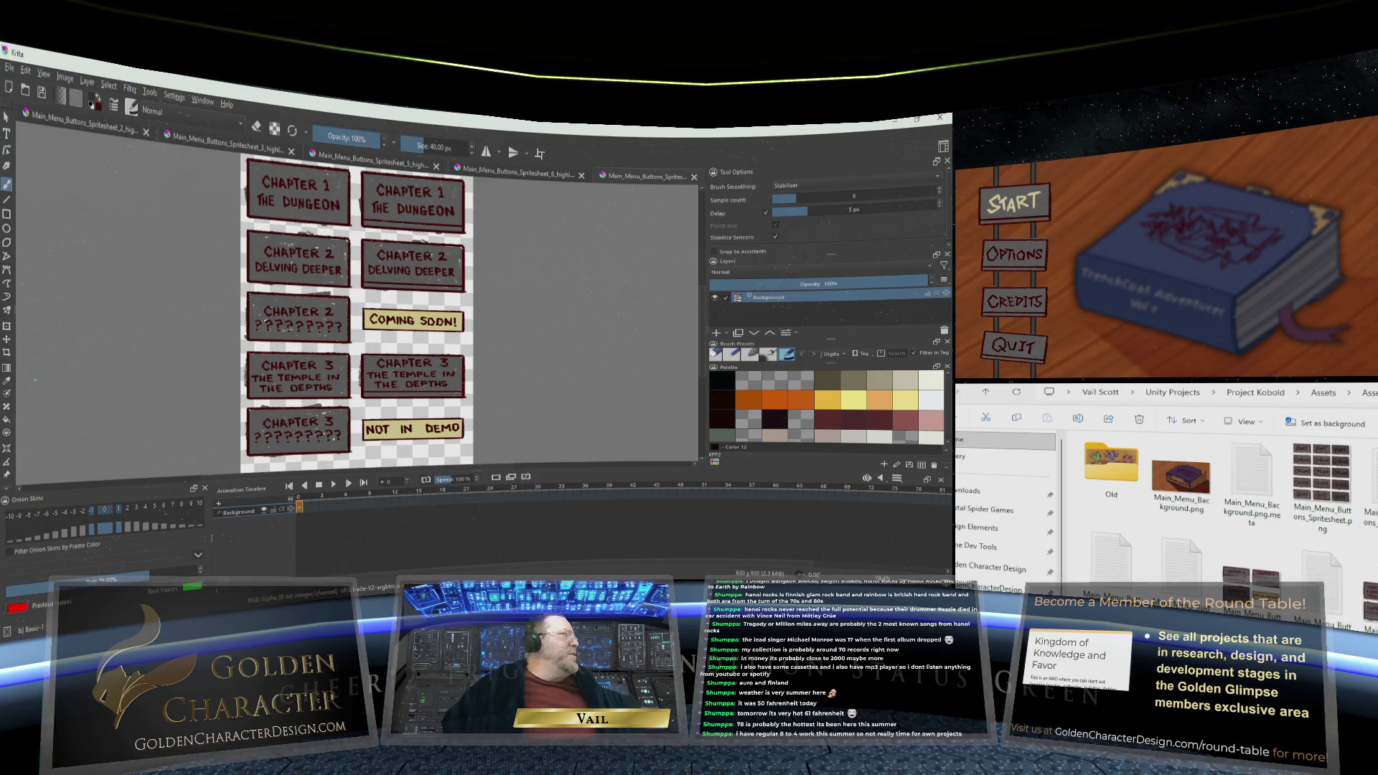
{"action": "left_click", "coordinate": [99, 100]}
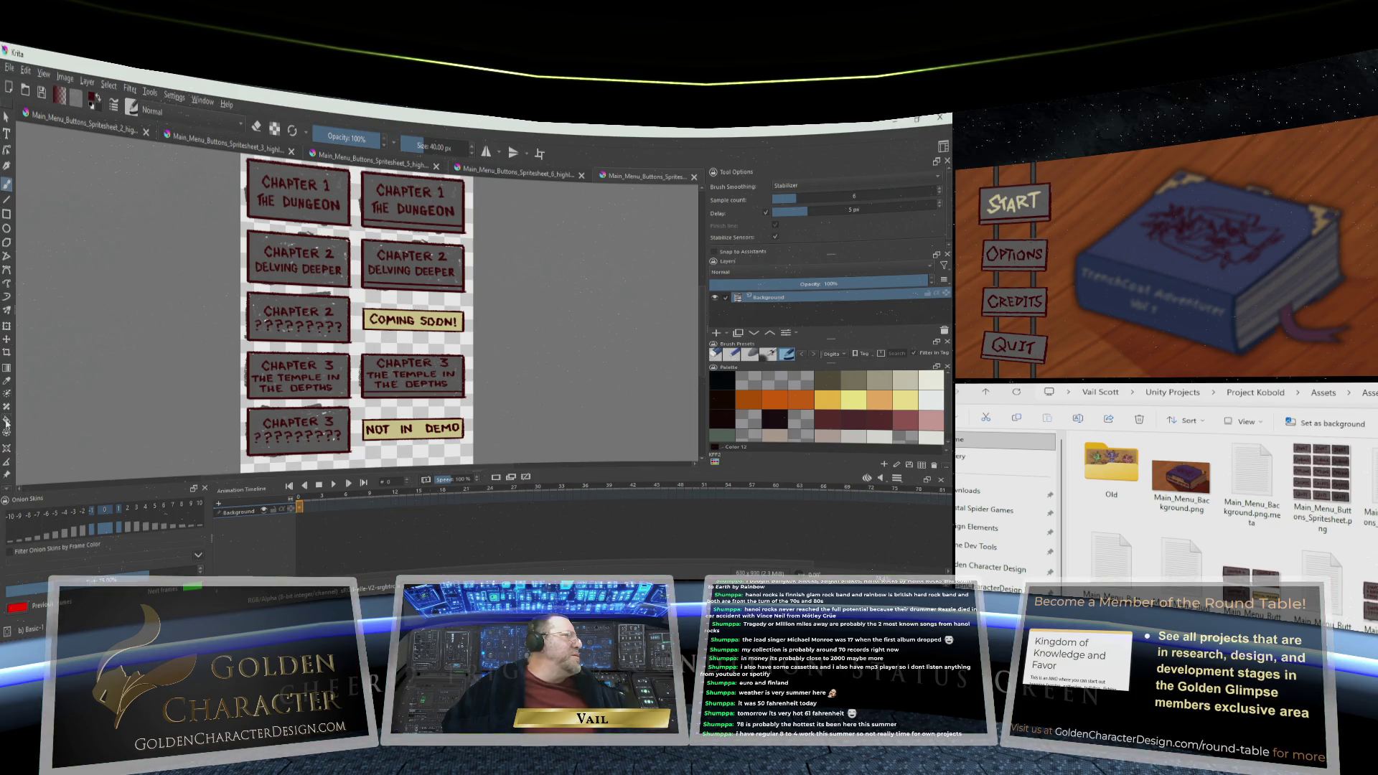
{"action": "left_click", "coordinate": [7, 421]}
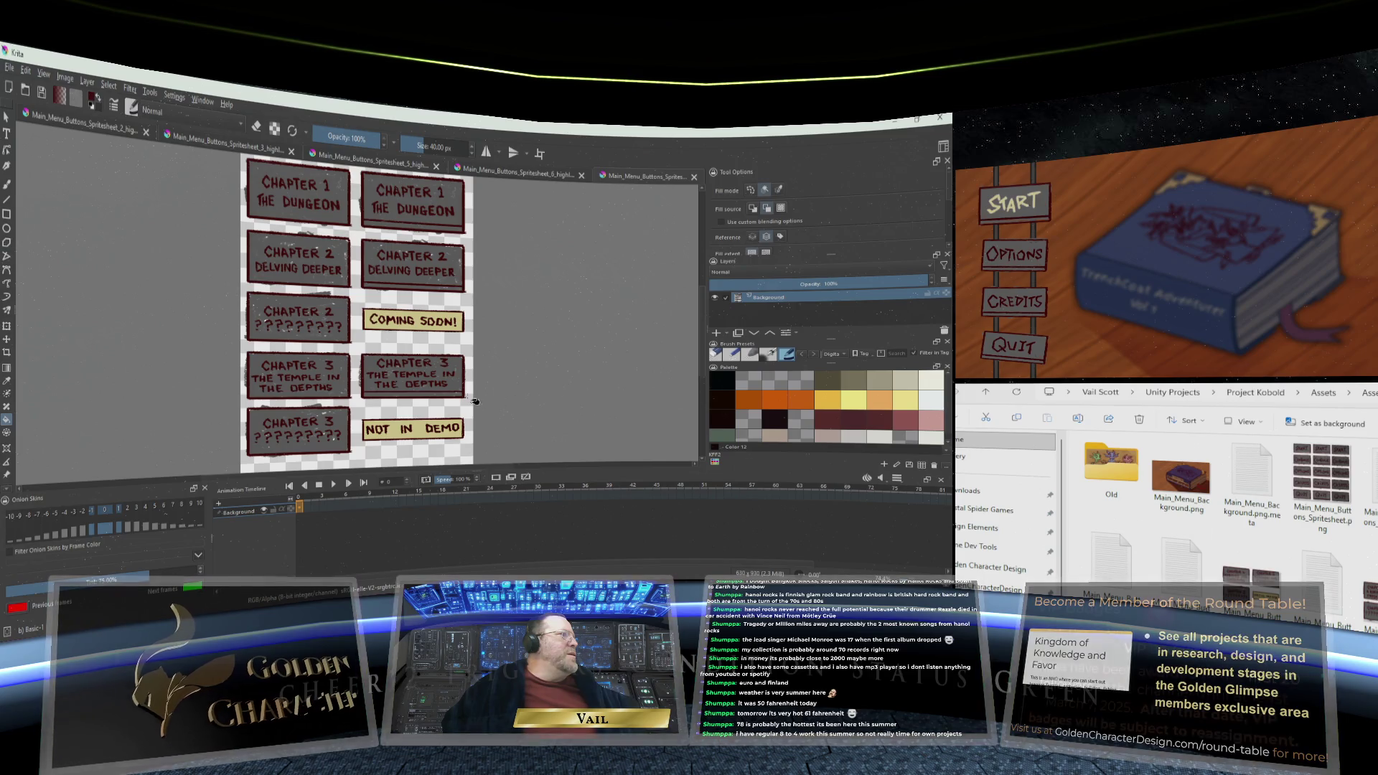
{"action": "left_click", "coordinate": [270, 303]}
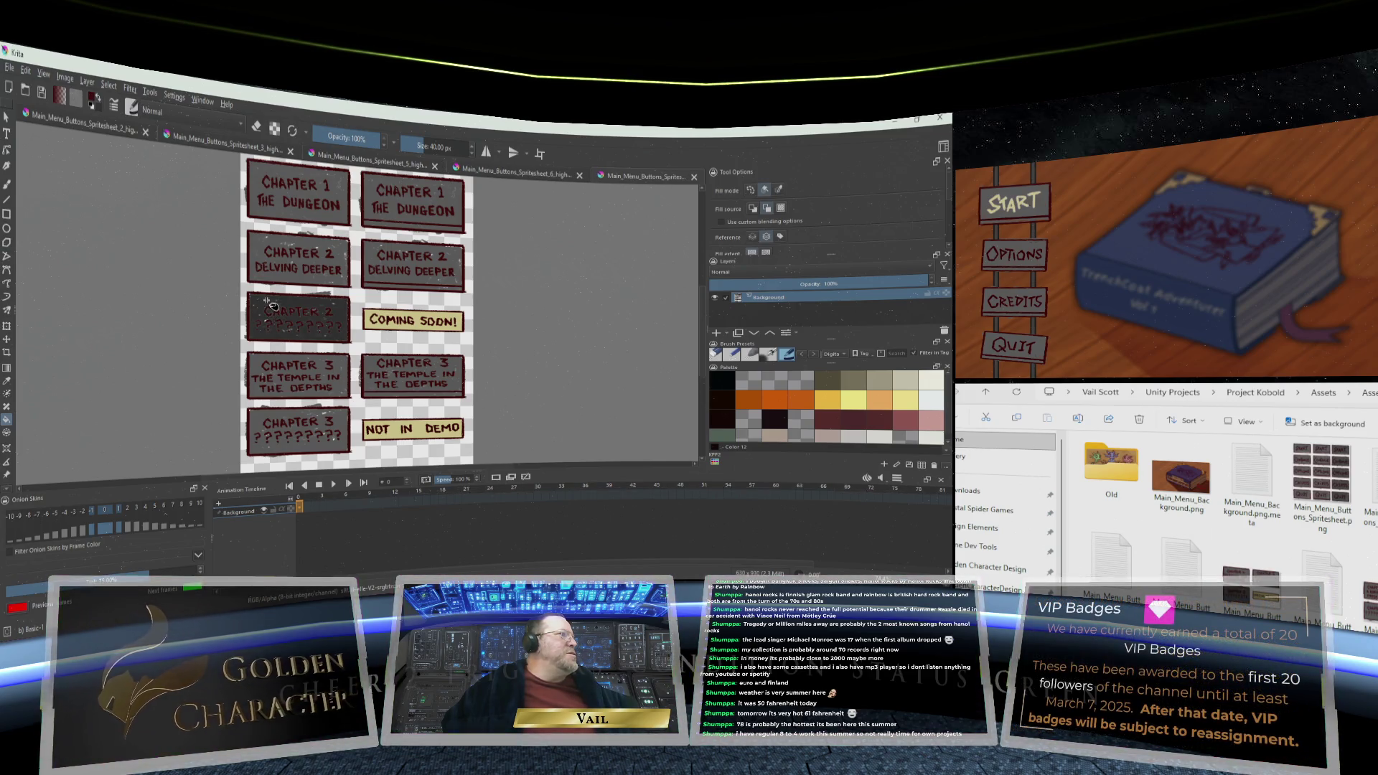
{"action": "left_click", "coordinate": [283, 418]}
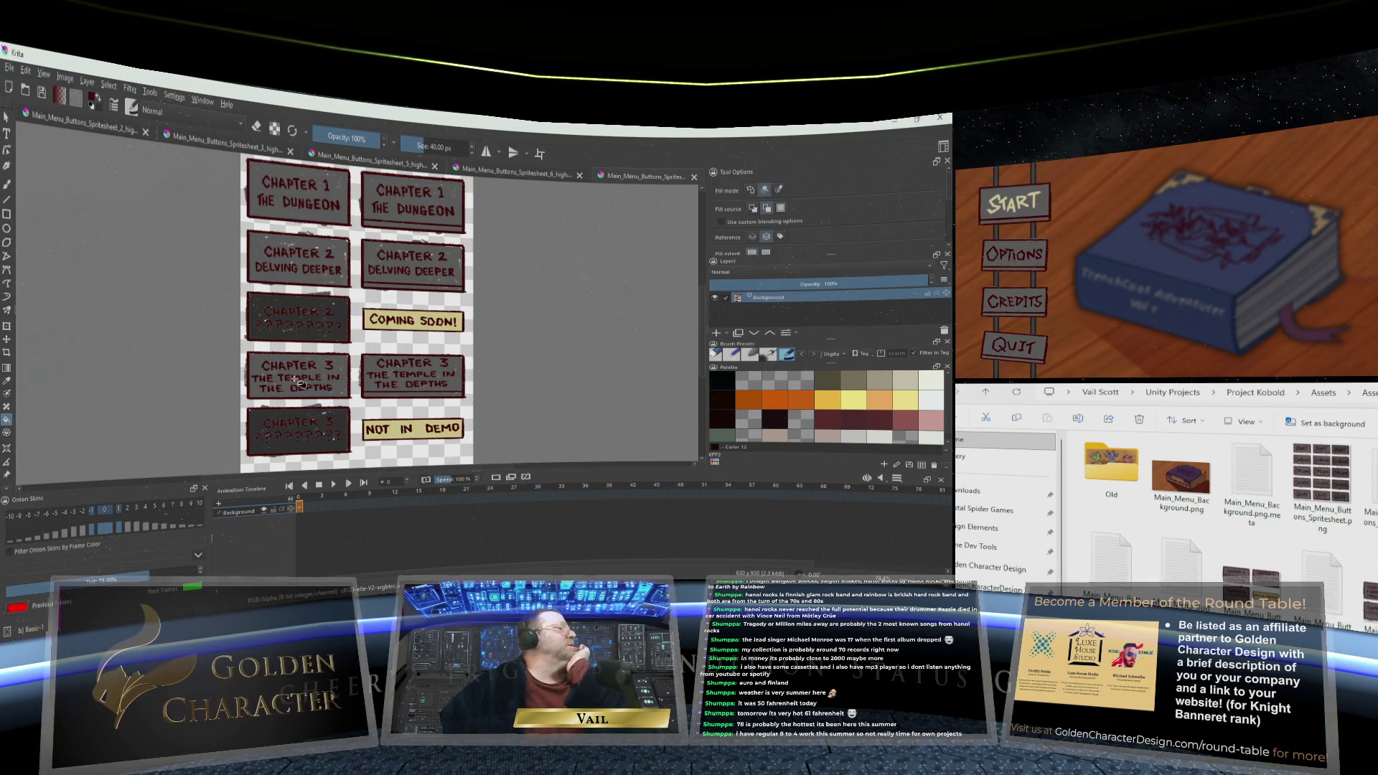
Undo the Chapter 3 and Chapter 2 button fills
{"action": "left_click", "coordinate": [29, 76]}
{"action": "left_click", "coordinate": [41, 93]}
{"action": "left_click", "coordinate": [29, 76]}
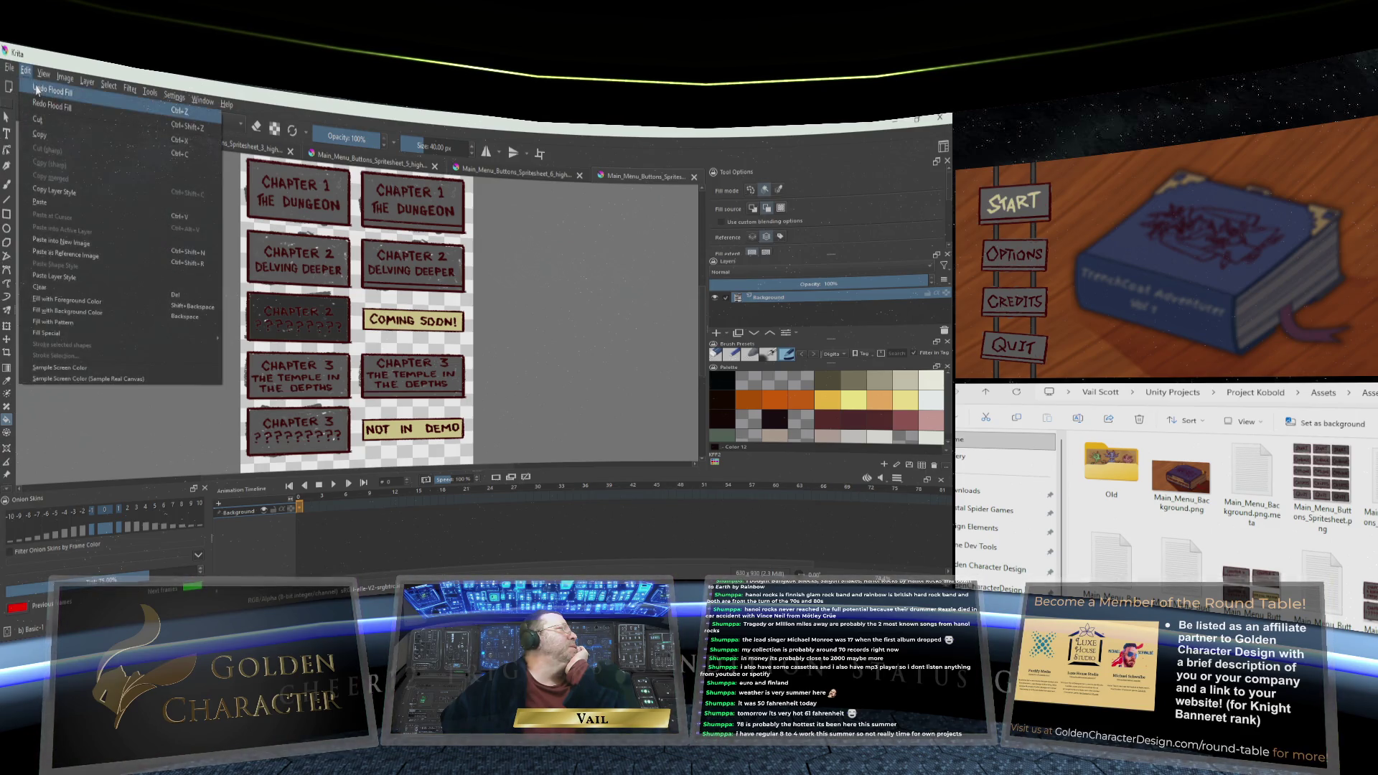
{"action": "left_click", "coordinate": [40, 94]}
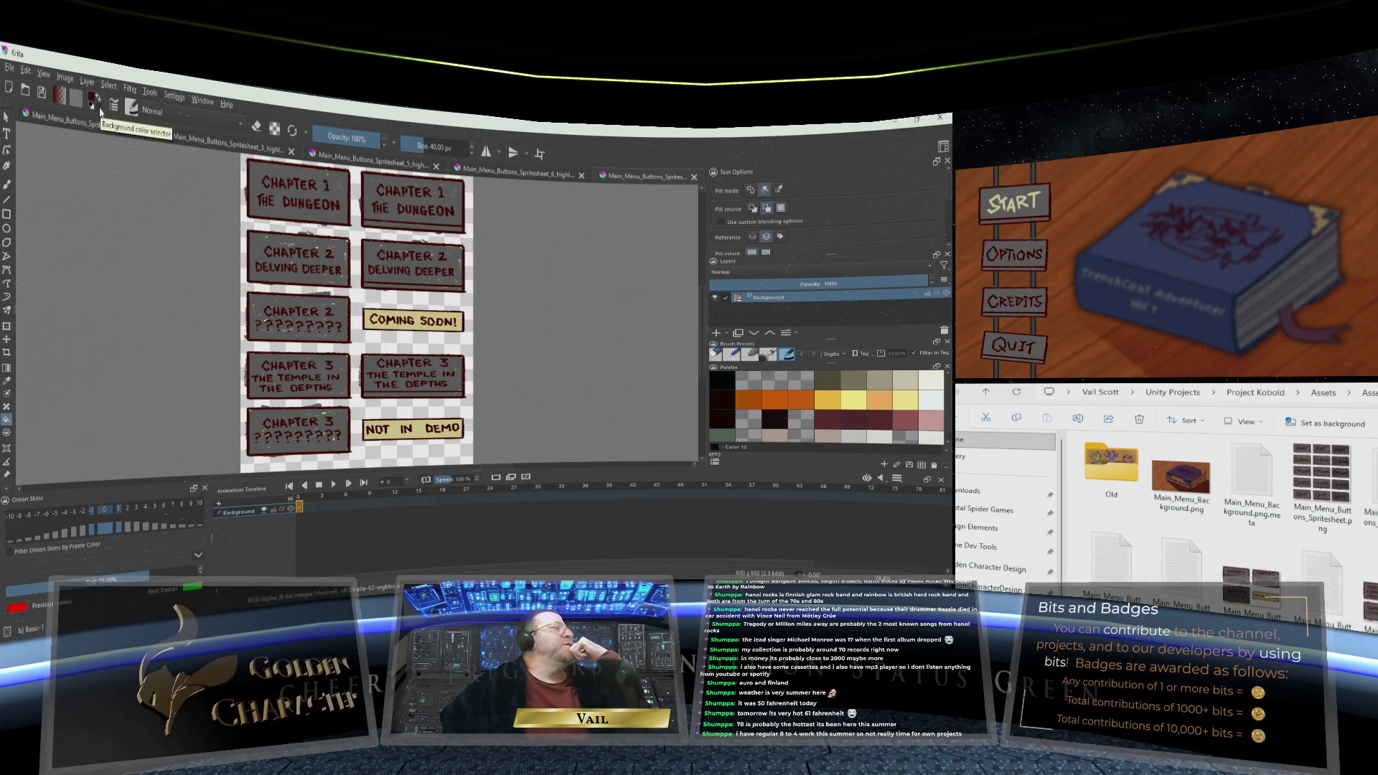
Refill the Chapter 2 and Chapter 3 buttons with dark grey #434343
{"action": "left_click", "coordinate": [101, 112]}
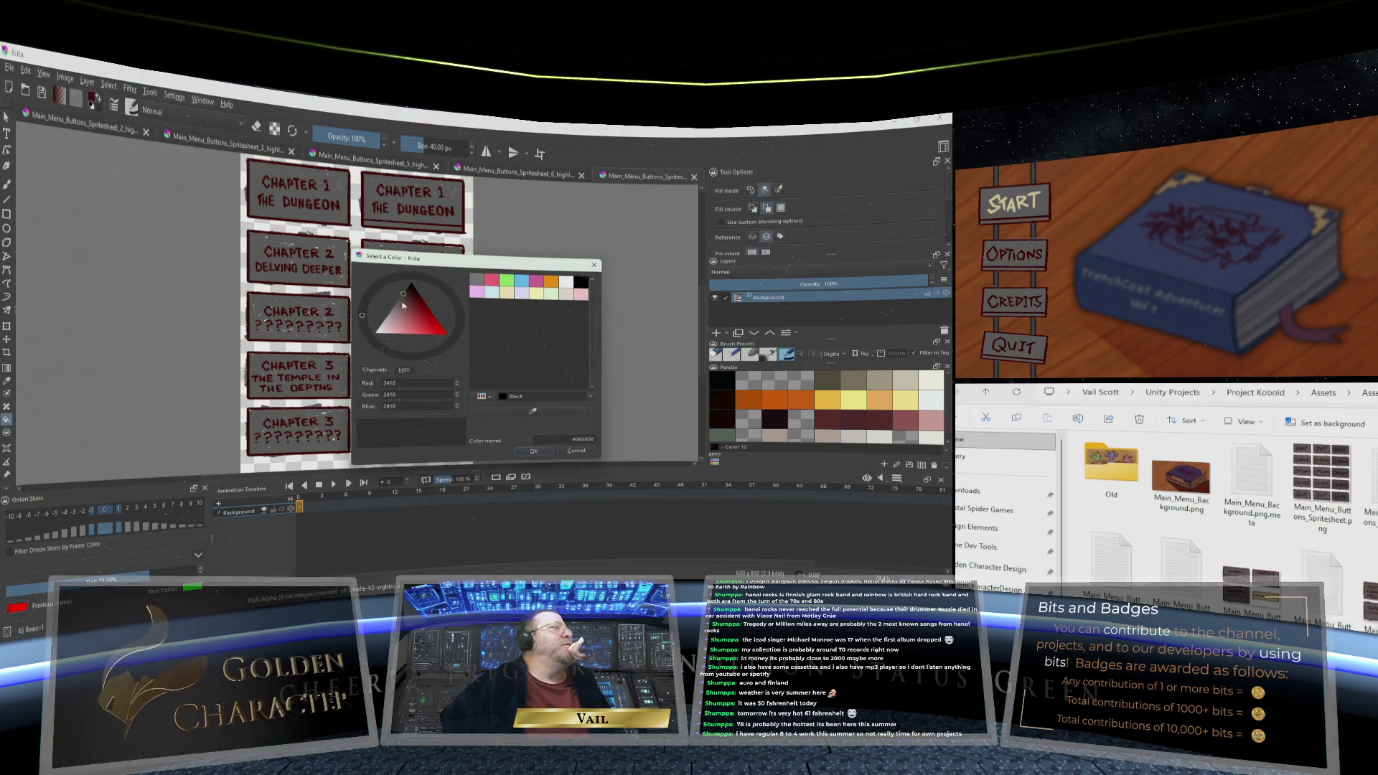
{"action": "left_click_drag", "start_coordinate": [403, 296], "coordinate": [400, 298]}
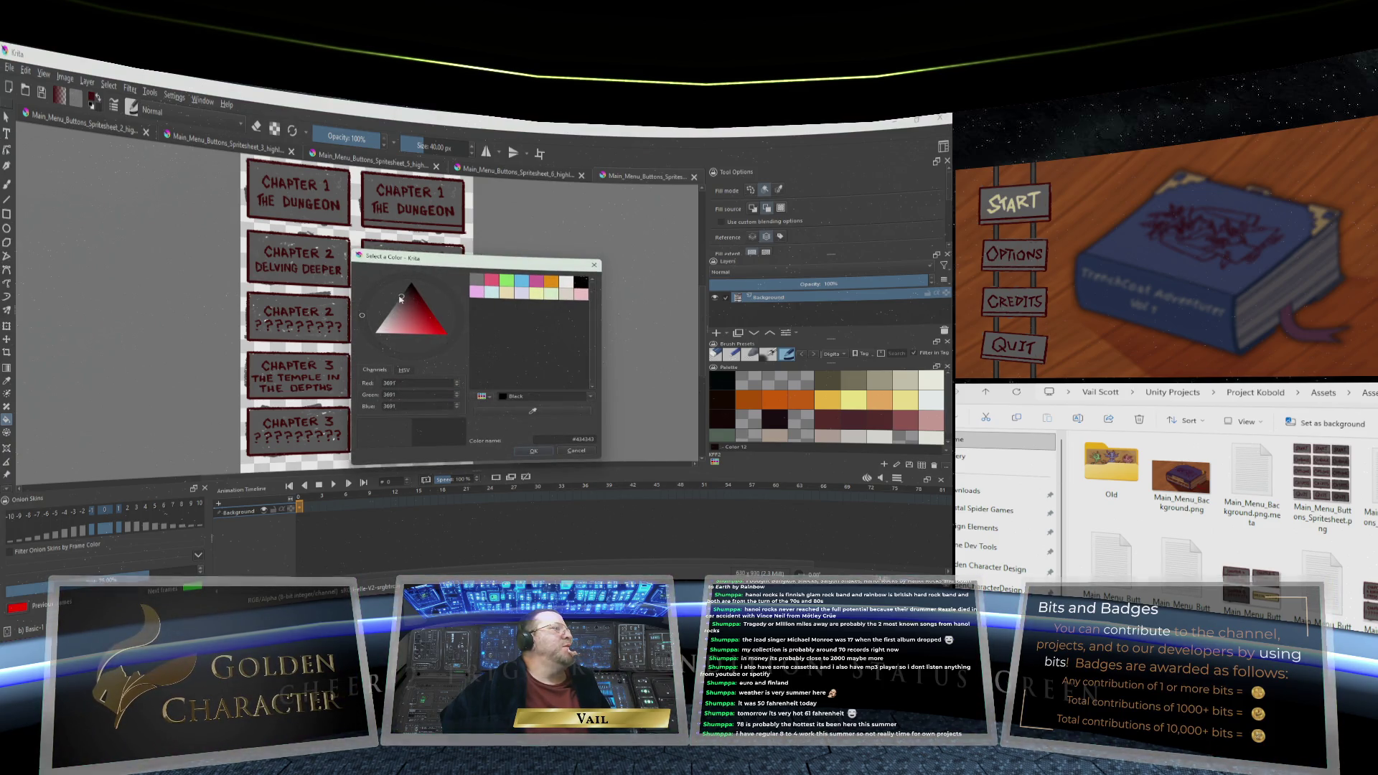
{"action": "left_click", "coordinate": [528, 449]}
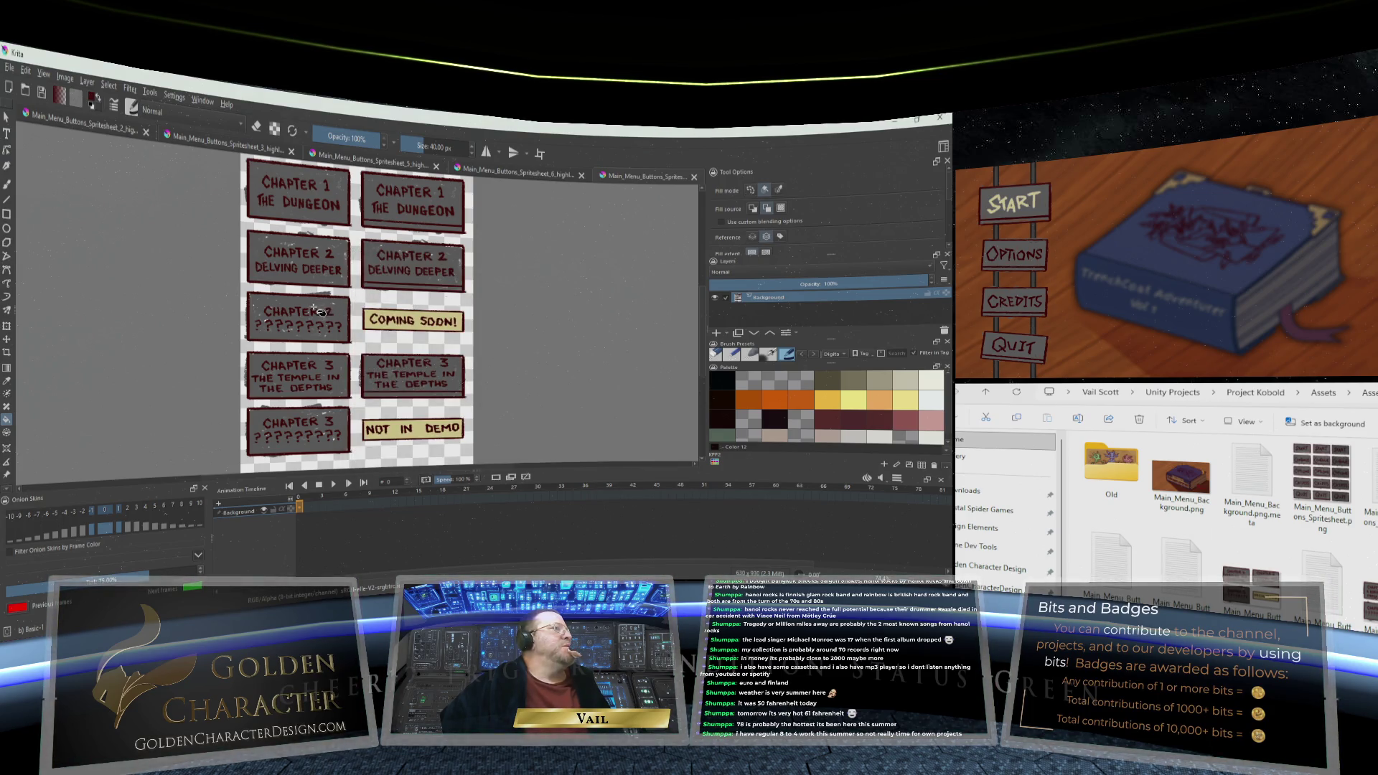
{"action": "left_click", "coordinate": [277, 306]}
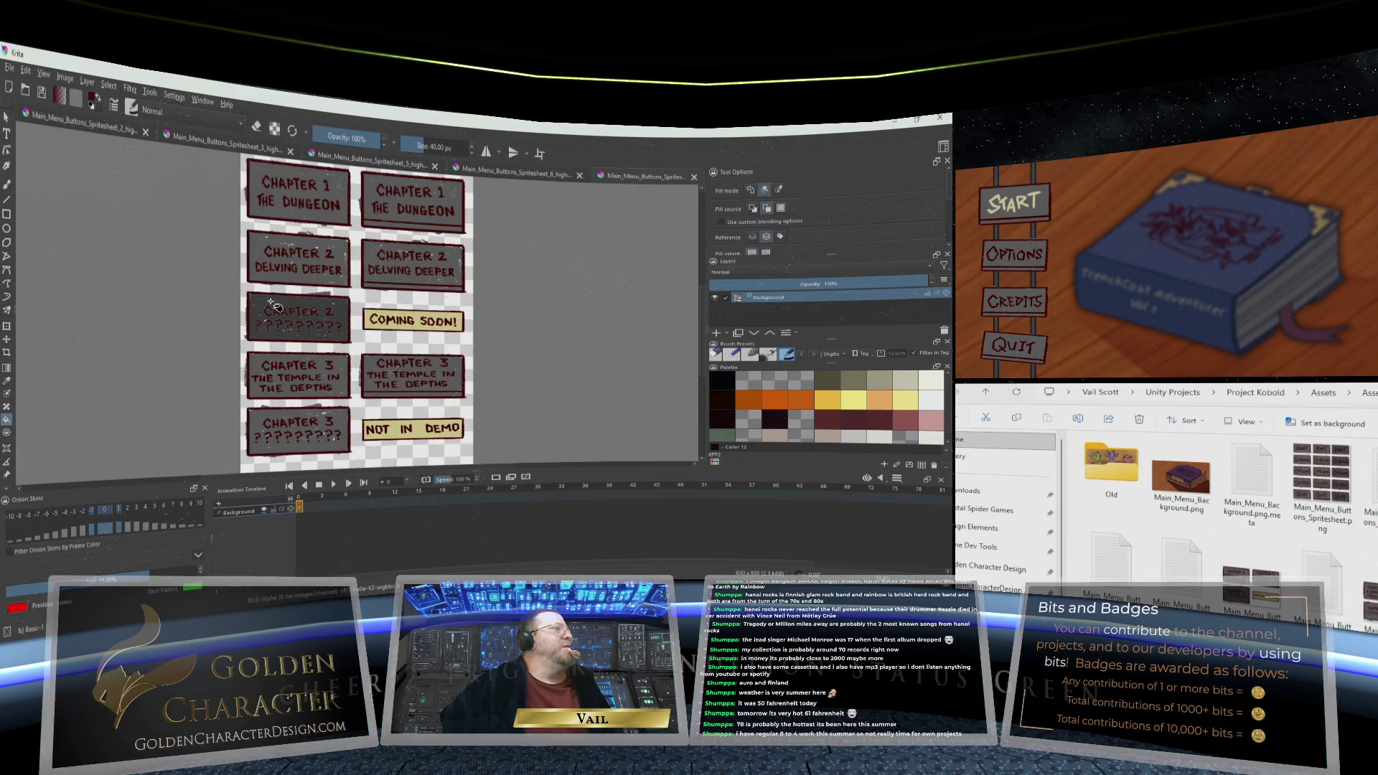
{"action": "left_click", "coordinate": [287, 418]}
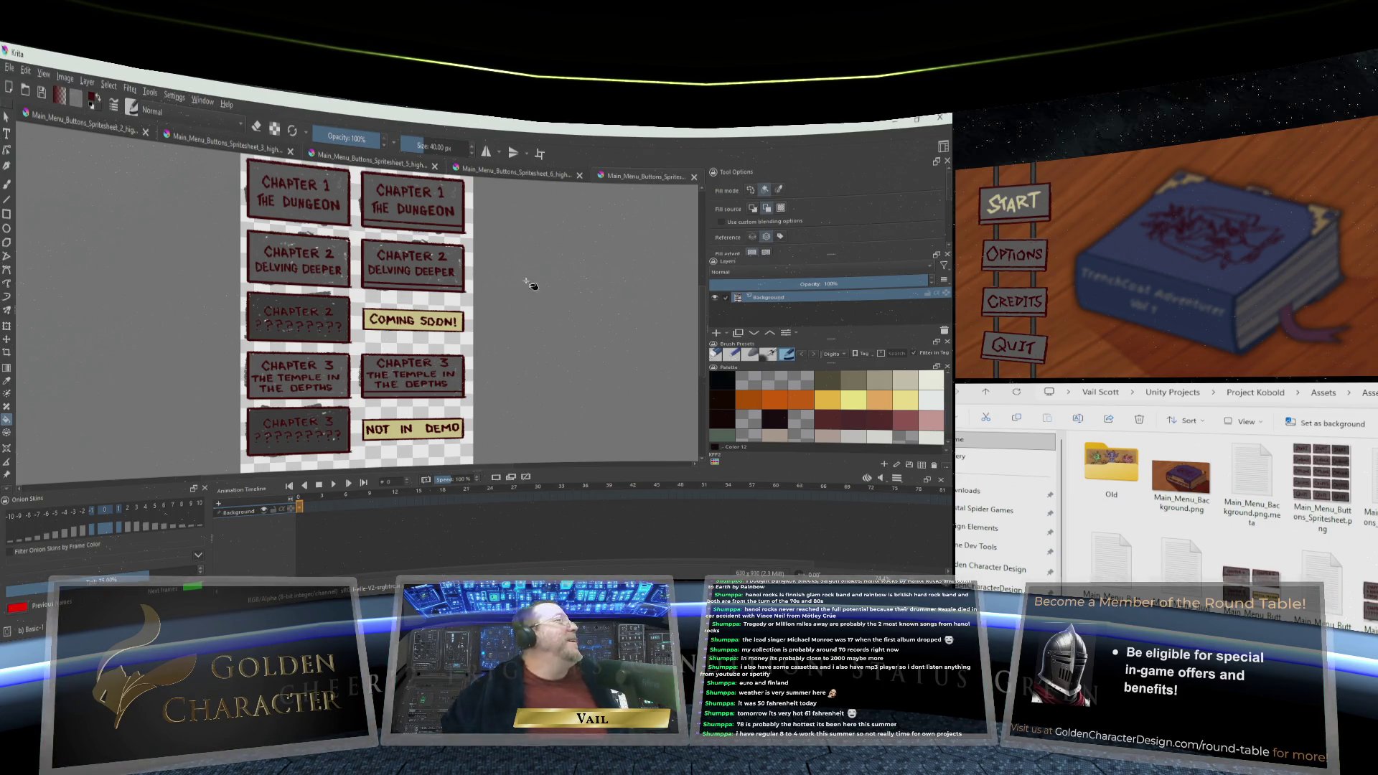
{"action": "key", "text": "ctrl+shift+s"}
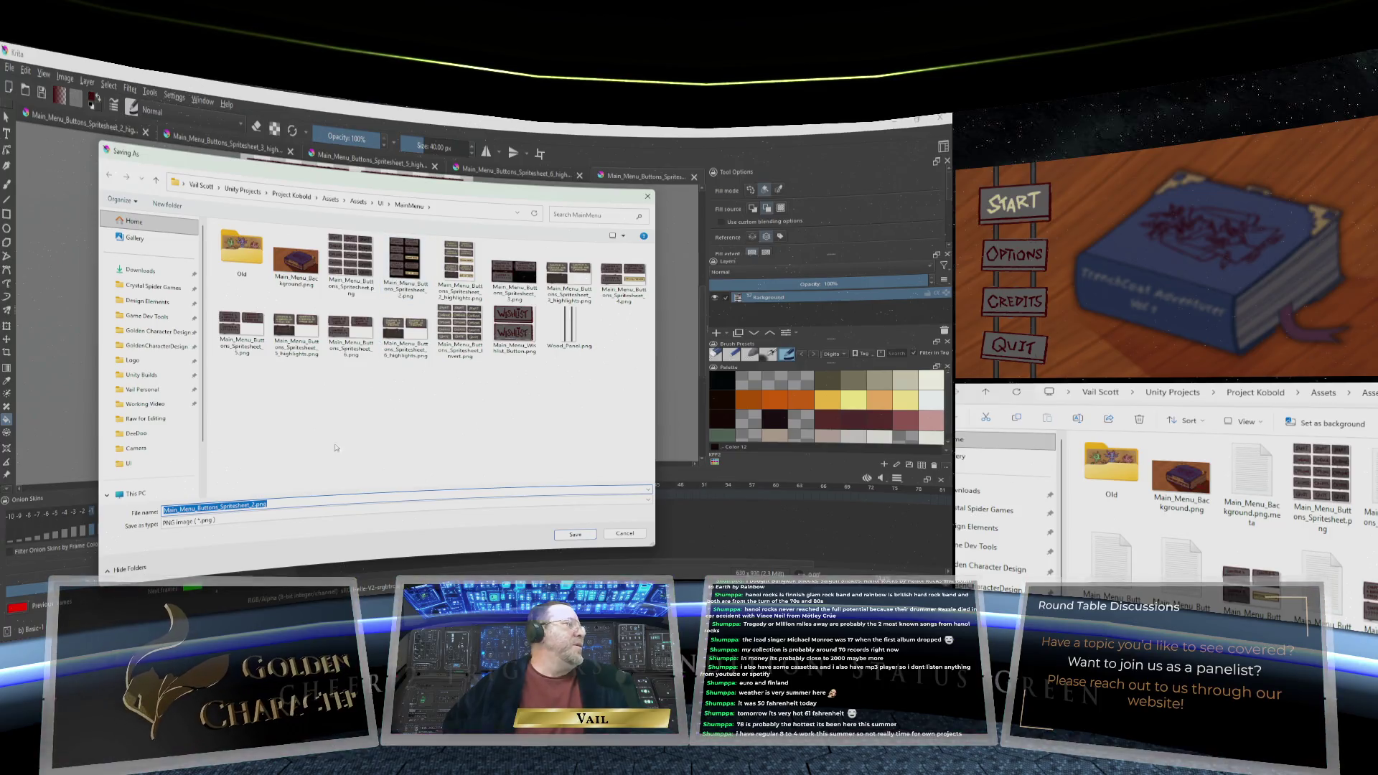
Save the spritesheet as Main_Menu_Buttons_Spritesheet_2_alt.png, accepting the PNG options
{"action": "left_click", "coordinate": [254, 506]}
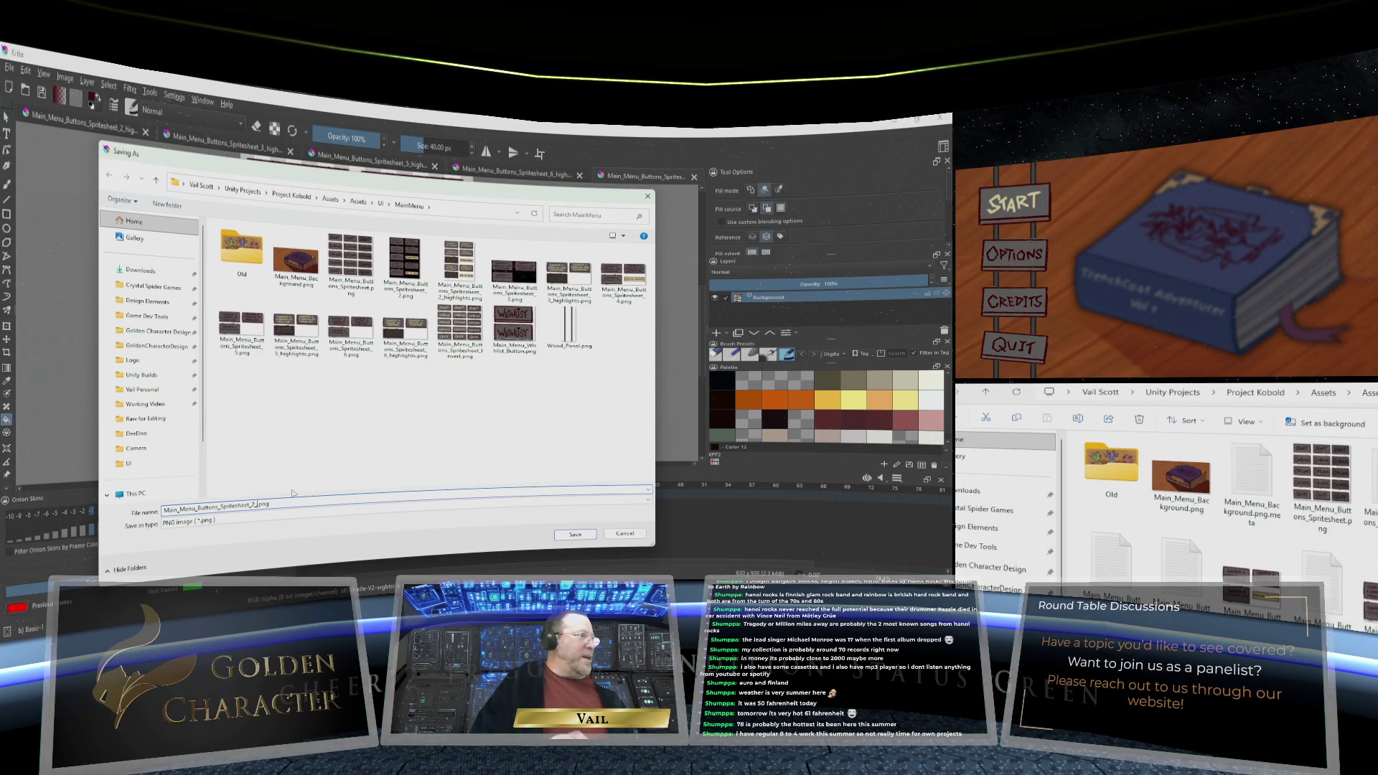
{"action": "type", "text": "_alt"}
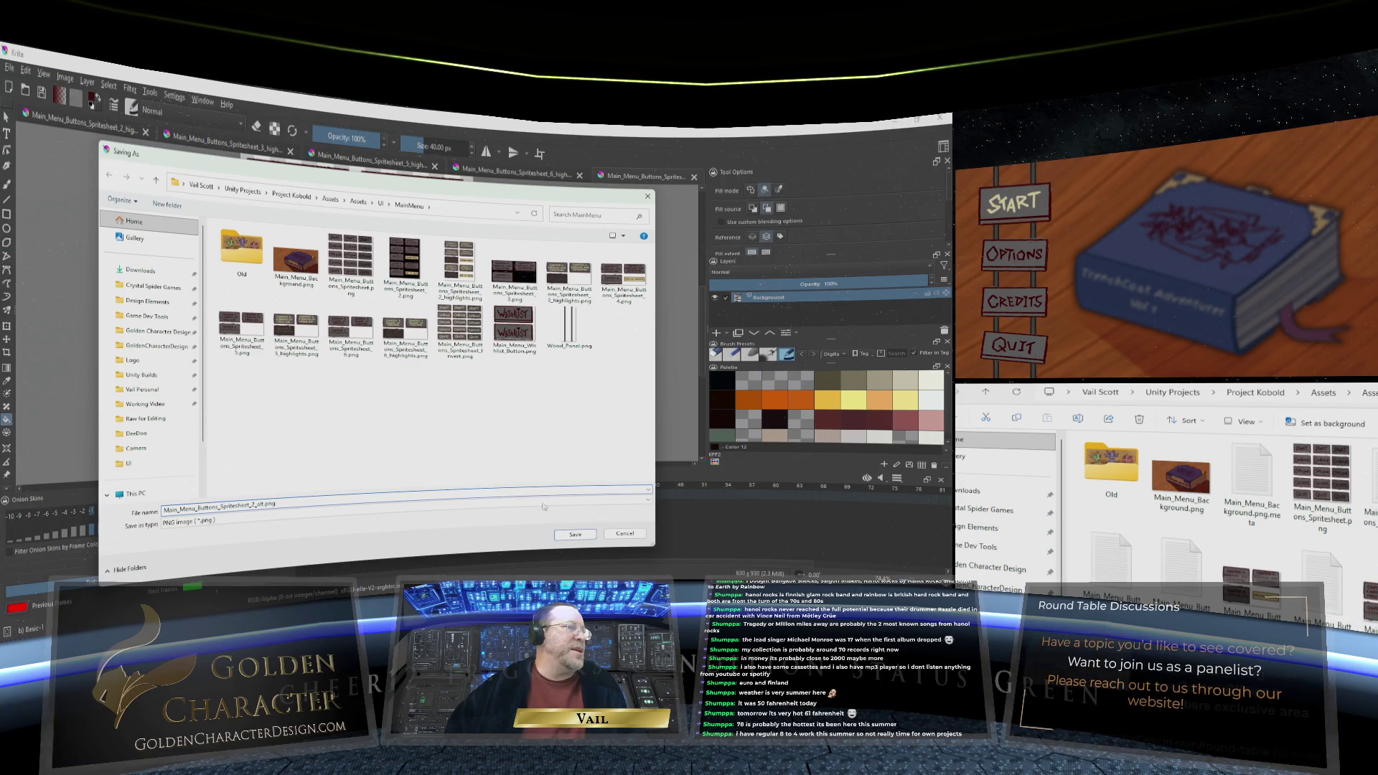
{"action": "left_click", "coordinate": [567, 535]}
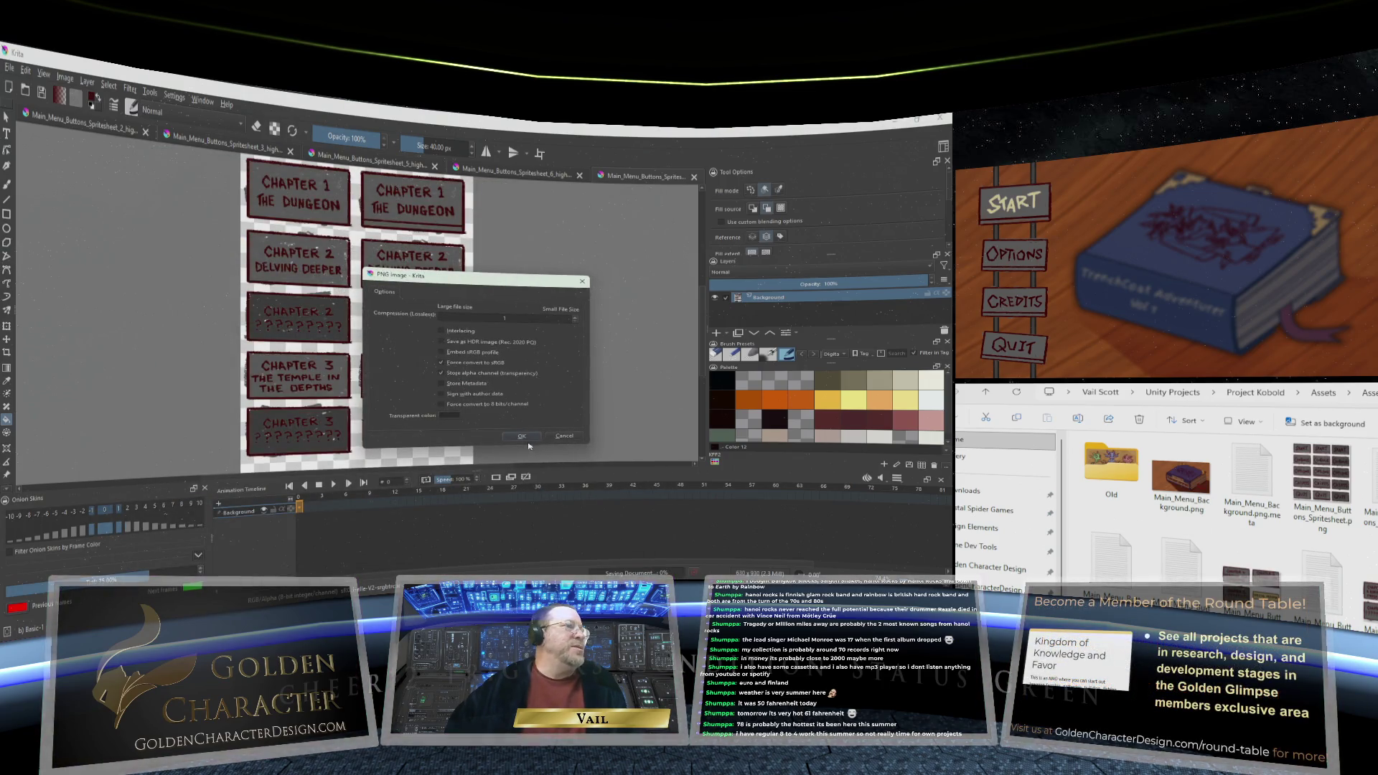
{"action": "left_click", "coordinate": [521, 438]}
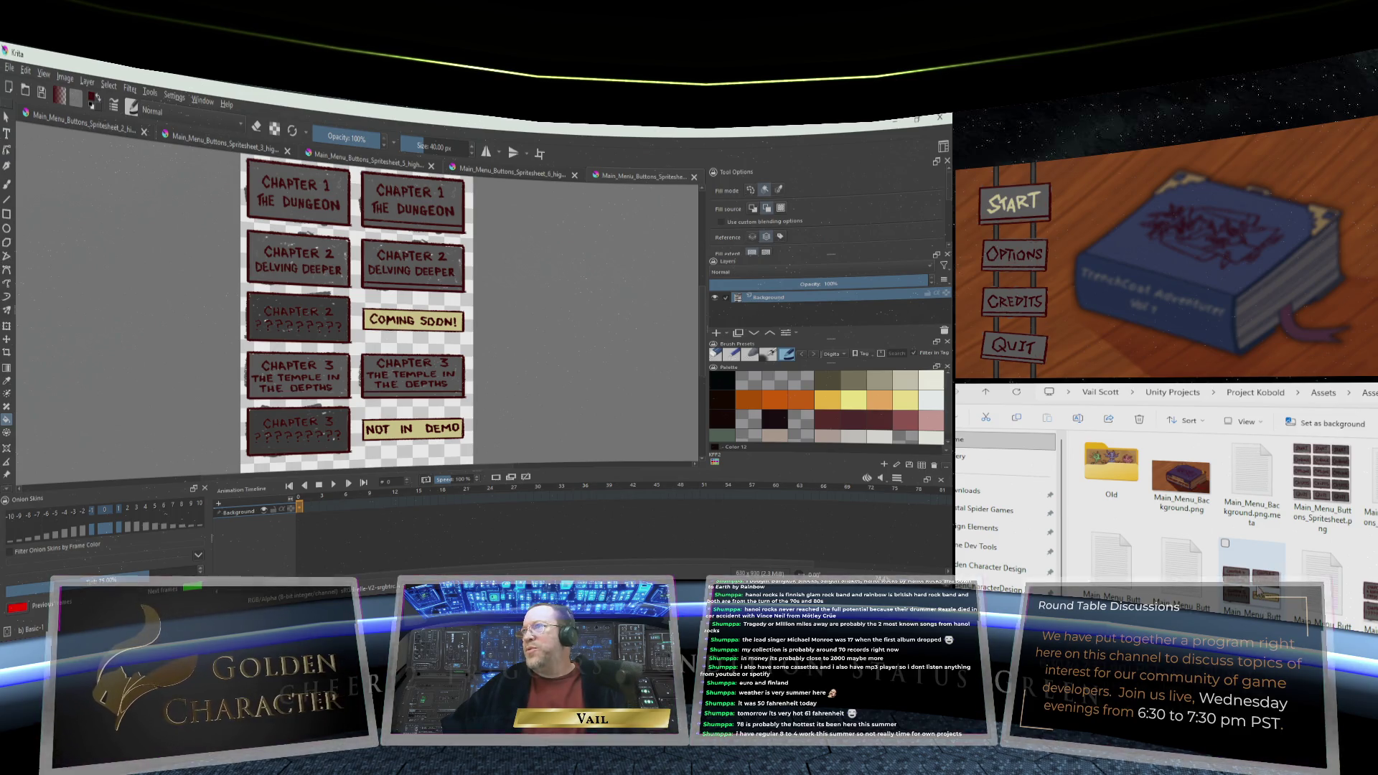
Bring up the Chapter 4–5 spritesheet and fill the locked Chapter 5 ???? button with the dark colour
{"action": "left_click", "coordinate": [1257, 588]}
{"action": "right_click", "coordinate": [1257, 588]}
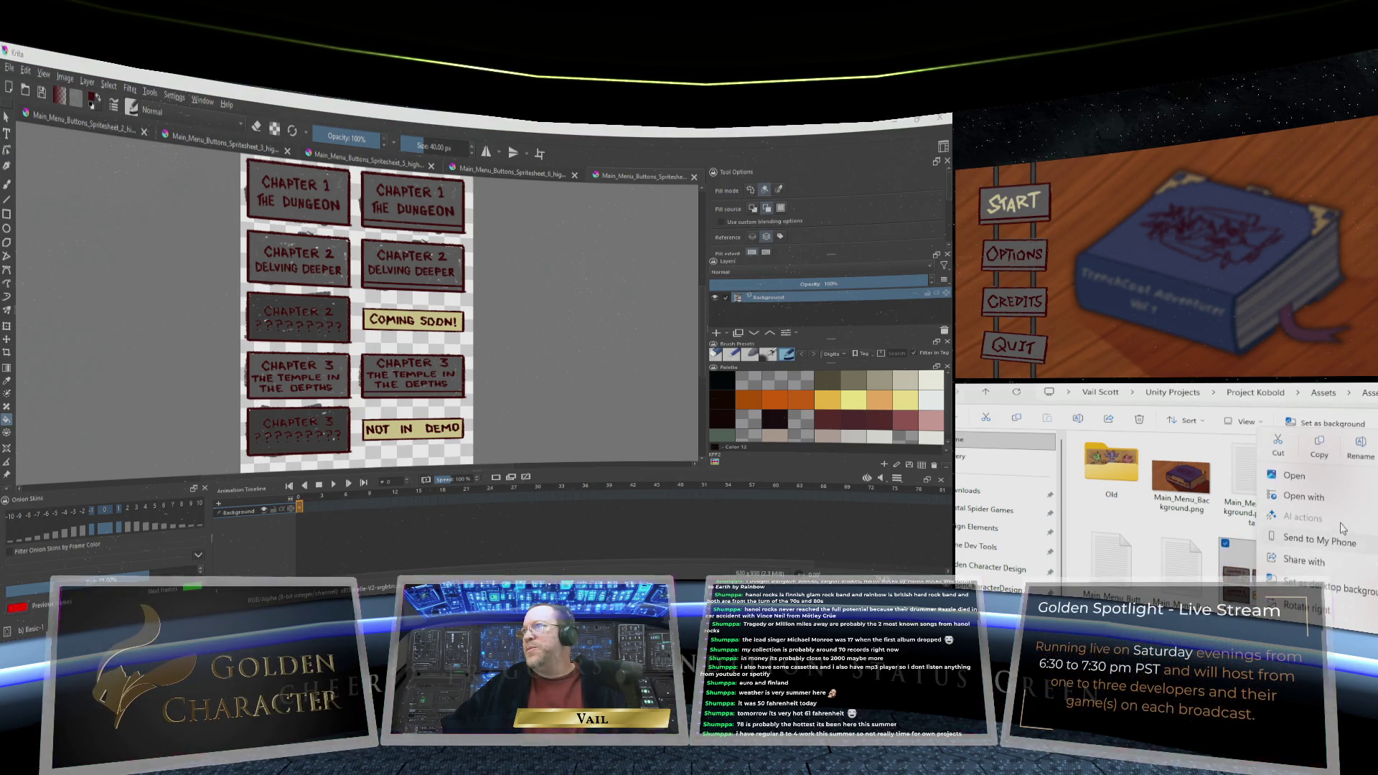
{"action": "key", "text": "Escape"}
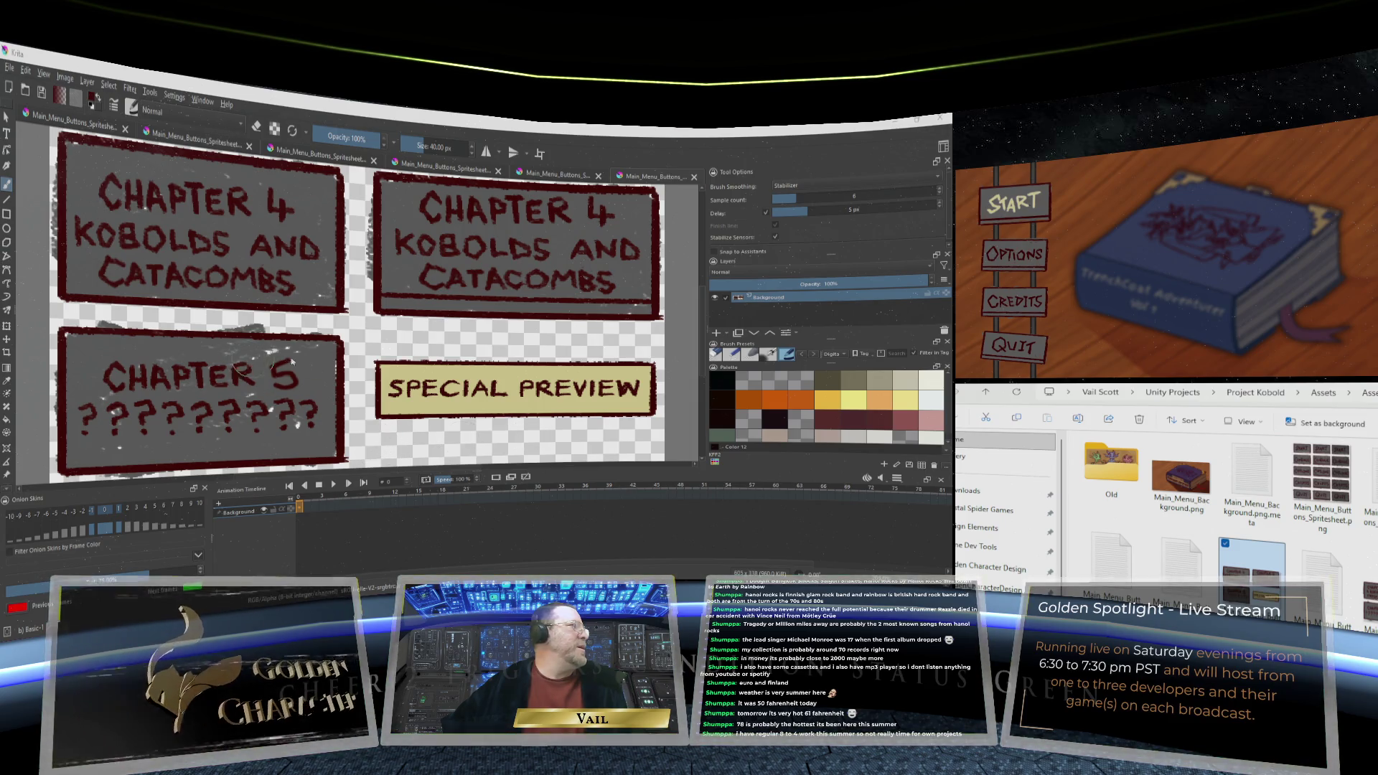
{"action": "left_click", "coordinate": [7, 420]}
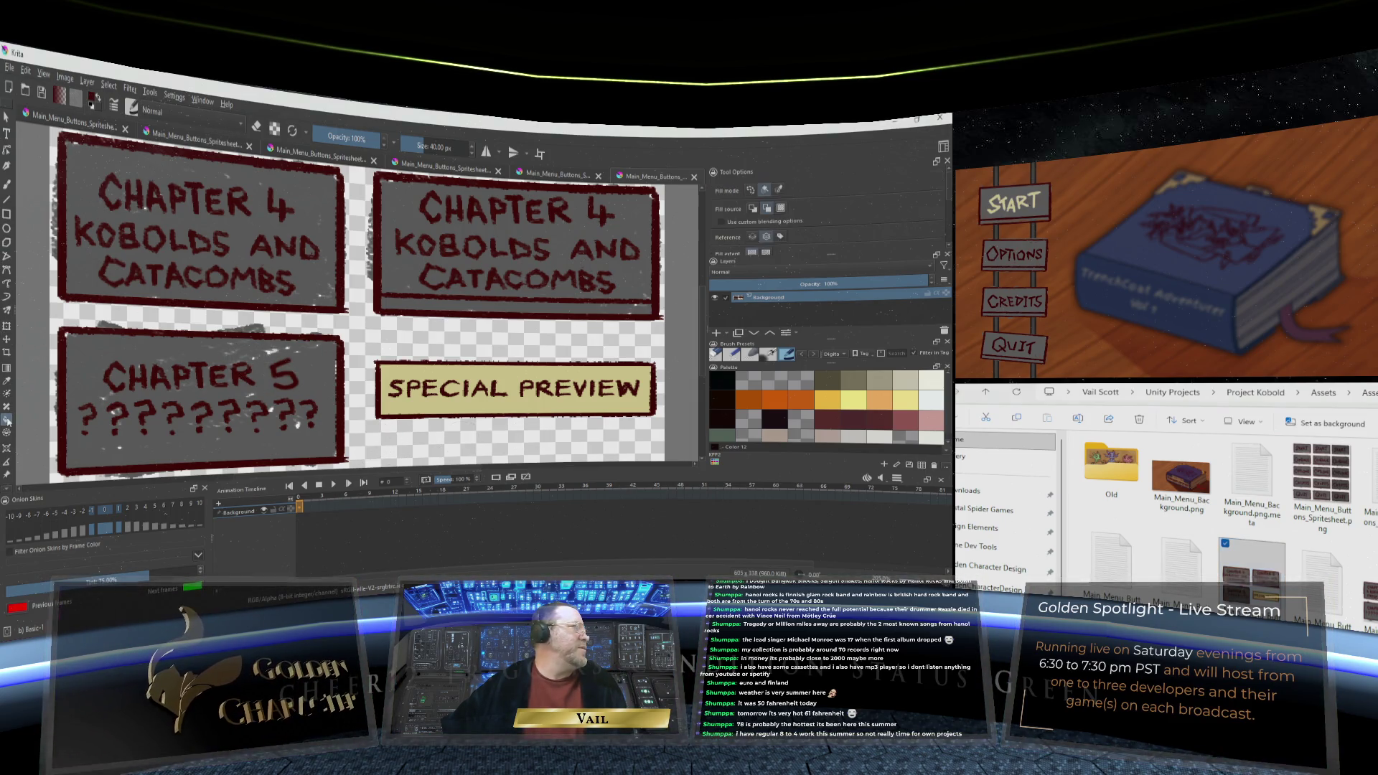
{"action": "left_click", "coordinate": [316, 373]}
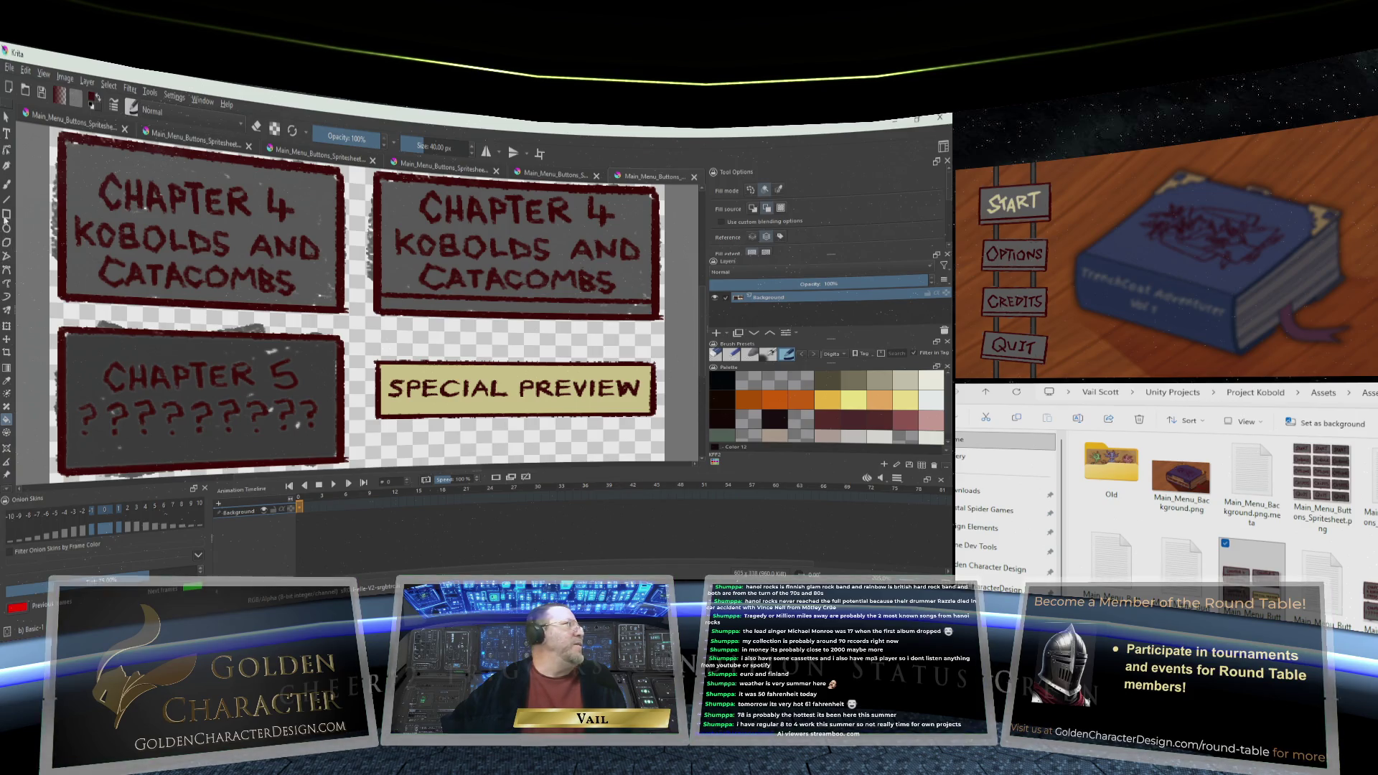
{"action": "left_click", "coordinate": [10, 67]}
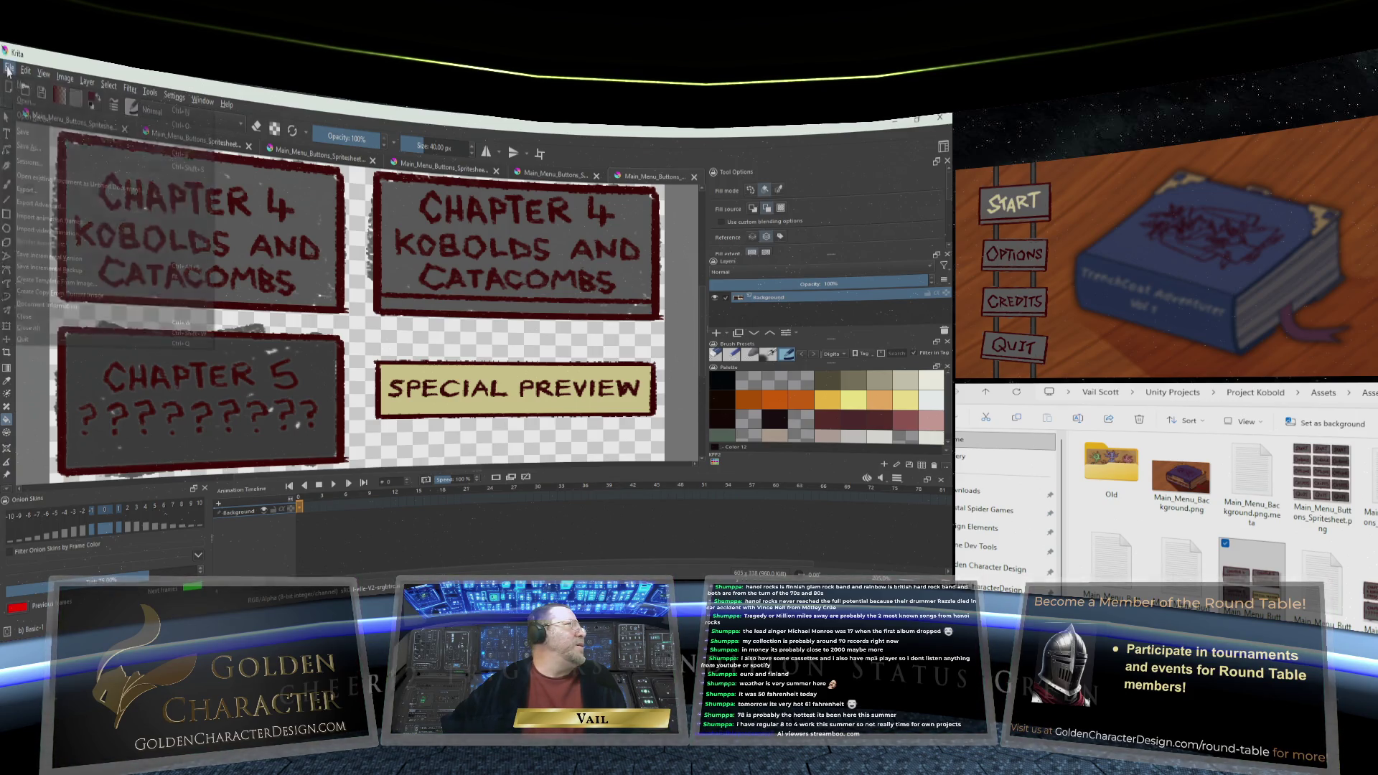
Save the spritesheet under a new name with _alt appended: Main_Menu_Buttons_Spritesheet_4_alt.png
{"action": "left_click", "coordinate": [29, 148]}
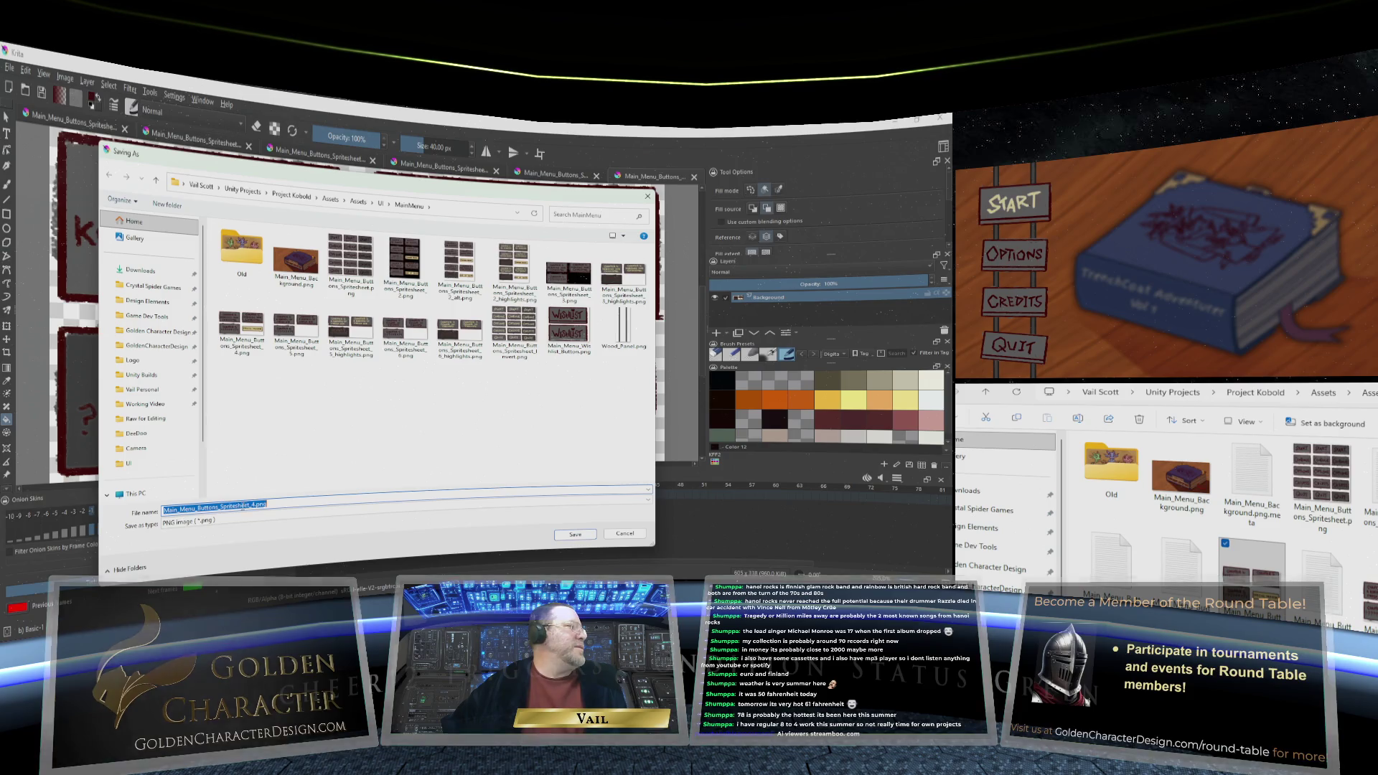
{"action": "left_click", "coordinate": [255, 505]}
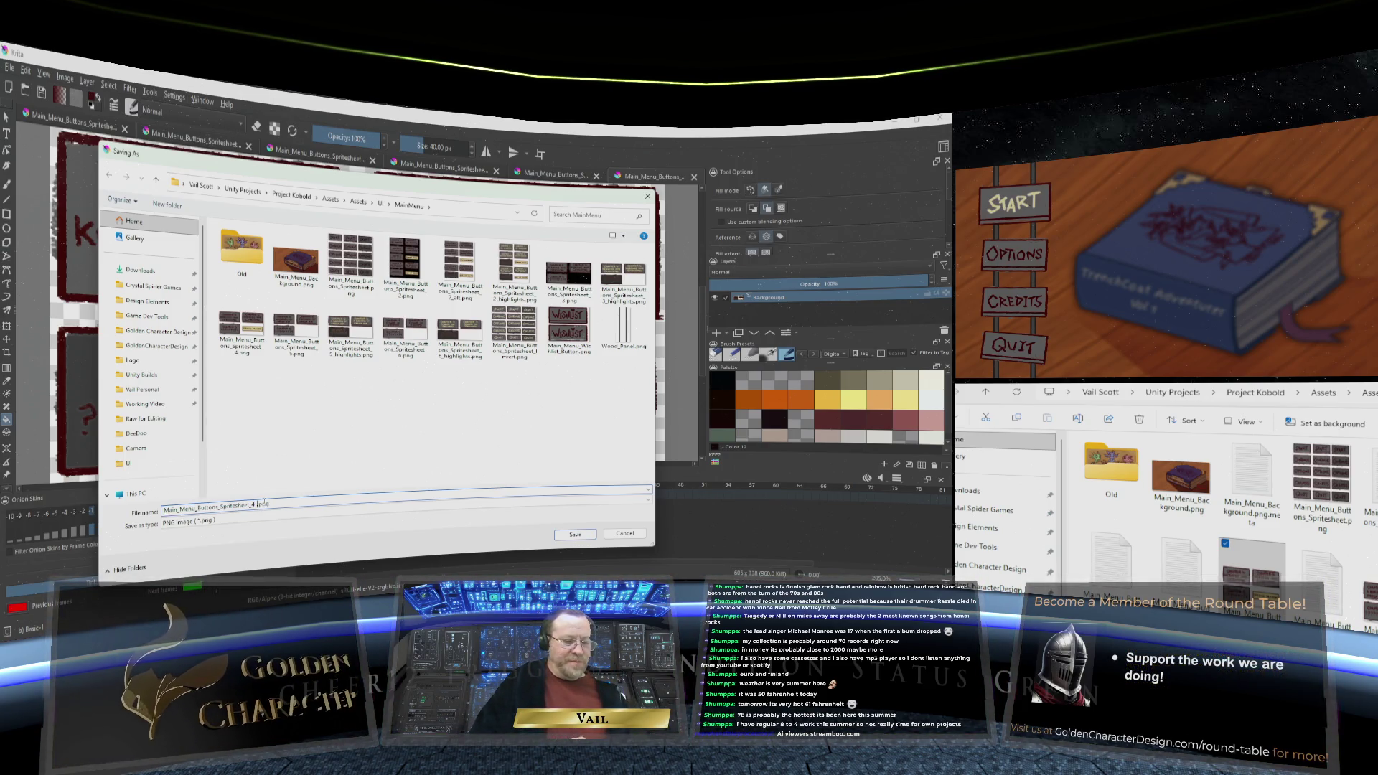
{"action": "type", "text": "_alt"}
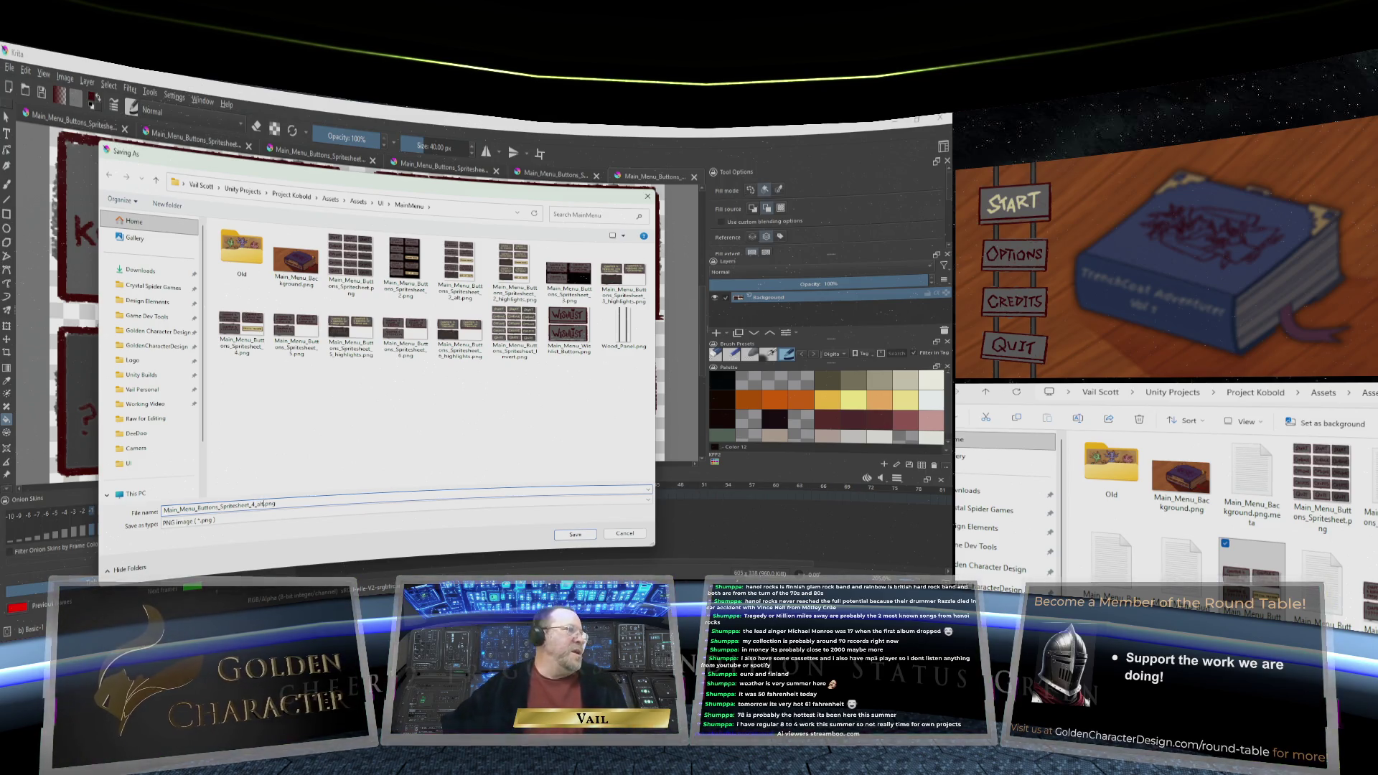
{"action": "left_click", "coordinate": [577, 535]}
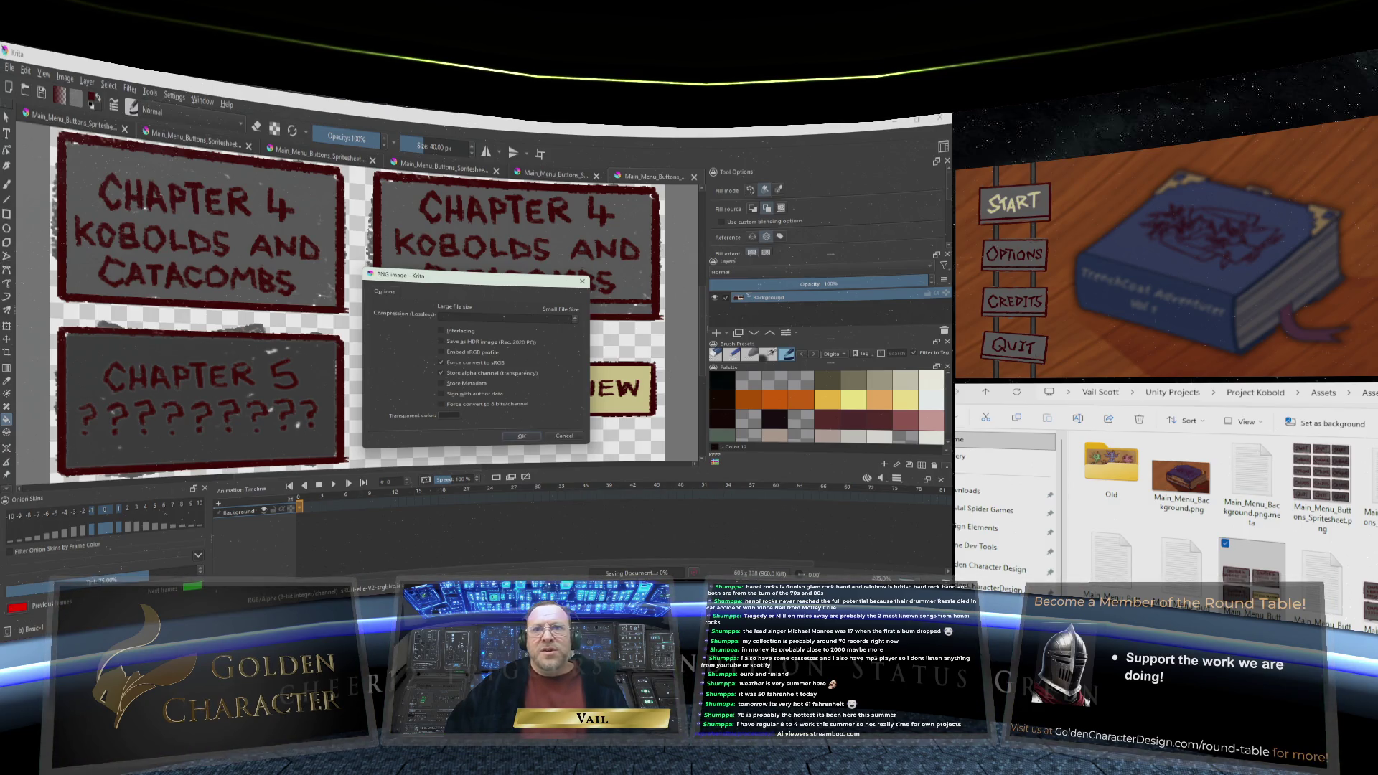
{"action": "key", "text": "Return"}
{"action": "key", "text": "alt+Tab"}
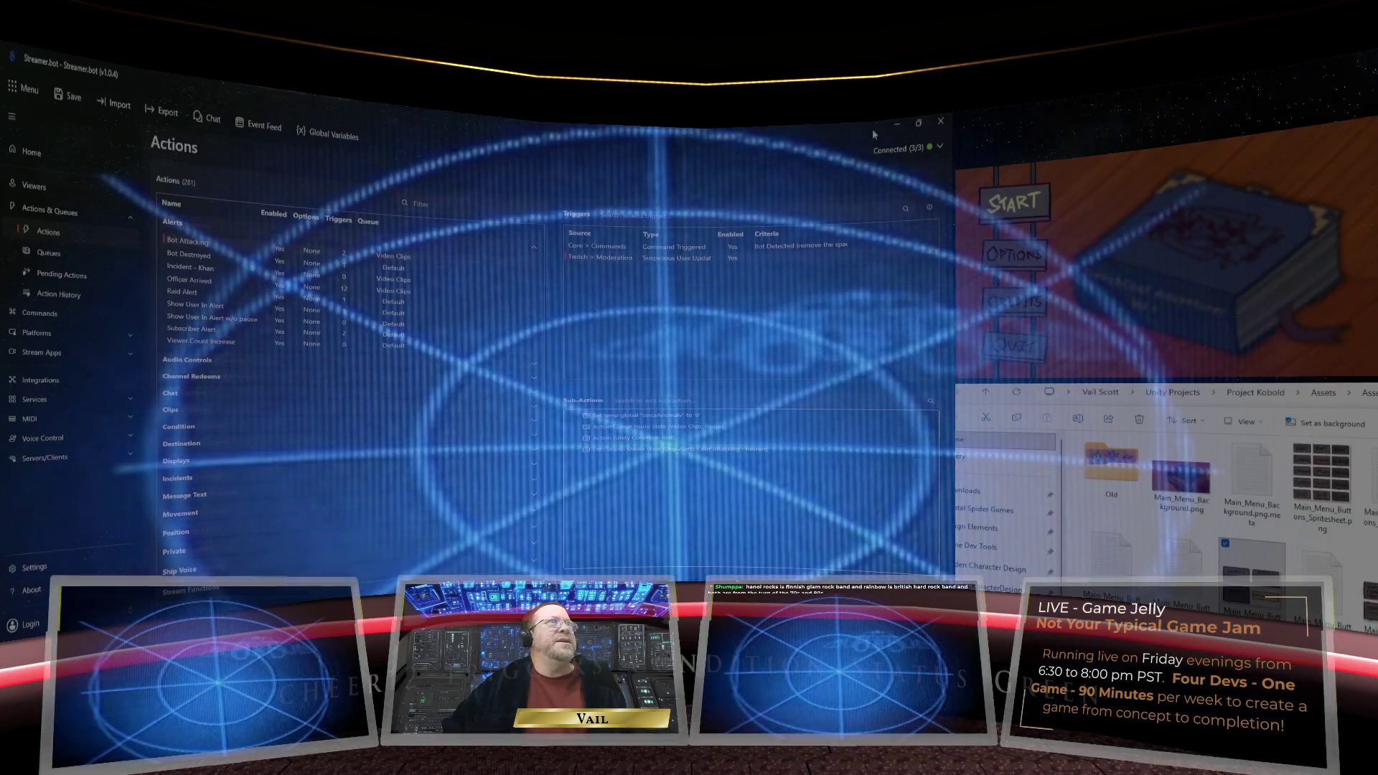
Minimize Streamer.bot, return to Krita and accept the PNG export options to finish saving
{"action": "left_click", "coordinate": [890, 127]}
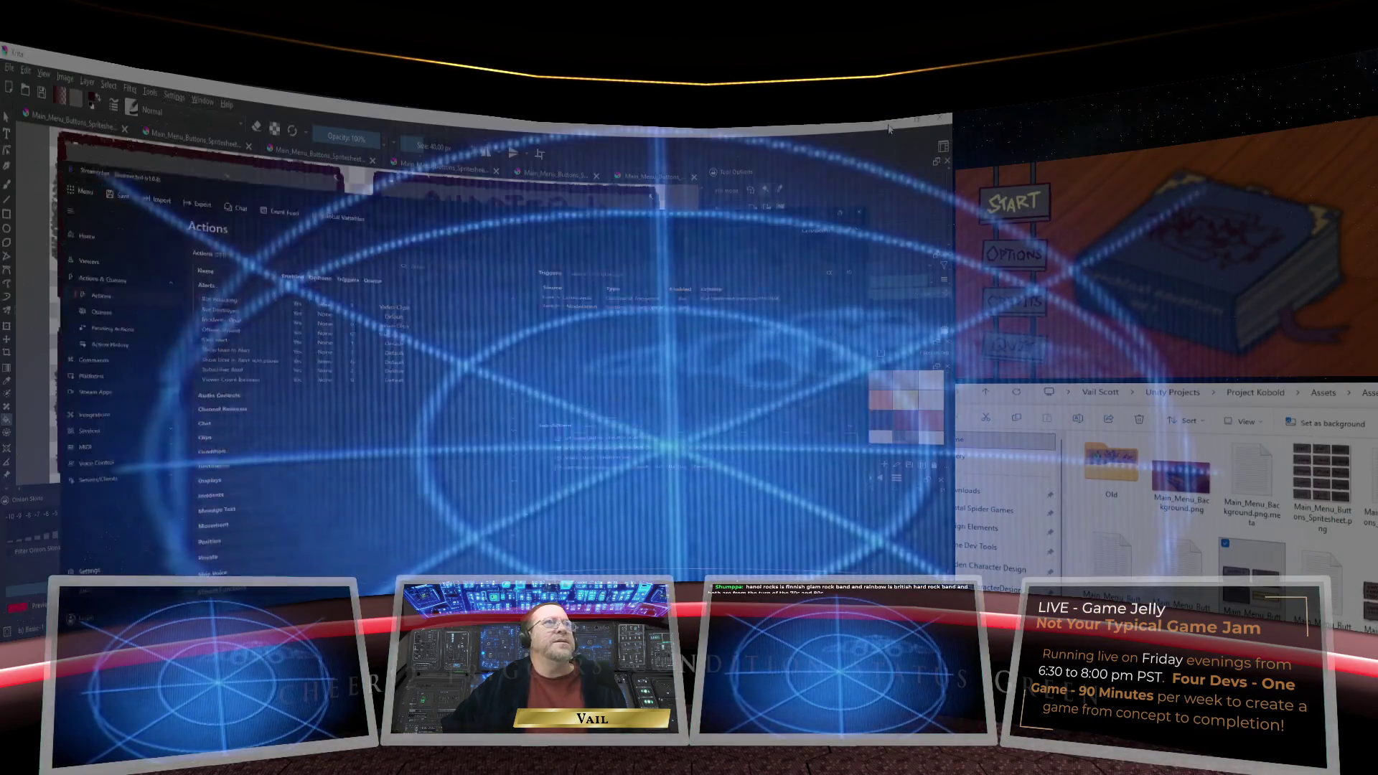
{"action": "key", "text": "ctrl+s"}
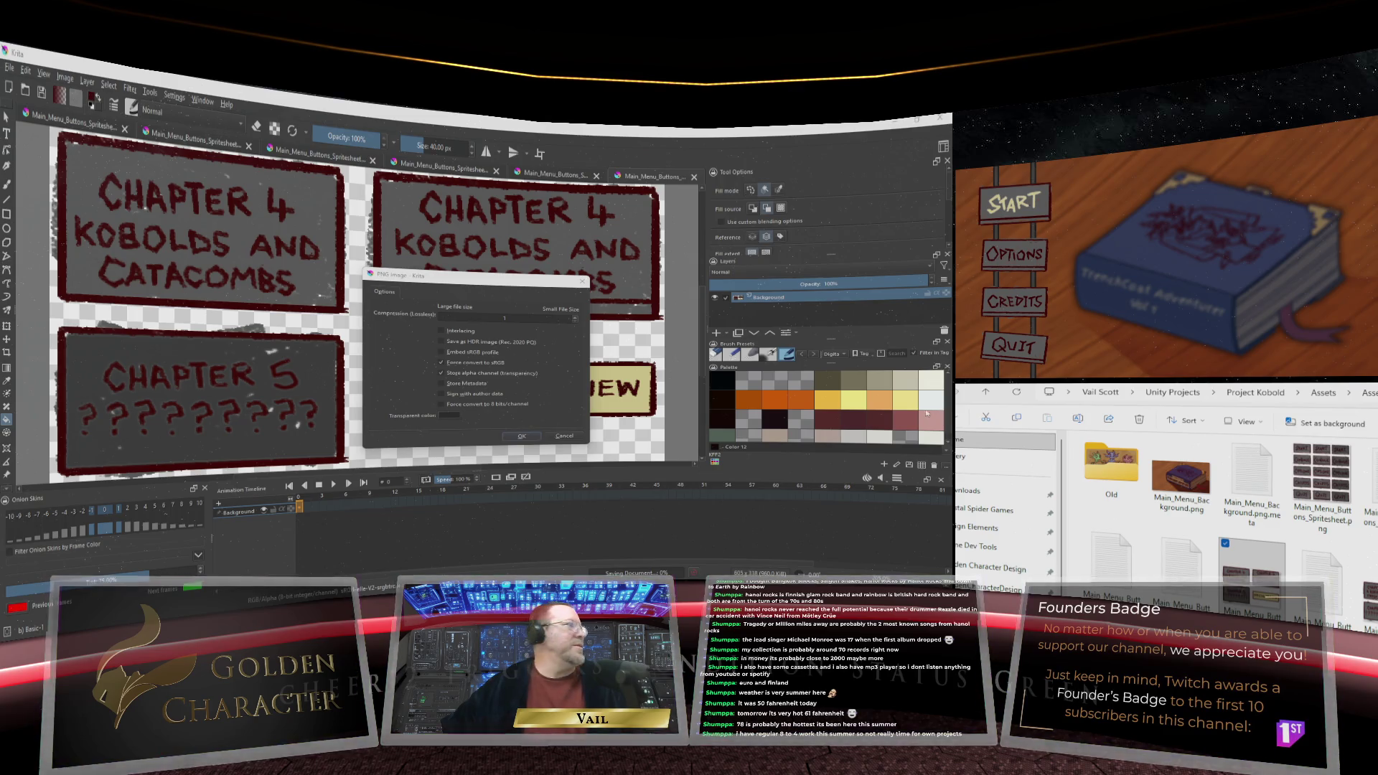
{"action": "left_click", "coordinate": [520, 436]}
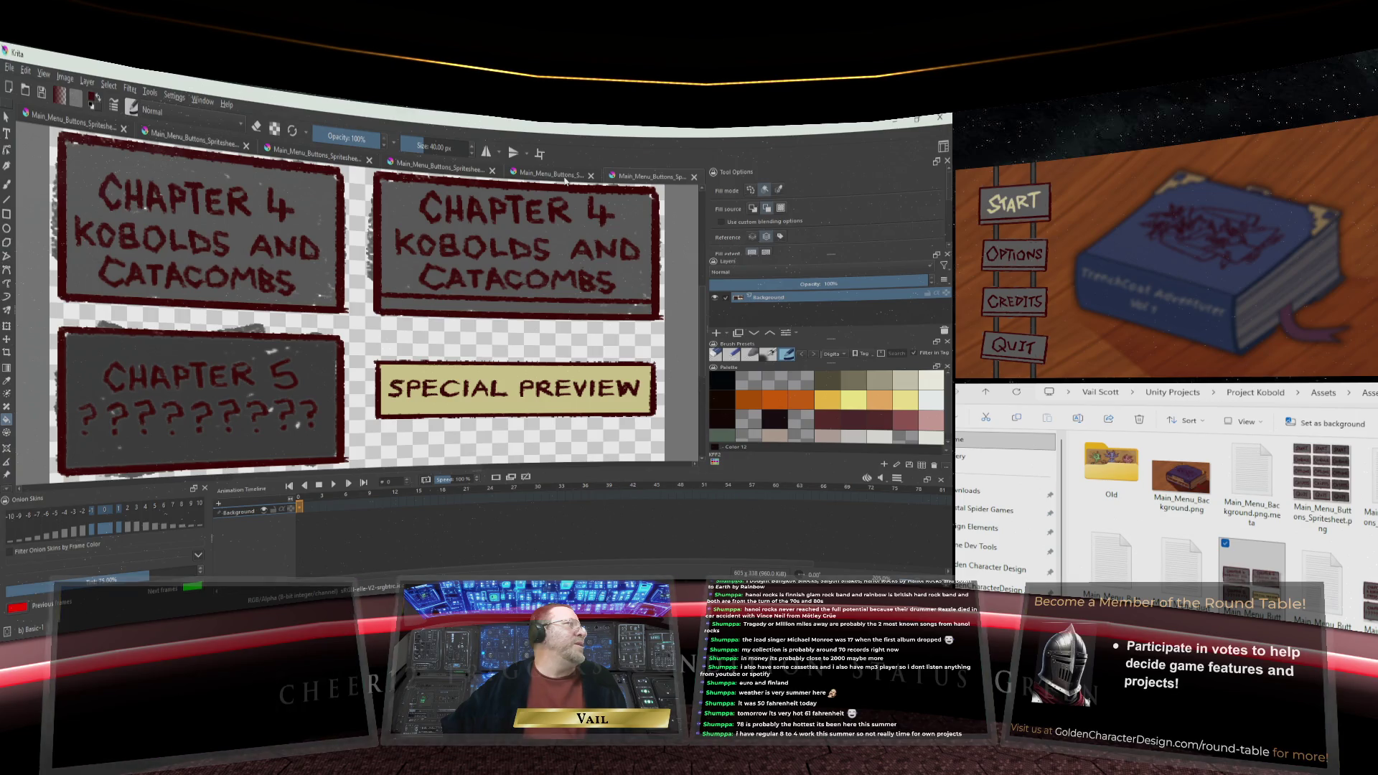
Switch to the Chapters 1–3 spritesheet and zoom in on the dark red Chapter 2 and 3 buttons
{"action": "left_click", "coordinate": [565, 177]}
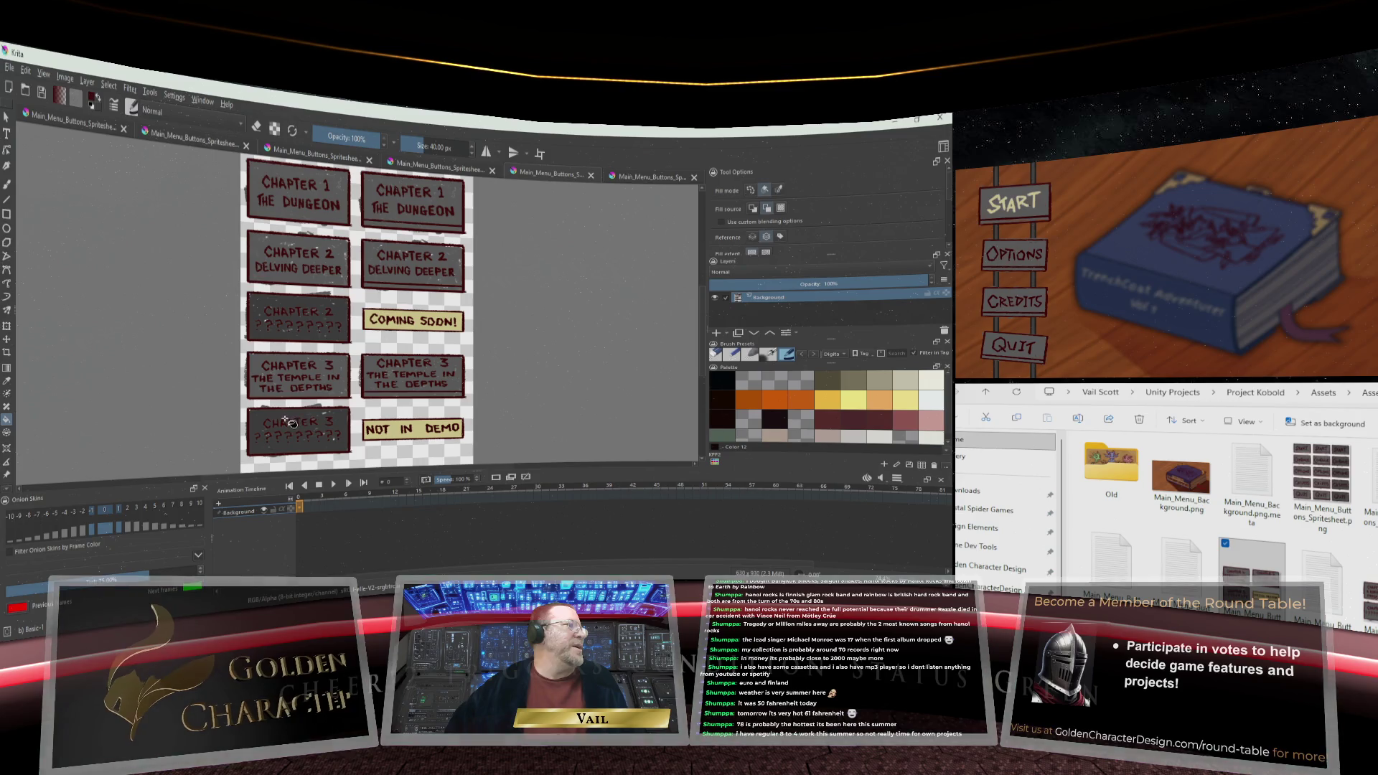
{"action": "scroll", "coordinate": [289, 381], "scroll_direction": "up", "scroll_amount": 2}
{"action": "scroll", "coordinate": [290, 371], "scroll_direction": "down", "scroll_amount": 1}
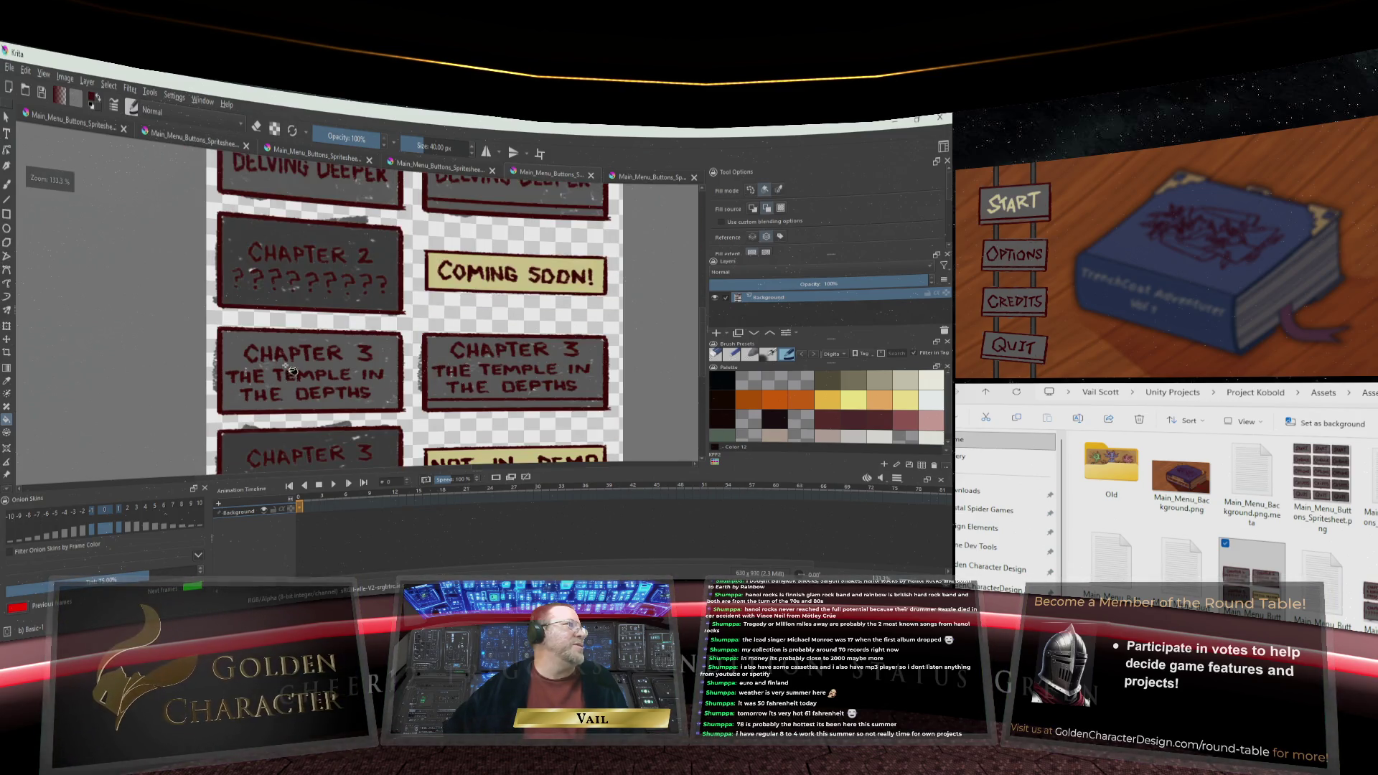
{"action": "scroll", "coordinate": [352, 257], "scroll_direction": "up", "scroll_amount": 2}
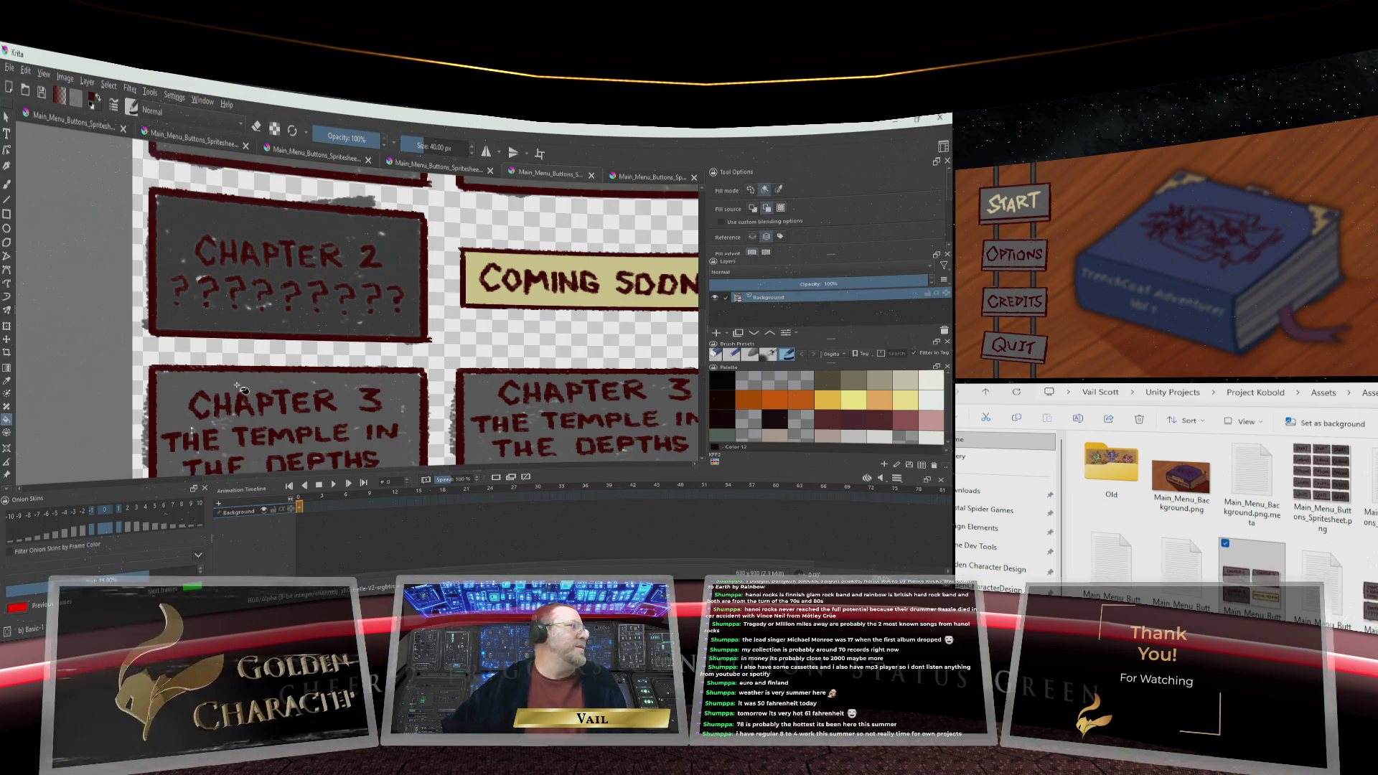
{"action": "scroll", "coordinate": [314, 398], "scroll_direction": "down", "scroll_amount": 3}
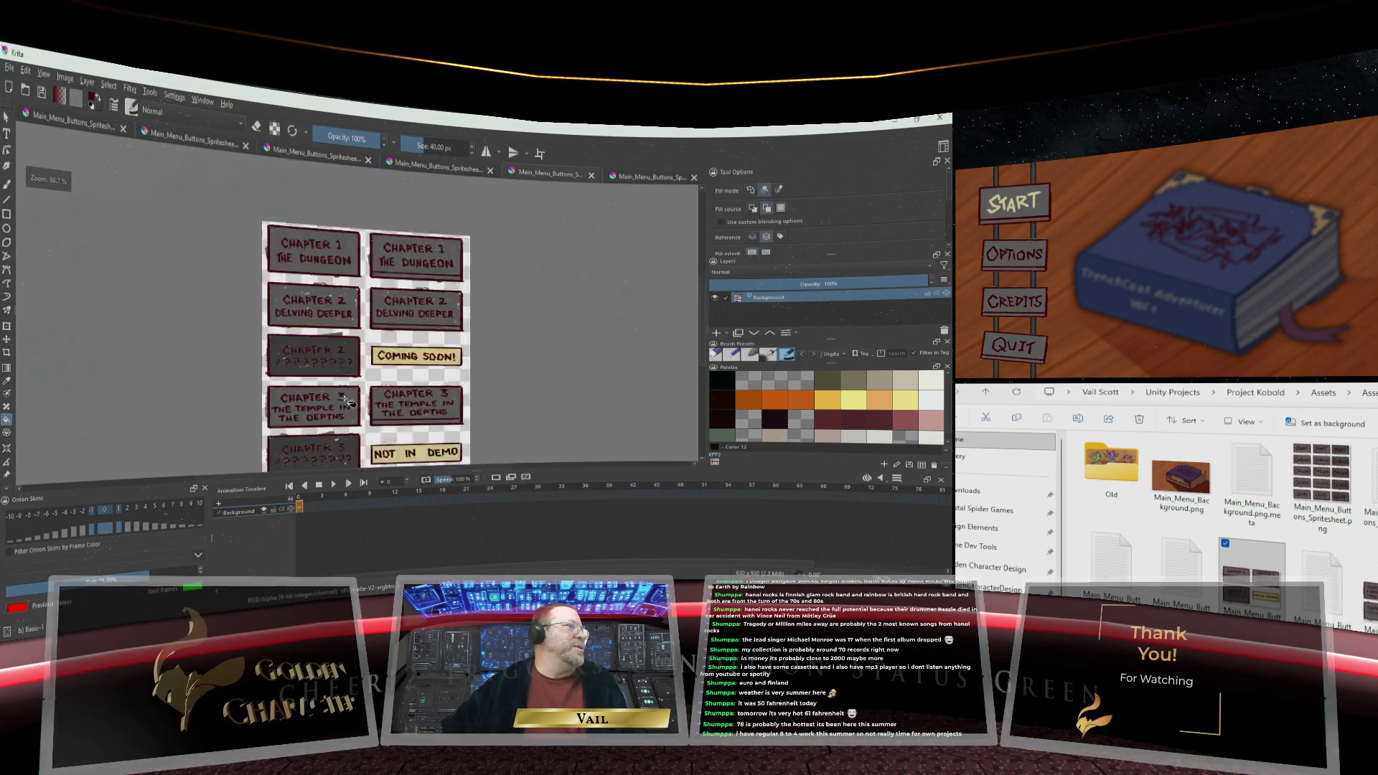
{"action": "scroll", "coordinate": [322, 445], "scroll_direction": "up", "scroll_amount": 4}
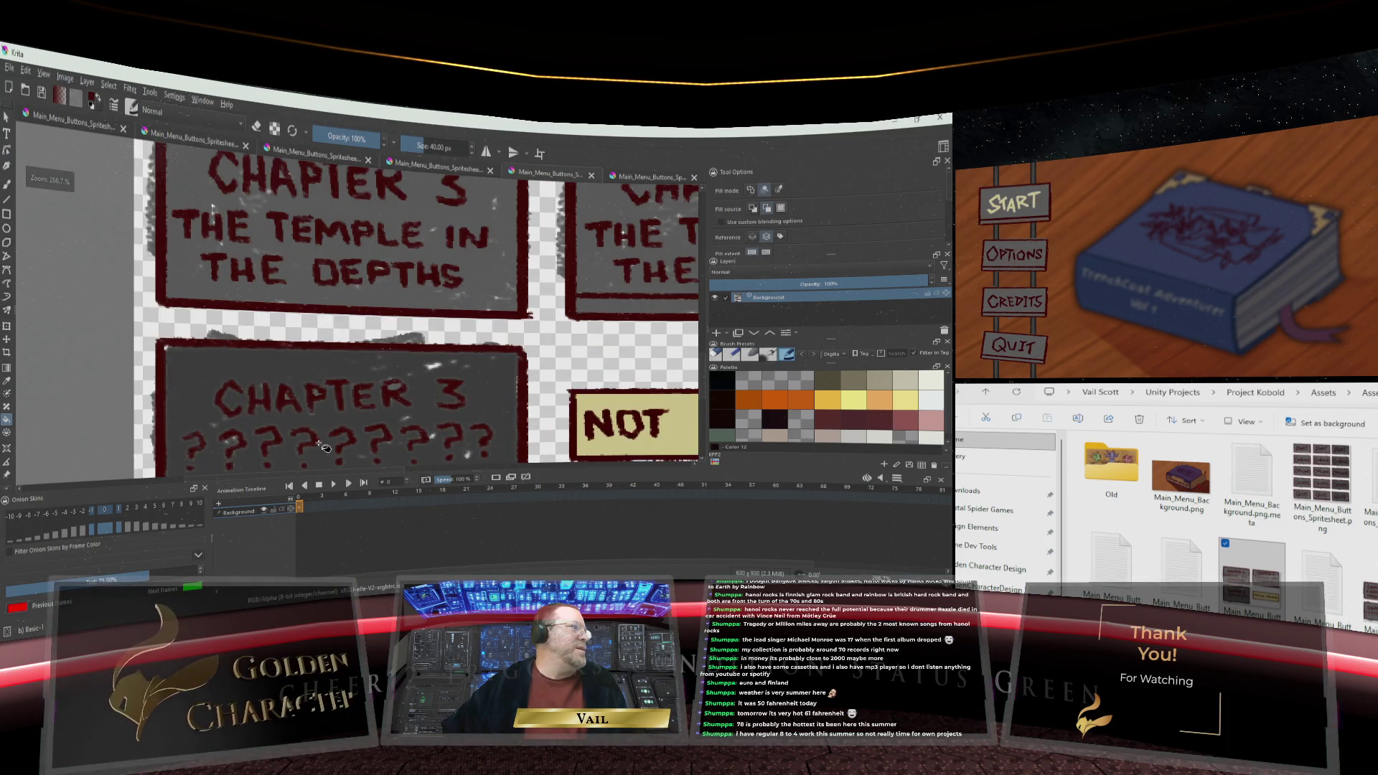
{"action": "scroll", "coordinate": [308, 424], "scroll_direction": "up", "scroll_amount": 1}
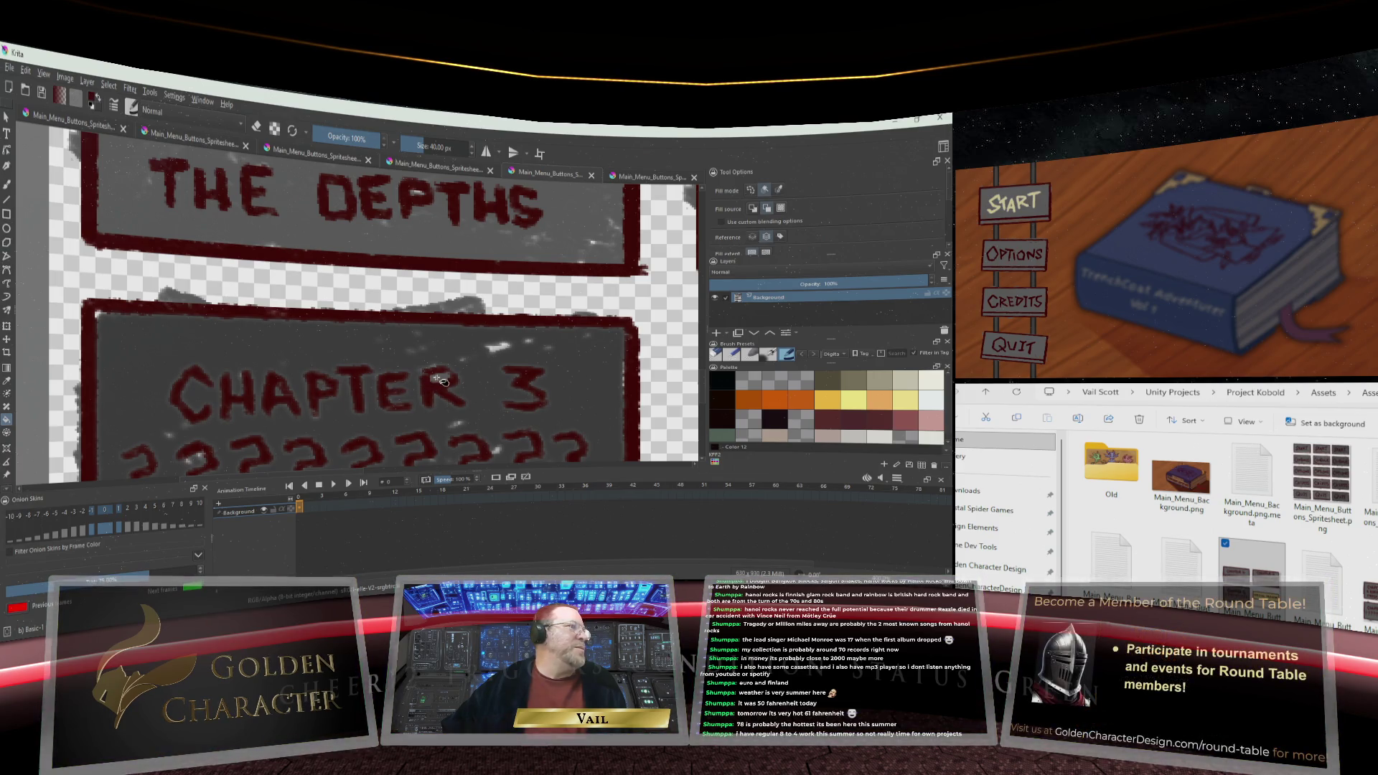
{"action": "scroll", "coordinate": [453, 403], "scroll_direction": "down", "scroll_amount": 4}
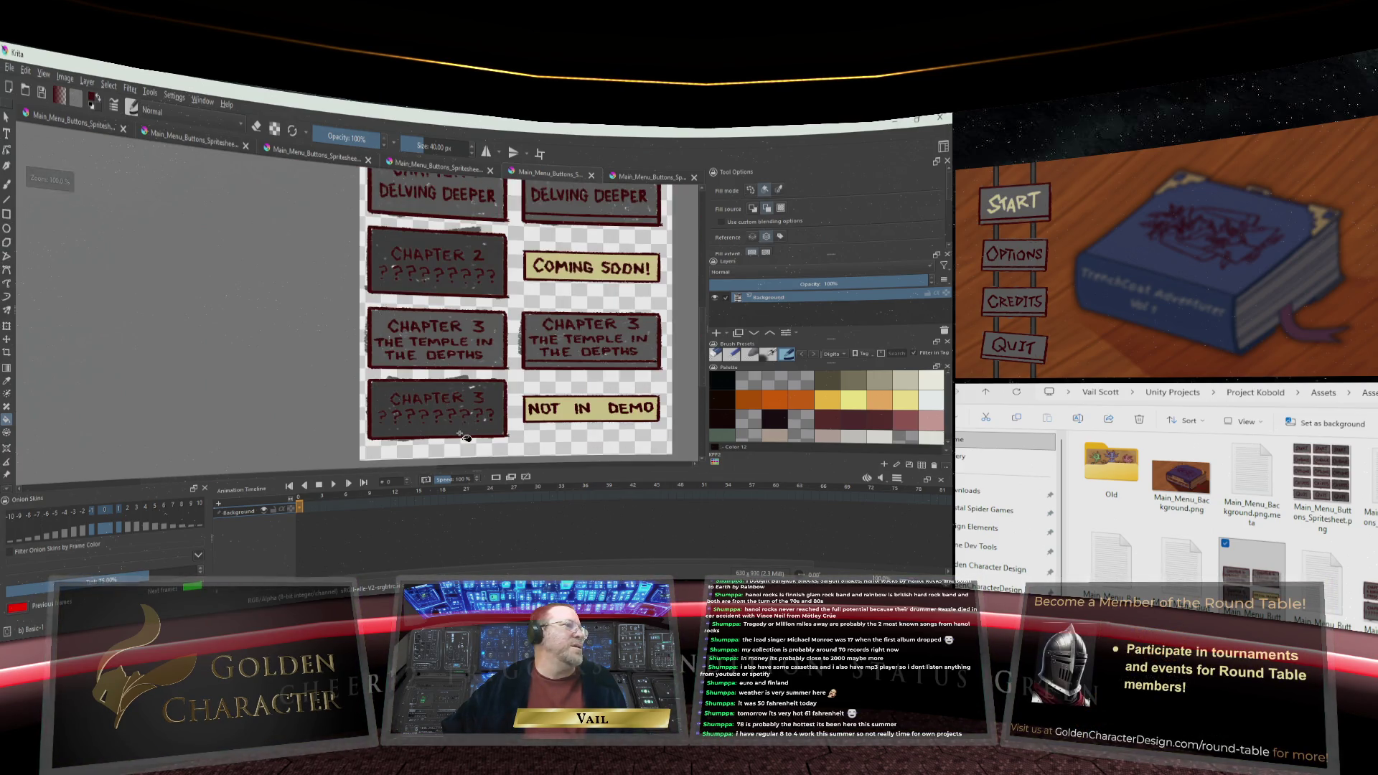
{"action": "scroll", "coordinate": [465, 437], "scroll_direction": "down", "scroll_amount": 2}
{"action": "scroll", "coordinate": [488, 425], "scroll_direction": "up", "scroll_amount": 2}
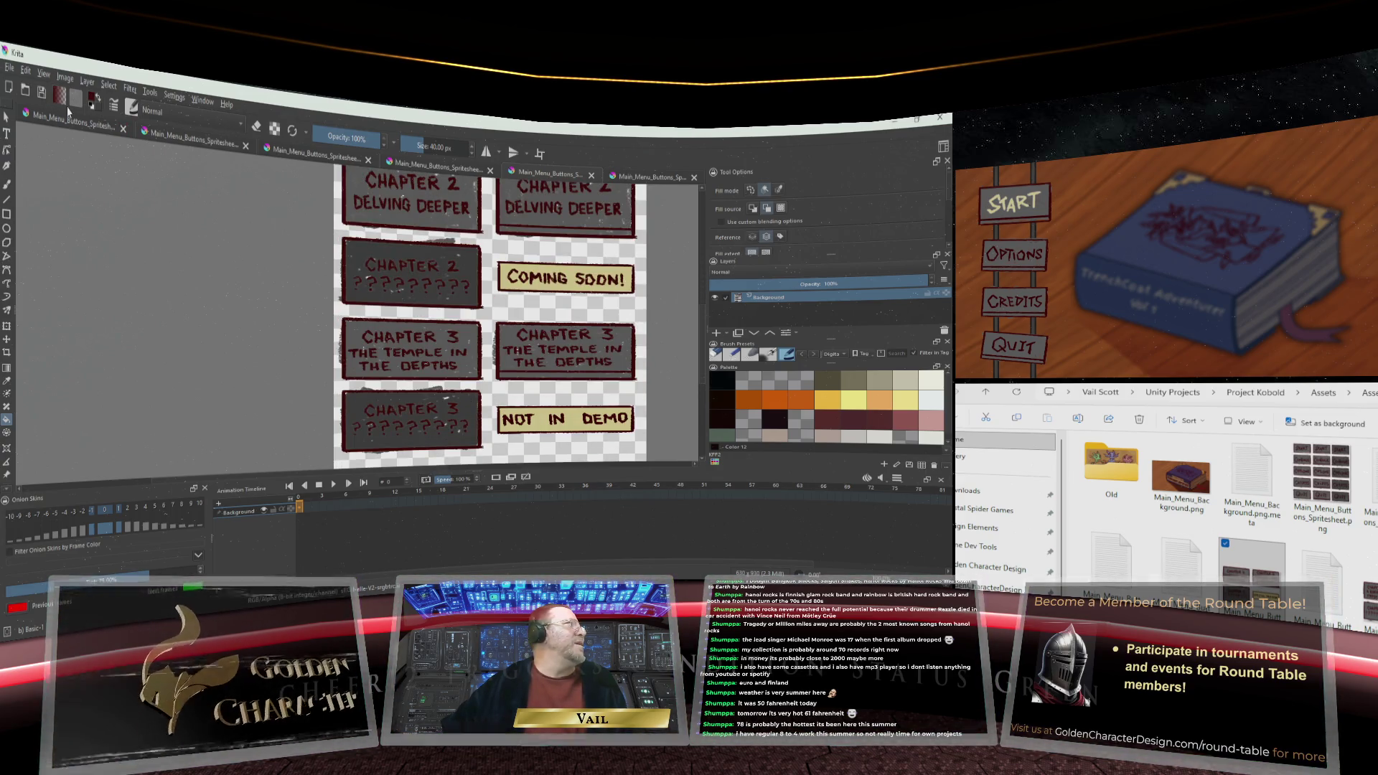
Save the Chapters 1–3 spritesheet, accepting the PNG export options
{"action": "left_click", "coordinate": [11, 71]}
{"action": "left_click", "coordinate": [46, 142]}
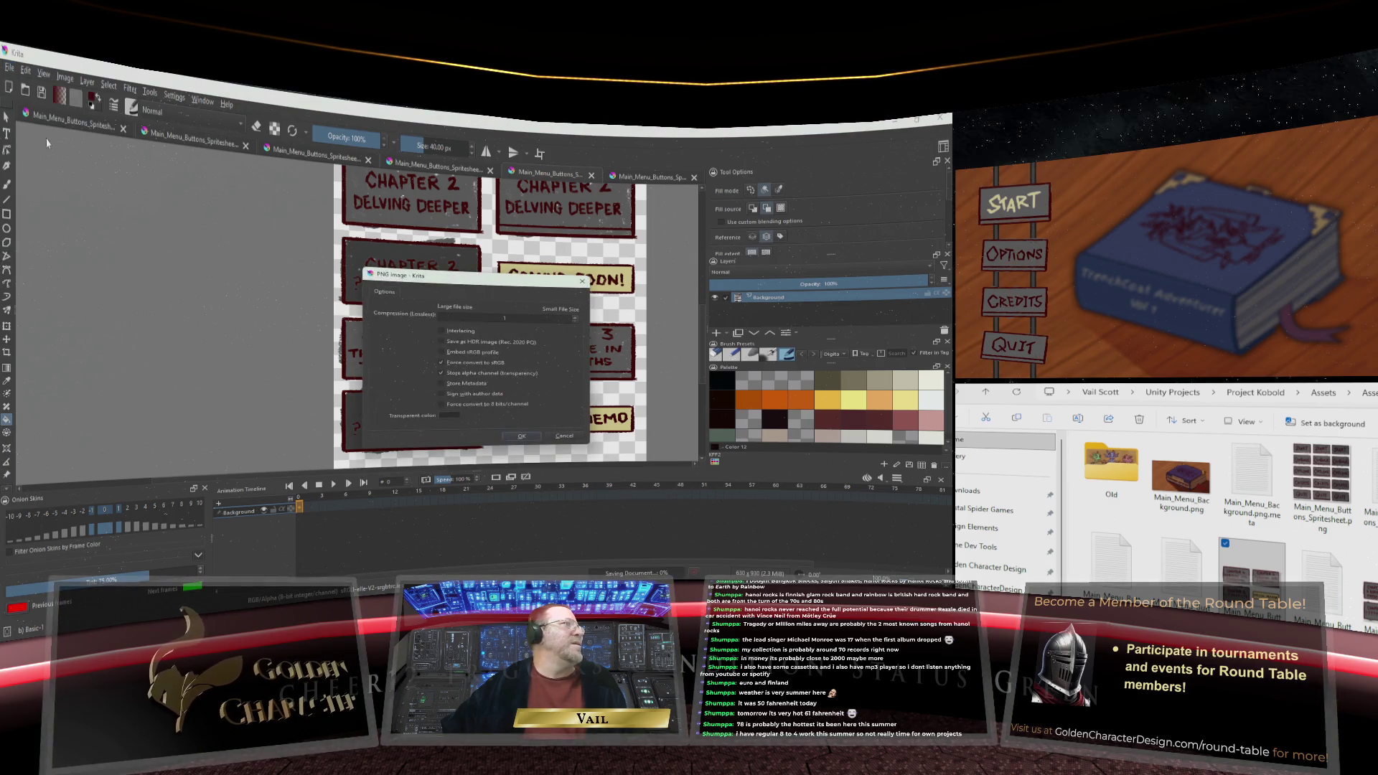
{"action": "left_click", "coordinate": [523, 437]}
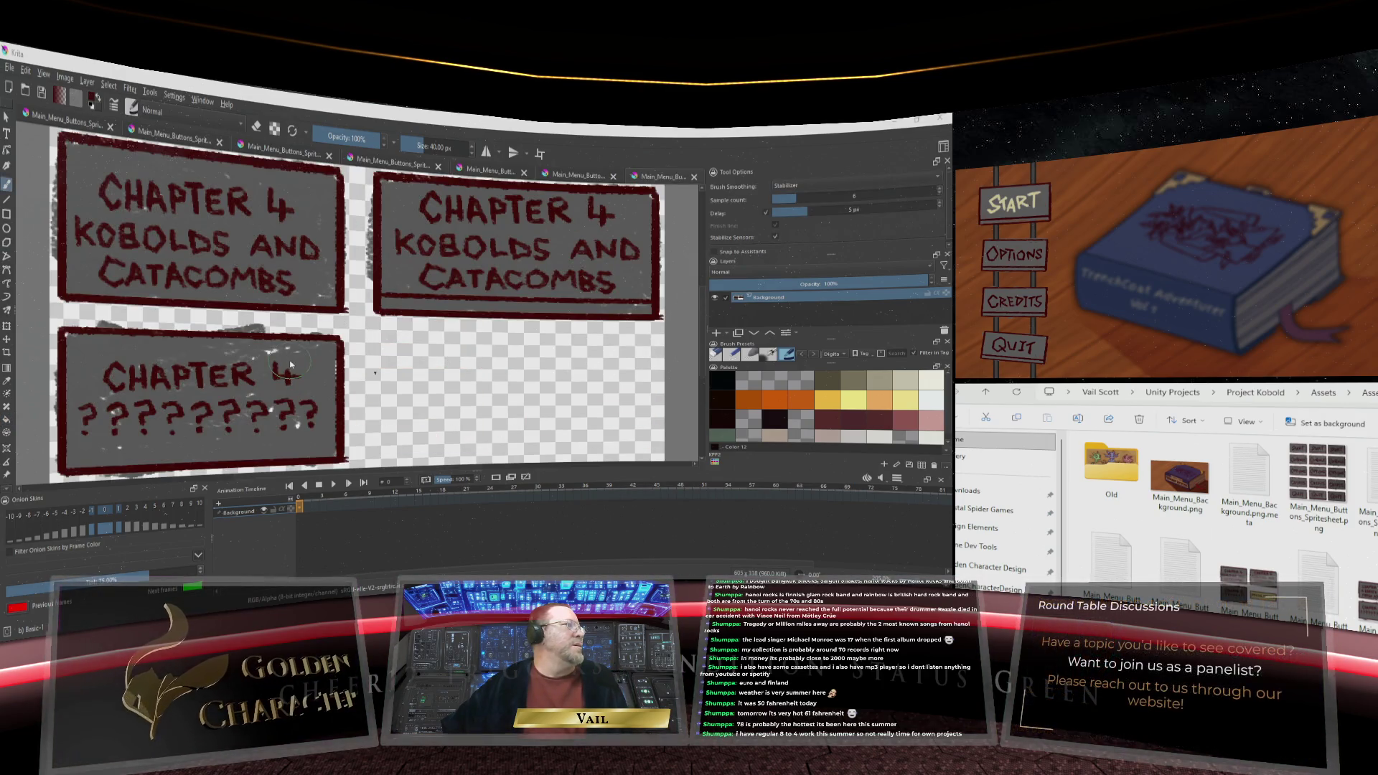
Darken the Chapter 4 ????? button with the Fill tool, then export it as Main_Menu_Buttons_Spritesheet_3_alt.png
{"action": "left_click", "coordinate": [7, 421]}
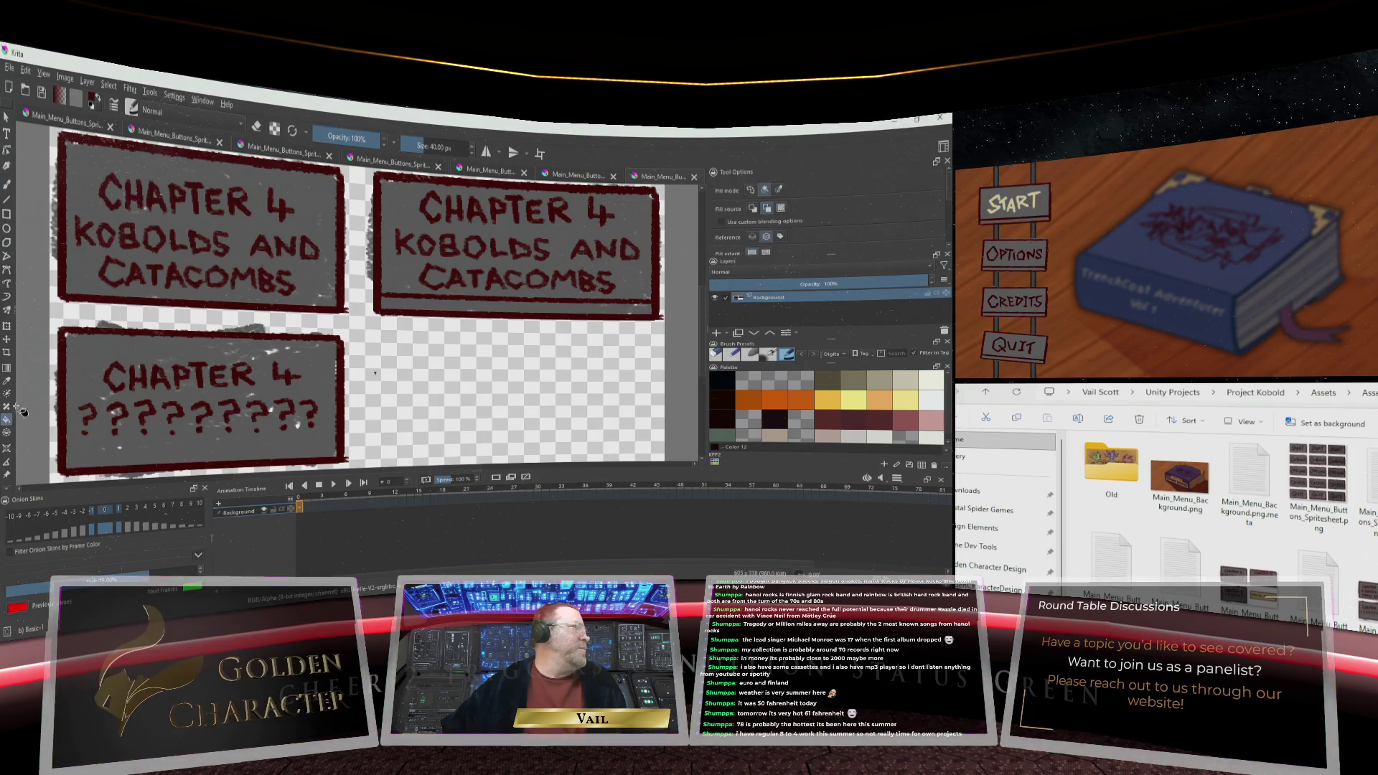
{"action": "left_click", "coordinate": [319, 363]}
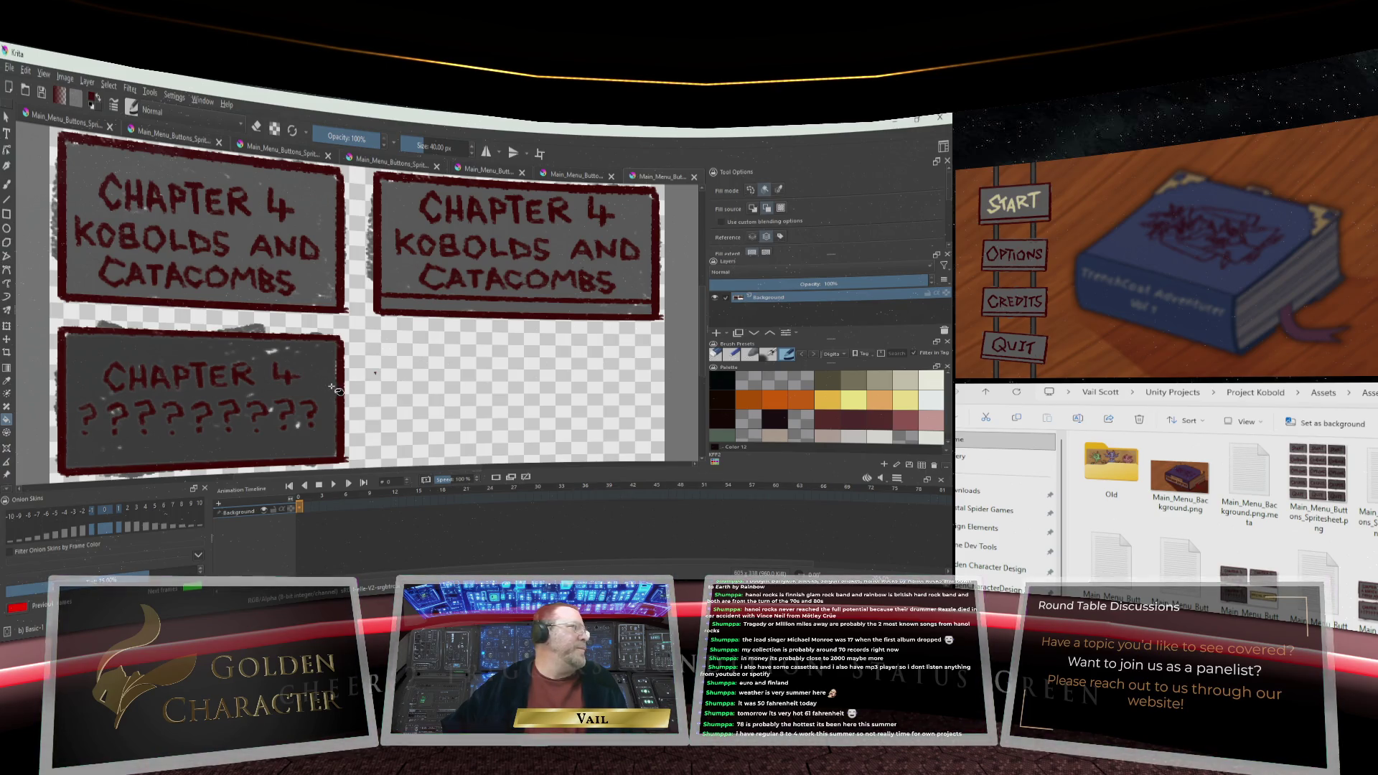
{"action": "left_click", "coordinate": [7, 70]}
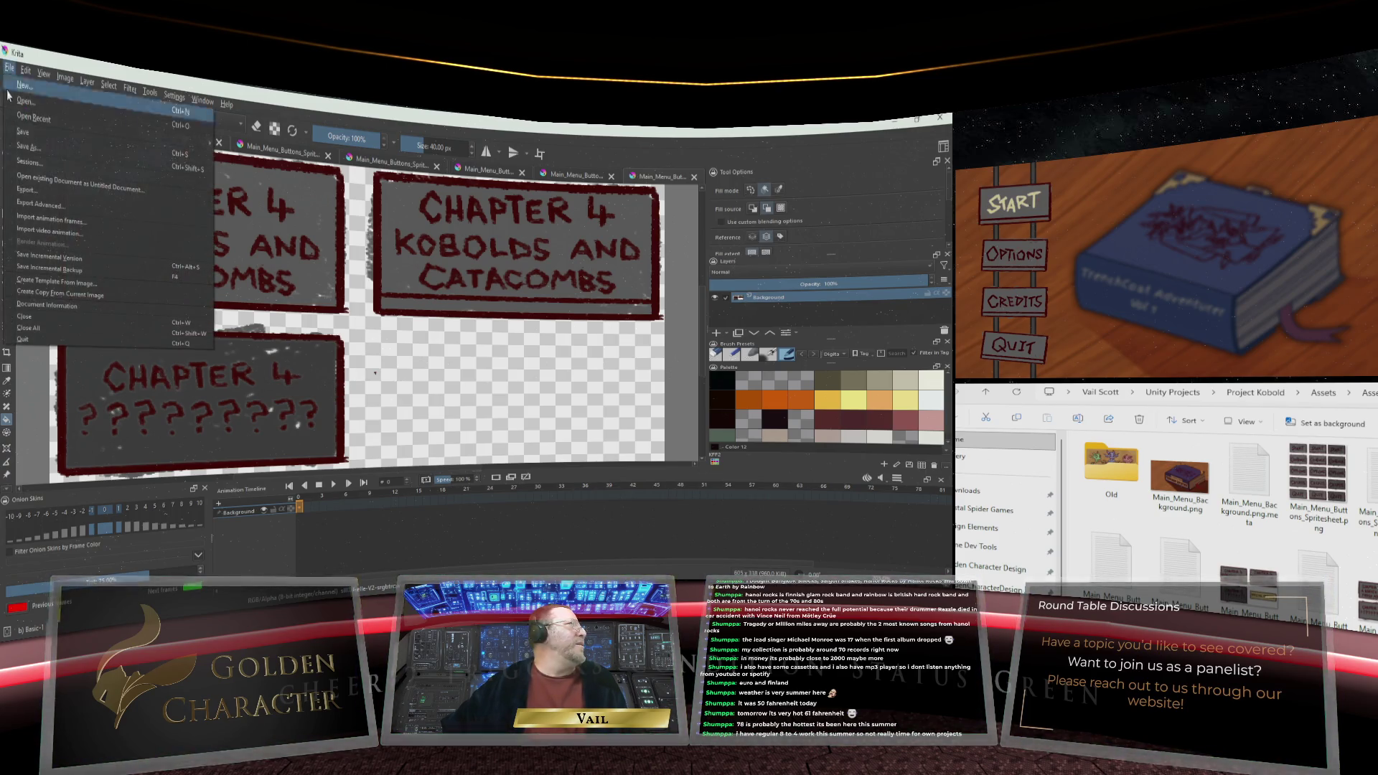
{"action": "left_click", "coordinate": [25, 148]}
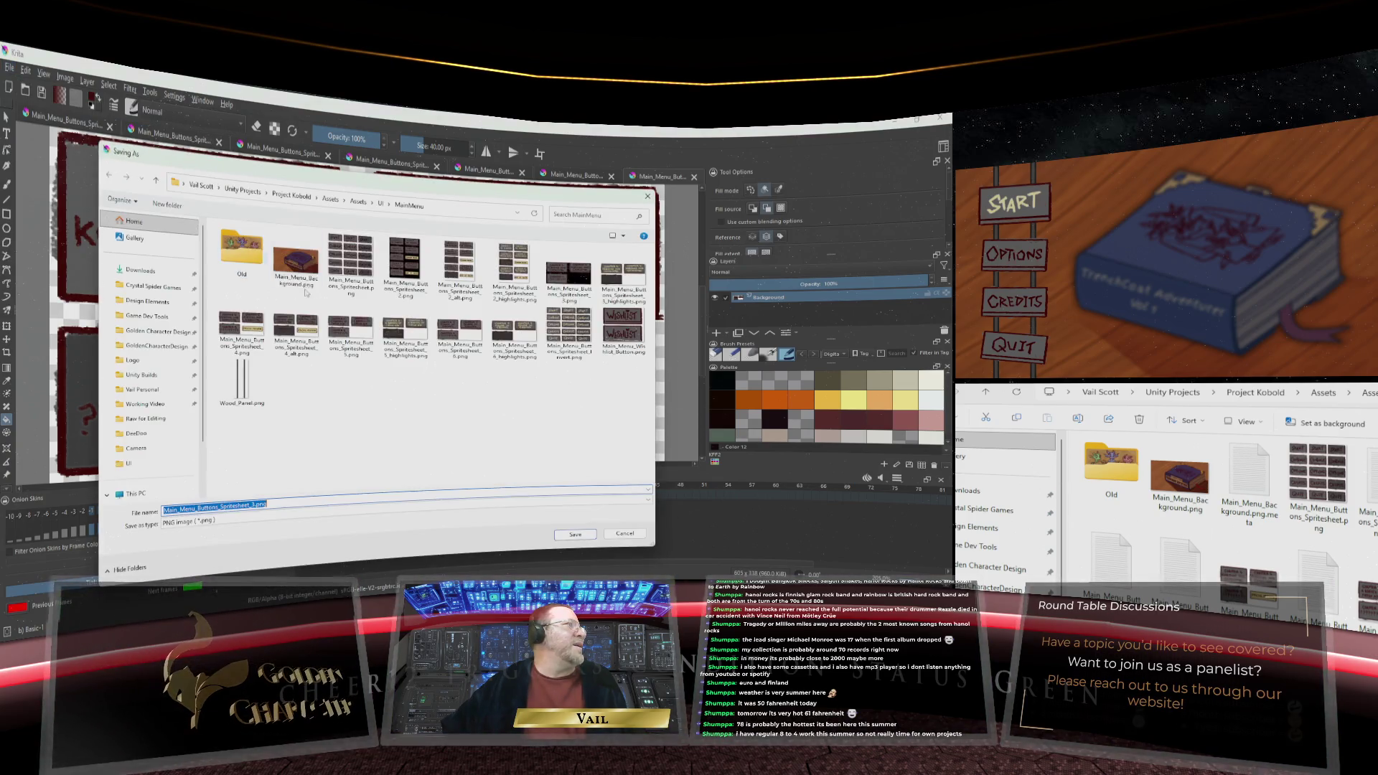
{"action": "left_click", "coordinate": [254, 506]}
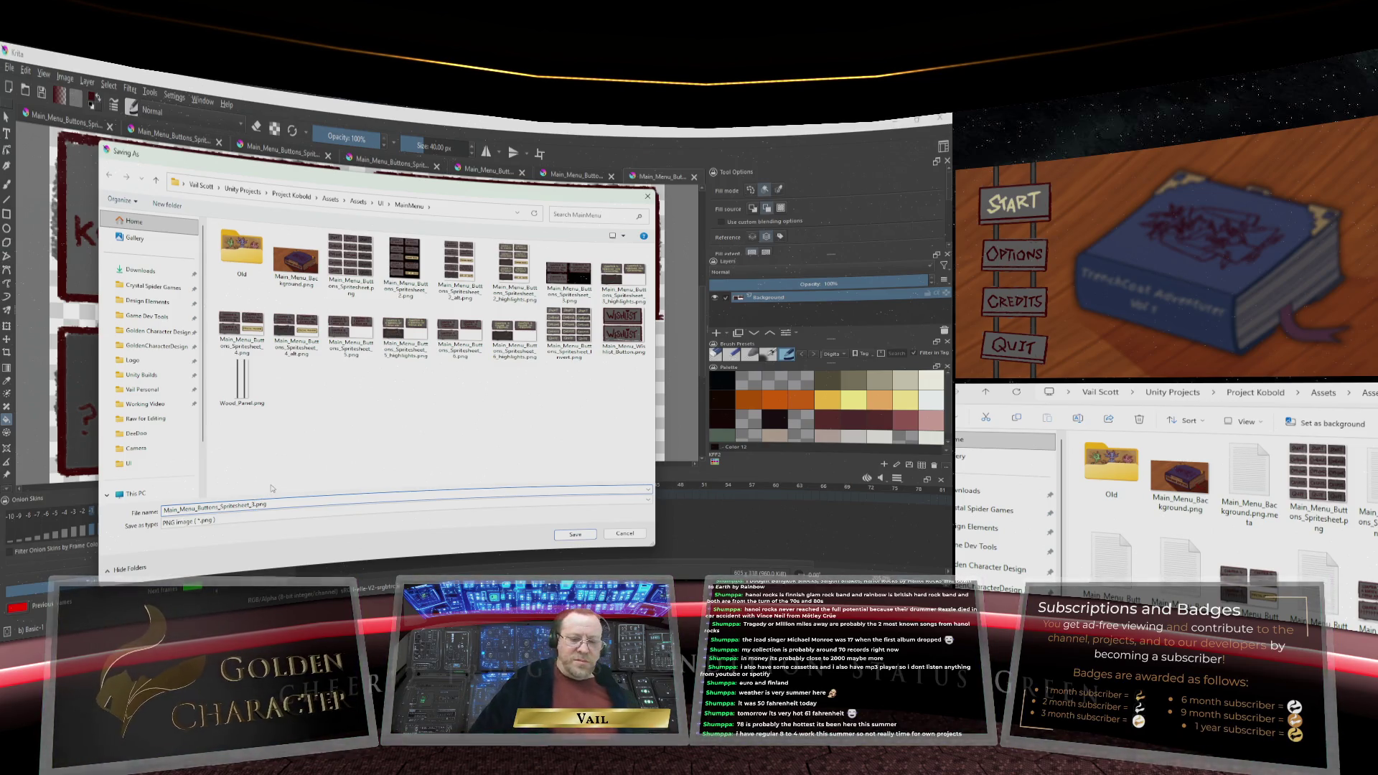
{"action": "type", "text": "_alt"}
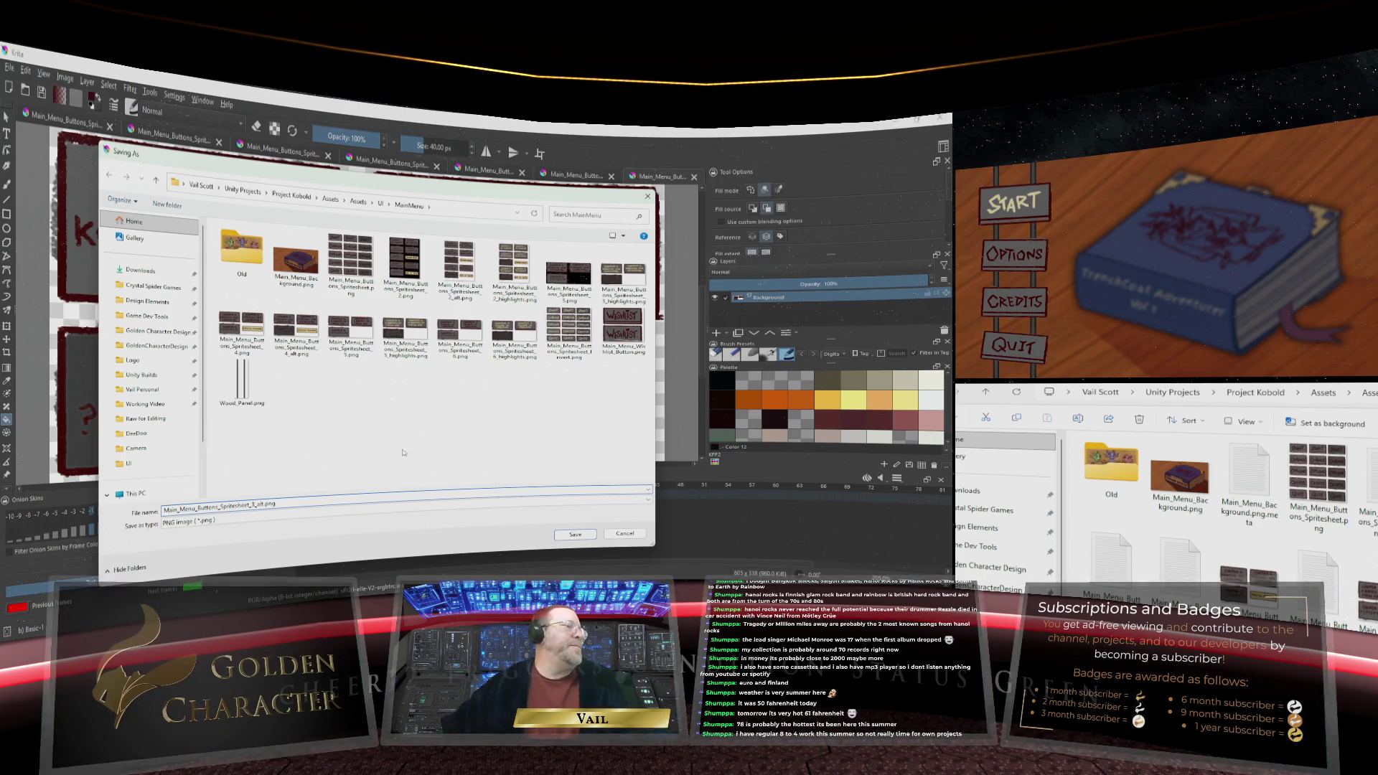
{"action": "left_click", "coordinate": [568, 535]}
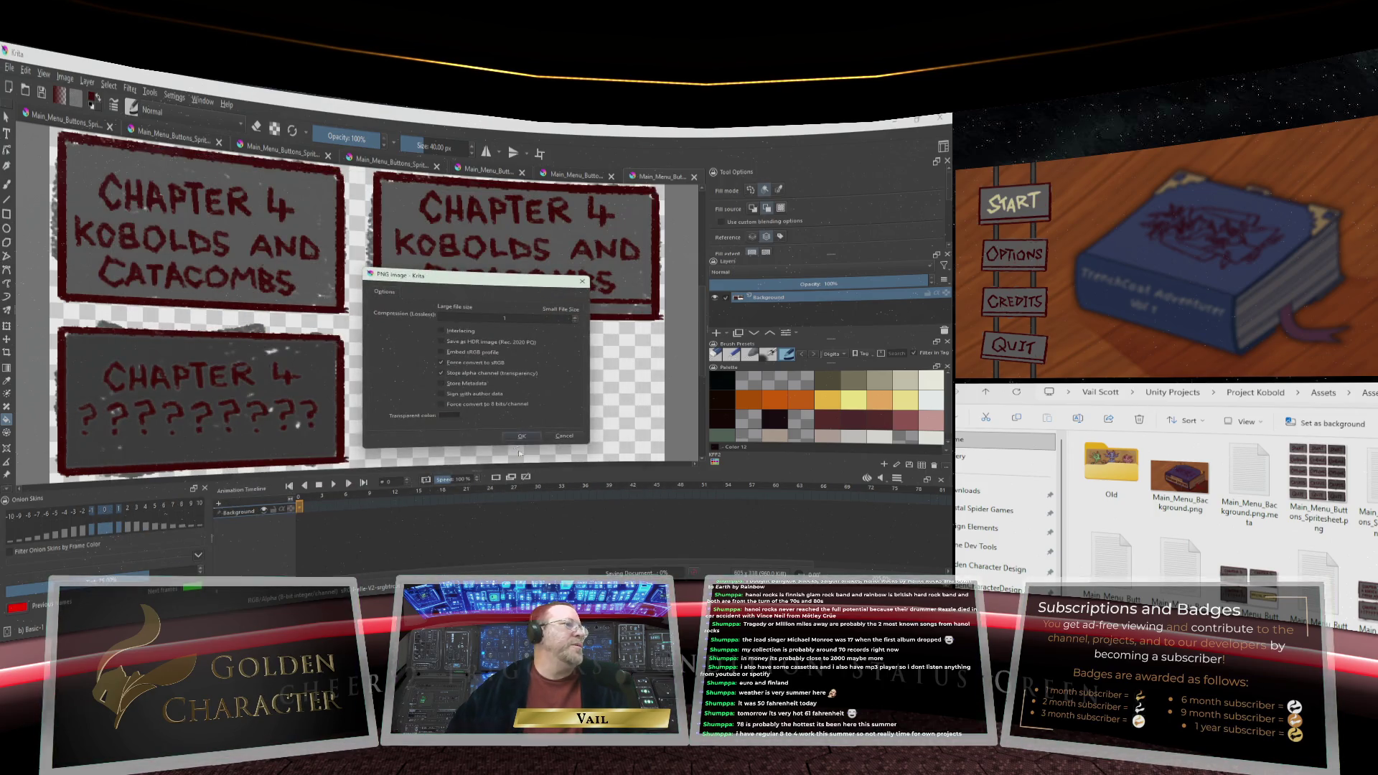
{"action": "left_click", "coordinate": [522, 435]}
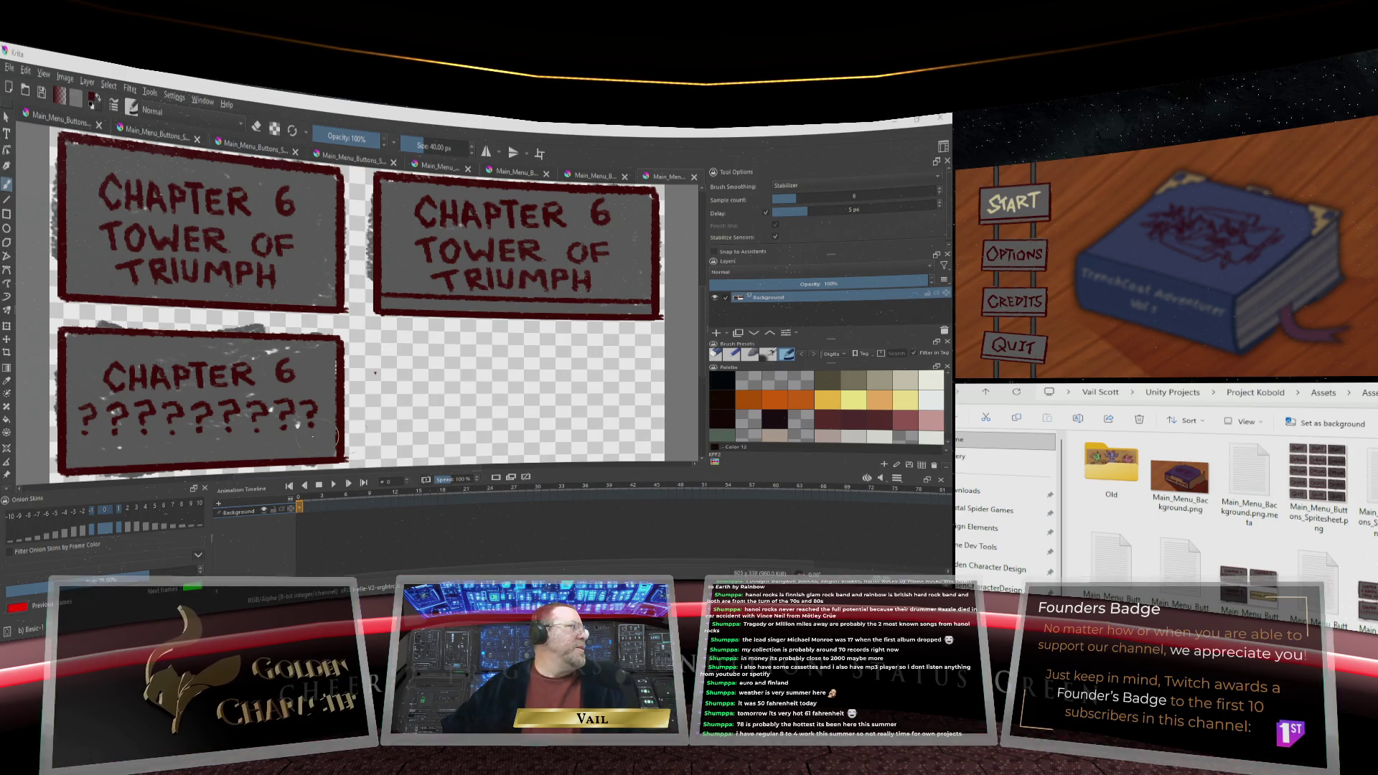
Darken the Chapter 6 ????? button, export it as Main_Menu_Buttons_Spritesheet_6_alt.png, and minimize Krita
{"action": "left_click", "coordinate": [8, 421]}
{"action": "left_click", "coordinate": [87, 376]}
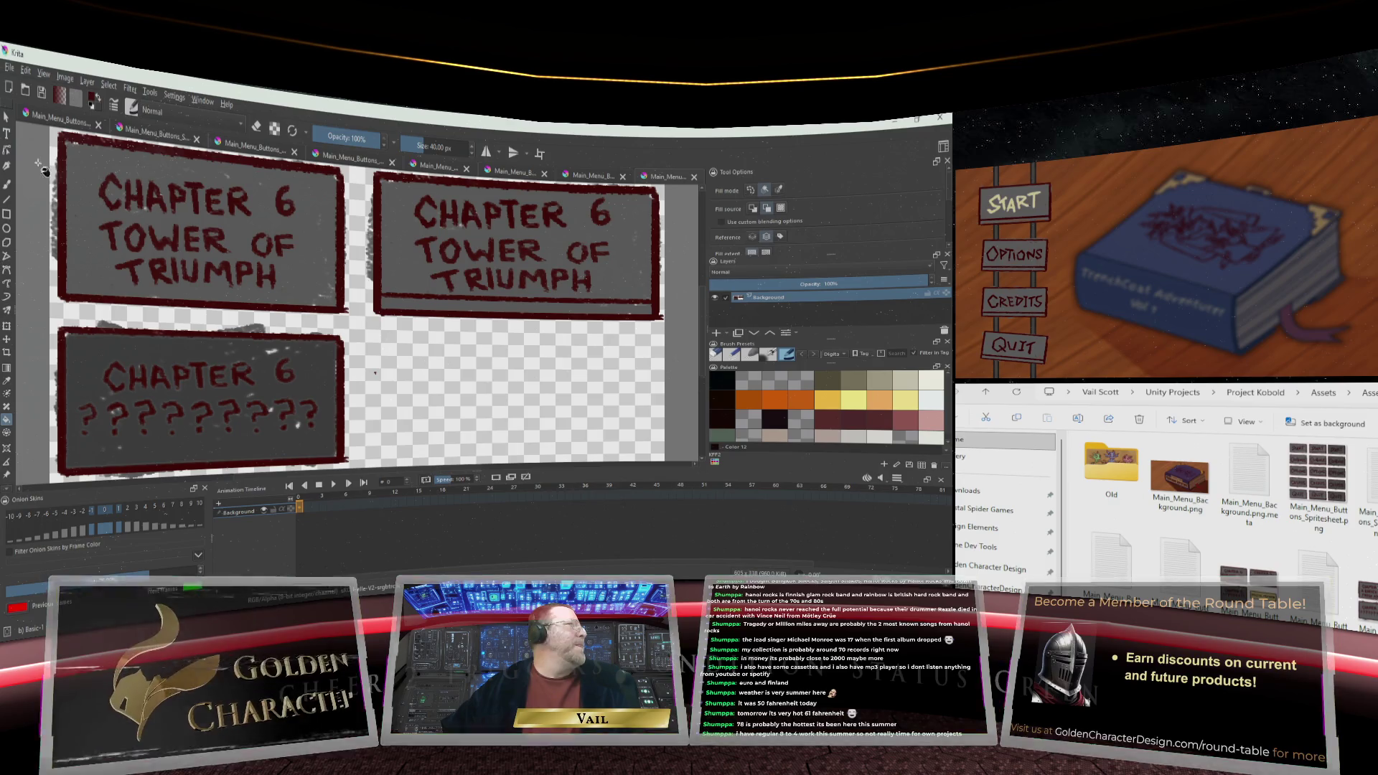
{"action": "left_click", "coordinate": [9, 67]}
{"action": "left_click", "coordinate": [28, 146]}
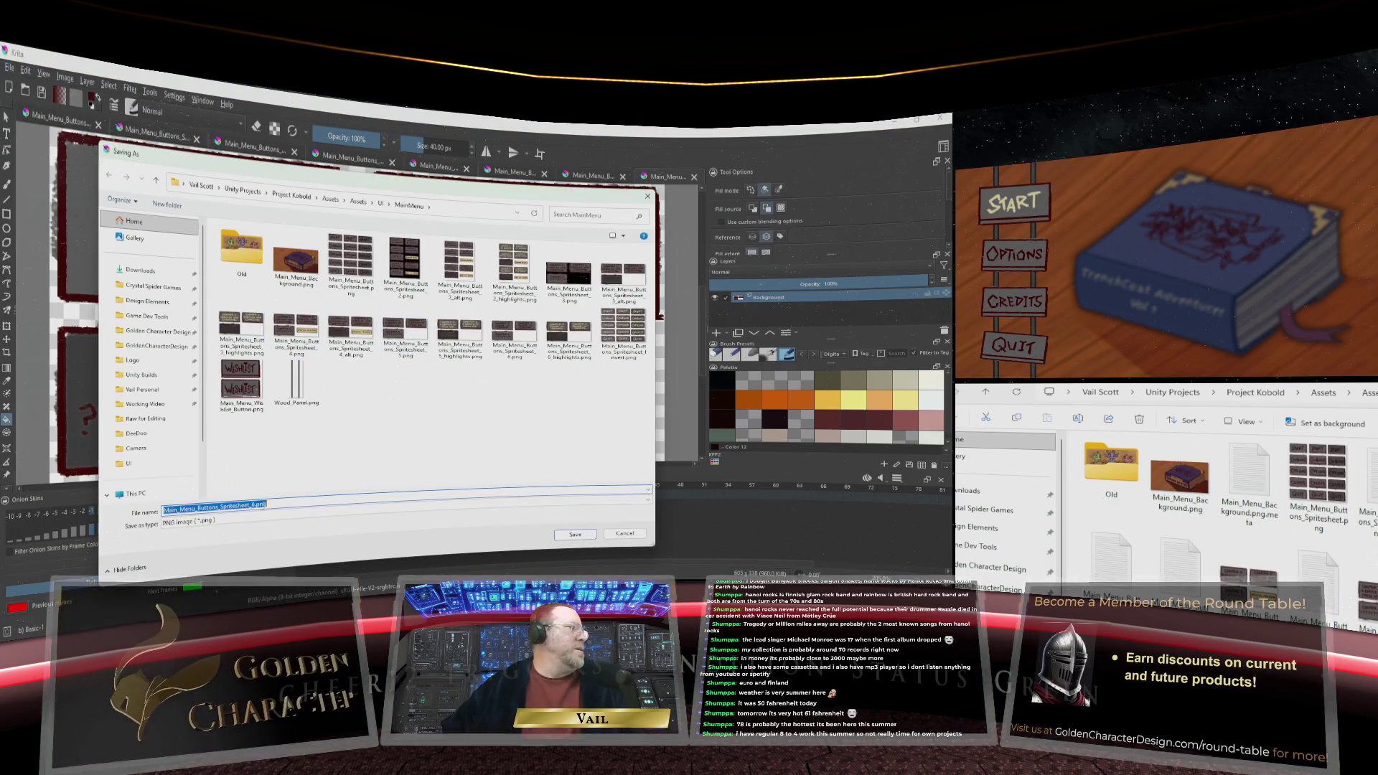
{"action": "left_click", "coordinate": [256, 507]}
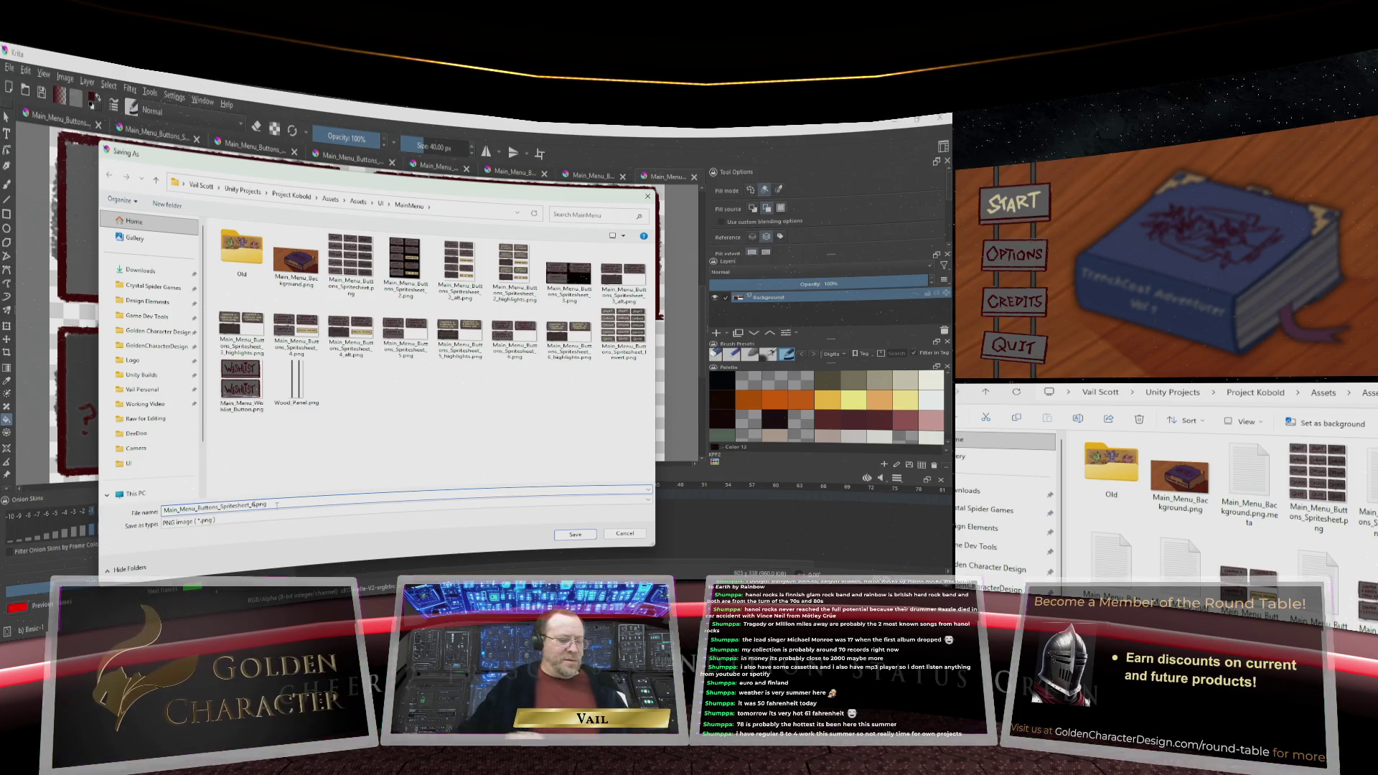
{"action": "type", "text": "_alt"}
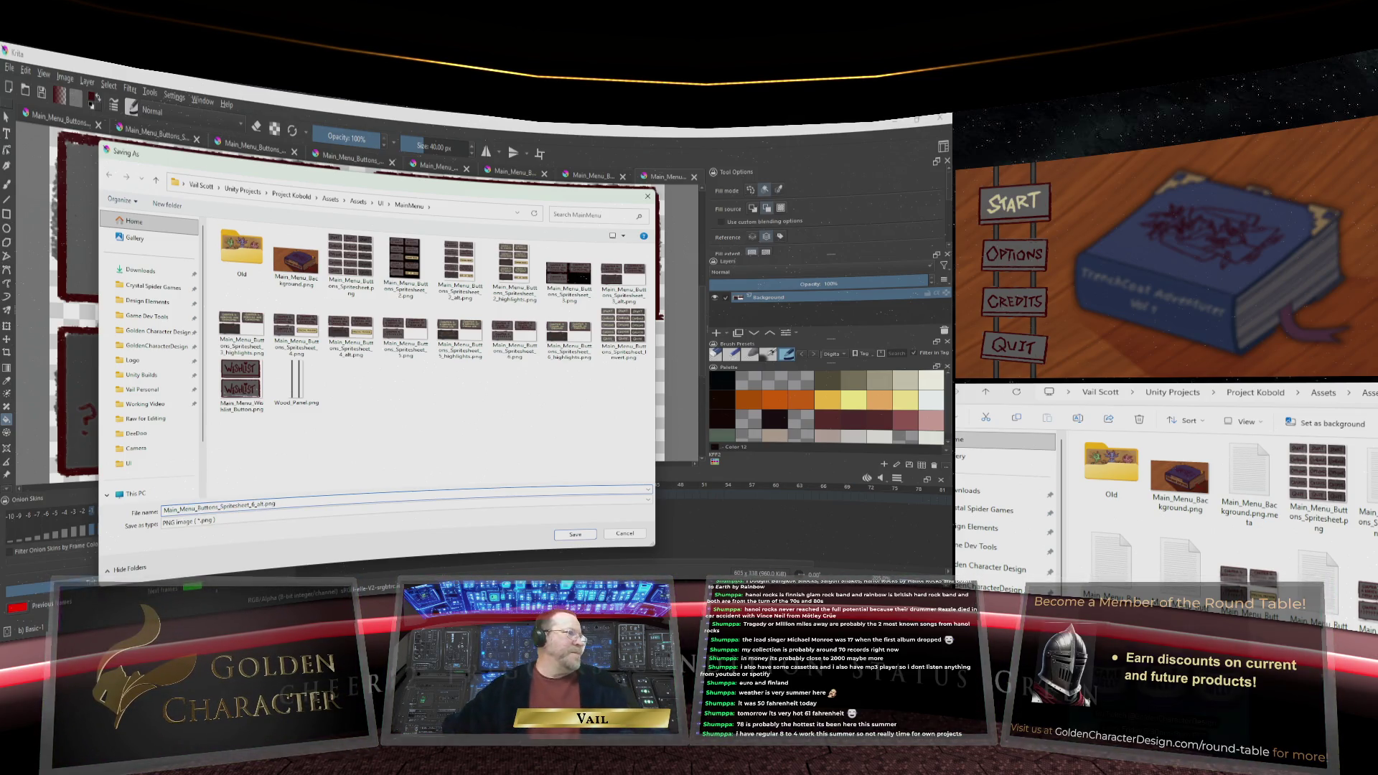
{"action": "left_click", "coordinate": [568, 530]}
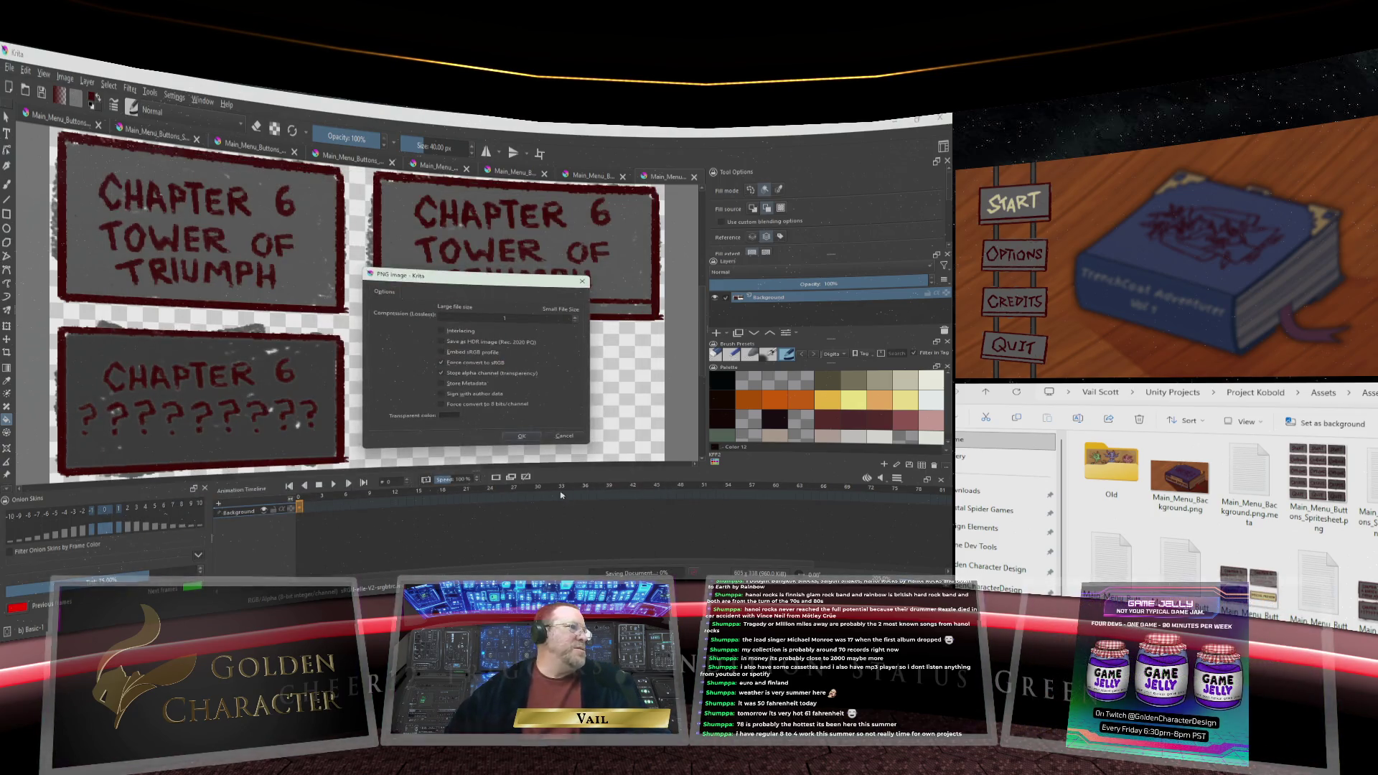
{"action": "left_click", "coordinate": [520, 436]}
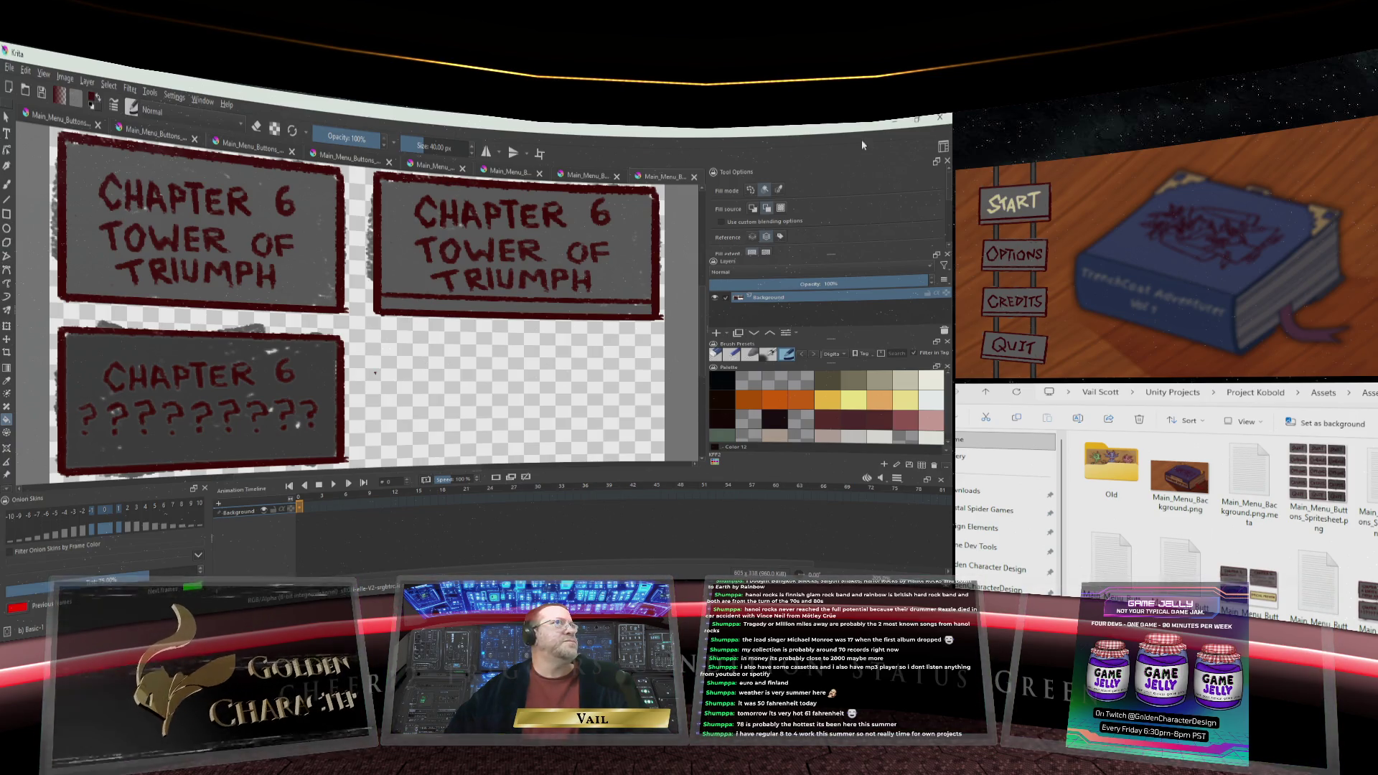
{"action": "left_click", "coordinate": [897, 128]}
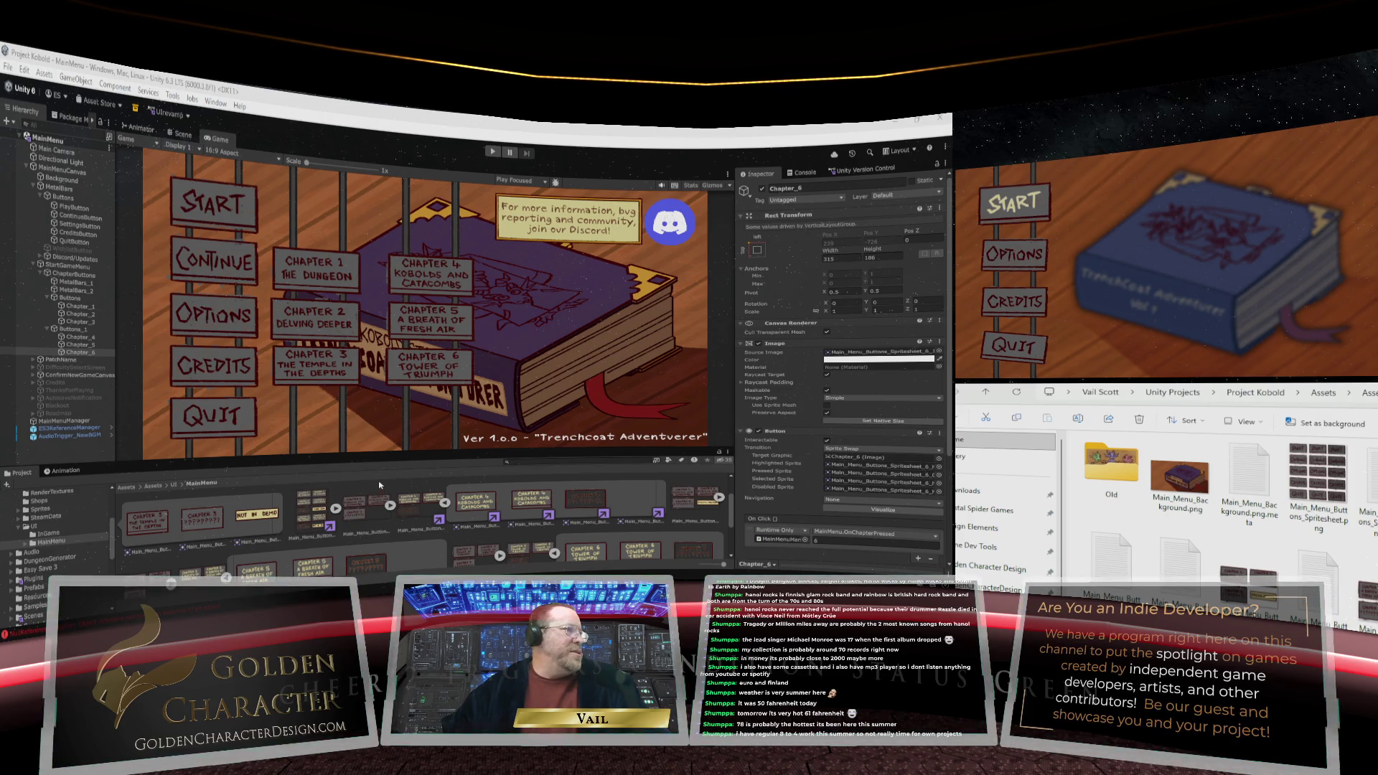
Scroll the MainMenu assets and drag the splitter upward twice to enlarge the Project panel
{"action": "scroll", "coordinate": [383, 488], "scroll_direction": "down", "scroll_amount": 2}
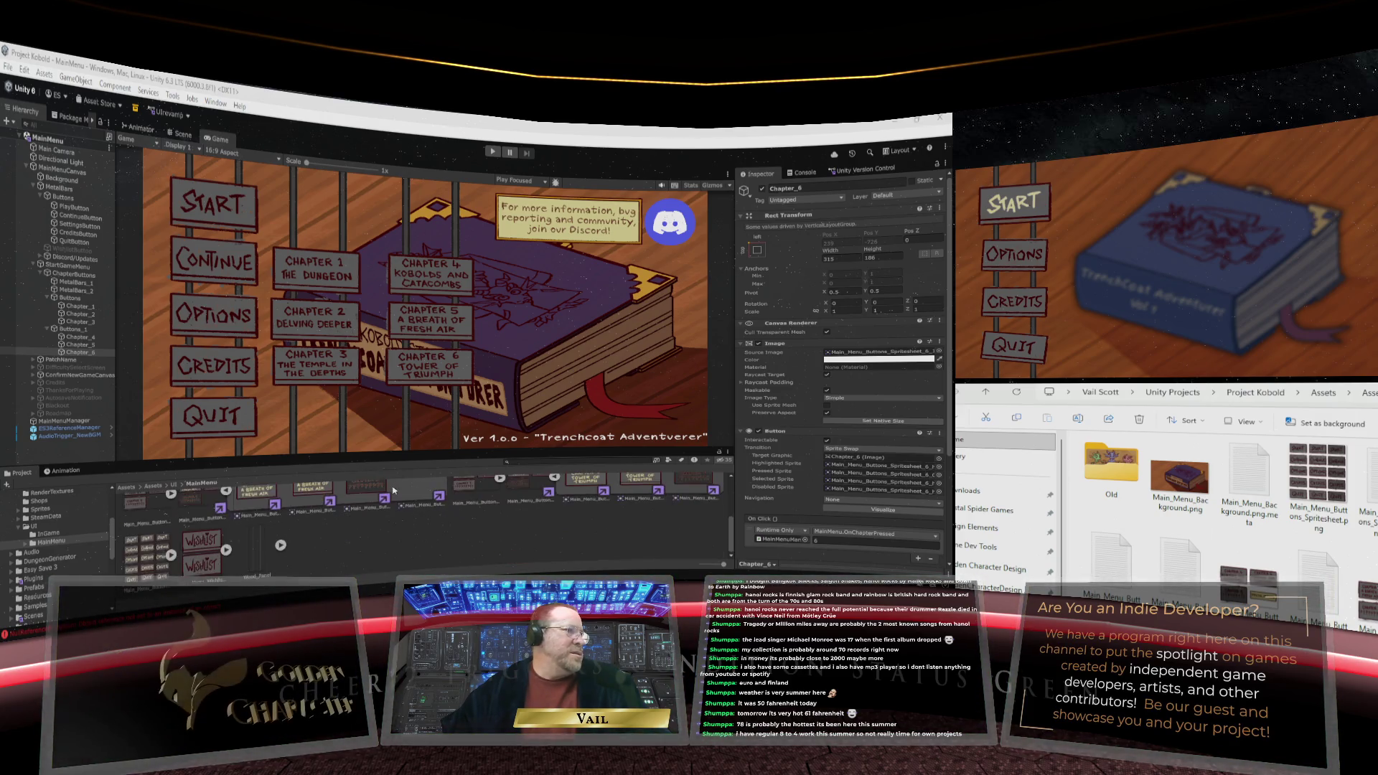
{"action": "scroll", "coordinate": [423, 524], "scroll_direction": "up", "scroll_amount": 2}
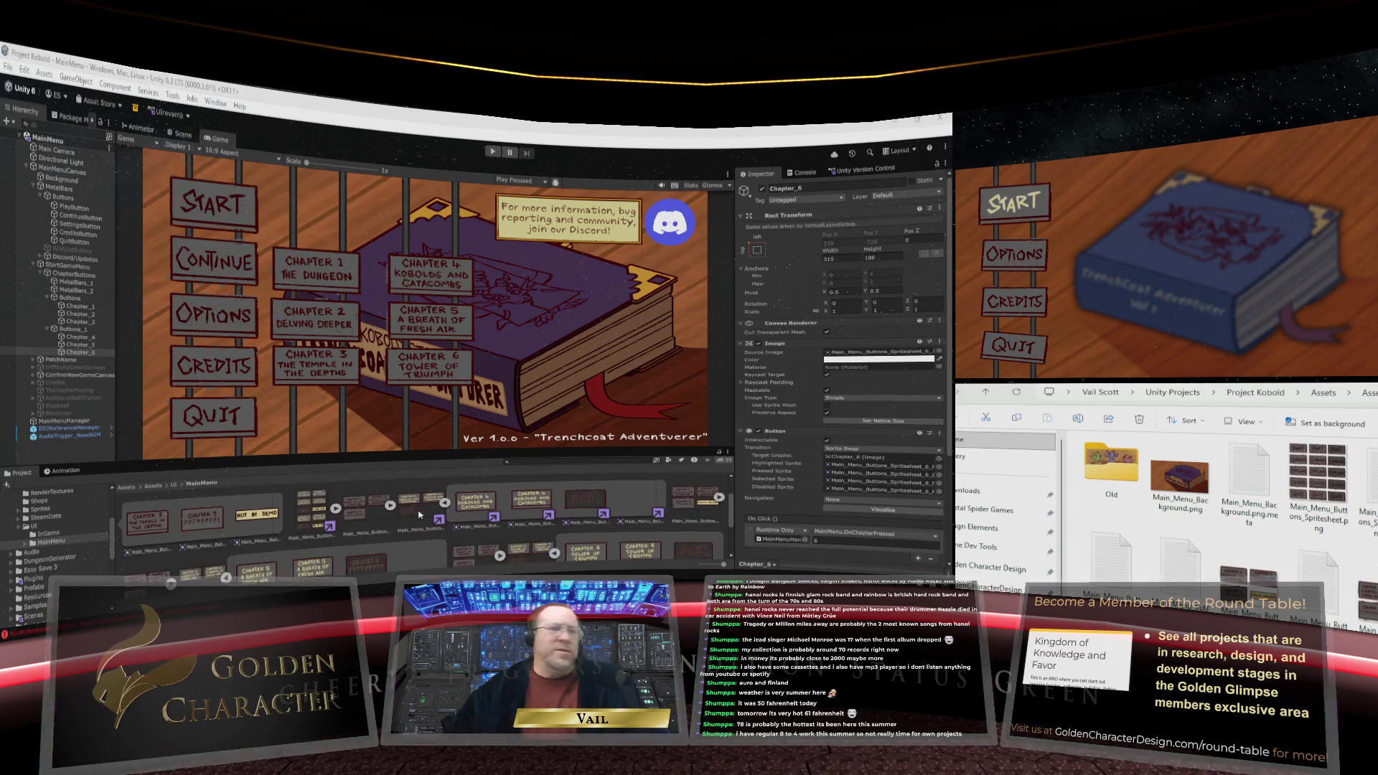
{"action": "scroll", "coordinate": [419, 514], "scroll_direction": "up", "scroll_amount": 2}
{"action": "scroll", "coordinate": [419, 514], "scroll_direction": "up", "scroll_amount": 3}
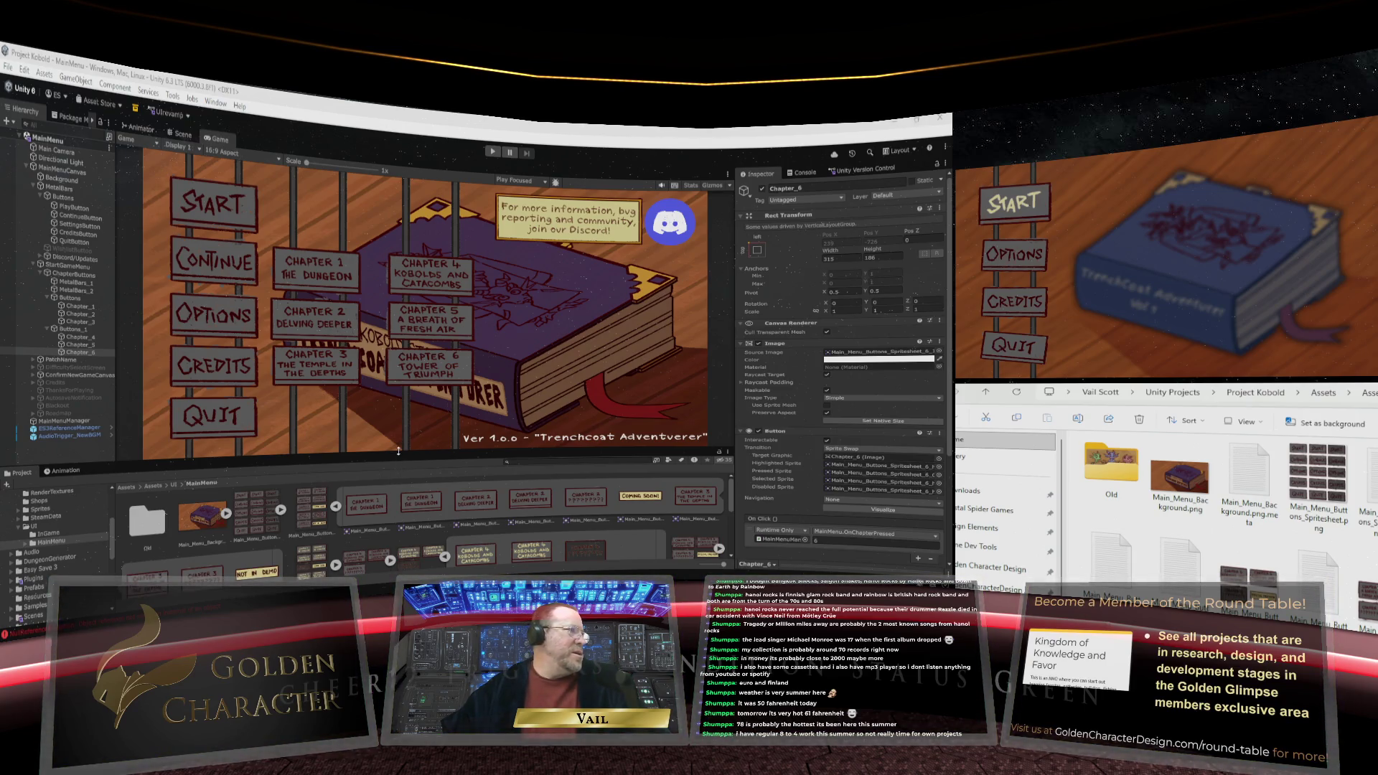
{"action": "left_click_drag", "start_coordinate": [378, 455], "coordinate": [378, 410]}
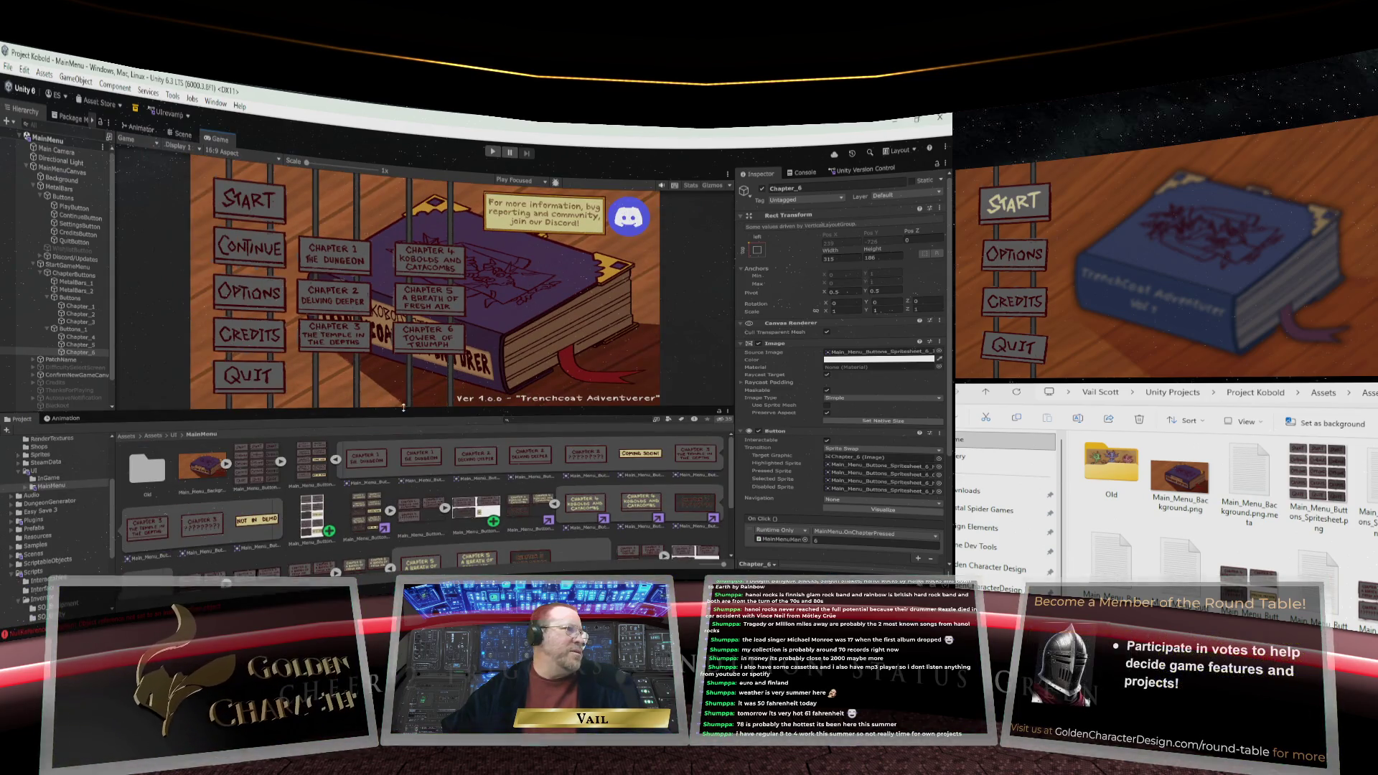
{"action": "left_click_drag", "start_coordinate": [406, 406], "coordinate": [409, 295]}
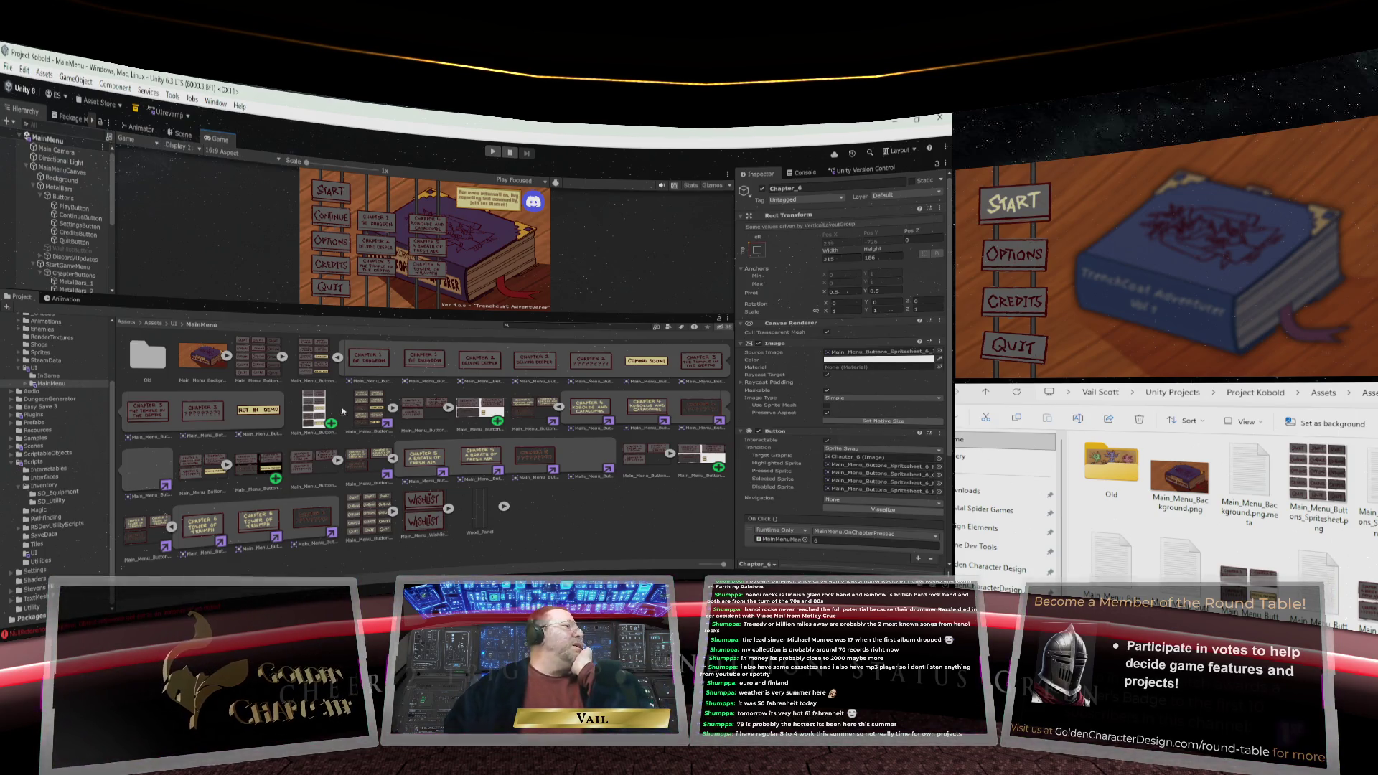
Select the four alt spritesheets, starting with Main_Menu_Buttons_Spritesheet_2_alt, in the Project window
{"action": "left_click", "coordinate": [315, 413]}
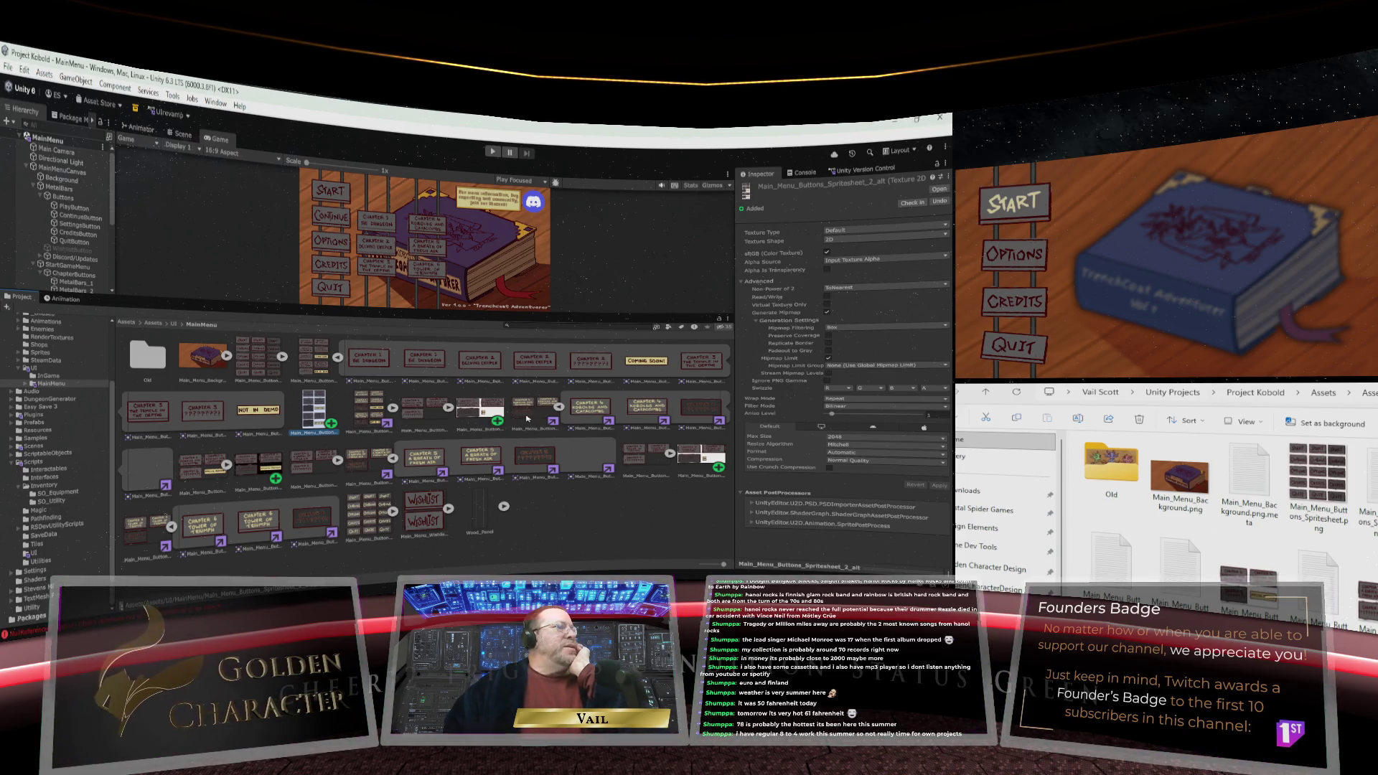
{"action": "left_click", "coordinate": [488, 416], "text": "ctrl"}
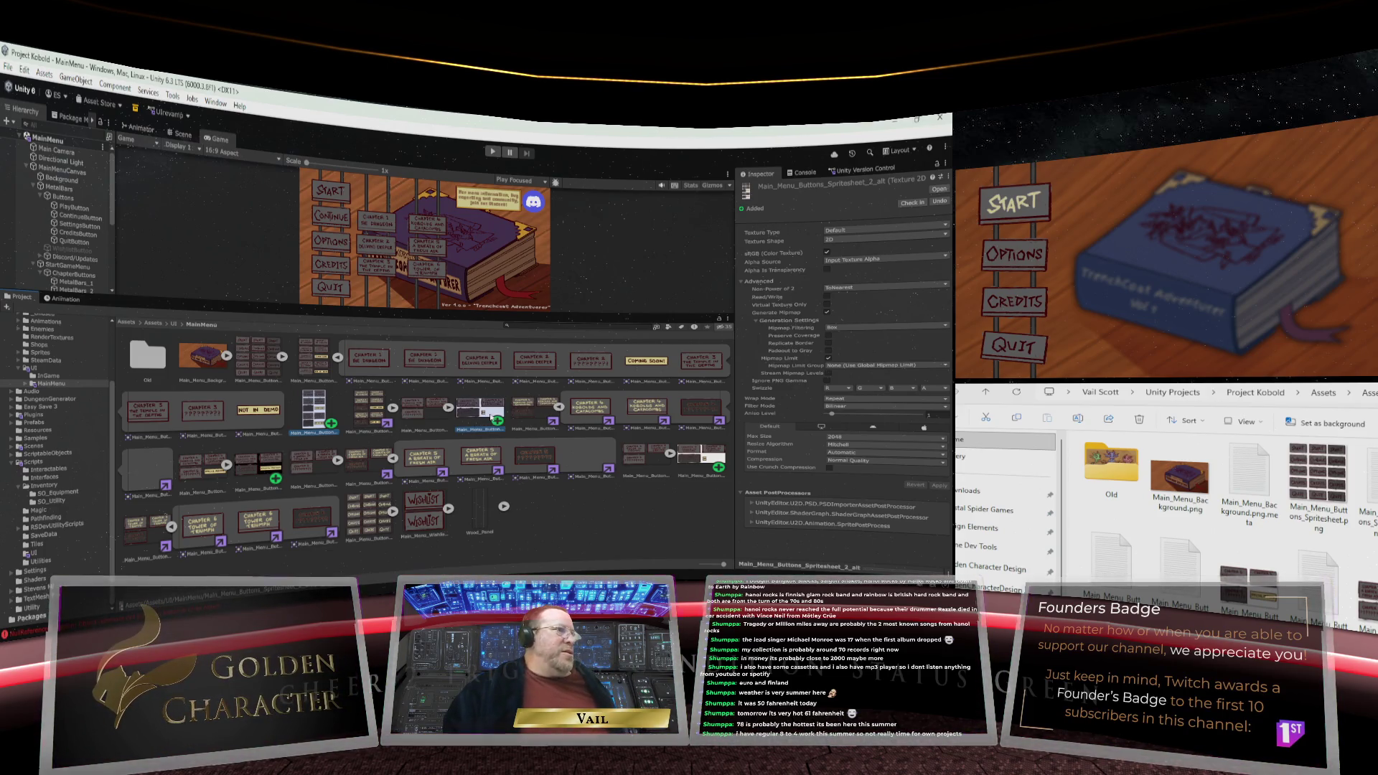
{"action": "left_click", "coordinate": [703, 455], "text": "ctrl"}
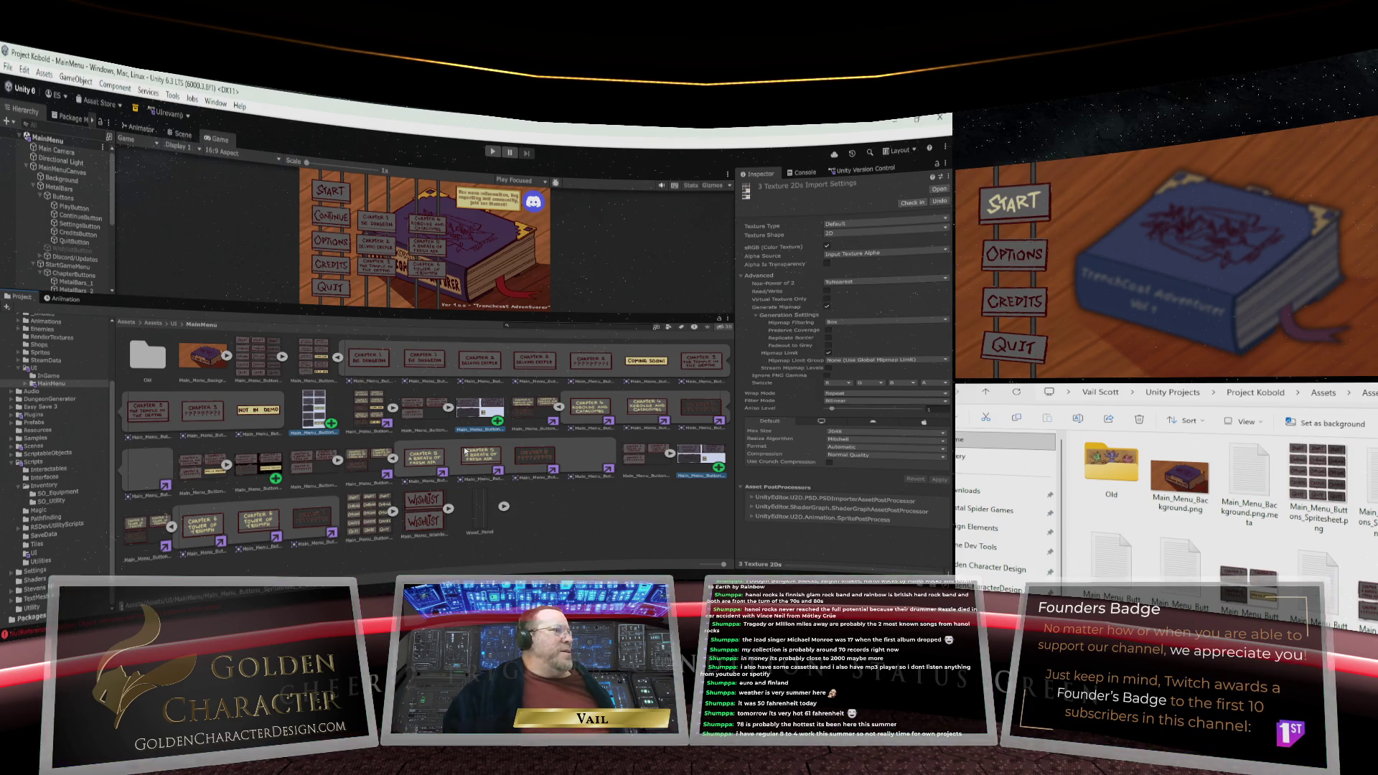
{"action": "left_click", "coordinate": [268, 470], "text": "ctrl"}
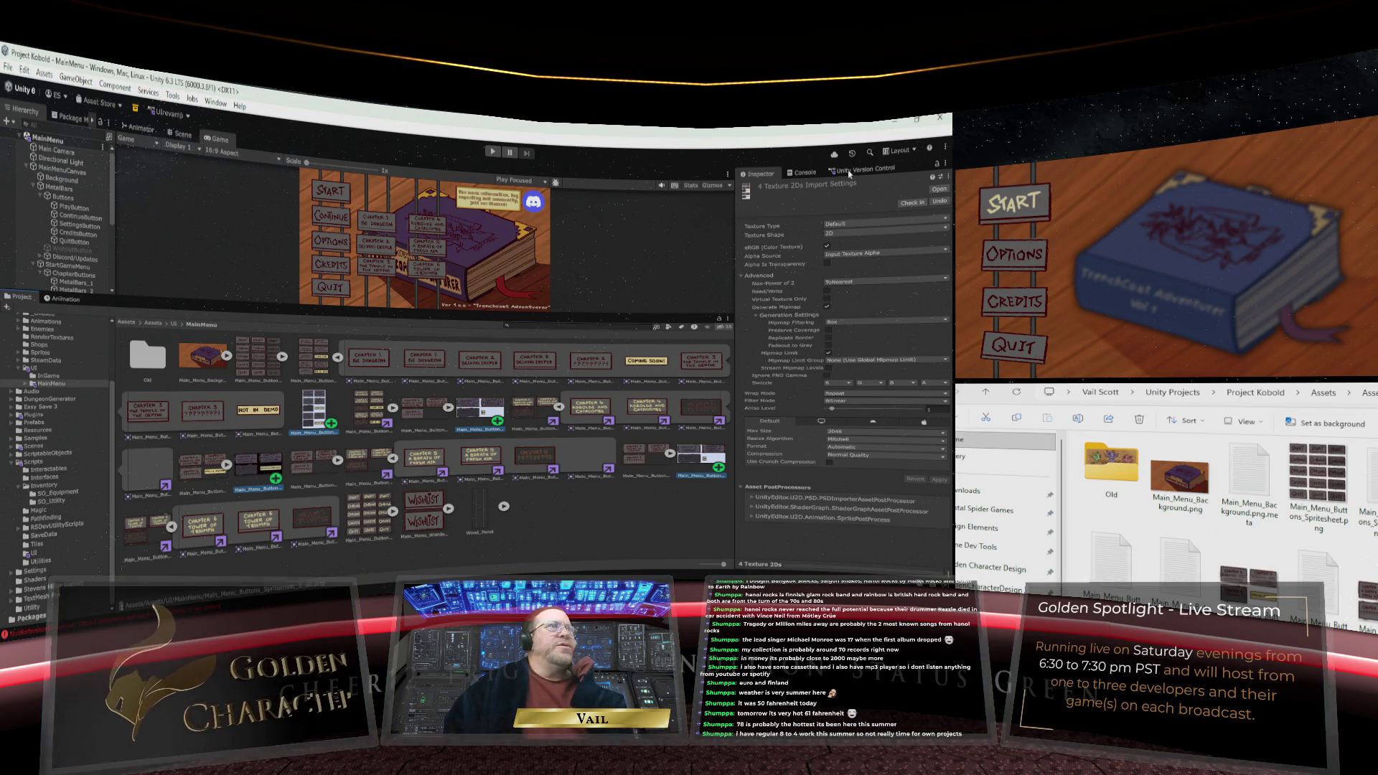
Apply Sprite (2D and UI) with Multiple sprite mode, then open Spritesheet_2_alt in the Sprite Editor
{"action": "left_click", "coordinate": [866, 223]}
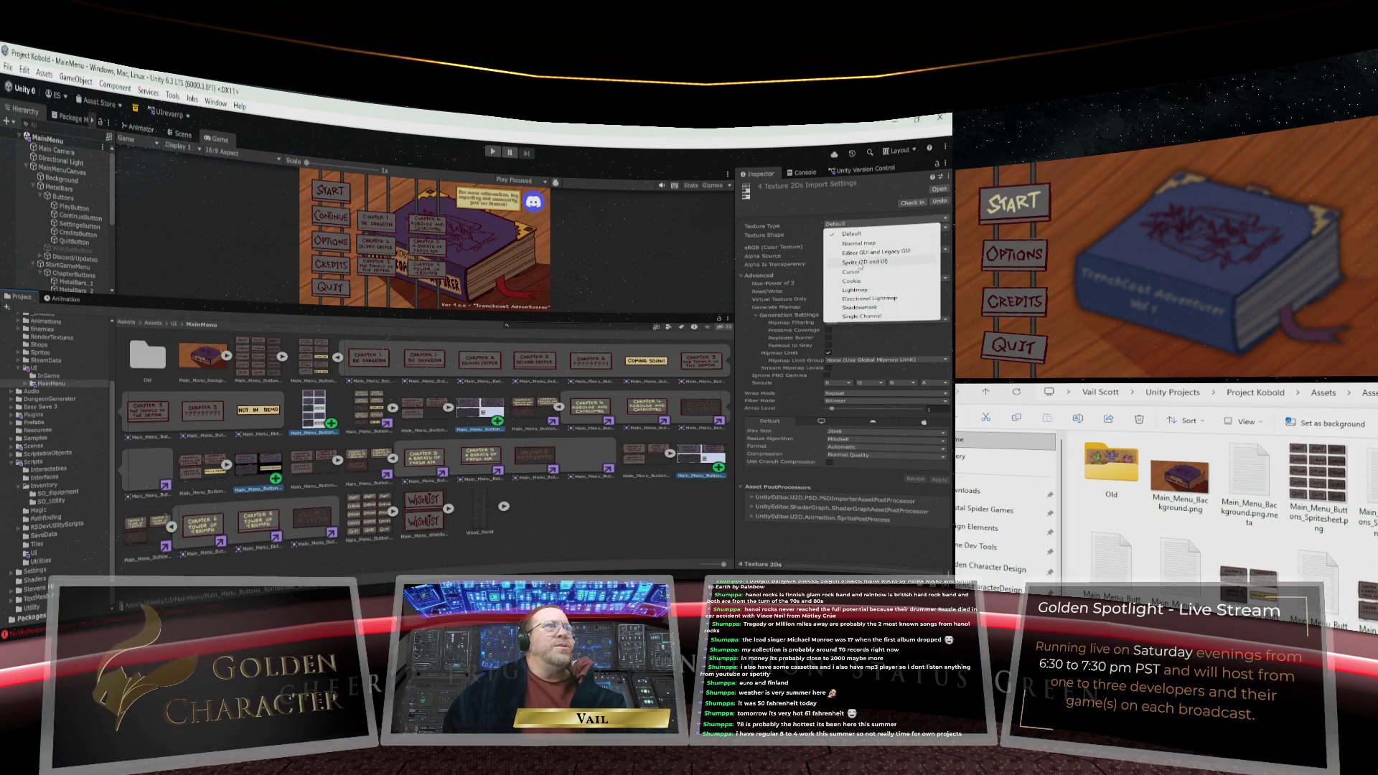
{"action": "left_click", "coordinate": [861, 263]}
{"action": "left_click", "coordinate": [863, 247]}
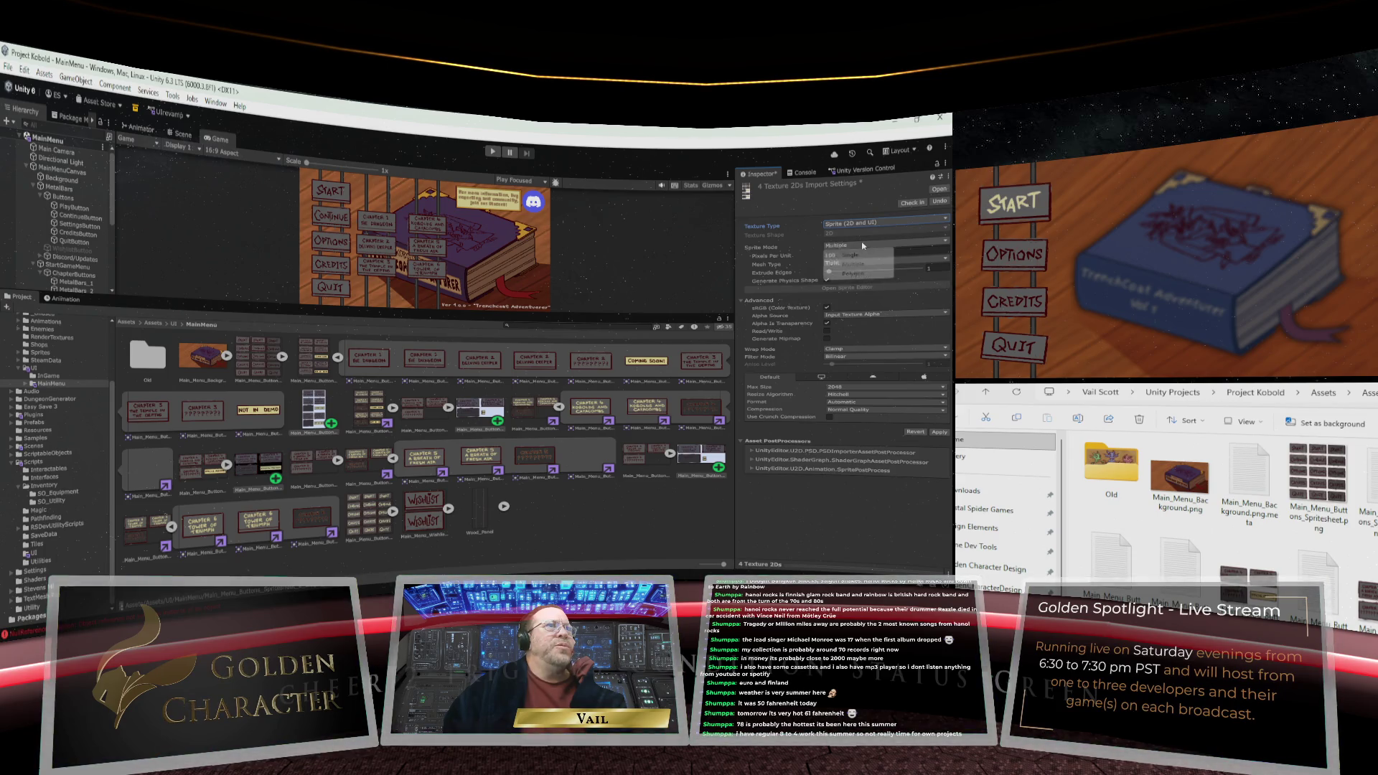
{"action": "left_click", "coordinate": [832, 263]}
{"action": "left_click", "coordinate": [830, 257]}
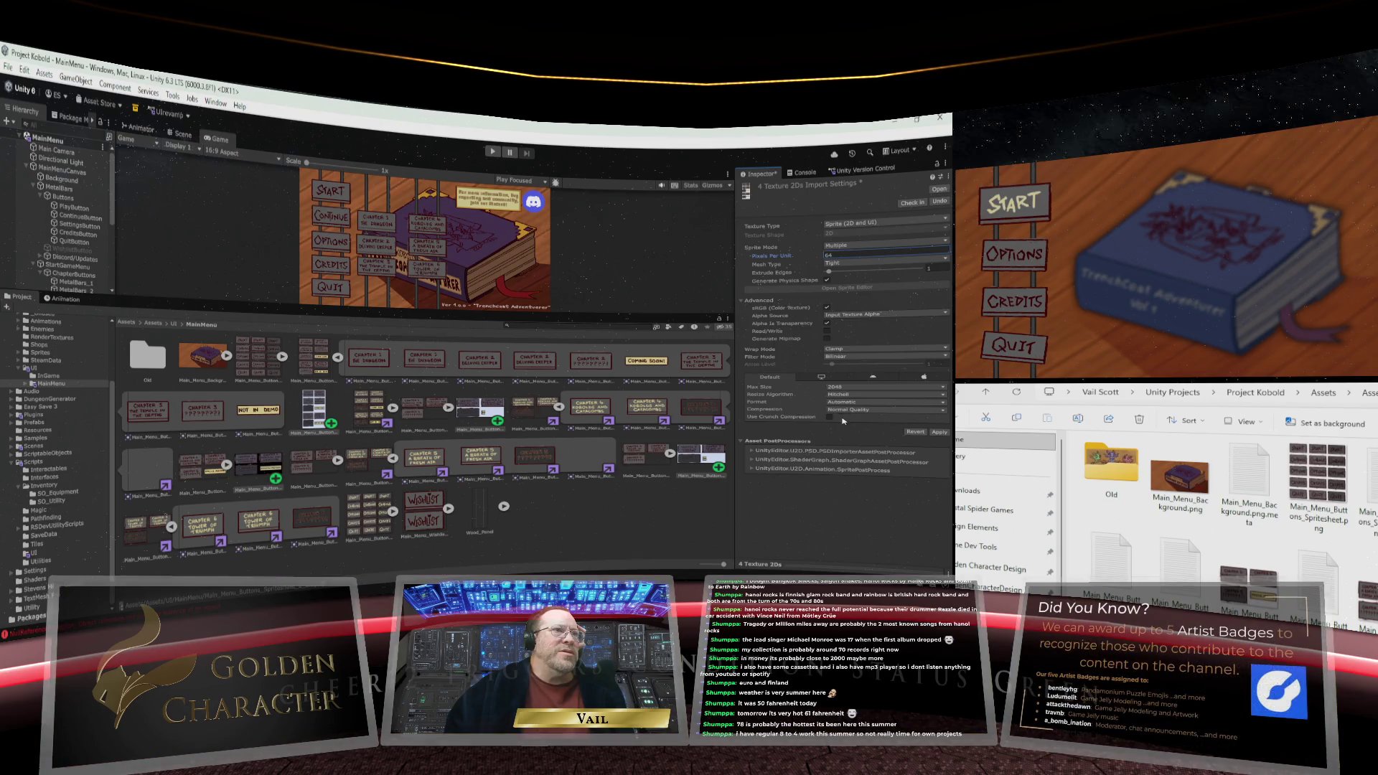
{"action": "left_click", "coordinate": [938, 432]}
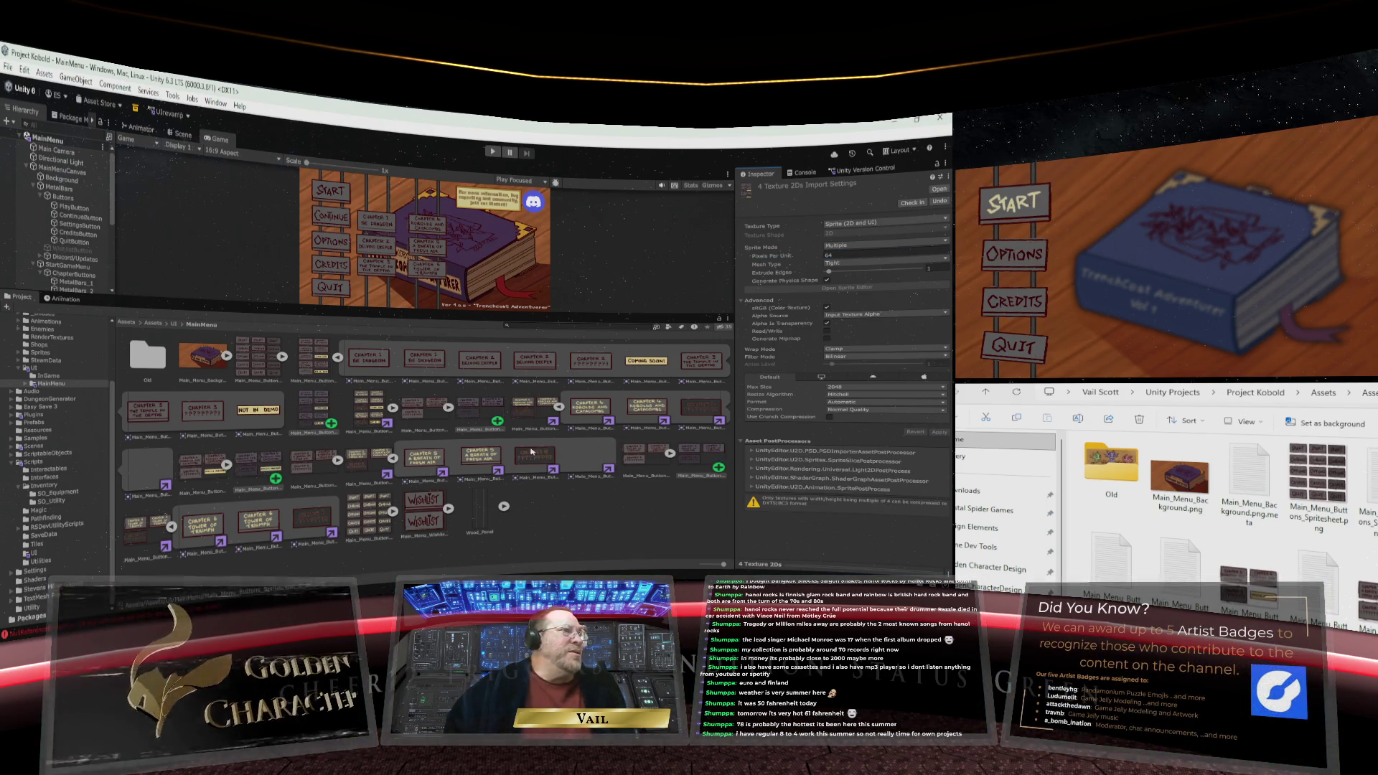
{"action": "left_click", "coordinate": [338, 419]}
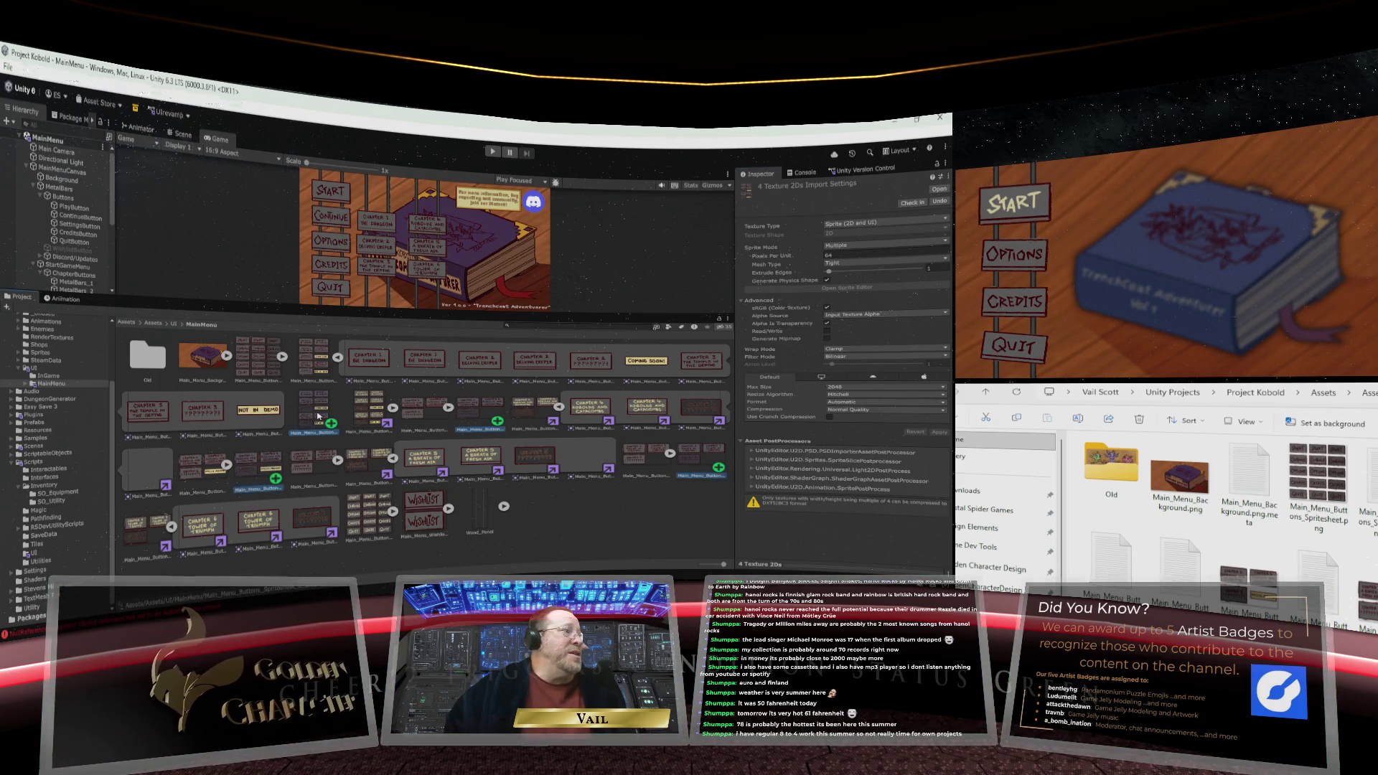
{"action": "left_click", "coordinate": [861, 293]}
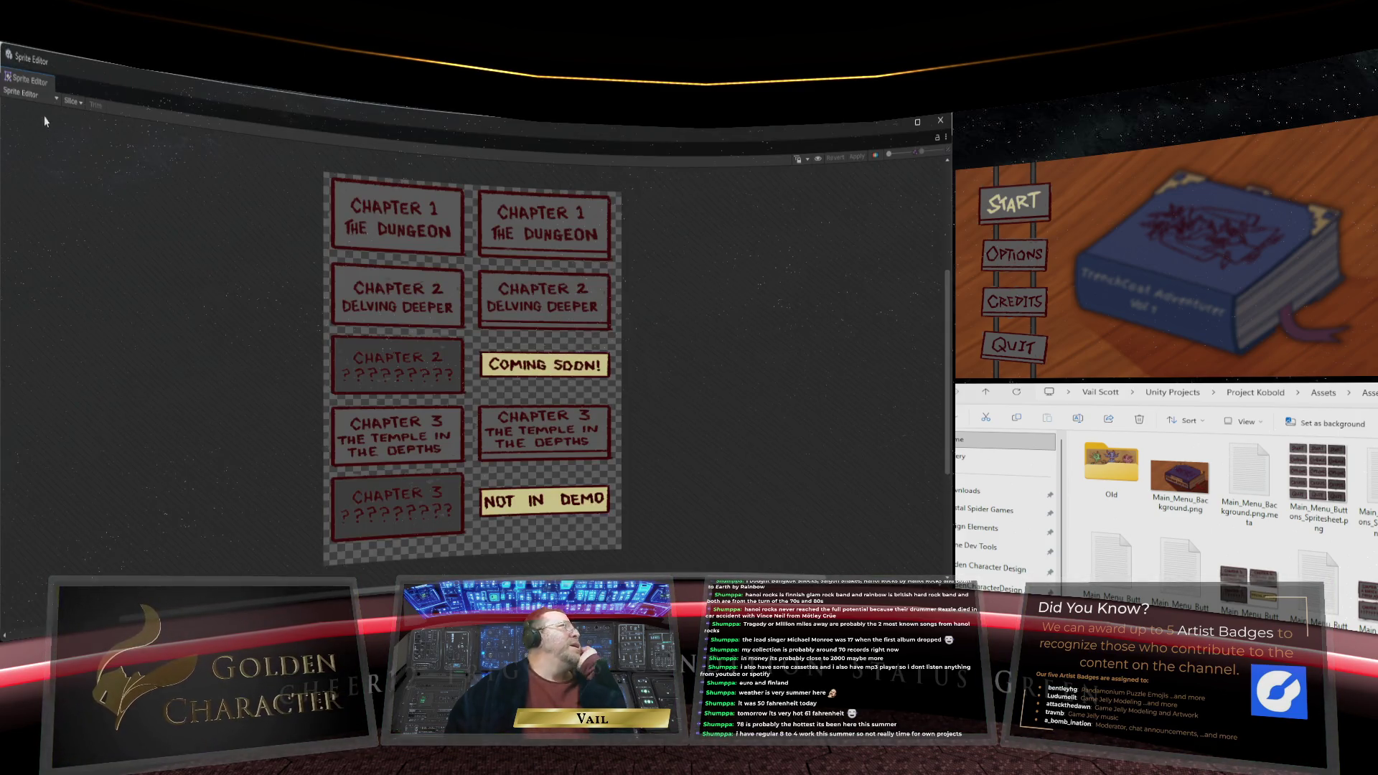
Auto-slice and apply Main_Menu_Buttons_Spritesheet_2_alt, then briefly check the highlights sheet's sprites
{"action": "left_click", "coordinate": [72, 102]}
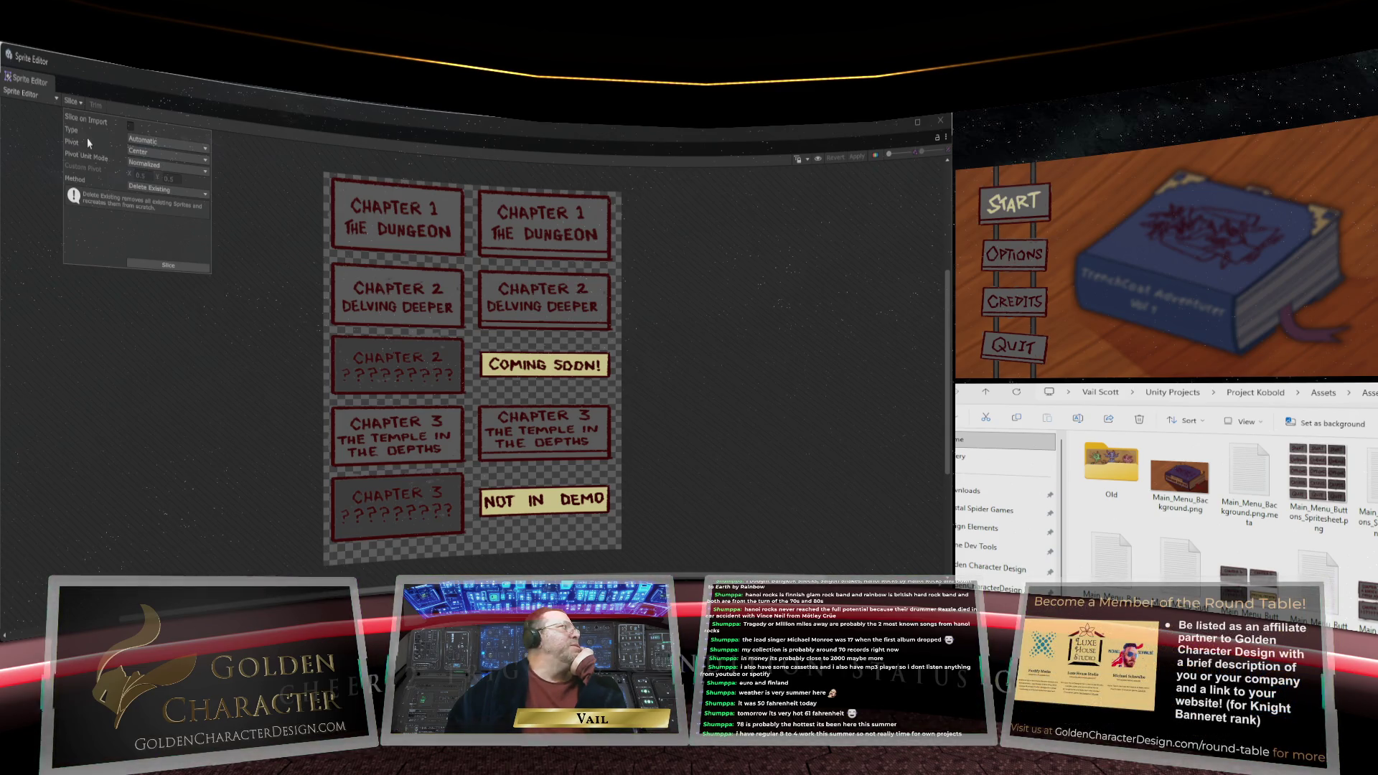
{"action": "left_click", "coordinate": [167, 265]}
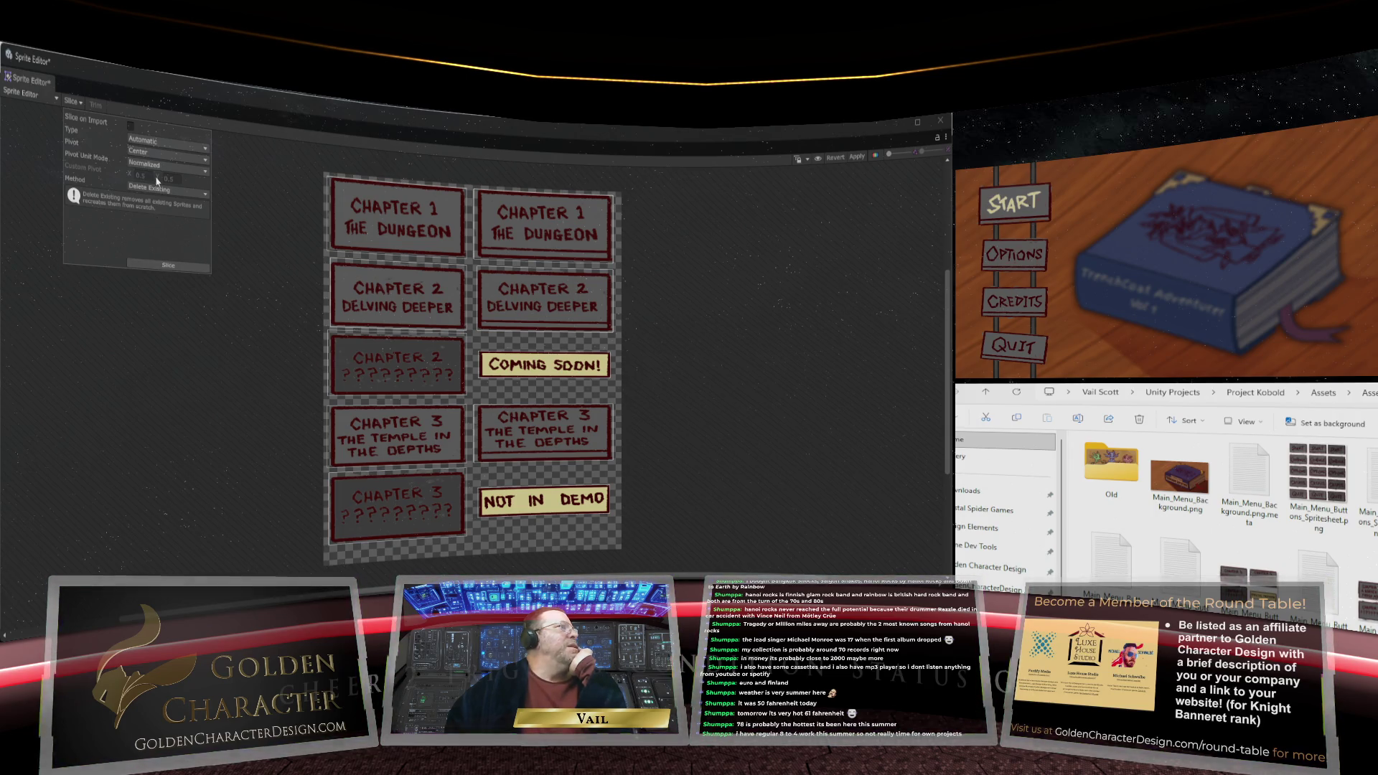
{"action": "left_click", "coordinate": [861, 157]}
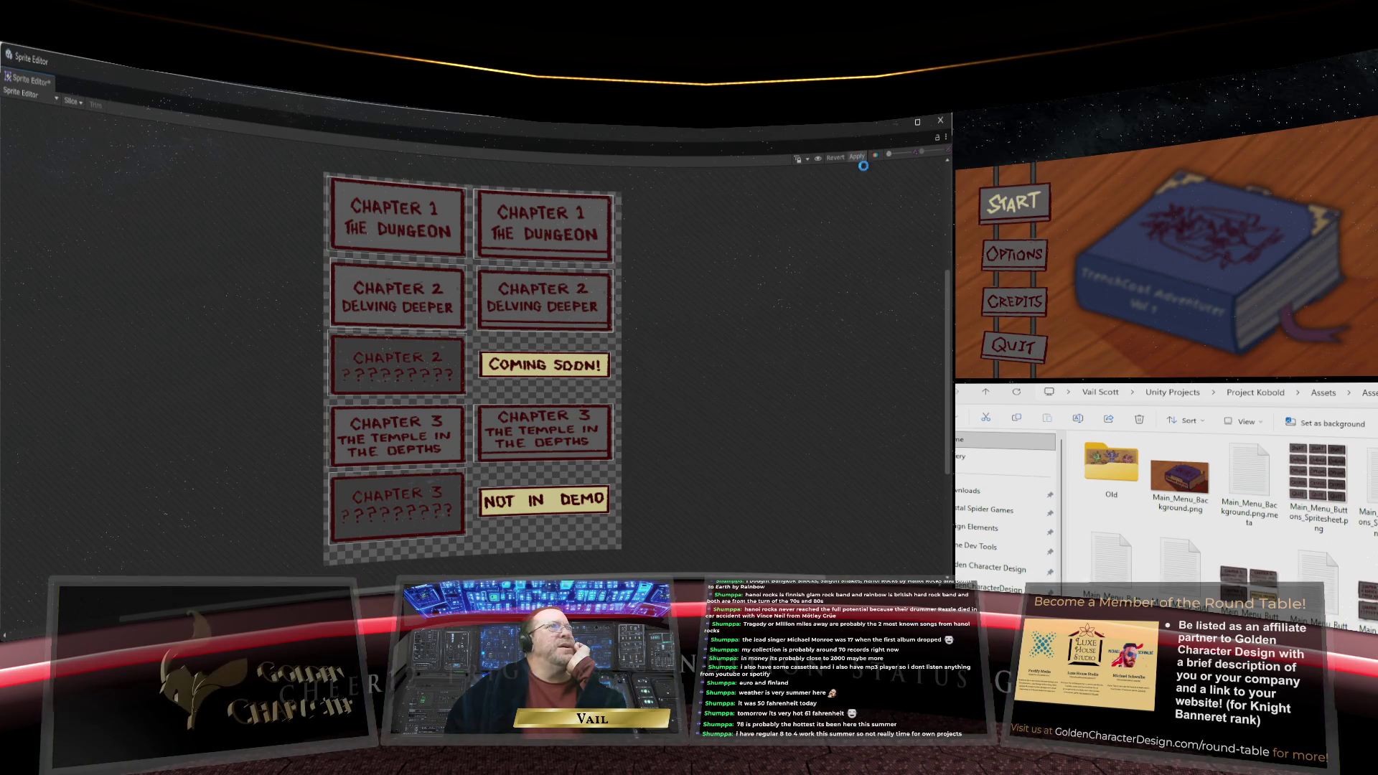
{"action": "left_click", "coordinate": [941, 122]}
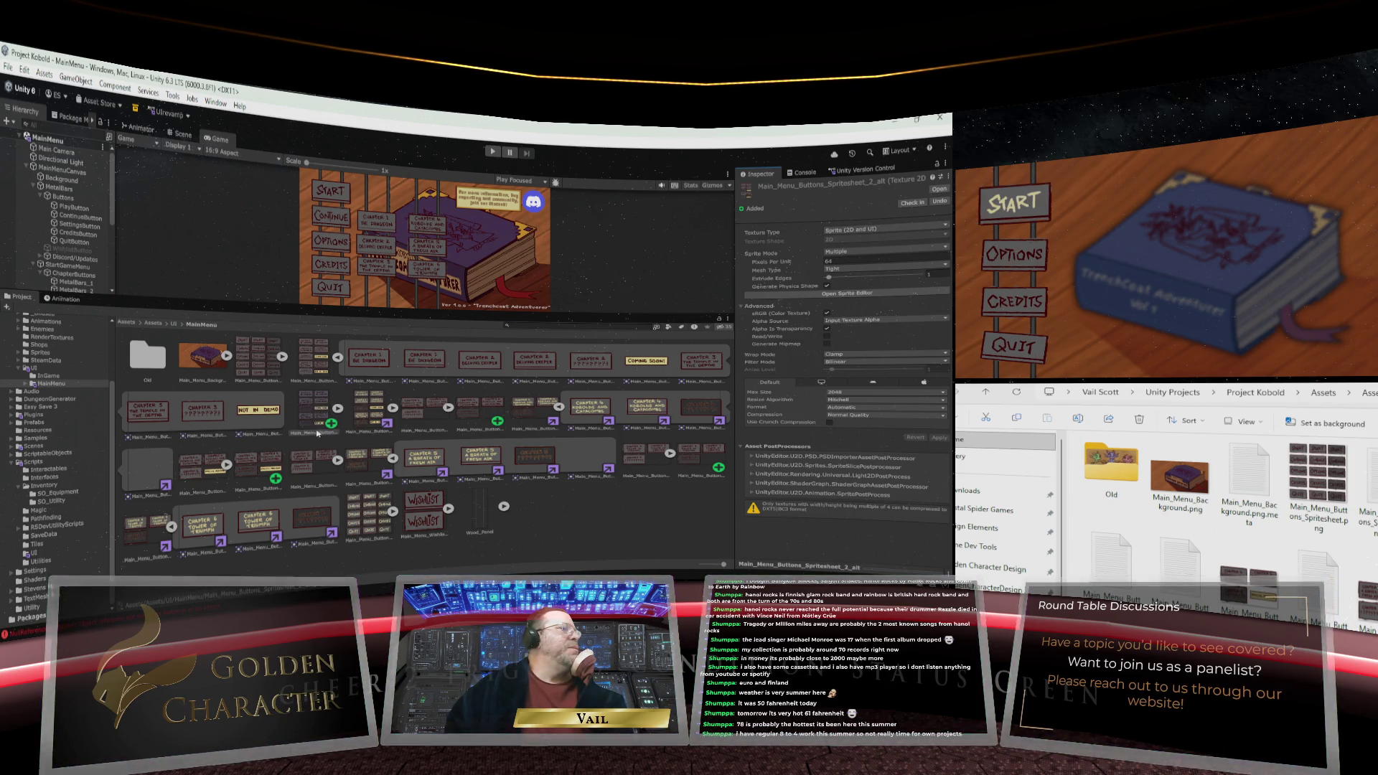
{"action": "left_click", "coordinate": [851, 294]}
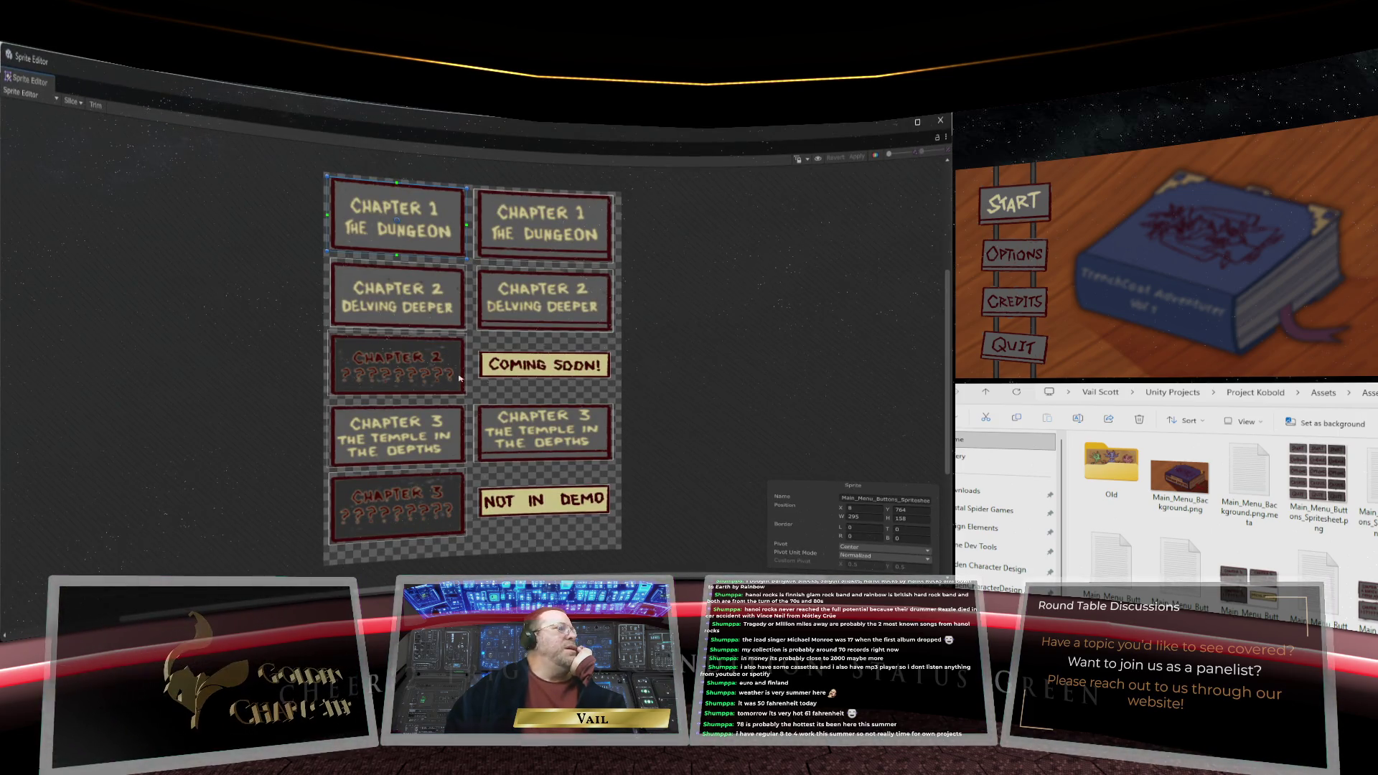
{"action": "left_click", "coordinate": [940, 120]}
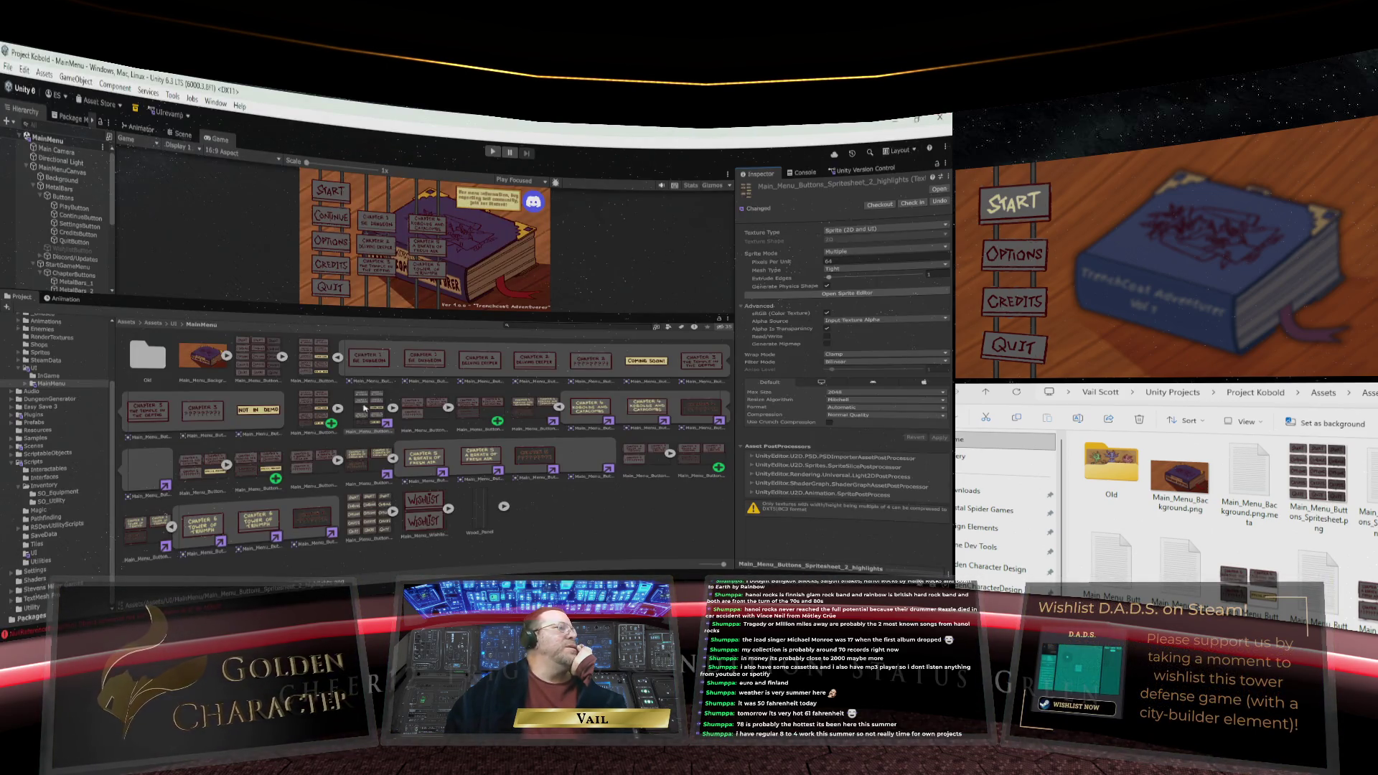
Auto-slice the Chapter 4 sheet Main_Menu_Buttons_Spritesheet_3_alt and apply the slices
{"action": "left_click", "coordinate": [477, 412]}
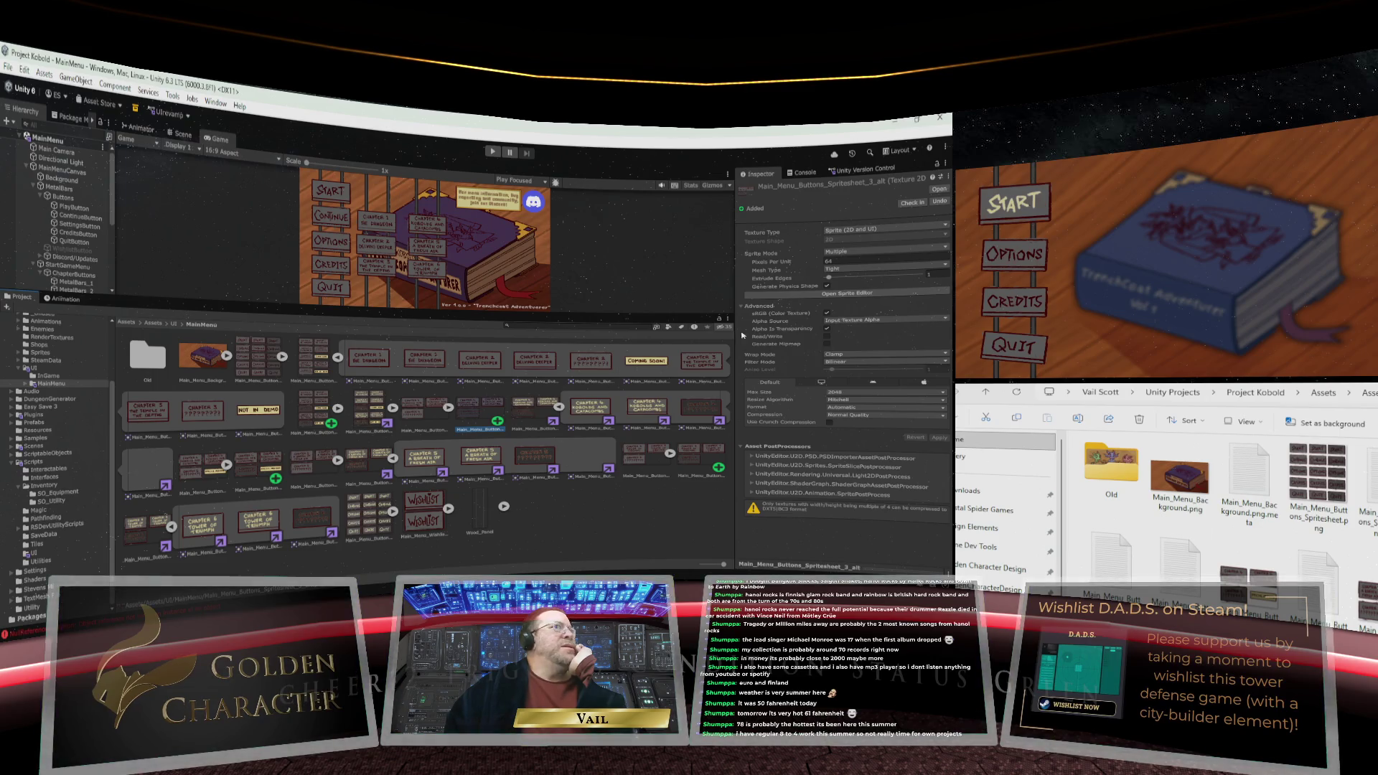
{"action": "left_click", "coordinate": [849, 294]}
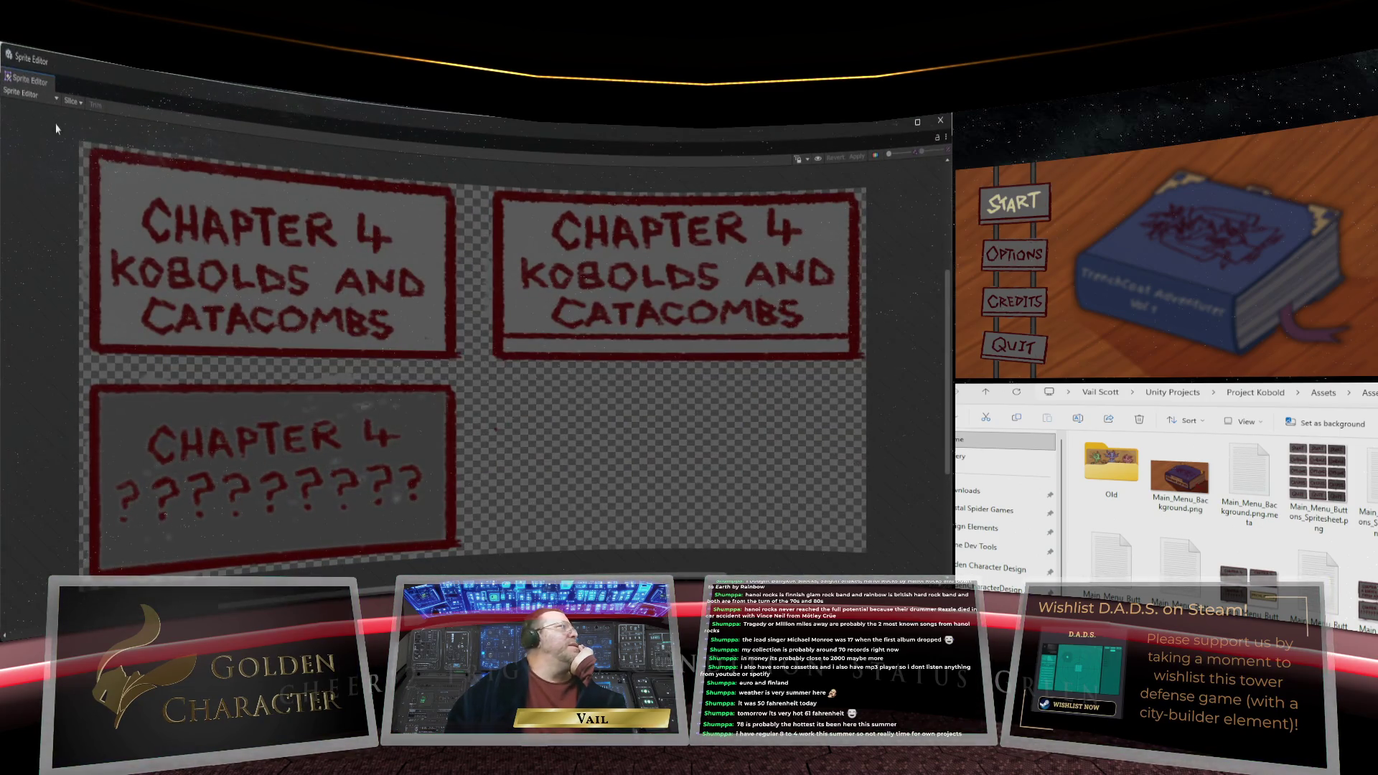
{"action": "left_click", "coordinate": [72, 102]}
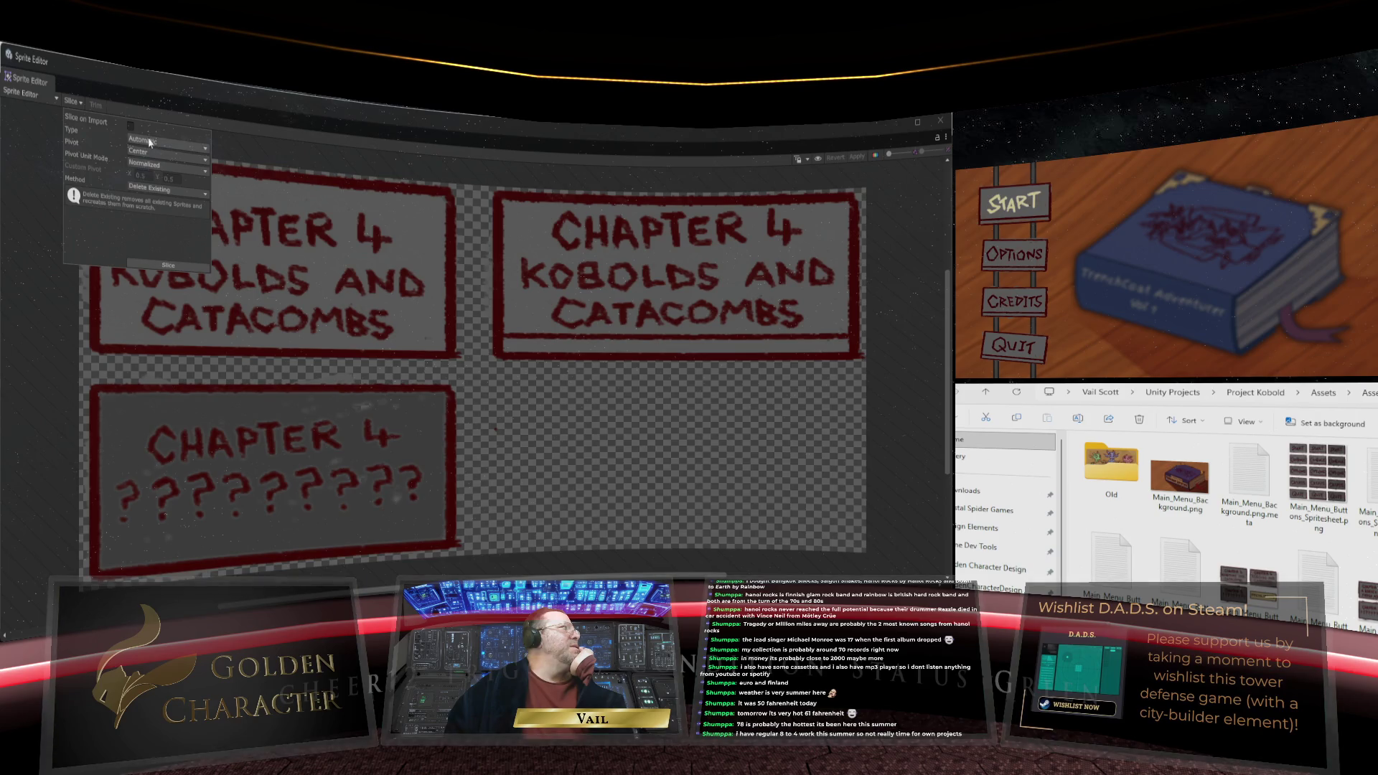
{"action": "left_click", "coordinate": [166, 266]}
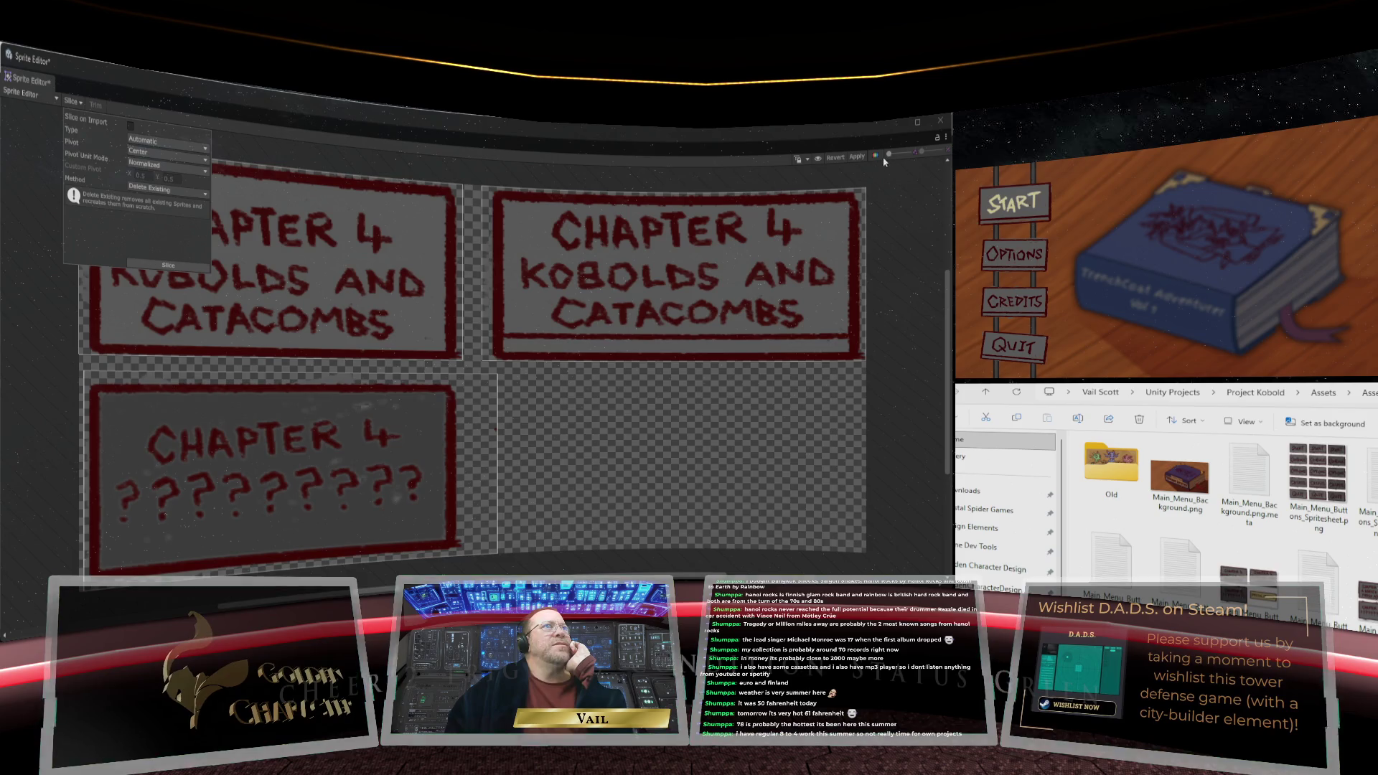
{"action": "left_click", "coordinate": [857, 157]}
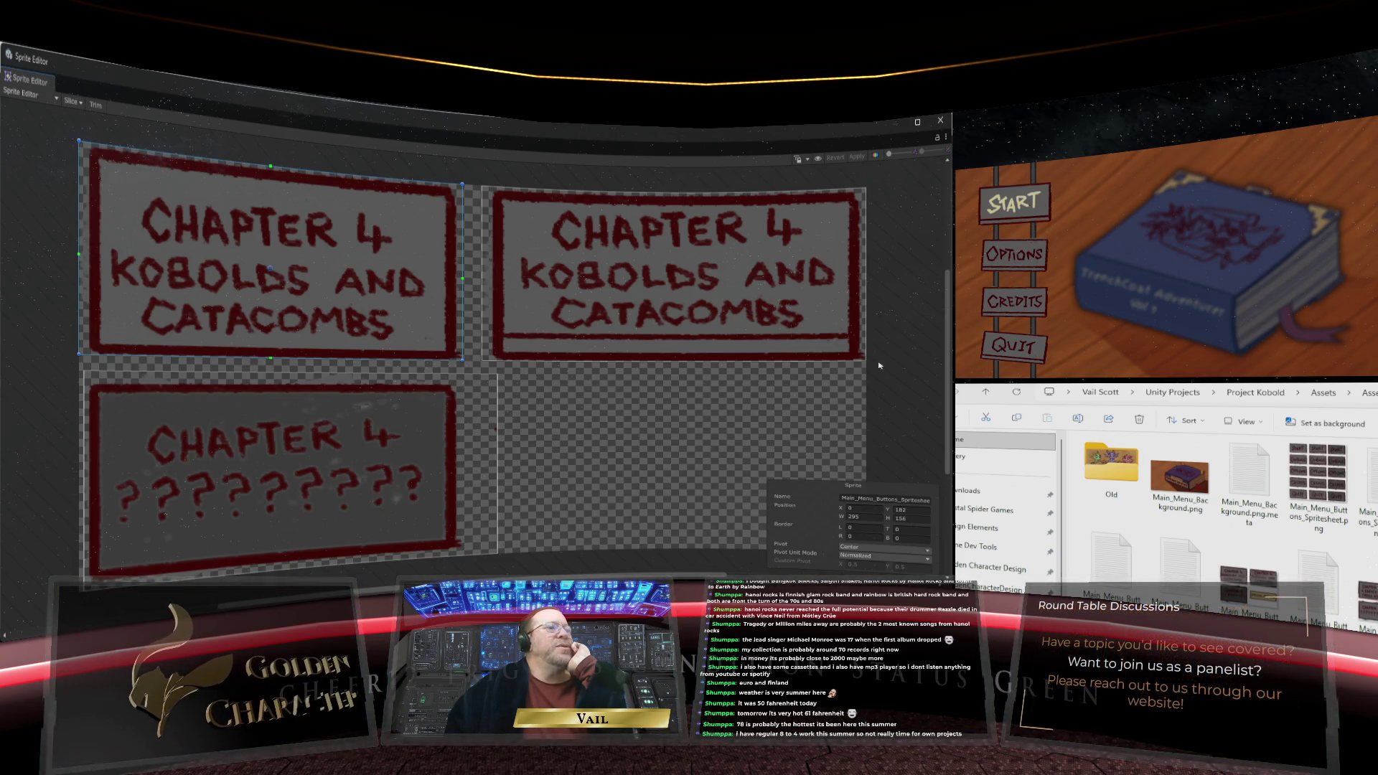
{"action": "left_click", "coordinate": [939, 122]}
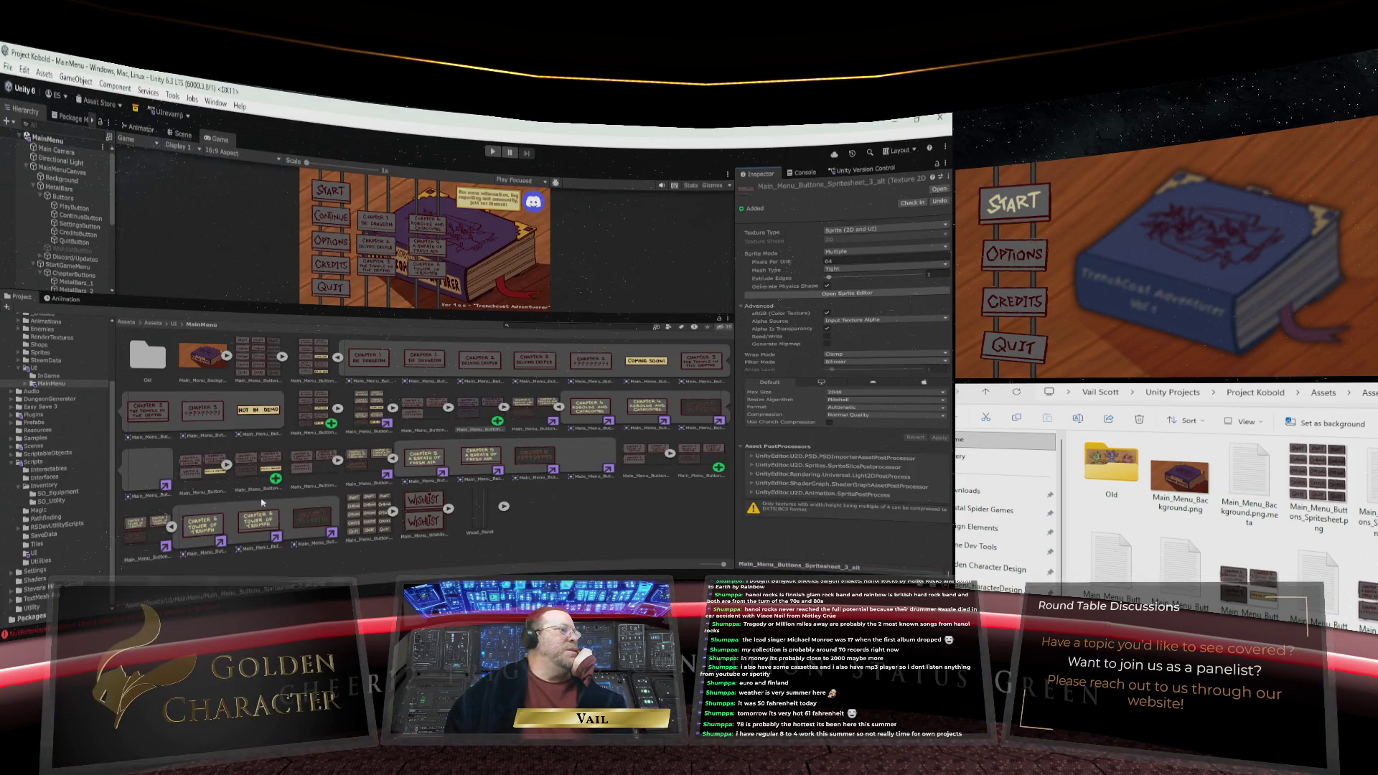
Auto-slice Main_Menu_Buttons_Spritesheet_4_alt into its four chapter button sprites and apply
{"action": "left_click", "coordinate": [275, 477]}
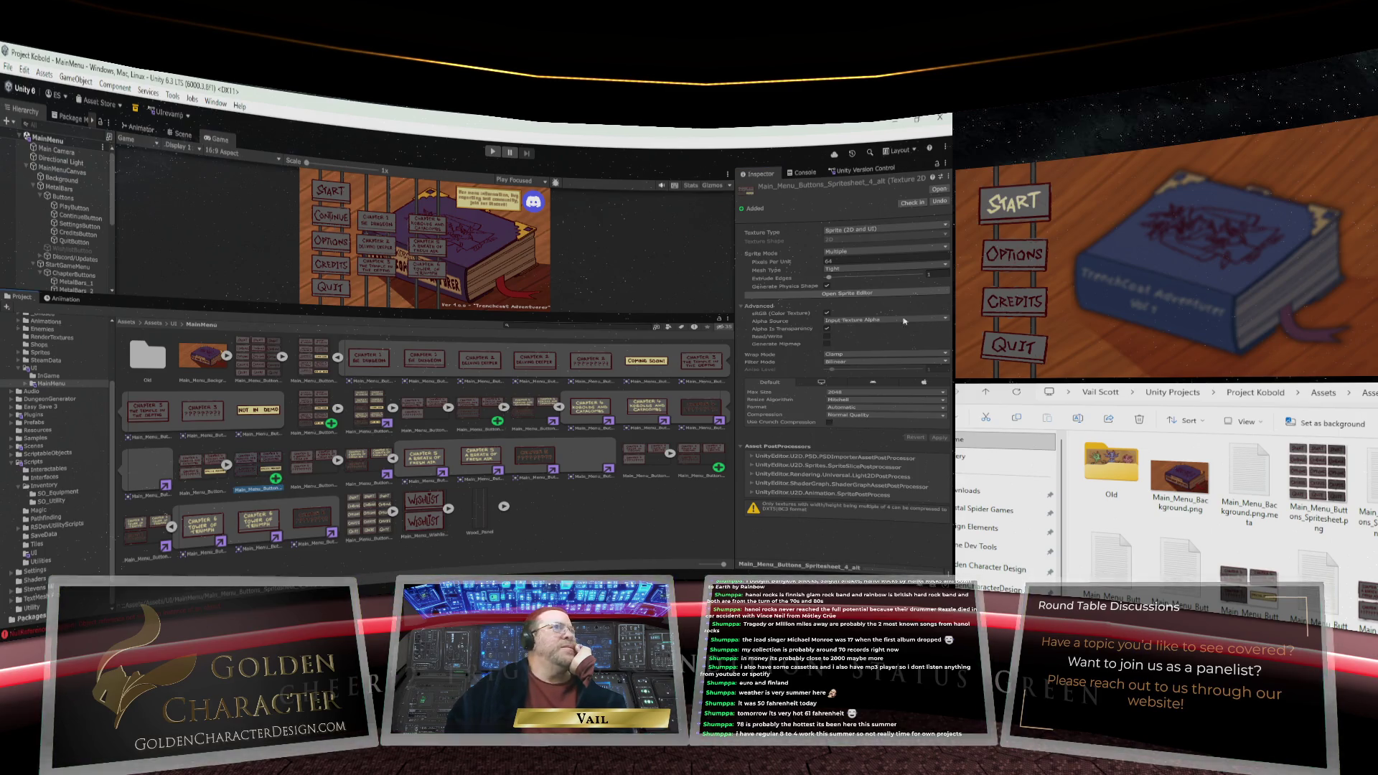
{"action": "left_click", "coordinate": [889, 291]}
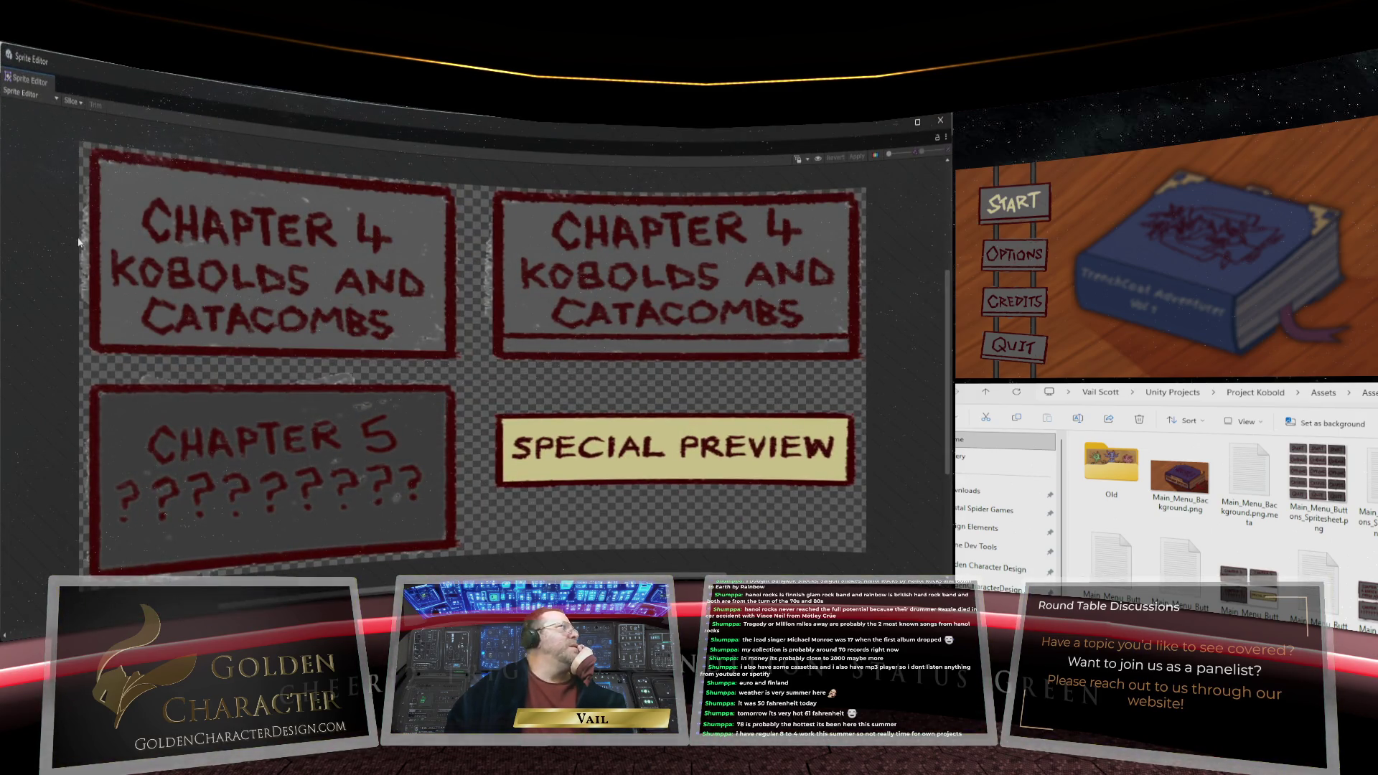
{"action": "left_click", "coordinate": [72, 101]}
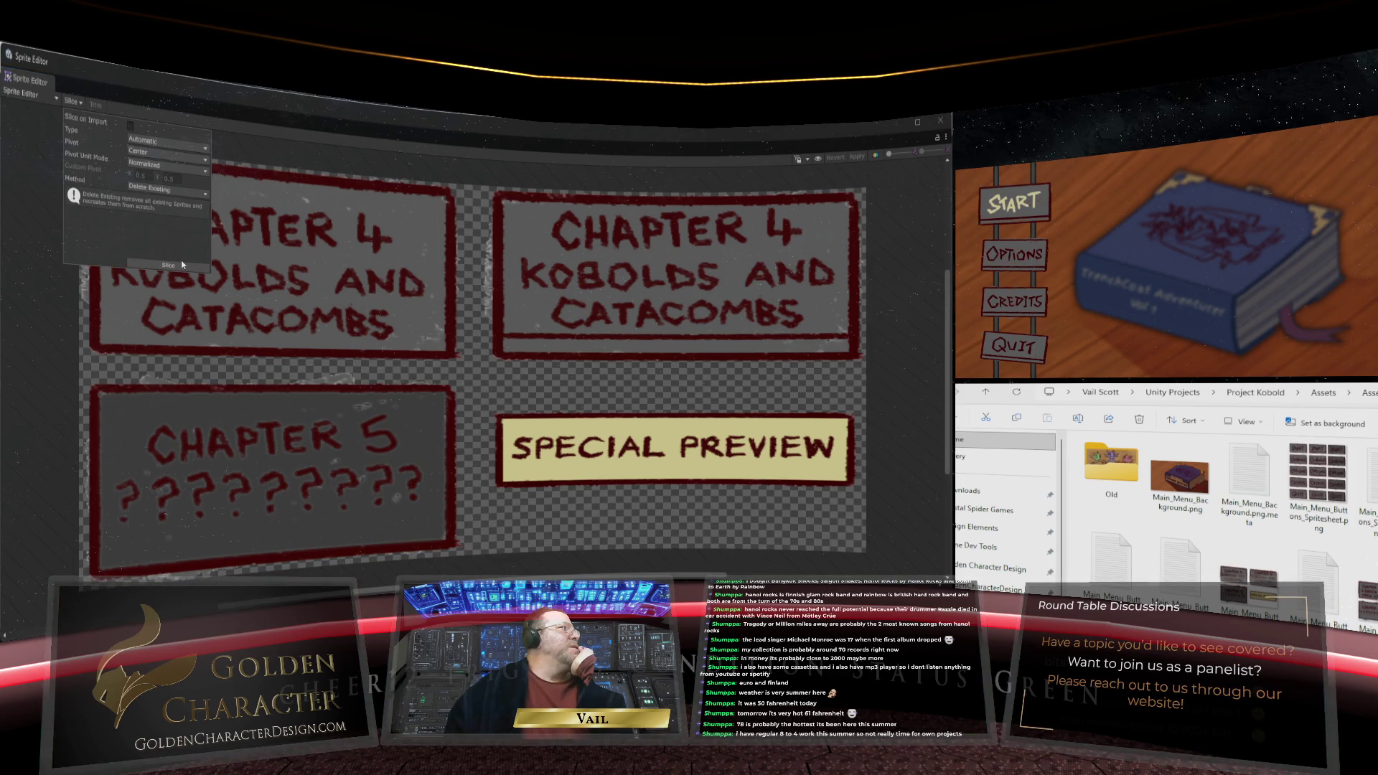
{"action": "left_click", "coordinate": [182, 264]}
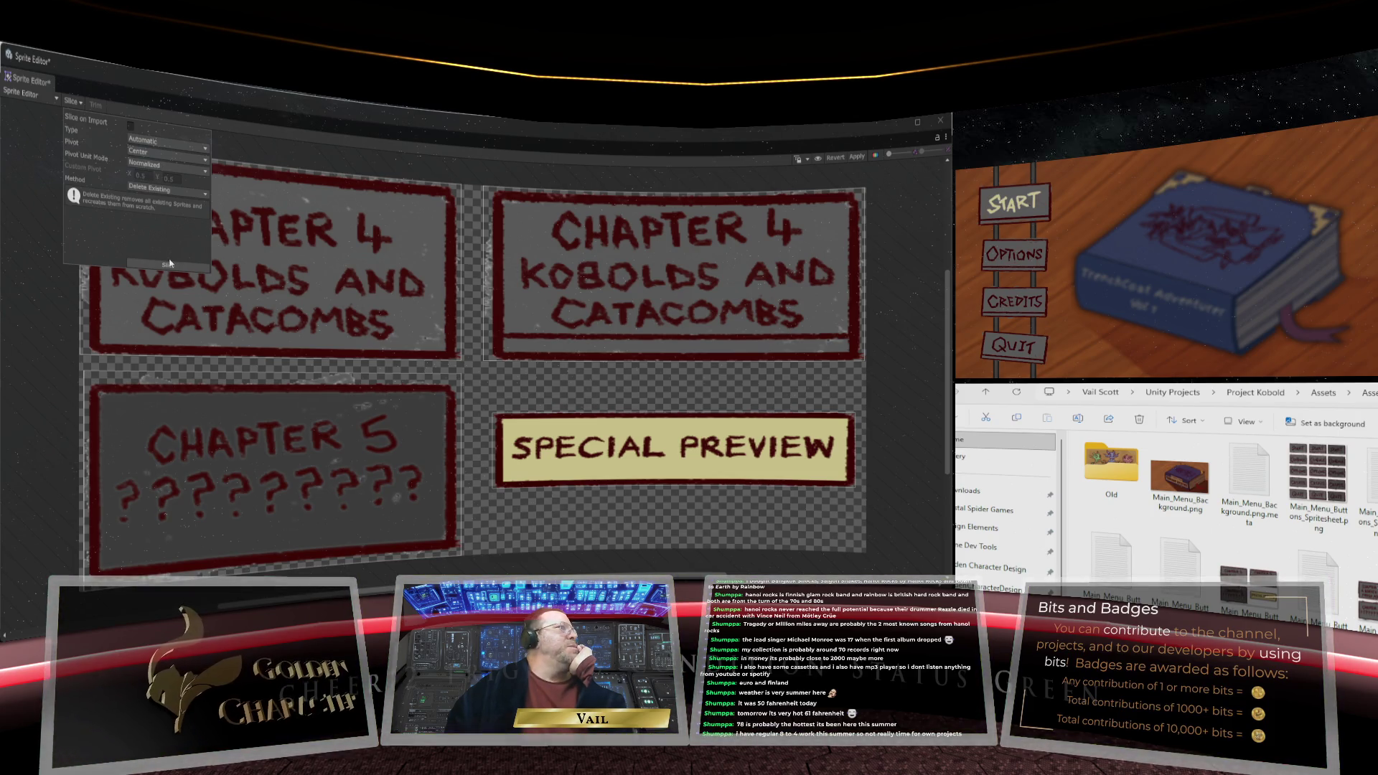
{"action": "left_click", "coordinate": [857, 157]}
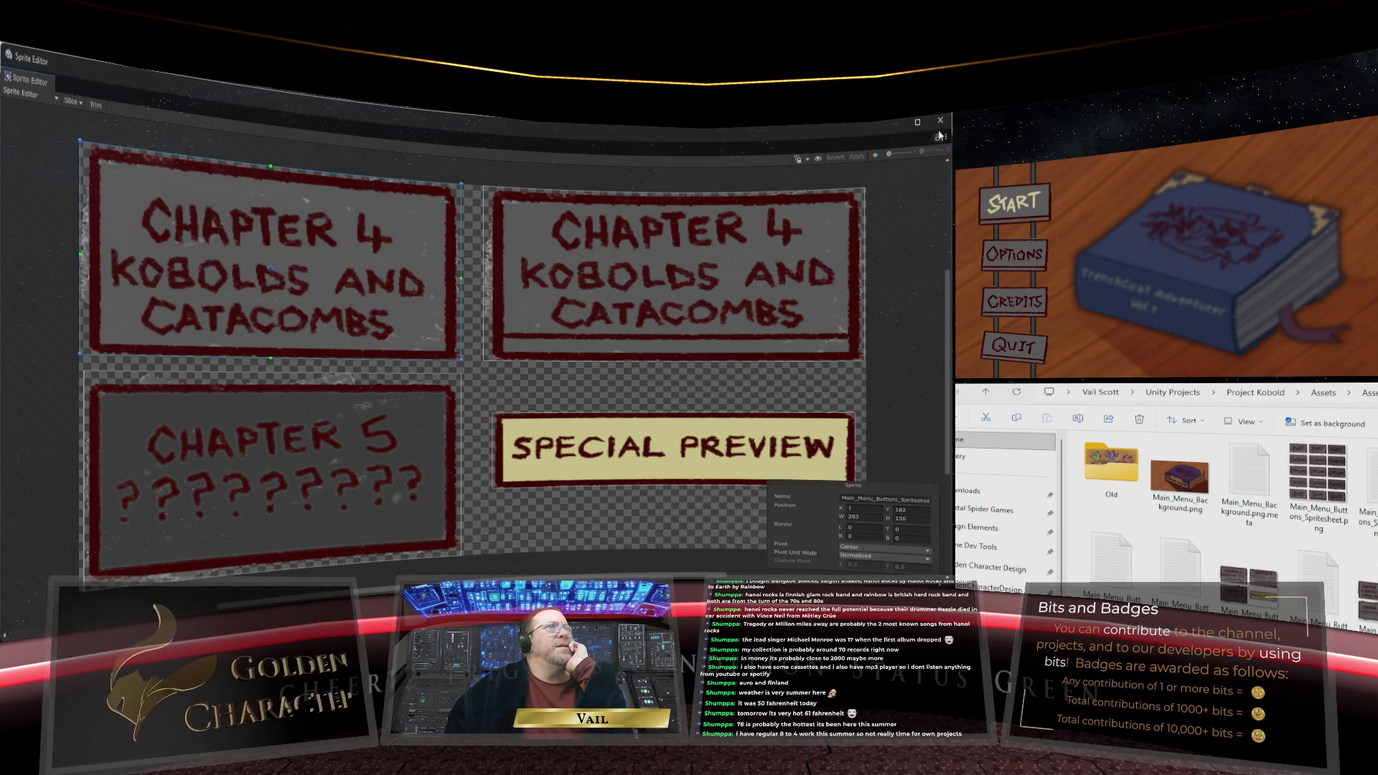
{"action": "left_click", "coordinate": [941, 120]}
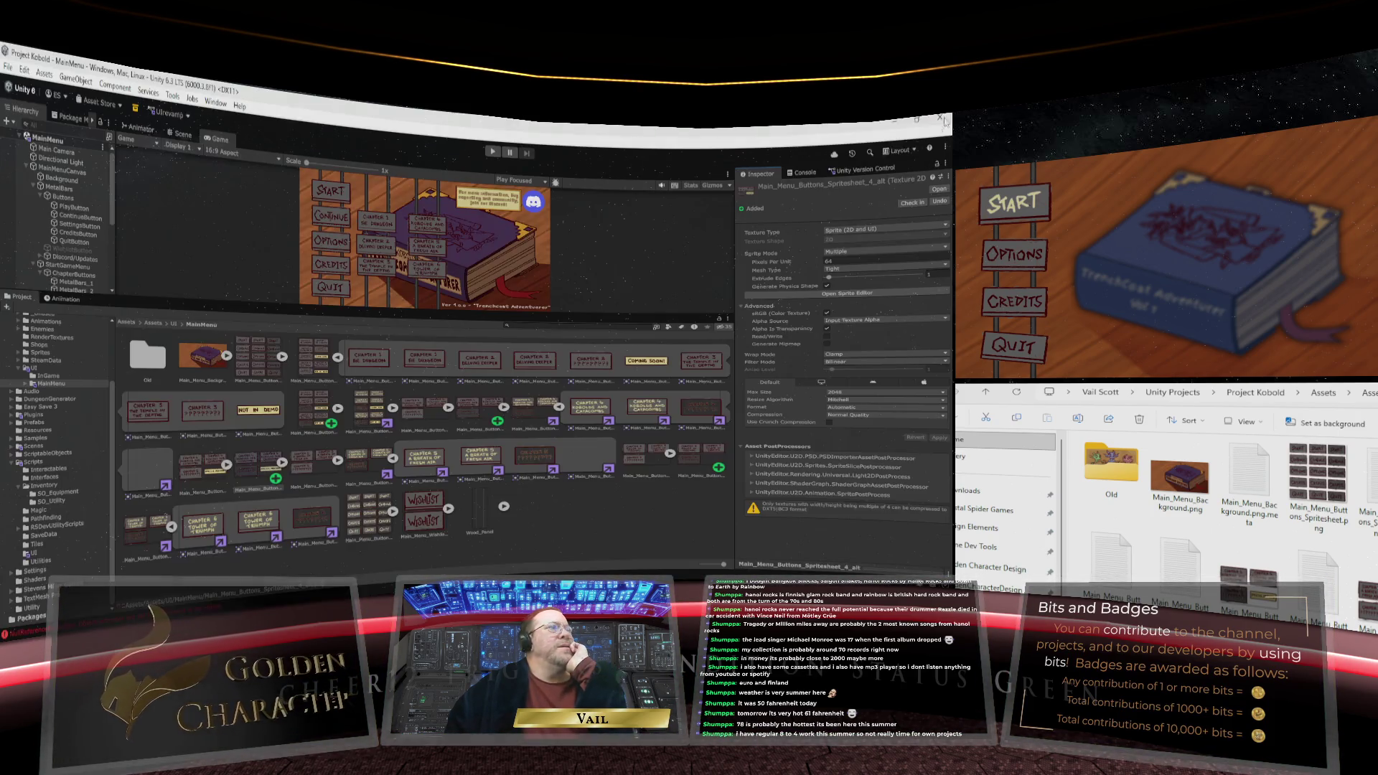
Auto-slice the Chapter 6 sheet Main_Menu_Buttons_Spritesheet_6_alt, apply, and close the Sprite Editor
{"action": "left_click", "coordinate": [694, 463]}
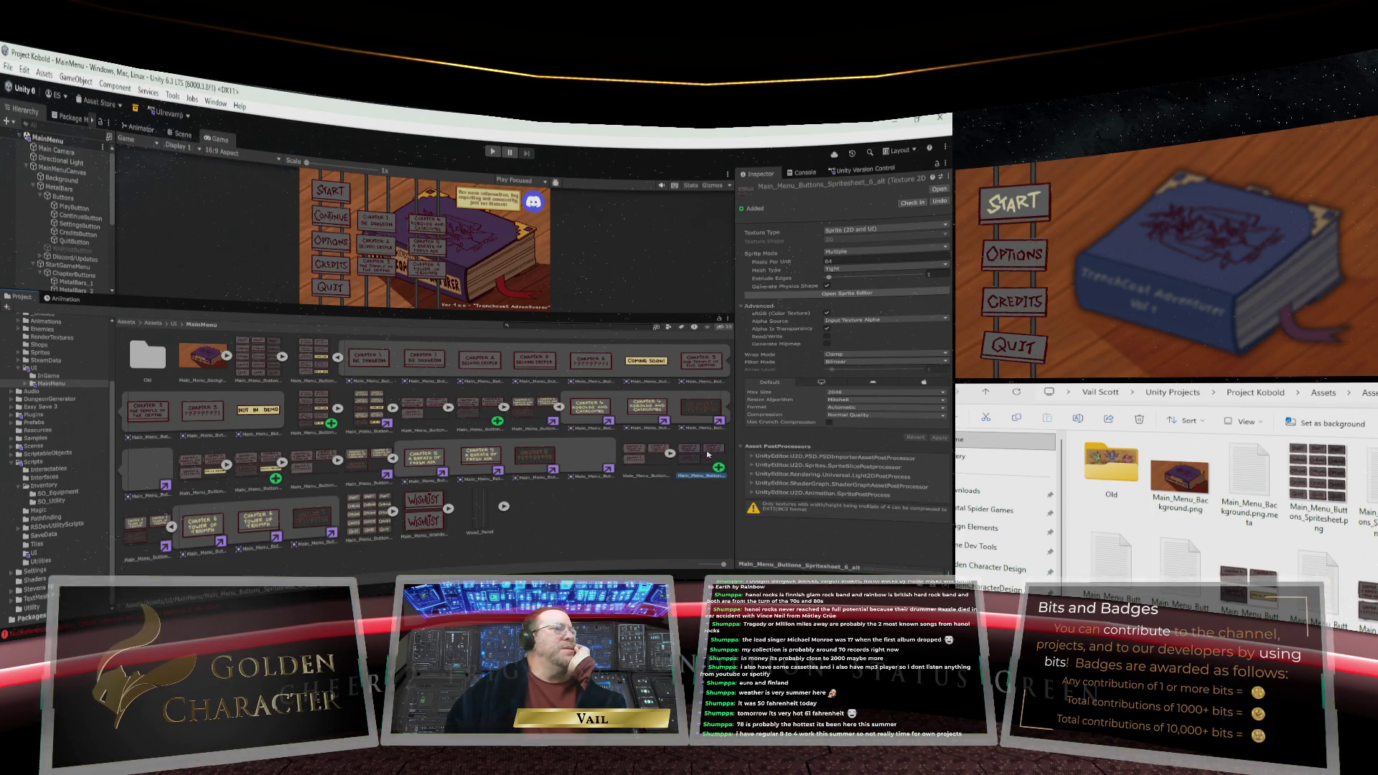
{"action": "left_click", "coordinate": [847, 294]}
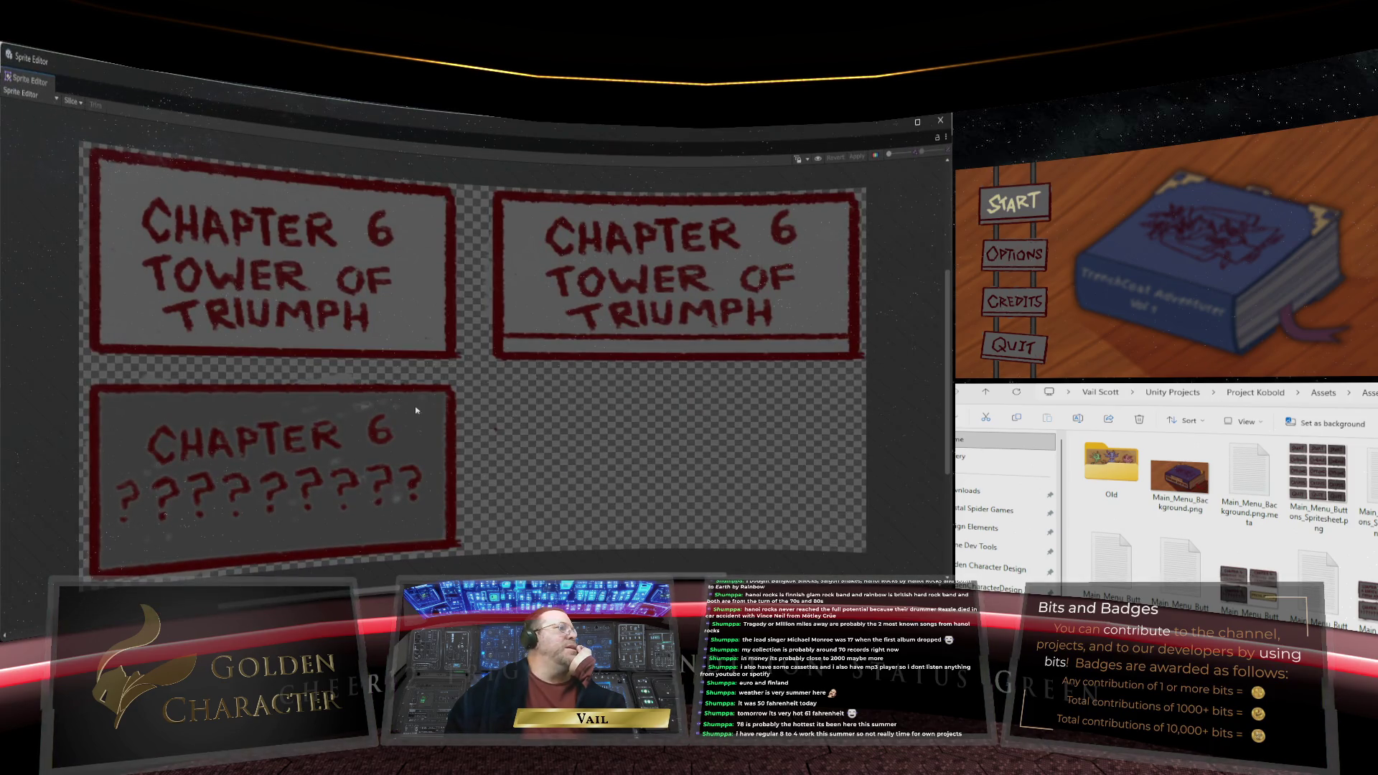
{"action": "left_click", "coordinate": [72, 101]}
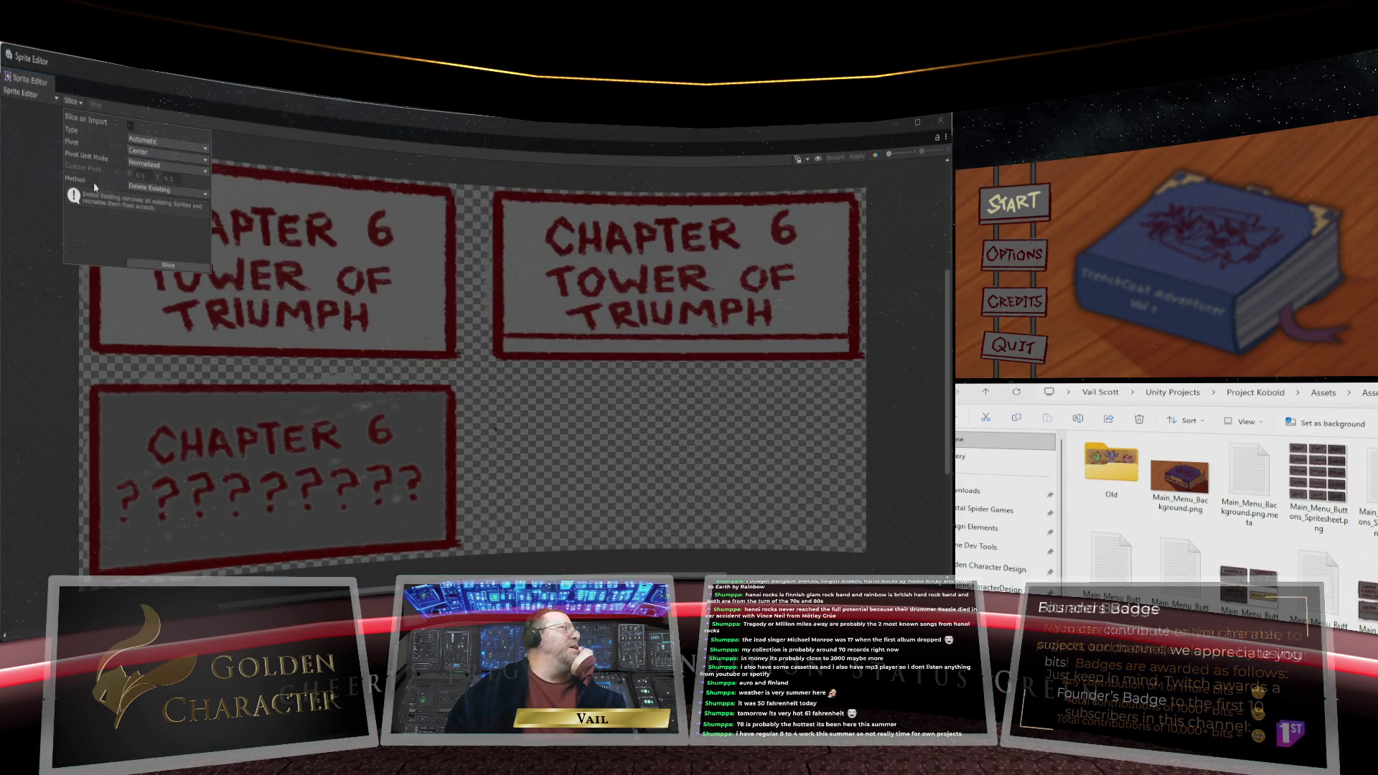
{"action": "left_click", "coordinate": [147, 264]}
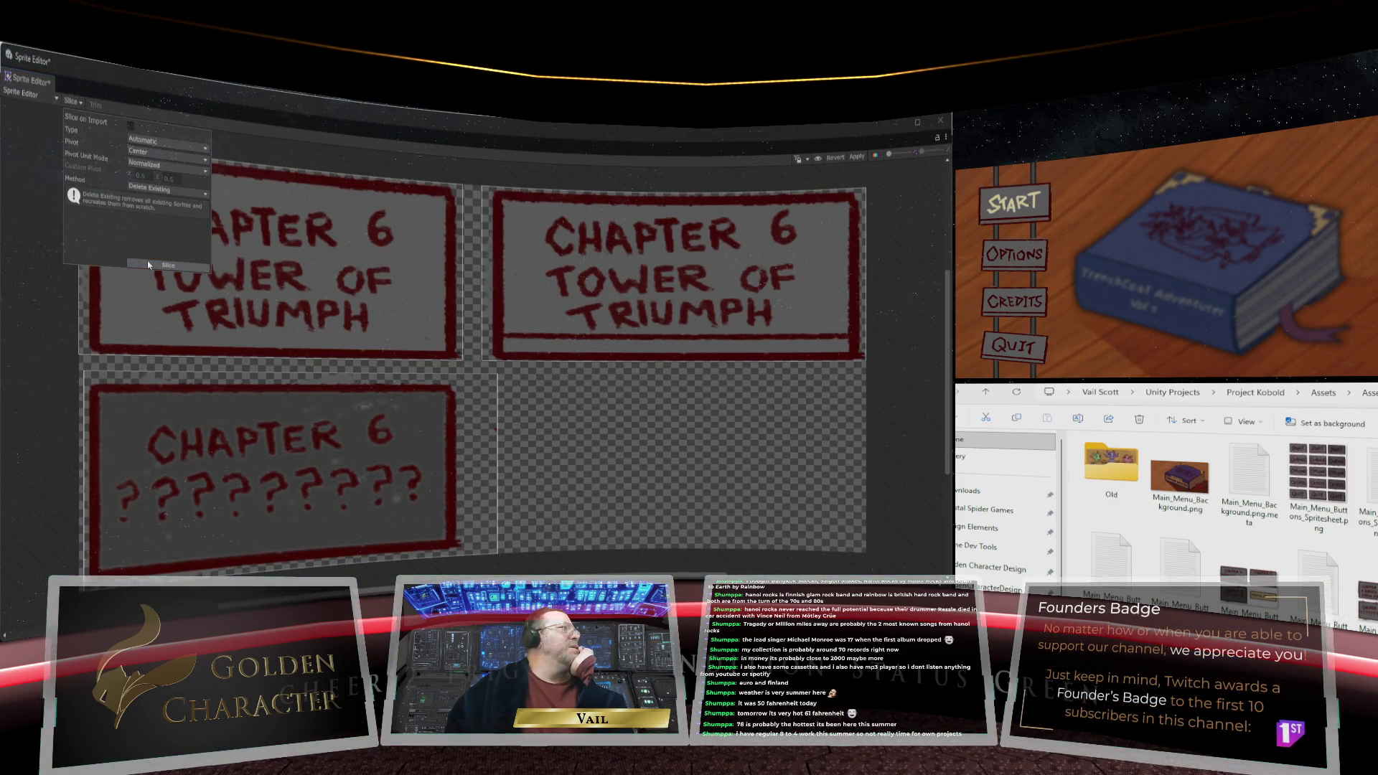
{"action": "left_click", "coordinate": [857, 156]}
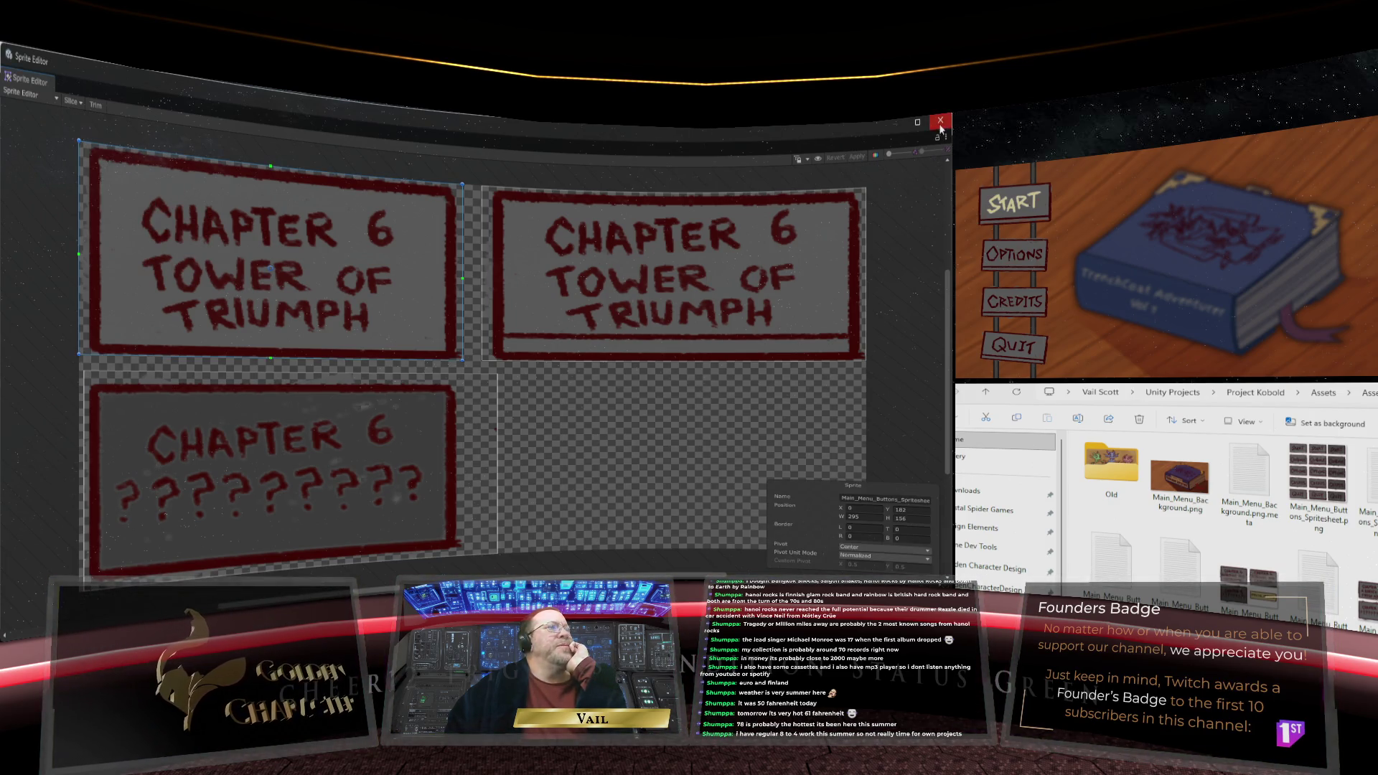
{"action": "left_click", "coordinate": [939, 120]}
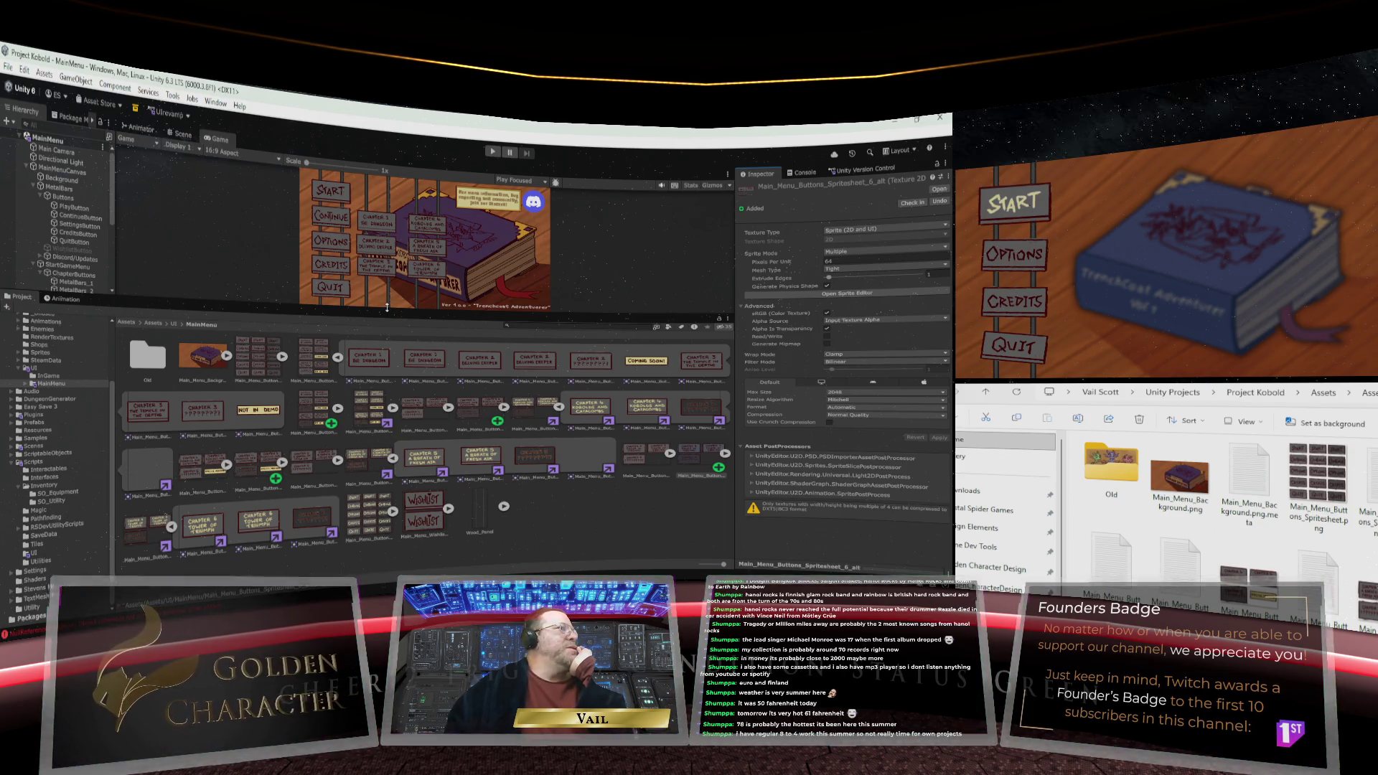
Enlarge the game preview, select Chapter_2, and expand the spritesheet to show its sliced sprites
{"action": "left_click_drag", "start_coordinate": [382, 315], "coordinate": [377, 494]}
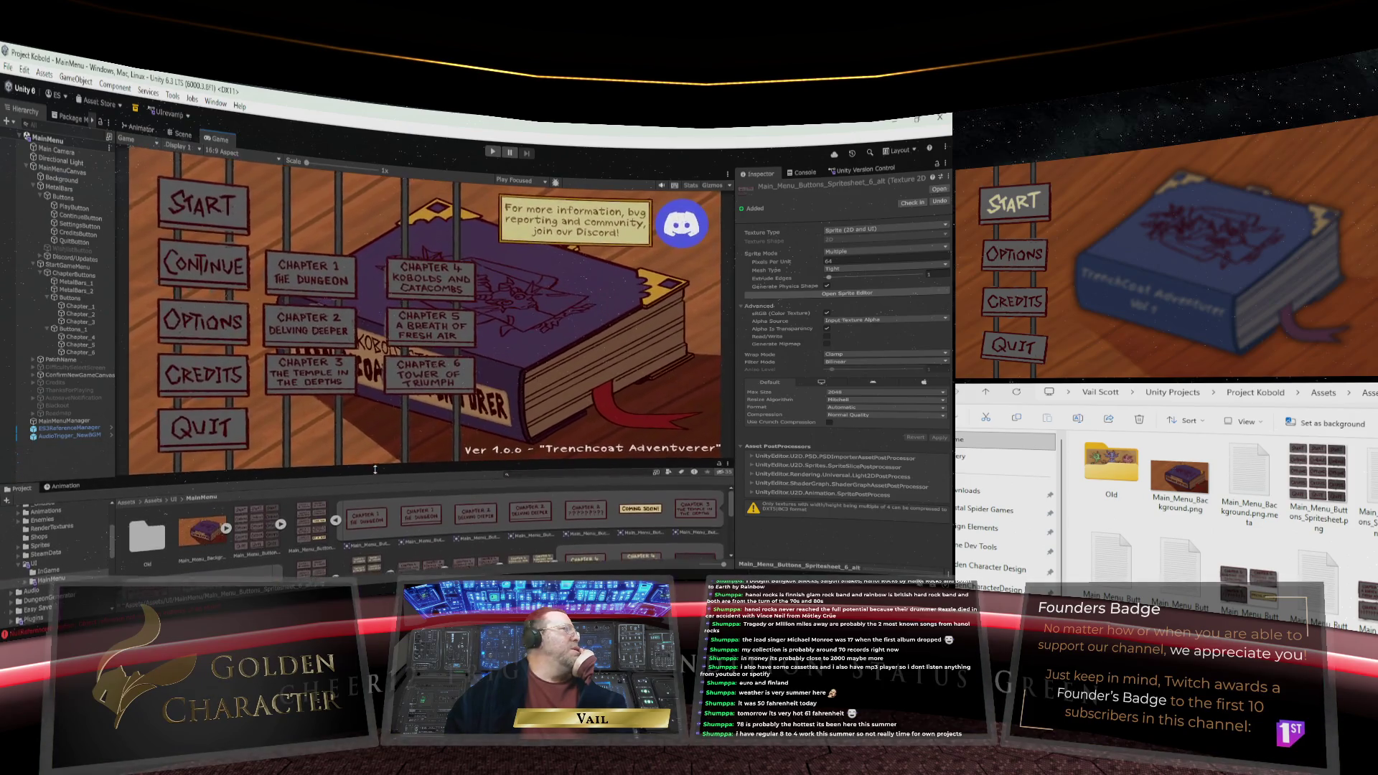
{"action": "left_click", "coordinate": [81, 313]}
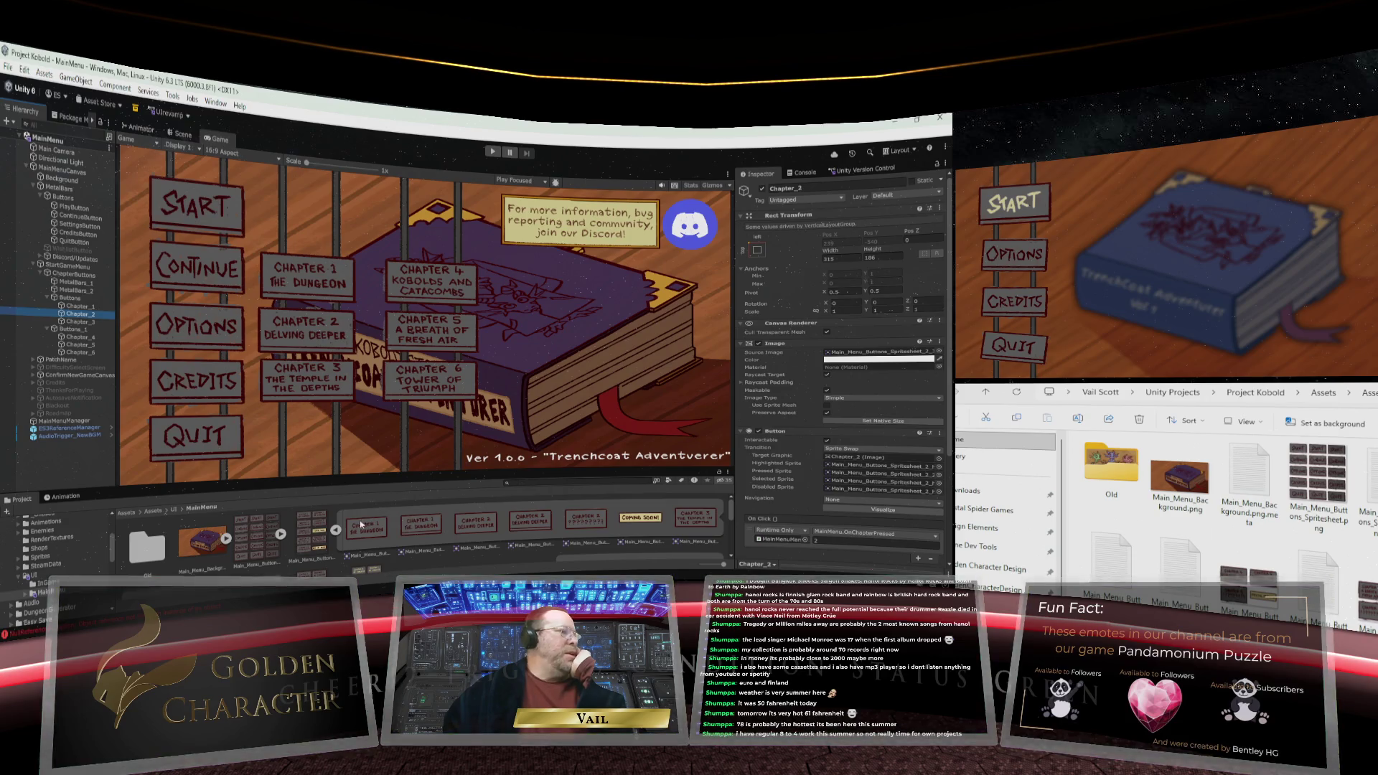
{"action": "scroll", "coordinate": [353, 530], "scroll_direction": "down", "scroll_amount": 2}
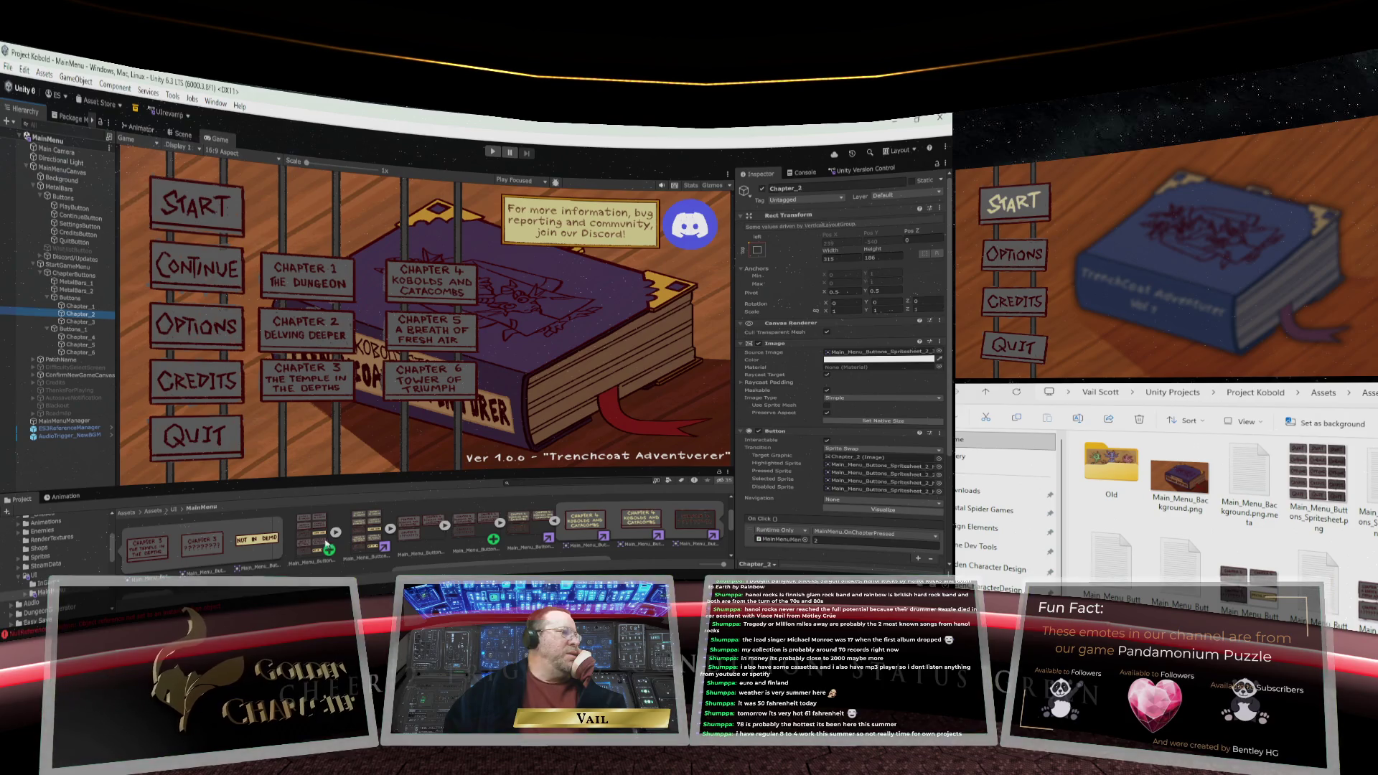
{"action": "left_click", "coordinate": [335, 532]}
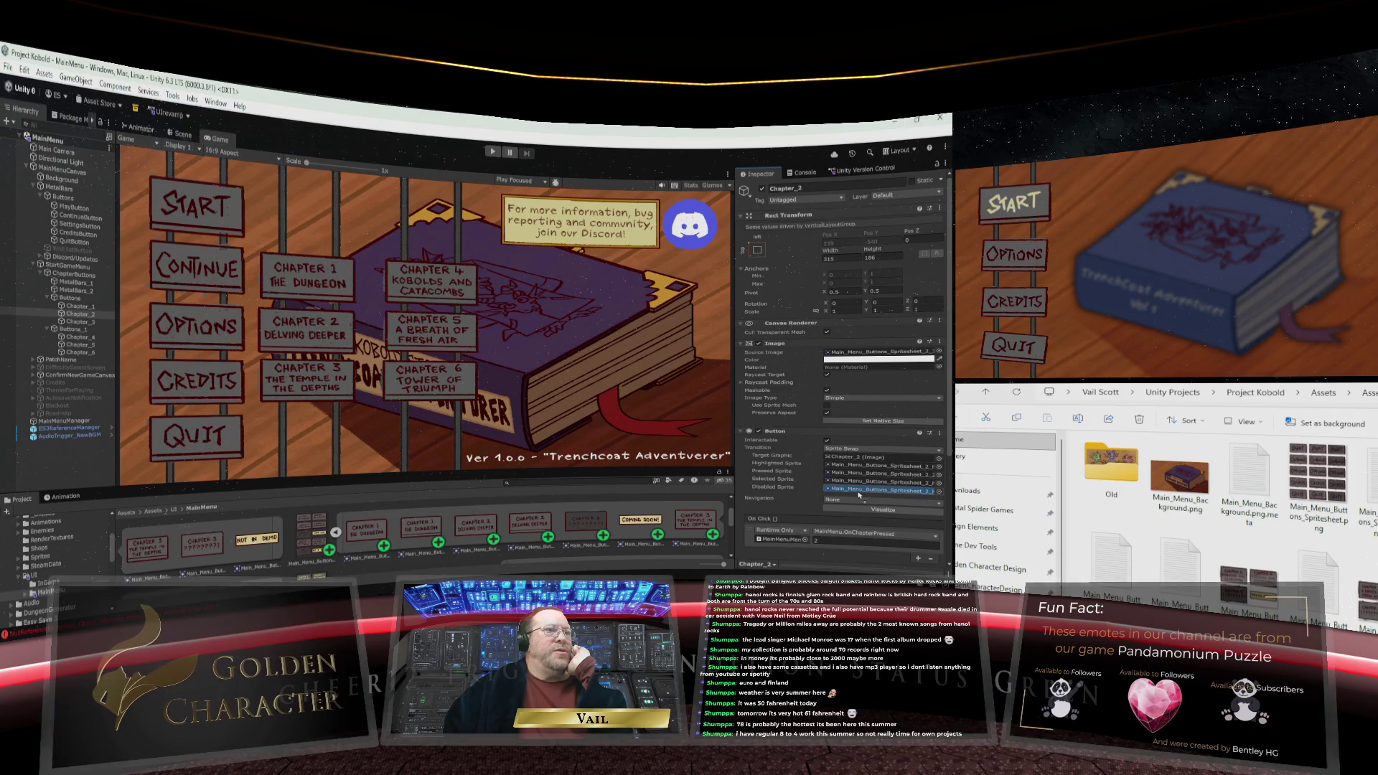
Review the Chapter_3 and Chapter_4 buttons' sprite settings in the Inspector
{"action": "left_click", "coordinate": [91, 320]}
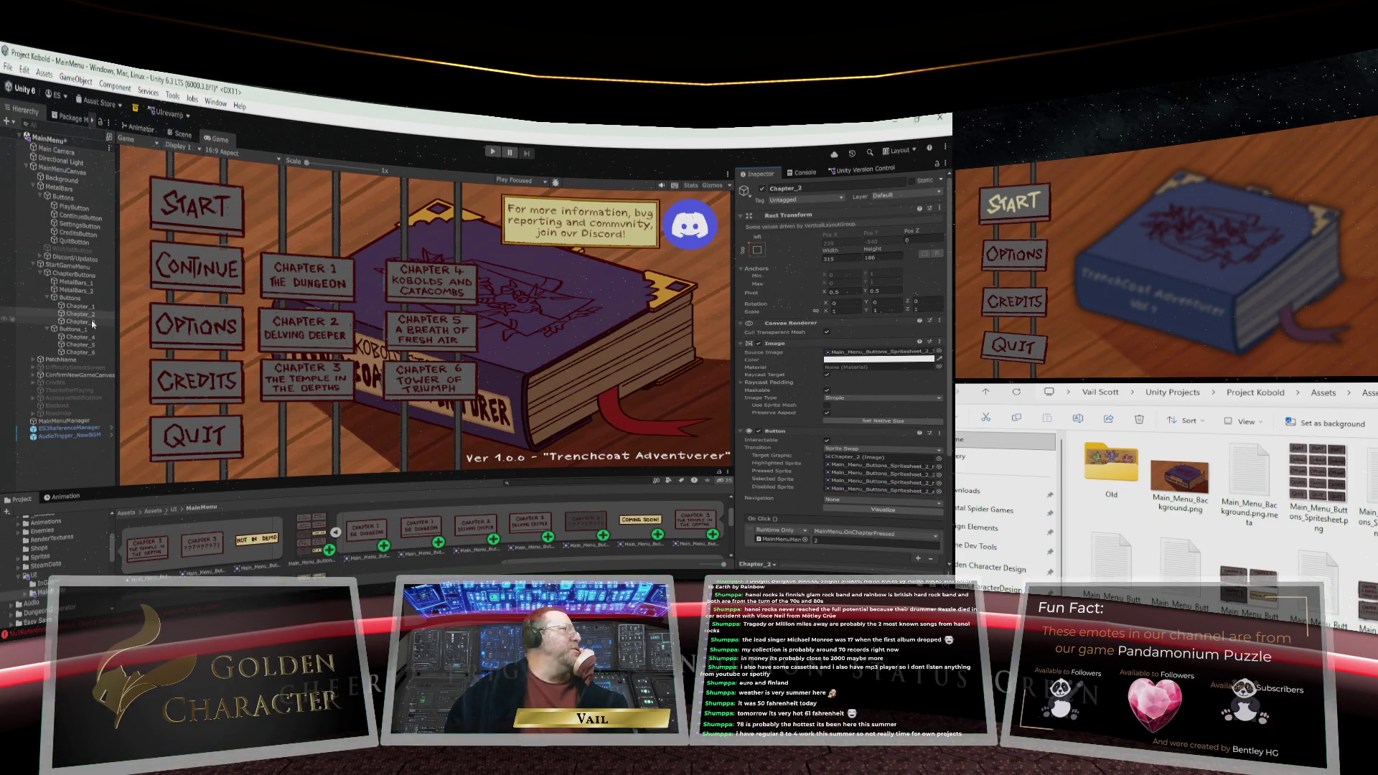
{"action": "scroll", "coordinate": [515, 492], "scroll_direction": "down", "scroll_amount": 2}
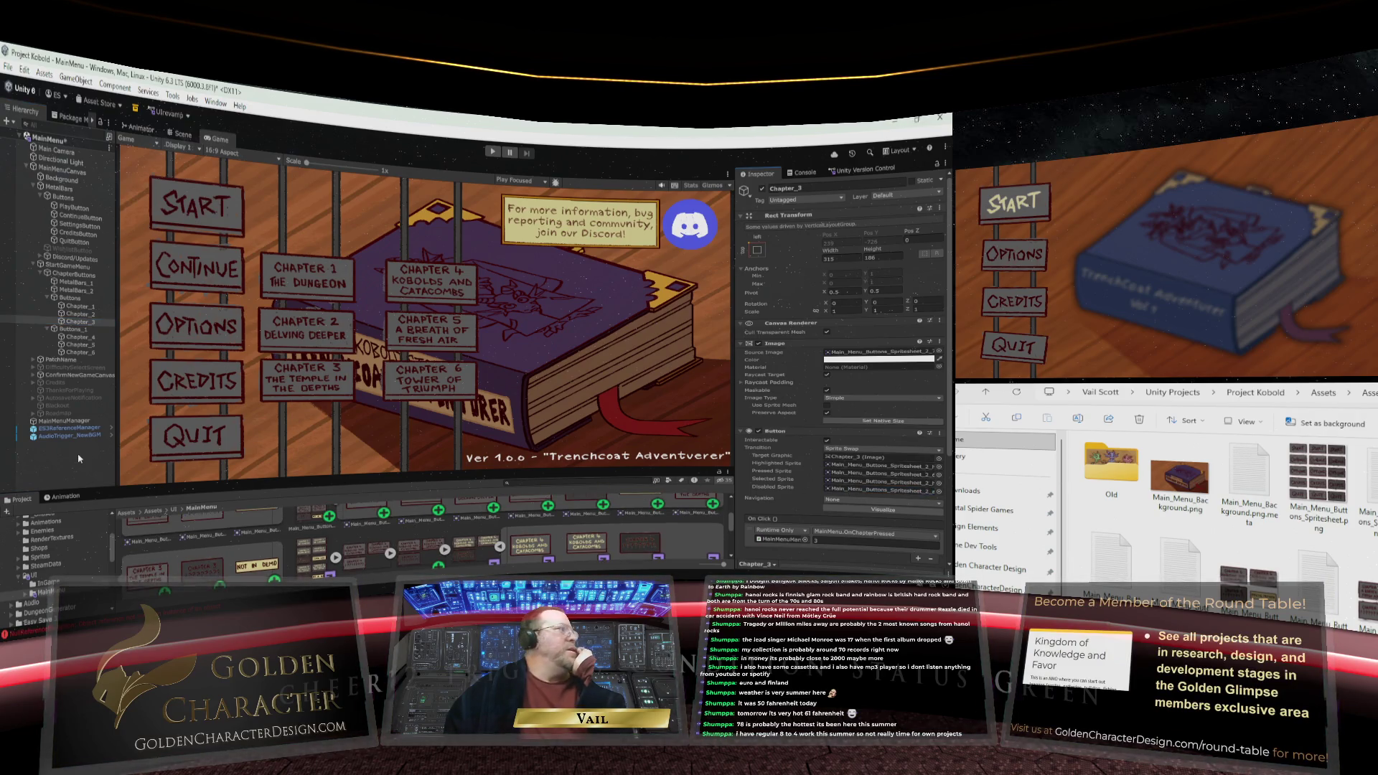
{"action": "left_click", "coordinate": [75, 337]}
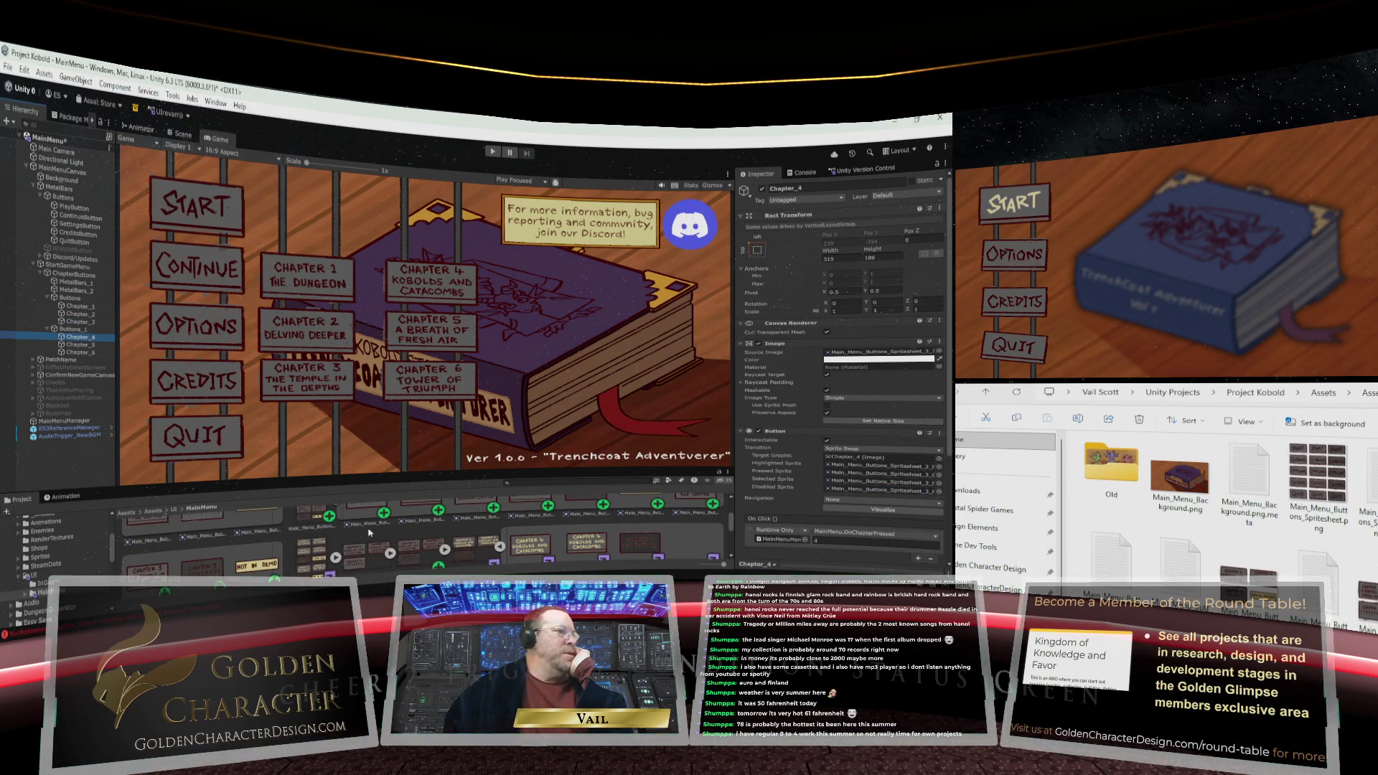
{"action": "scroll", "coordinate": [369, 531], "scroll_direction": "down", "scroll_amount": 2}
{"action": "scroll", "coordinate": [369, 531], "scroll_direction": "down", "scroll_amount": 1}
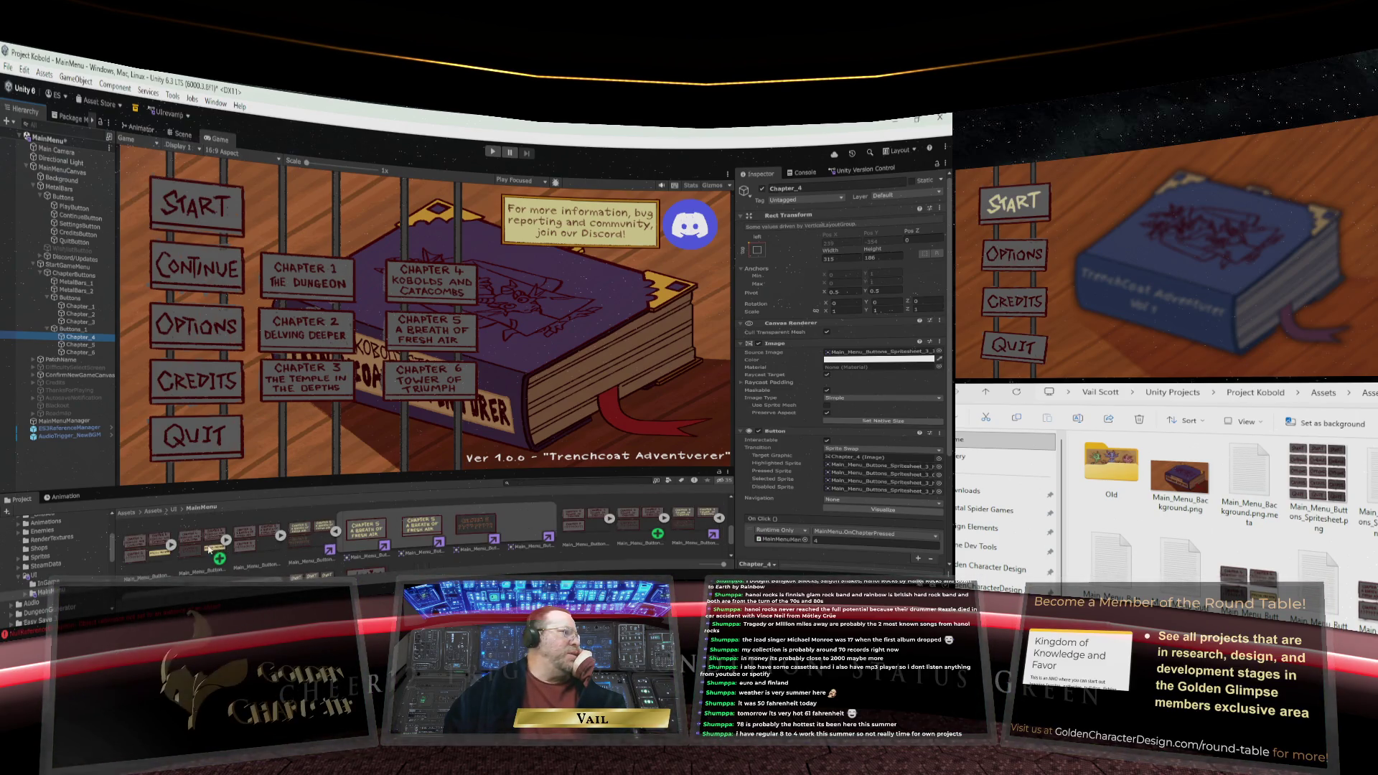
{"action": "scroll", "coordinate": [208, 548], "scroll_direction": "up", "scroll_amount": 1}
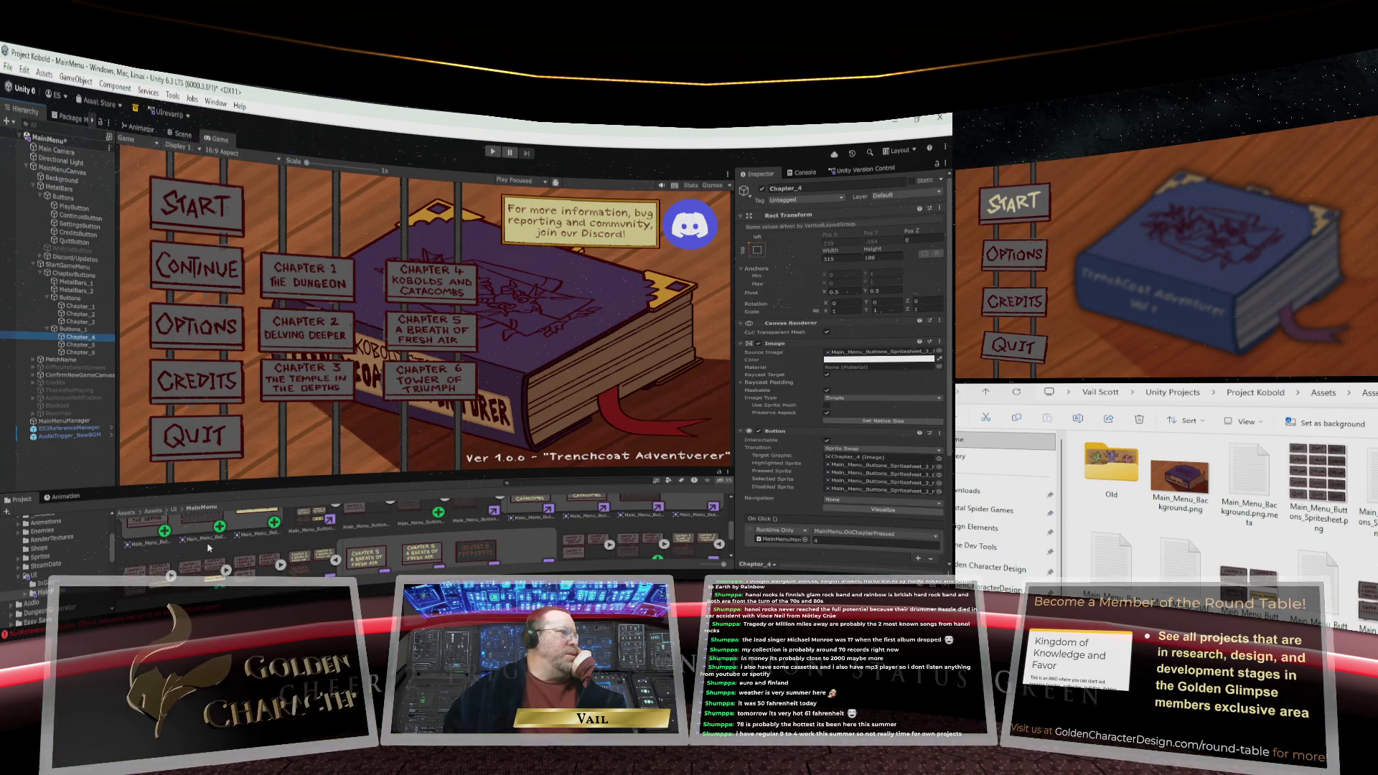
{"action": "scroll", "coordinate": [208, 548], "scroll_direction": "up", "scroll_amount": 1}
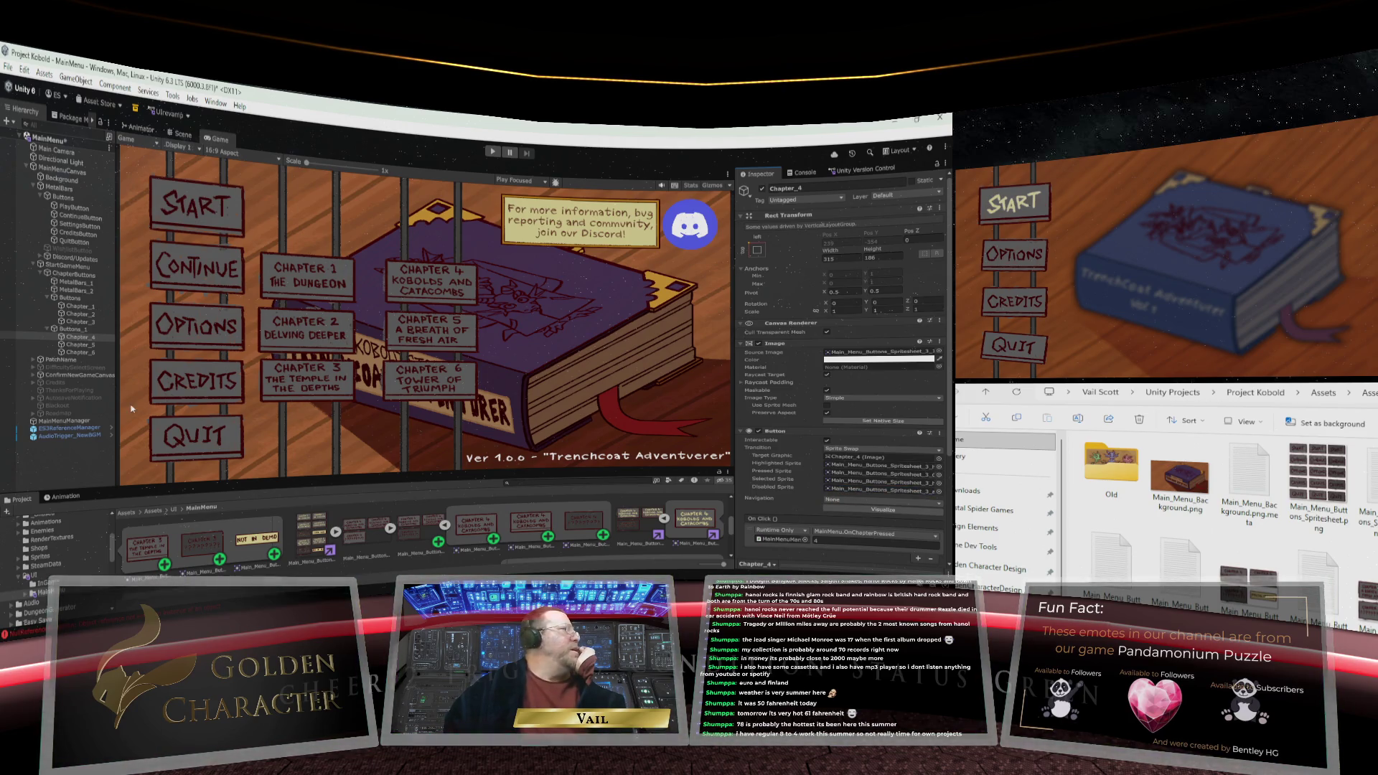
Move on to the Chapter_5 button and scroll through its Button sprite-swap settings
{"action": "key", "text": "Down"}
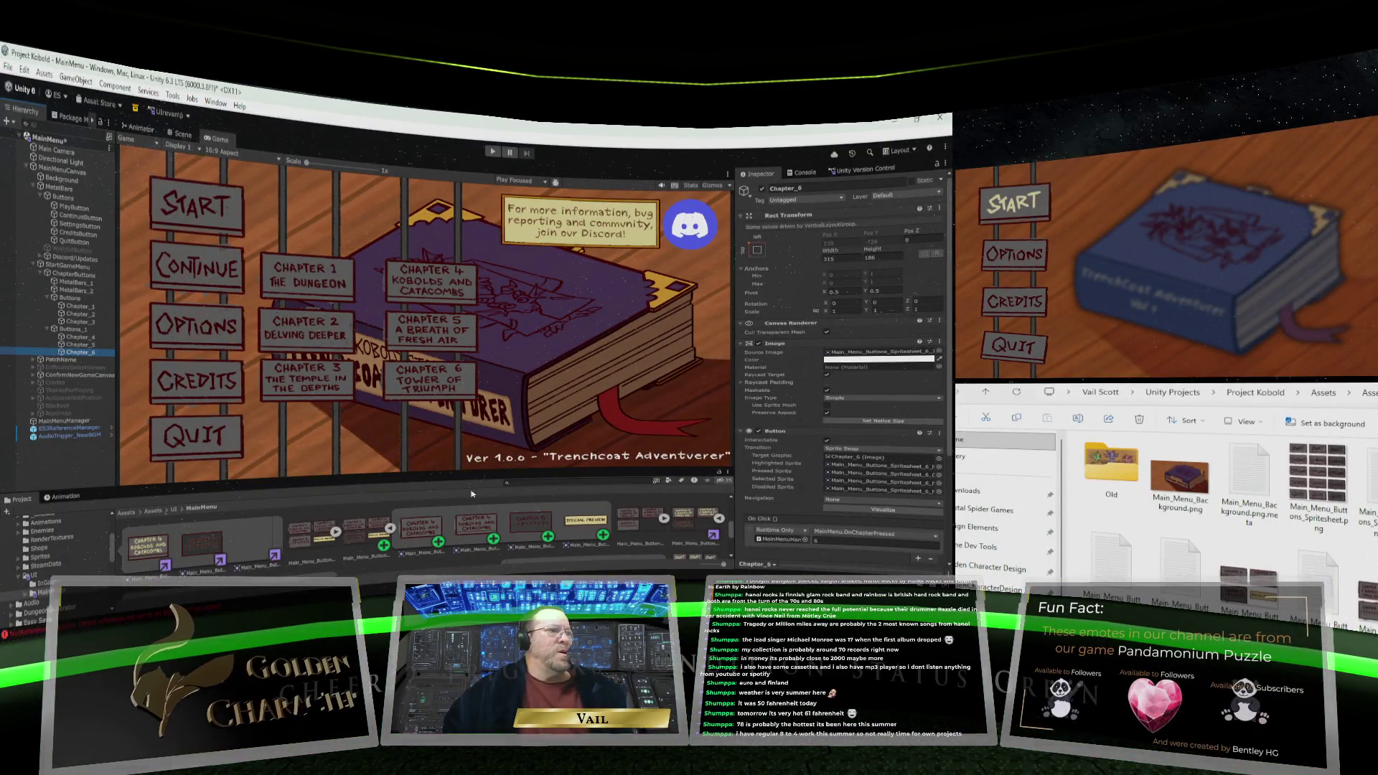
{"action": "scroll", "coordinate": [502, 534], "scroll_direction": "down", "scroll_amount": 2}
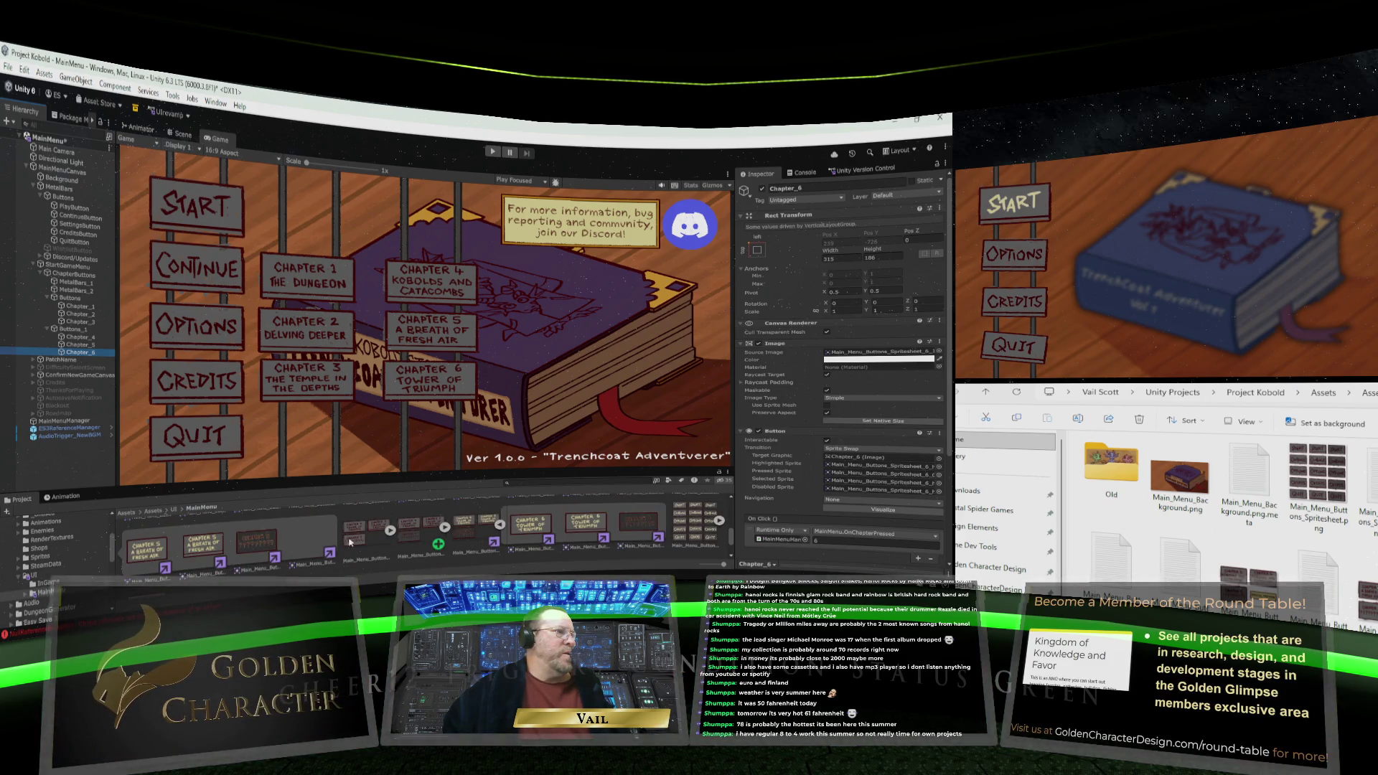
{"action": "scroll", "coordinate": [460, 530], "scroll_direction": "down", "scroll_amount": 2}
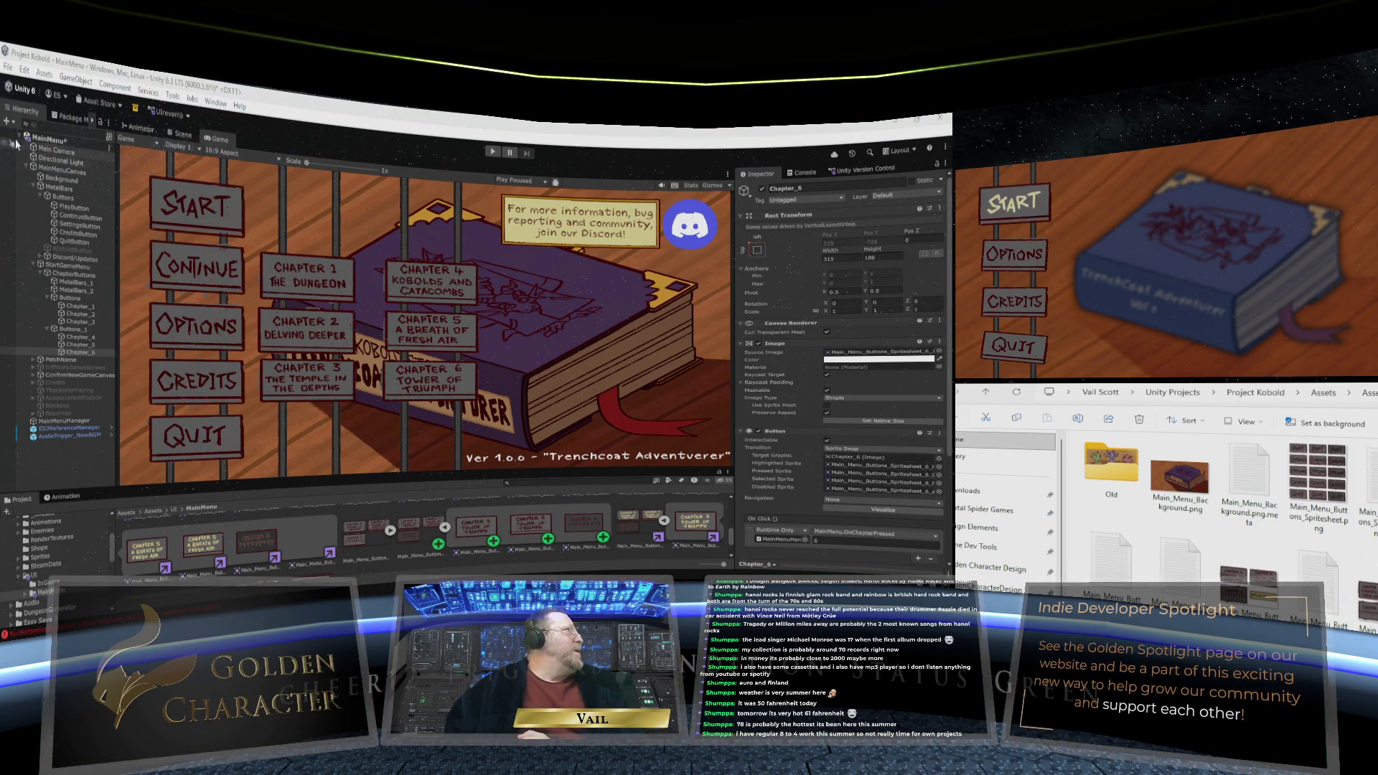
{"action": "left_click", "coordinate": [8, 69]}
Run the game in play mode, try the locked Chapter 6 button, and open the chapter select from START
{"action": "key", "text": "Escape"}
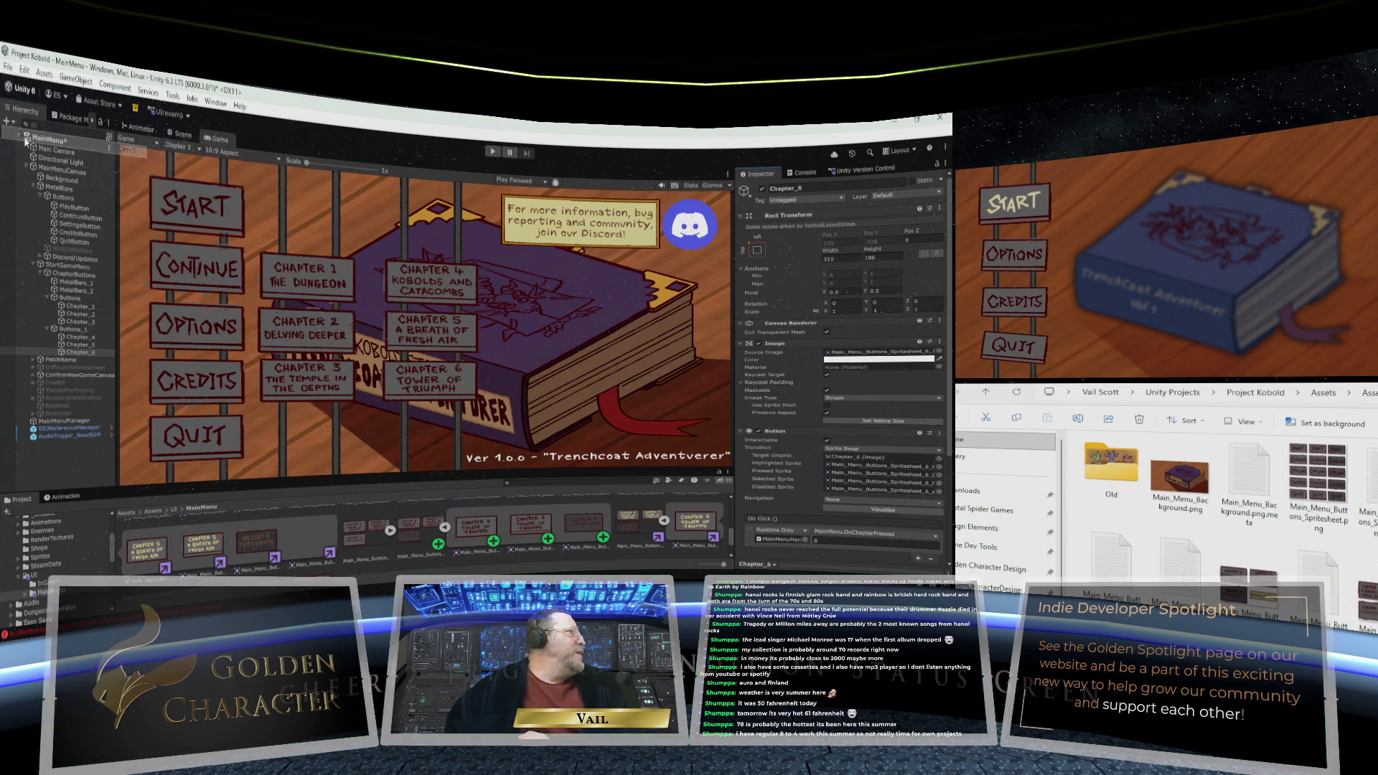
{"action": "left_click", "coordinate": [489, 154]}
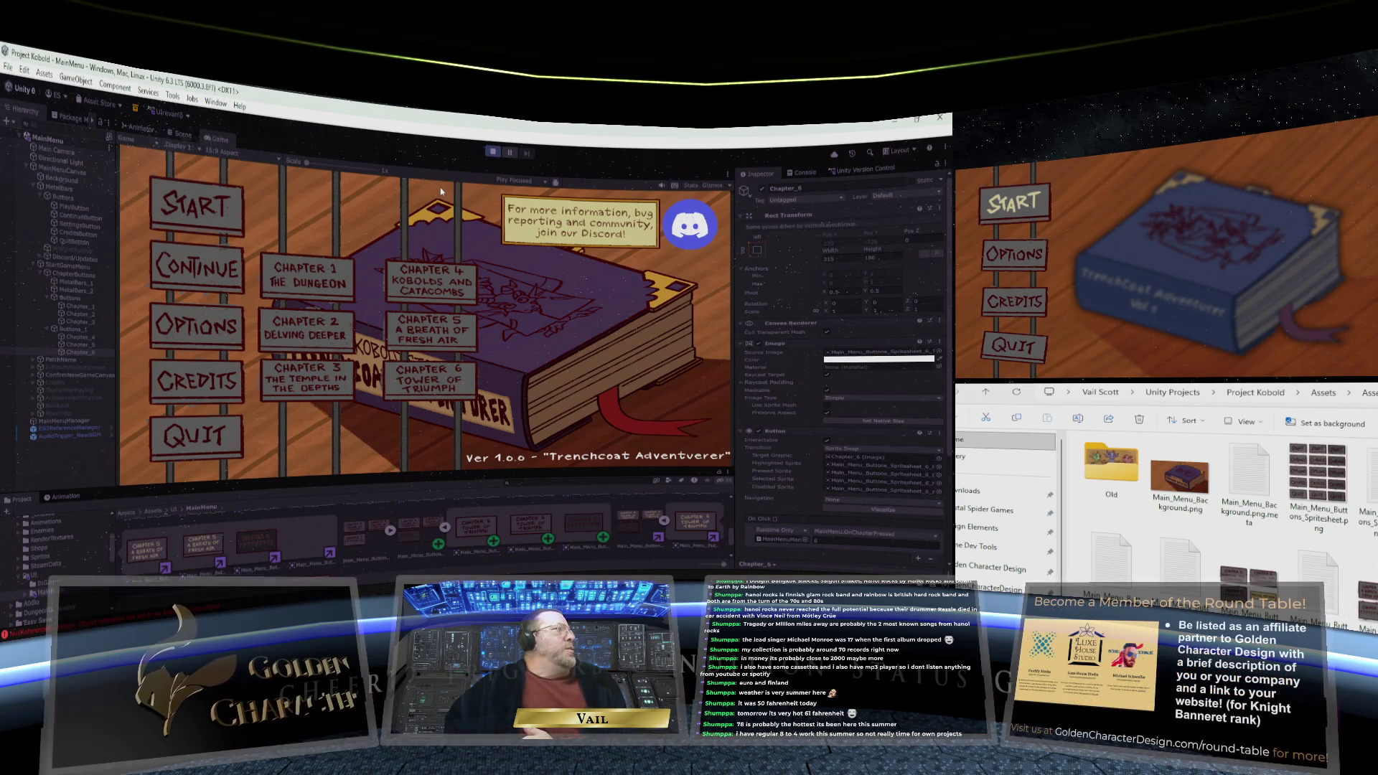
{"action": "left_click", "coordinate": [405, 373]}
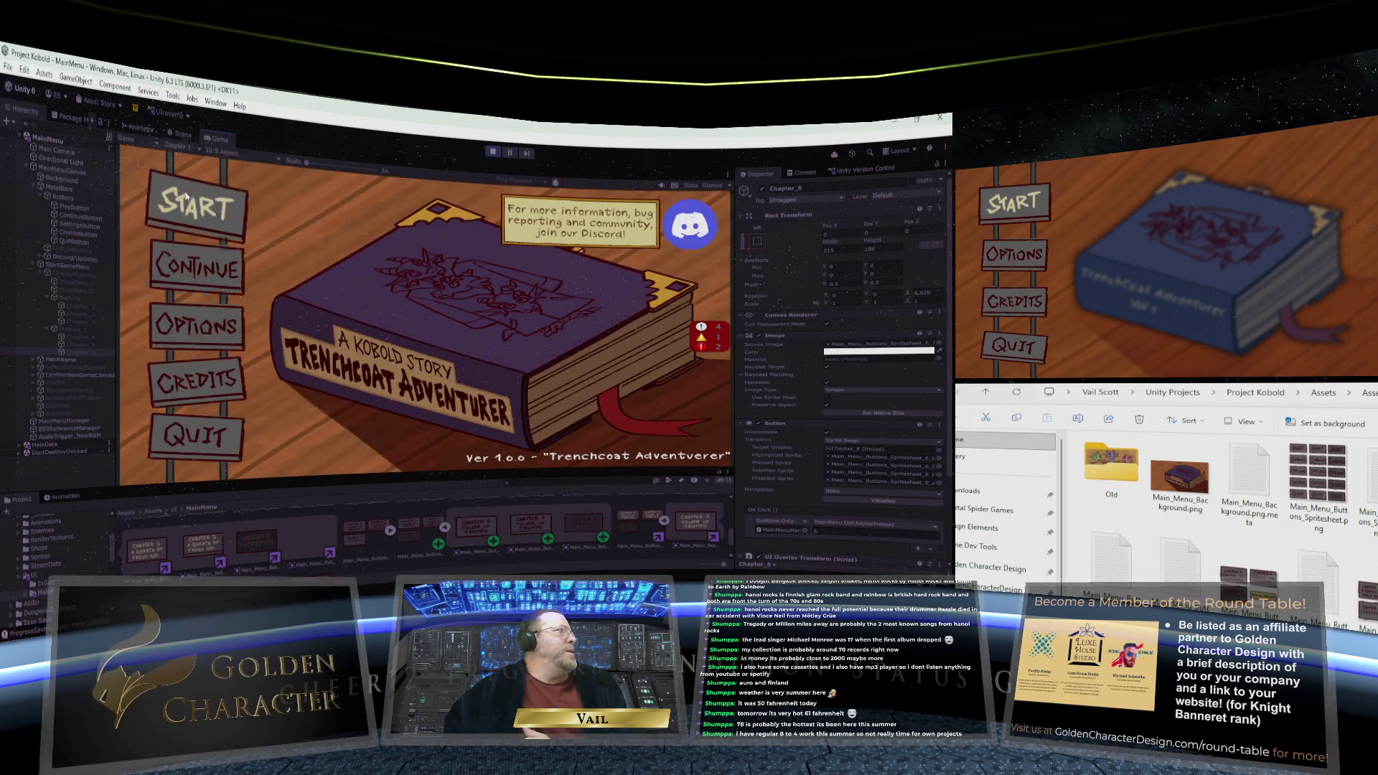
{"action": "left_click", "coordinate": [188, 207]}
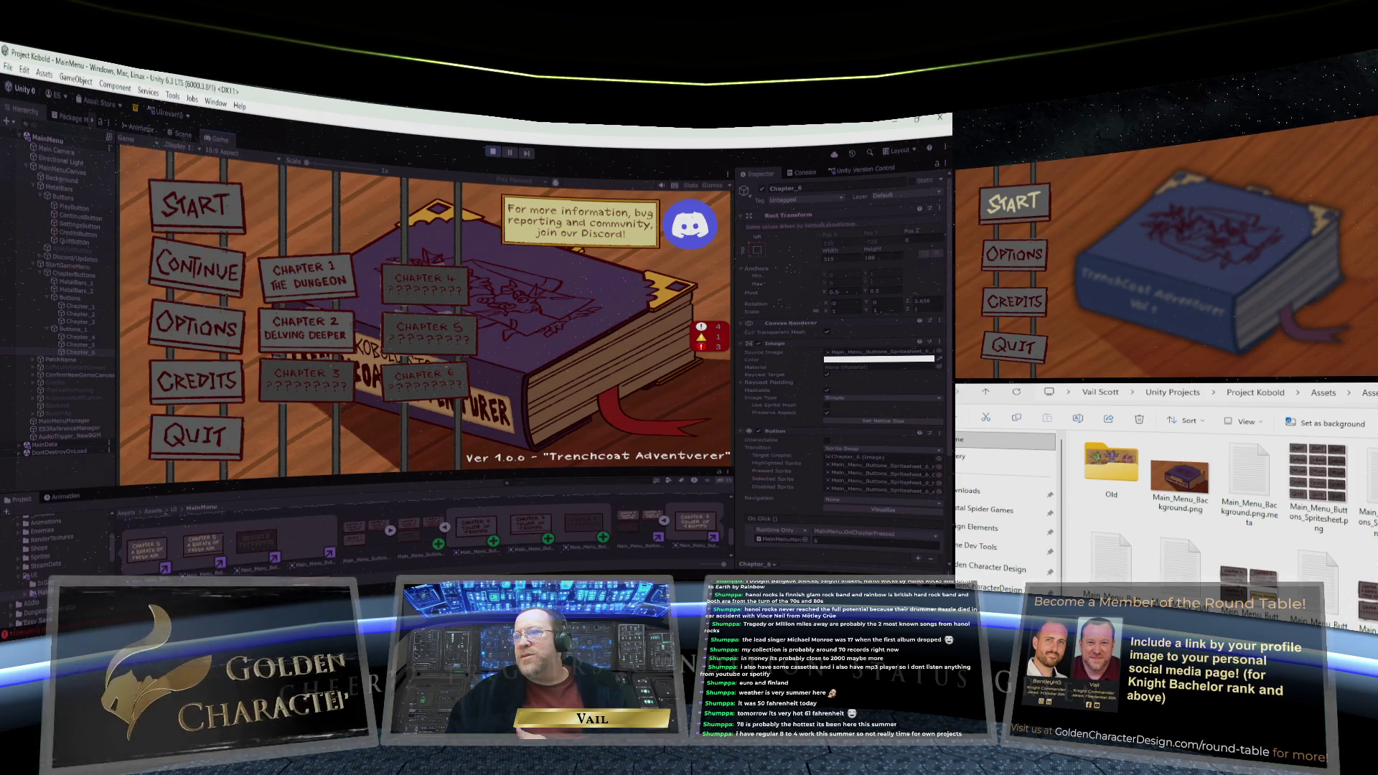
Snip the Unity Game view's chapter-select screen showing the locked question-mark chapter buttons
{"action": "key", "text": "super"}
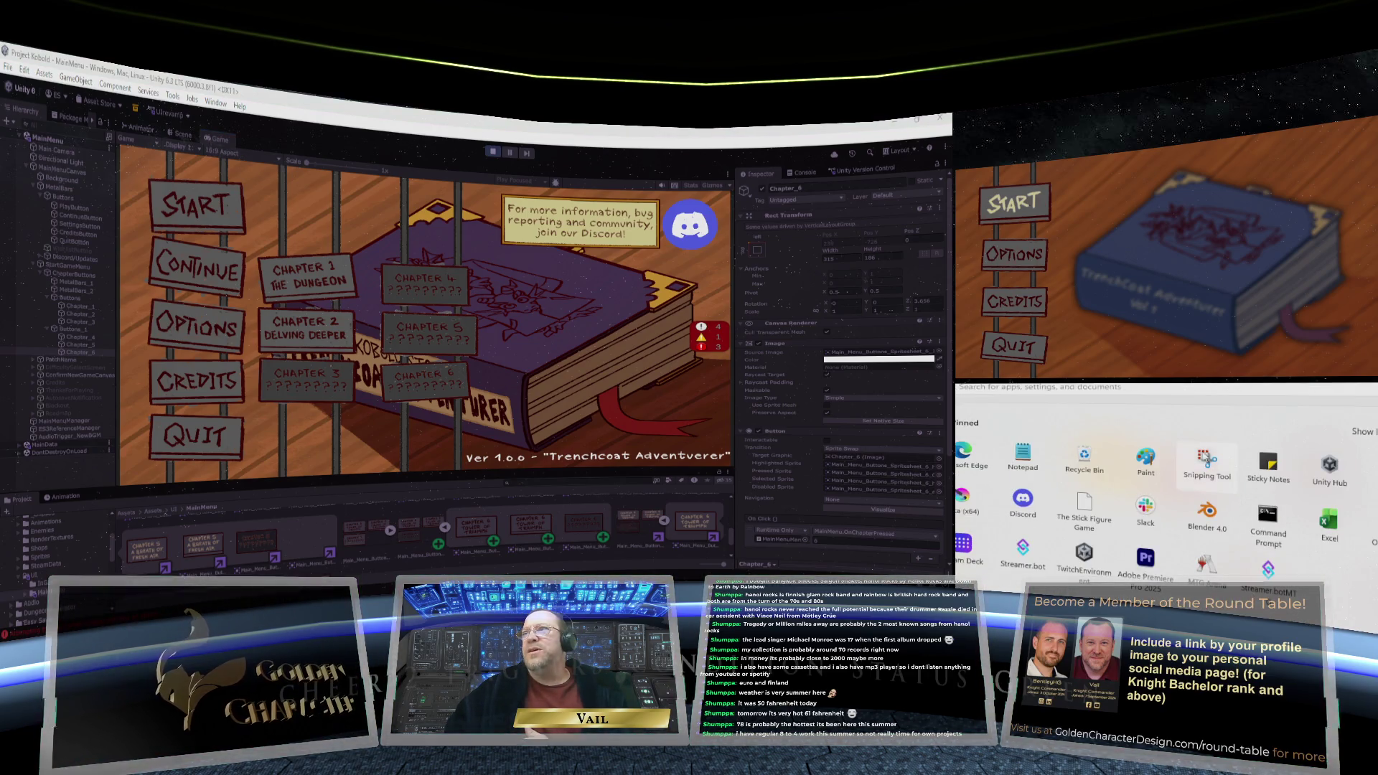
{"action": "key", "text": "Escape"}
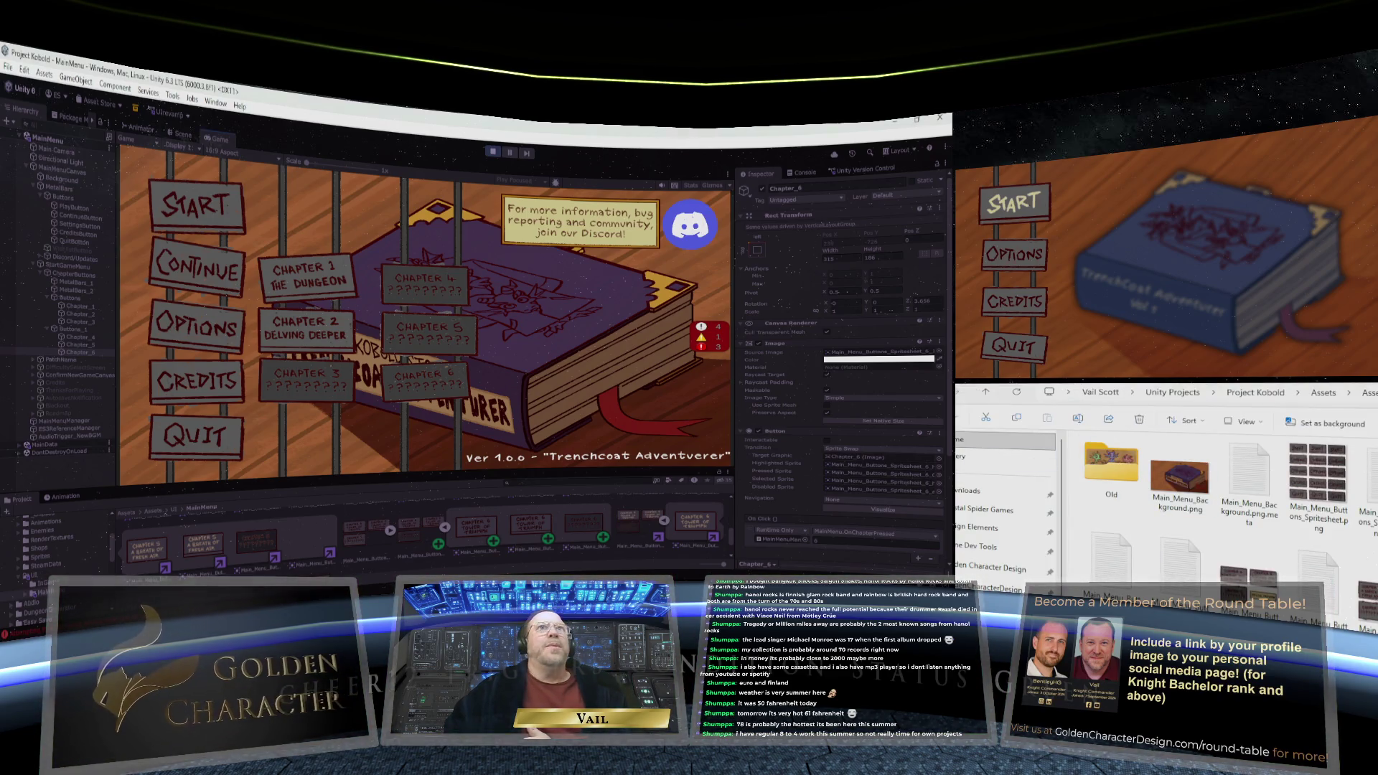
{"action": "key", "text": "super+shift+s"}
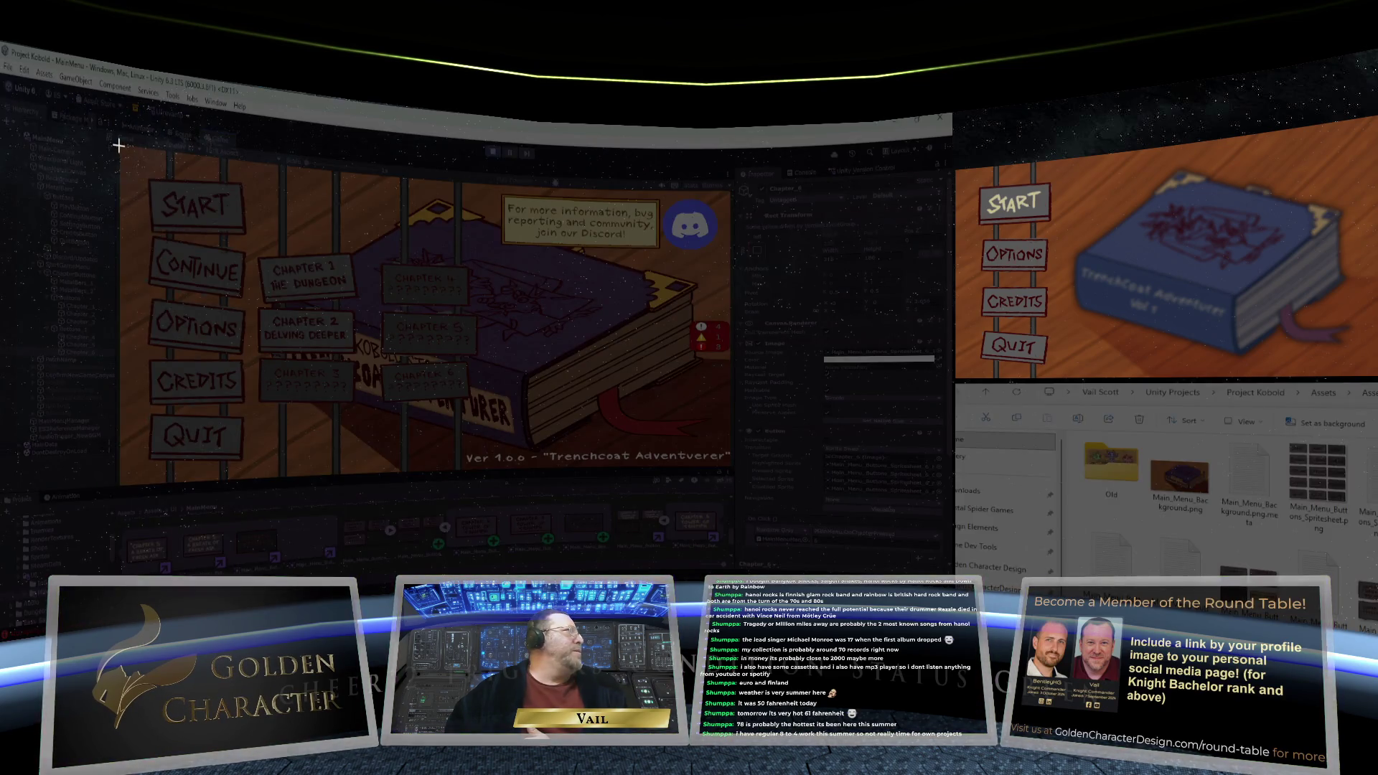
{"action": "mouse_move", "coordinate": [119, 145]}
{"action": "left_mouse_down"}
{"action": "mouse_move", "coordinate": [585, 369]}
{"action": "mouse_move", "coordinate": [726, 466]}
{"action": "left_mouse_up"}
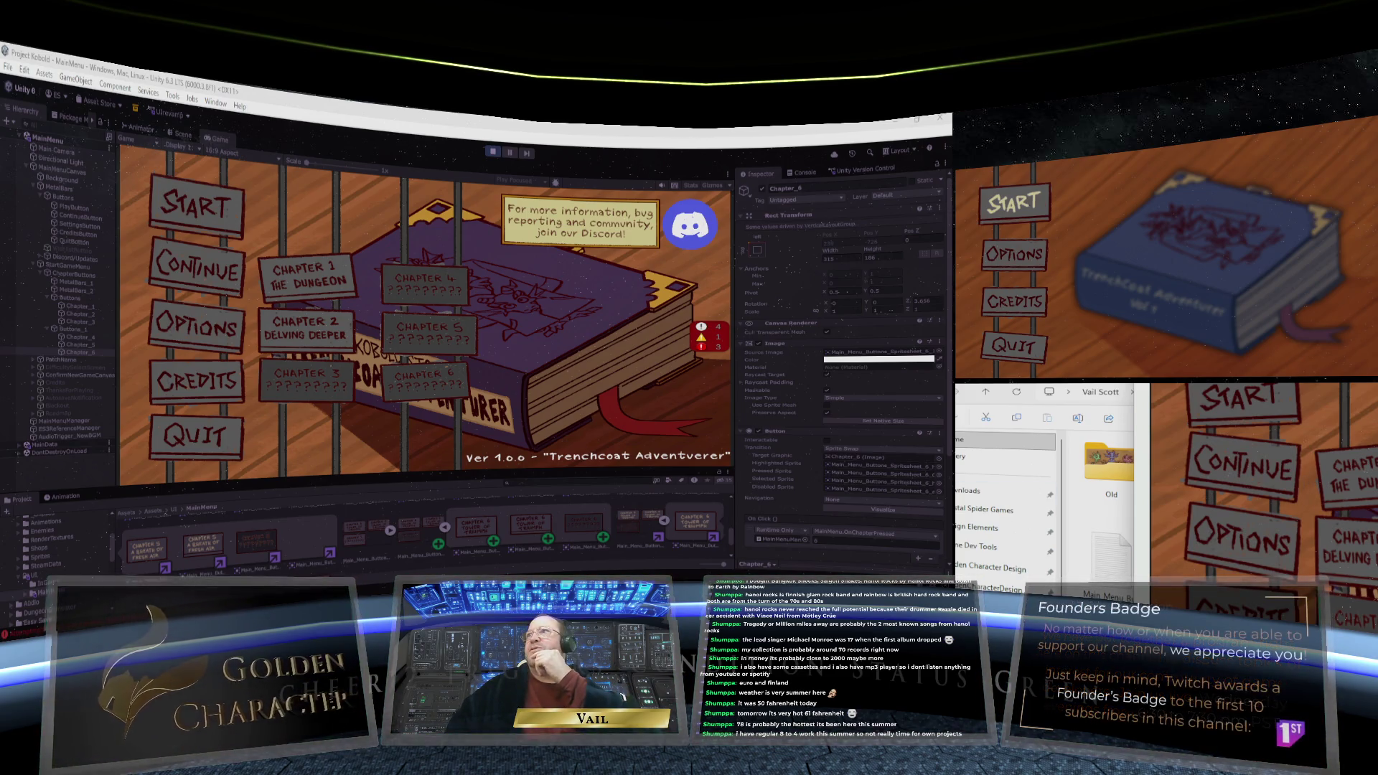
{"action": "key", "text": "super+shift+s"}
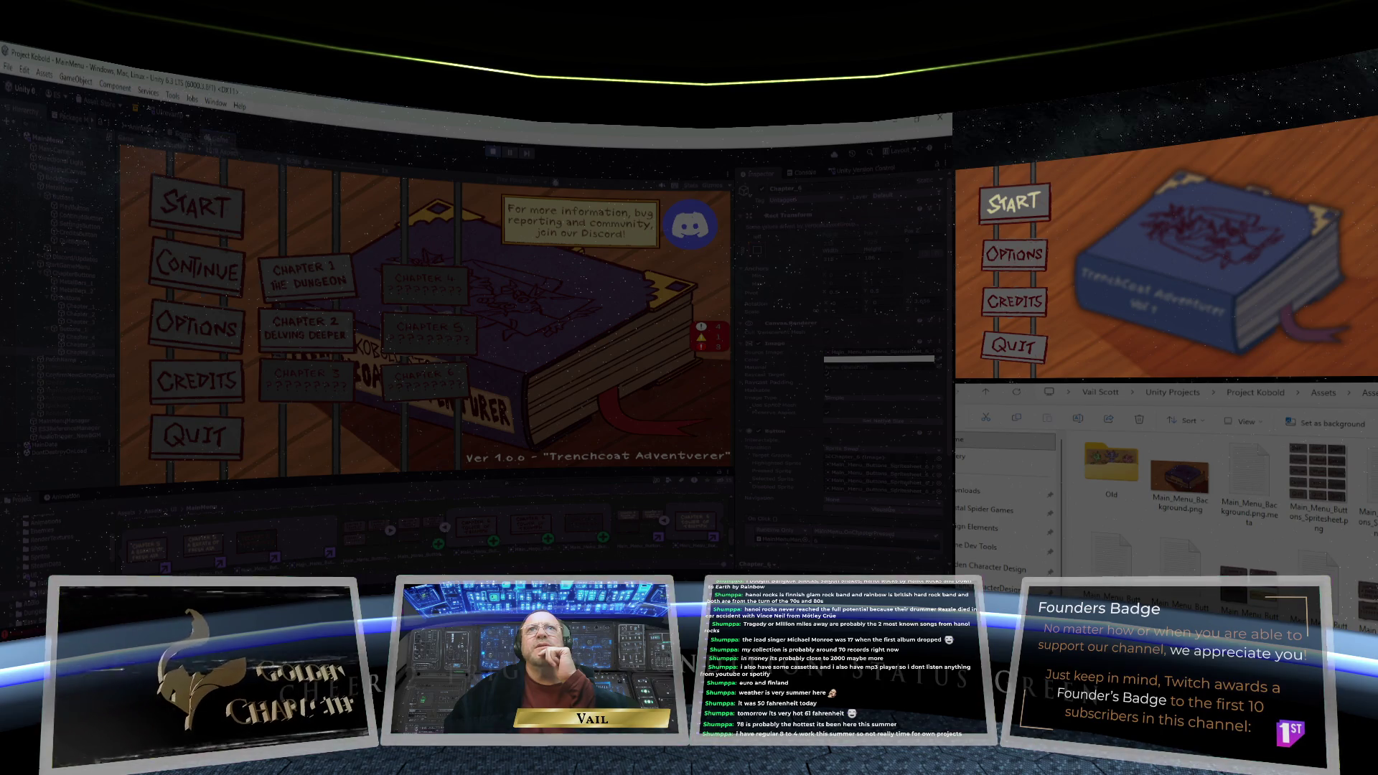
{"action": "key", "text": "Escape"}
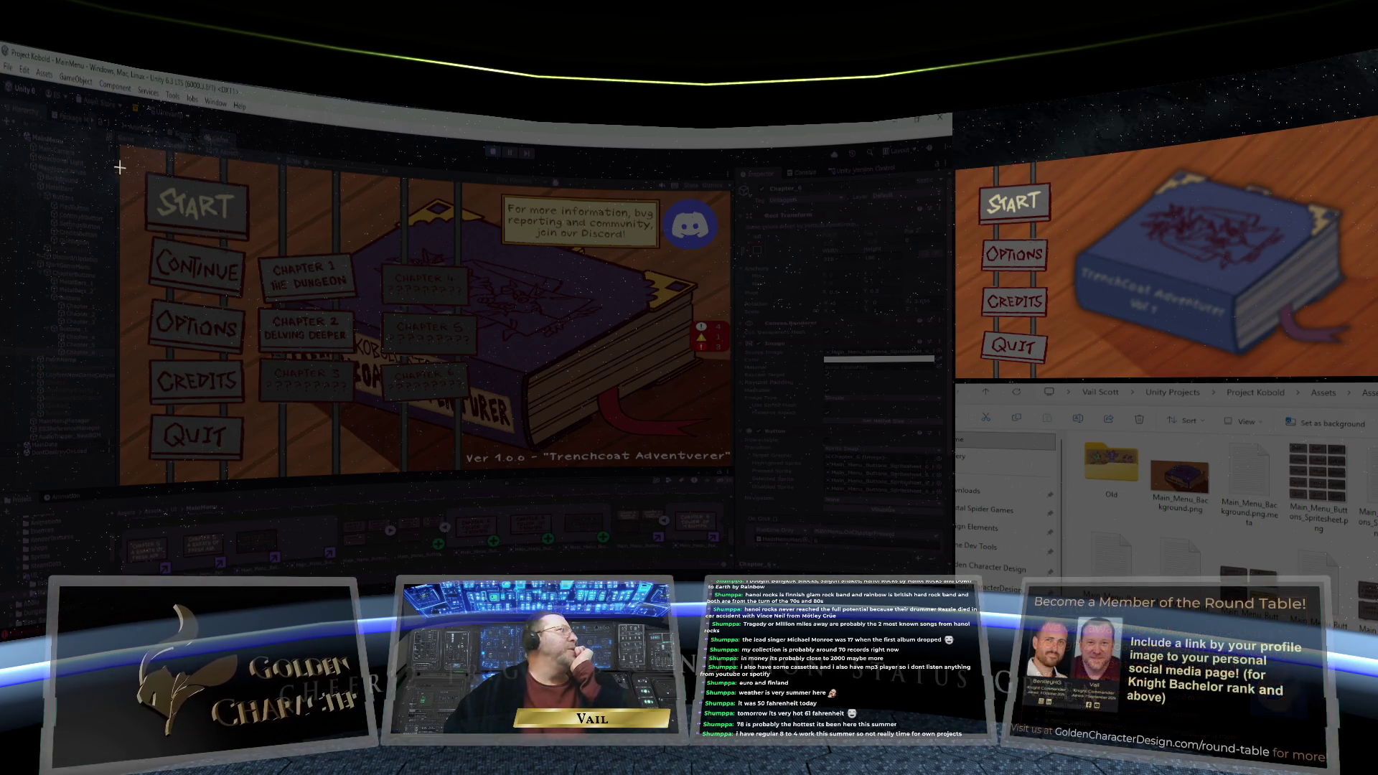
{"action": "mouse_move", "coordinate": [121, 147]}
{"action": "left_mouse_down"}
{"action": "mouse_move", "coordinate": [459, 305]}
{"action": "mouse_move", "coordinate": [714, 383]}
{"action": "mouse_move", "coordinate": [714, 446]}
{"action": "mouse_move", "coordinate": [690, 468]}
{"action": "mouse_move", "coordinate": [734, 470]}
{"action": "left_mouse_up"}
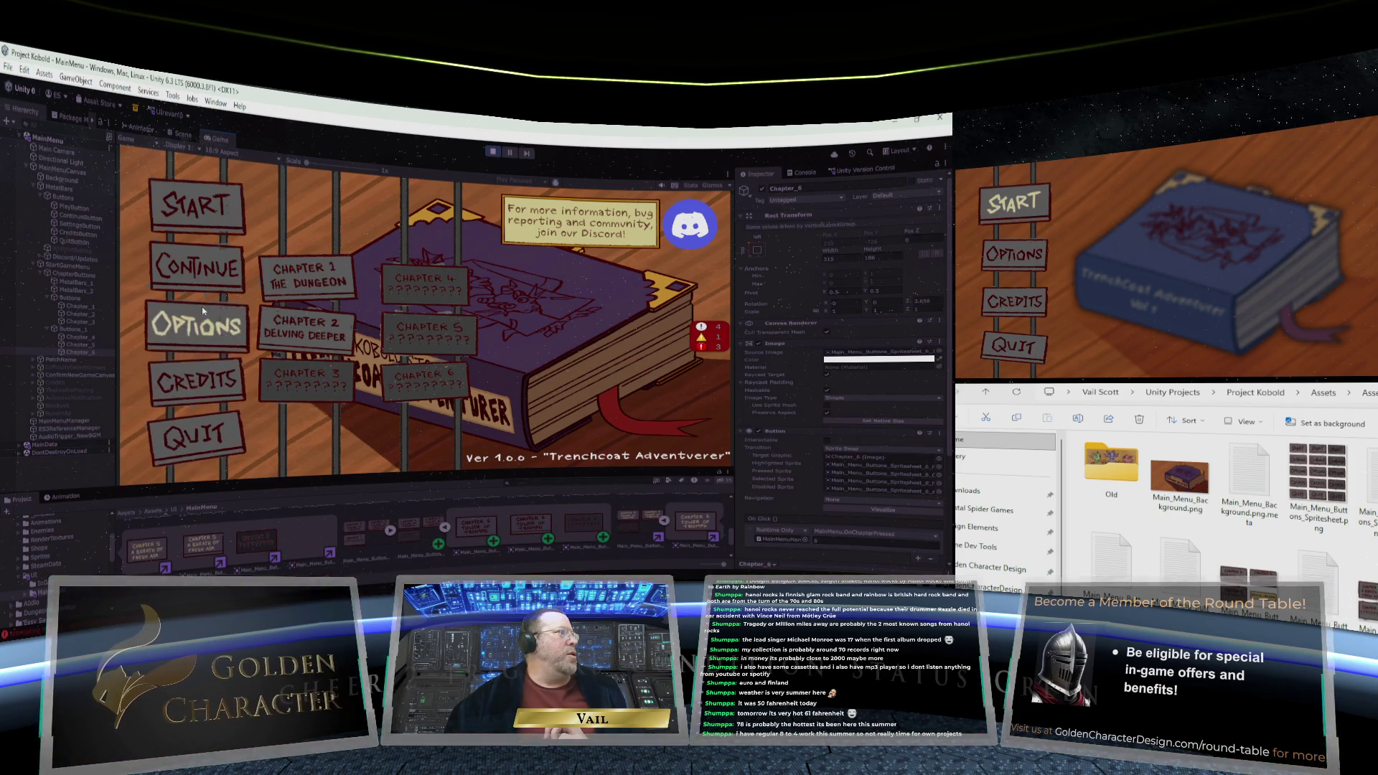
{"action": "left_click", "coordinate": [271, 267]}
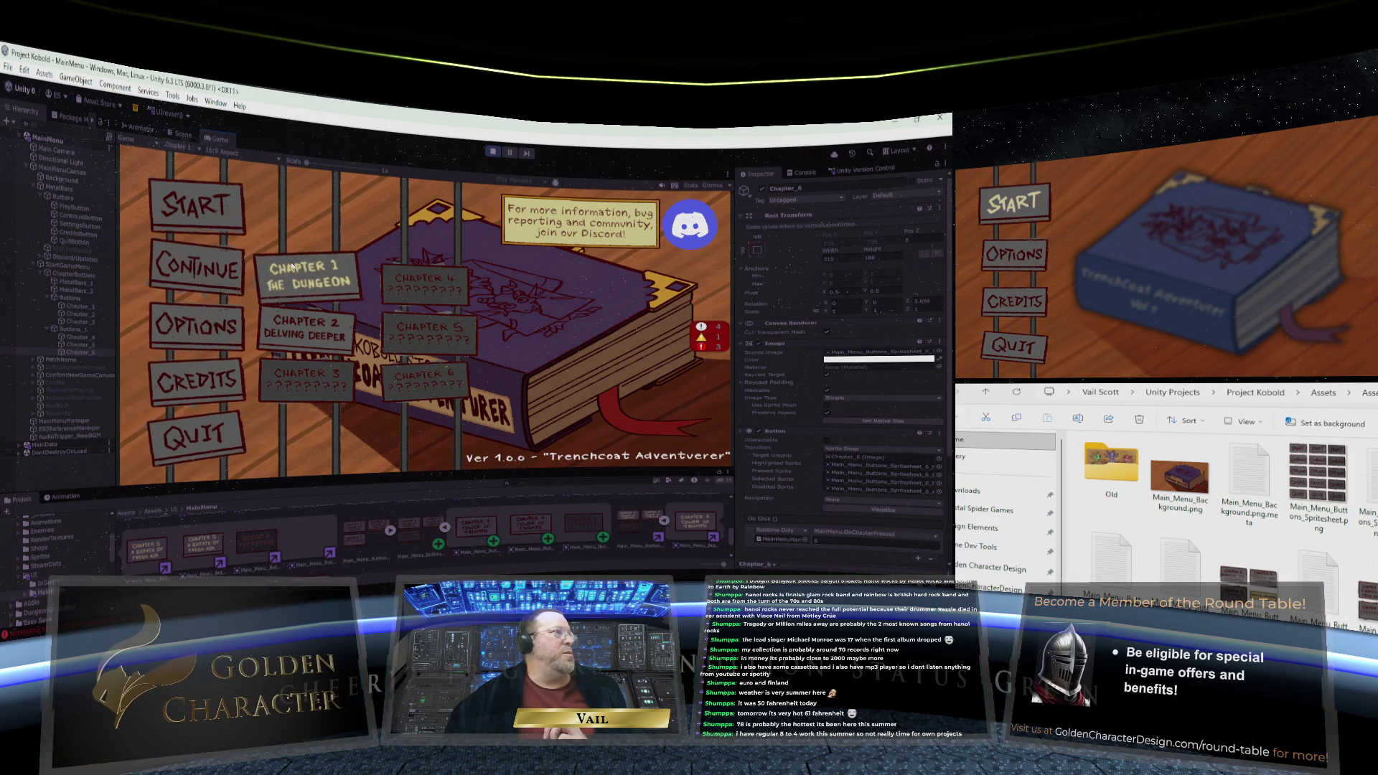
{"action": "left_click", "coordinate": [316, 271]}
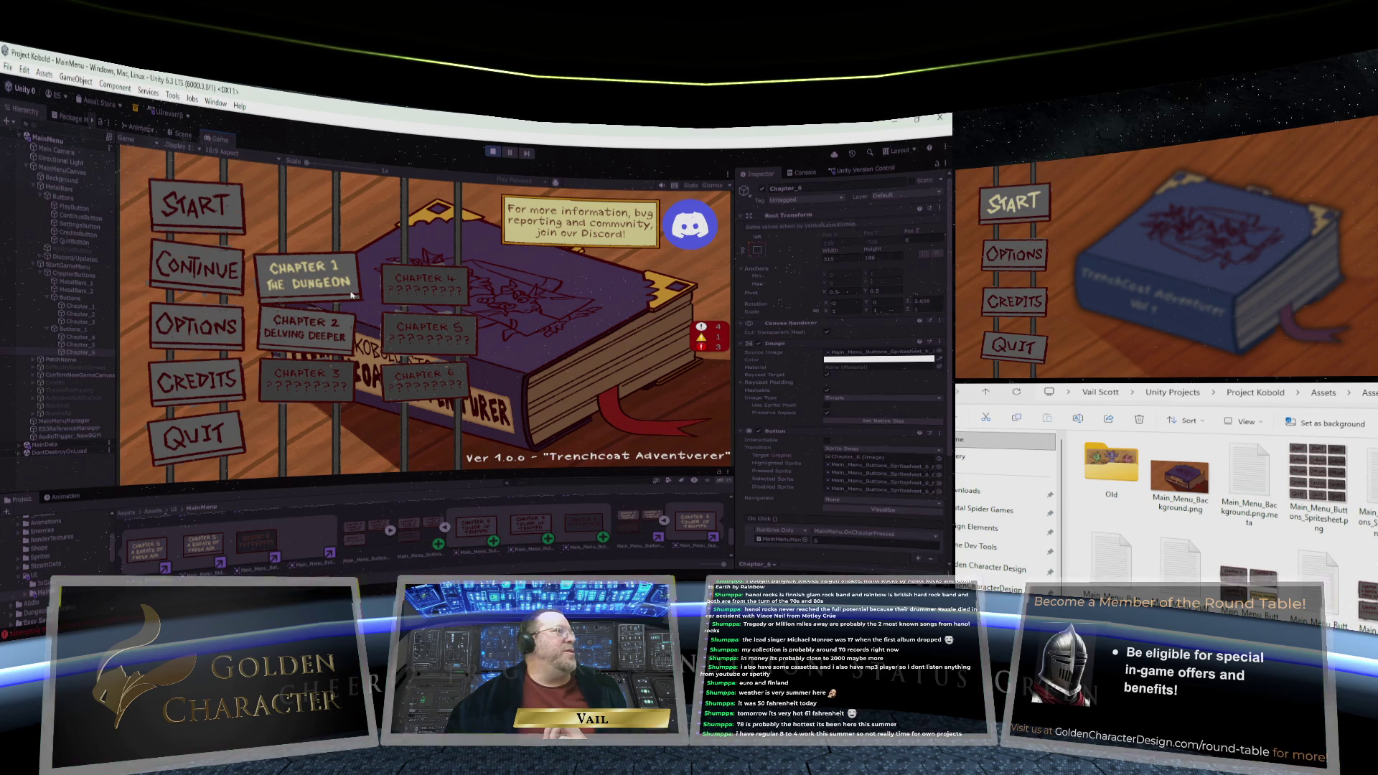
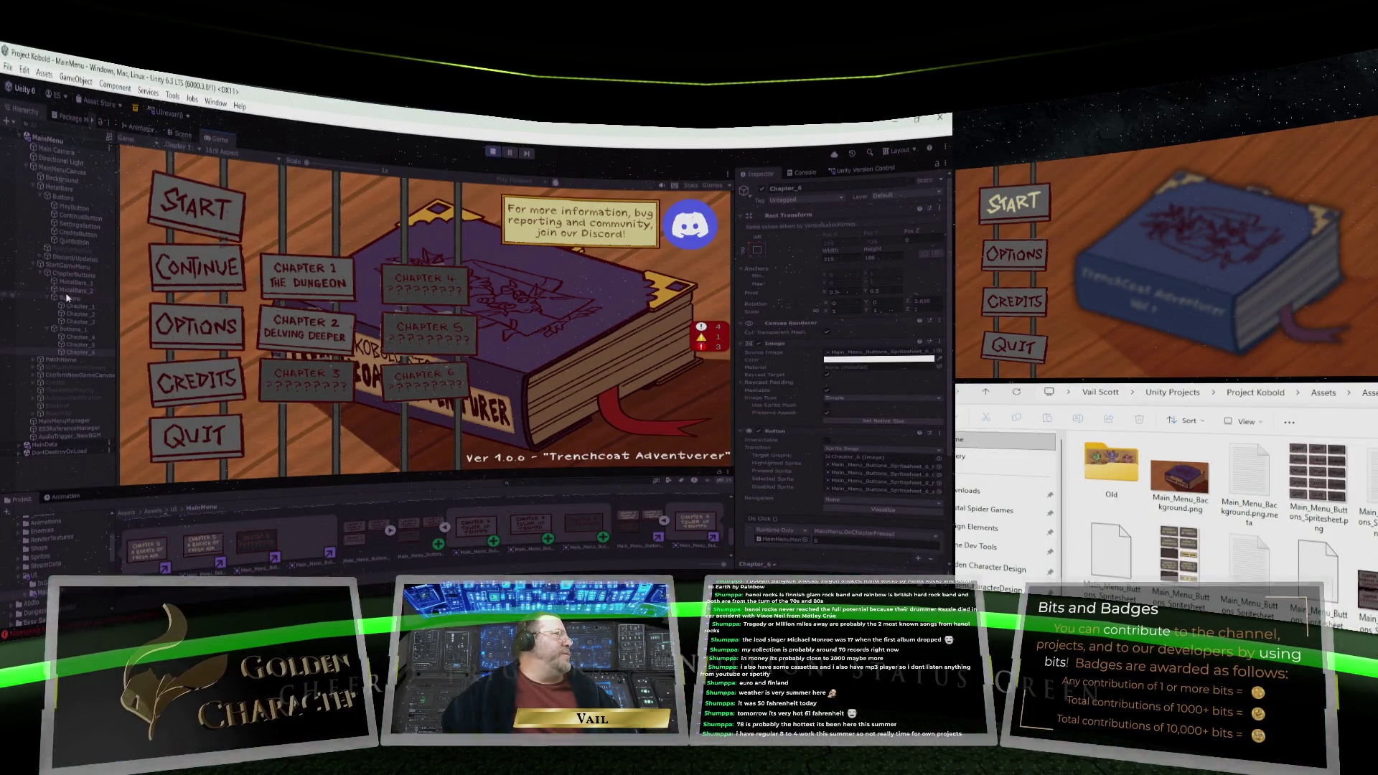
Exit Play mode, use the File menu, then check Chapter_1 and select PlayButton in the Hierarchy
{"action": "left_click", "coordinate": [492, 152]}
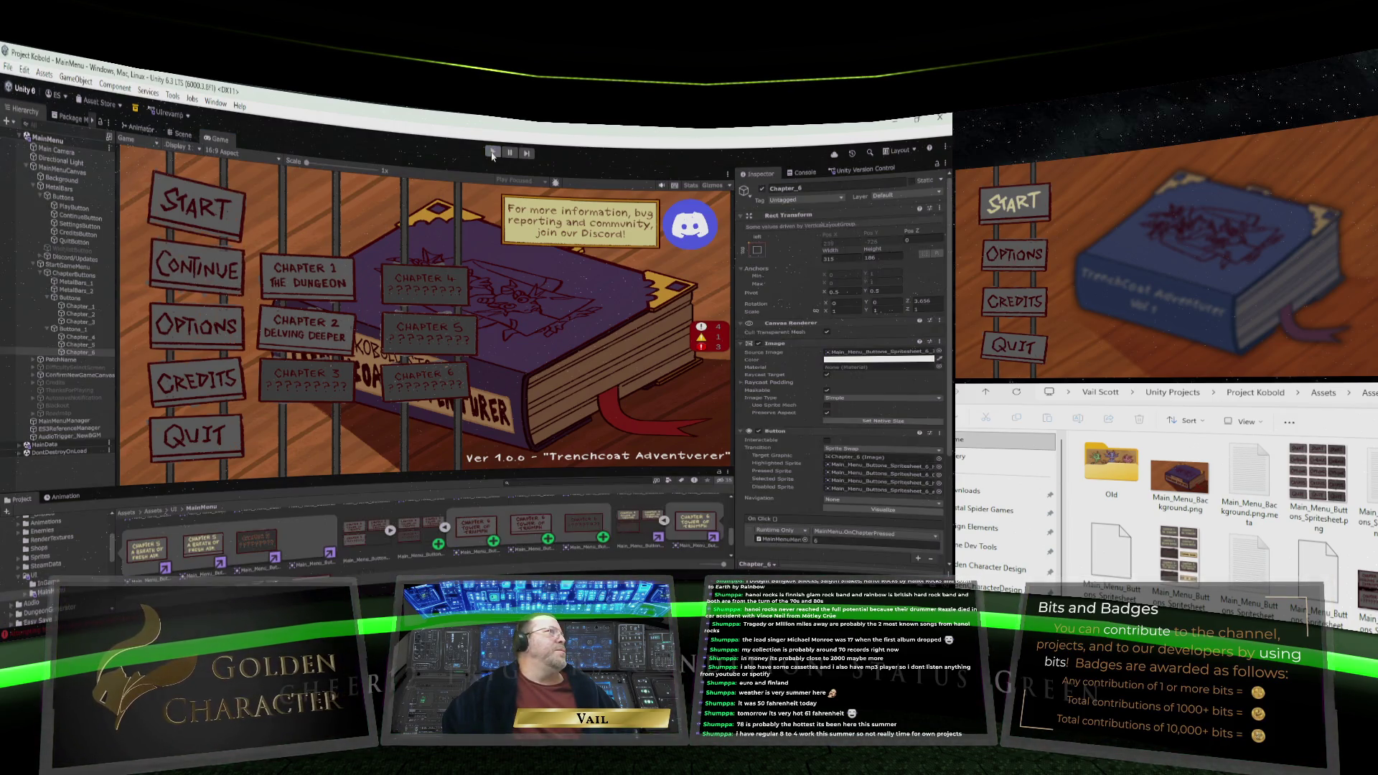
{"action": "left_click", "coordinate": [10, 69]}
{"action": "left_click", "coordinate": [26, 137]}
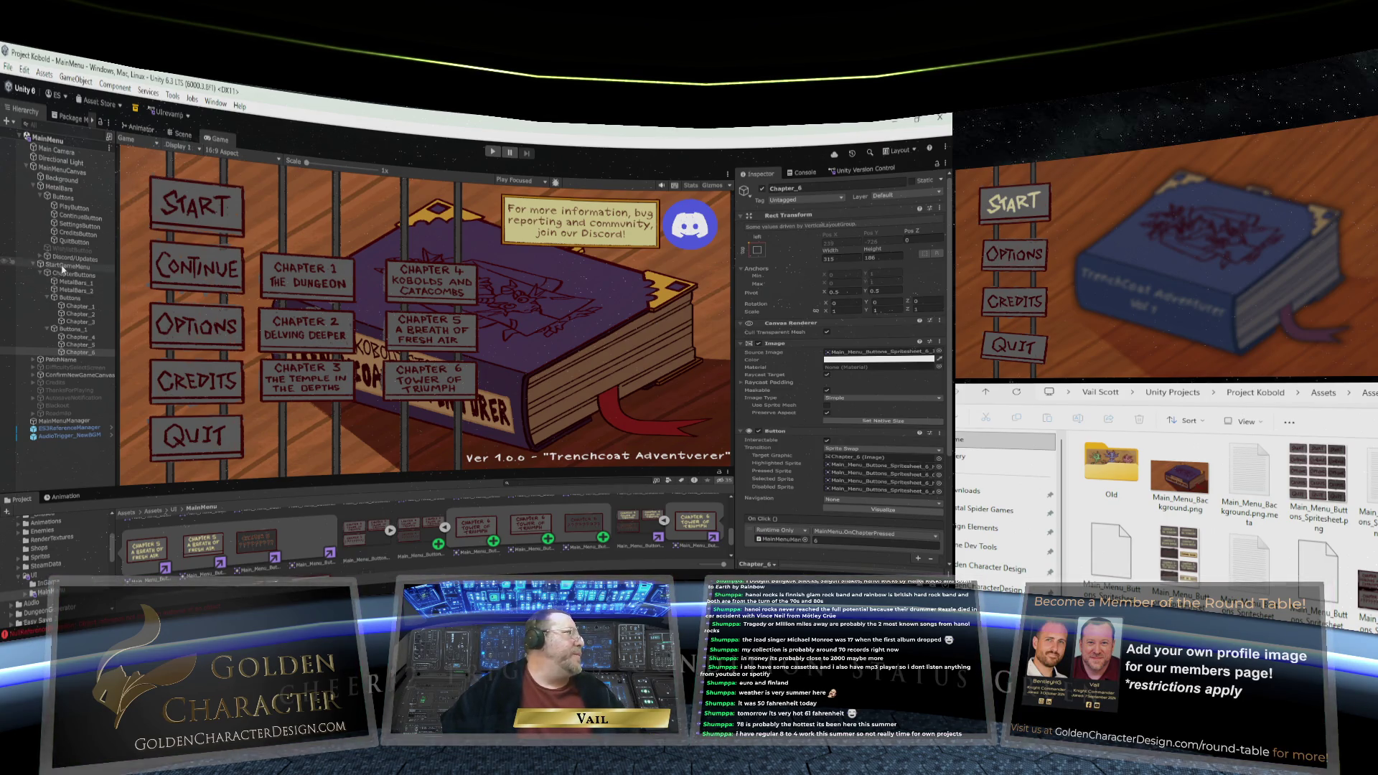
{"action": "left_click", "coordinate": [77, 306]}
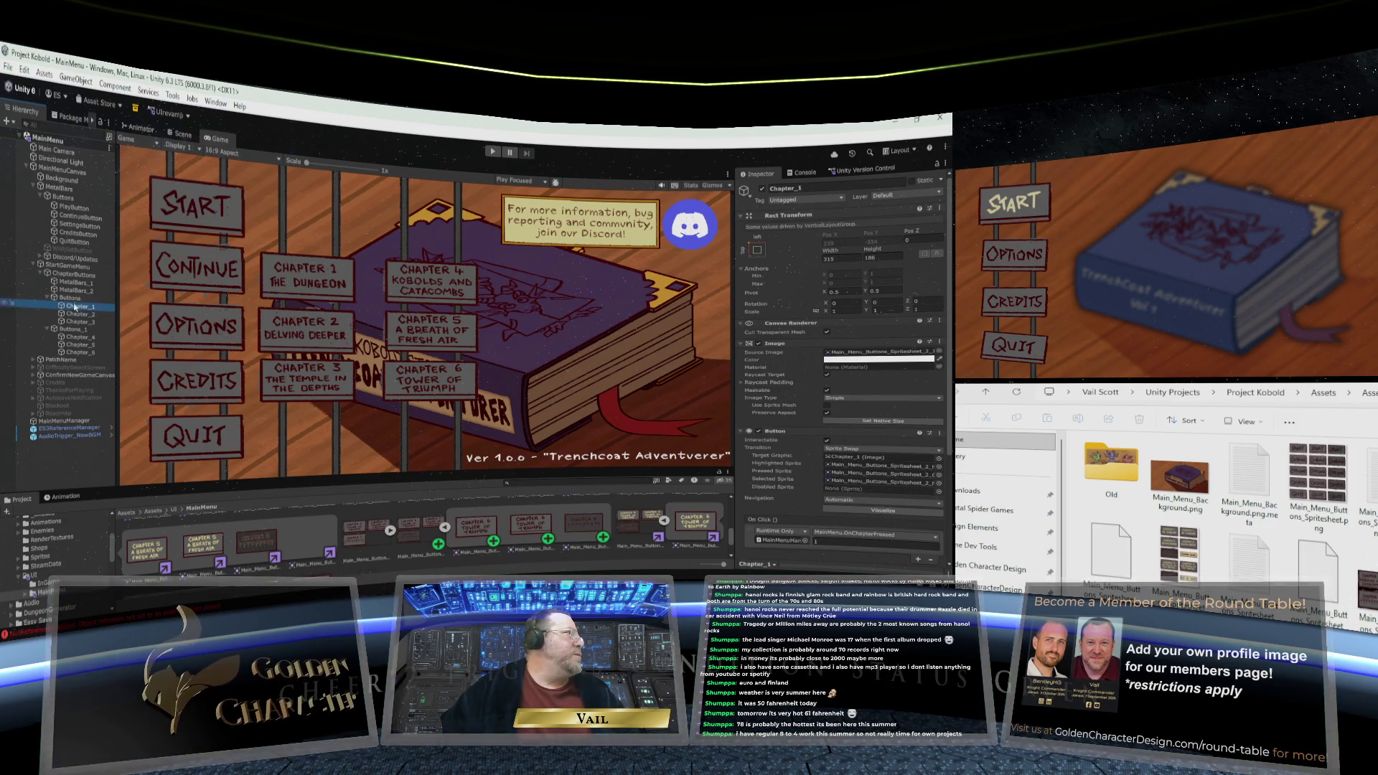
{"action": "left_click", "coordinate": [69, 208]}
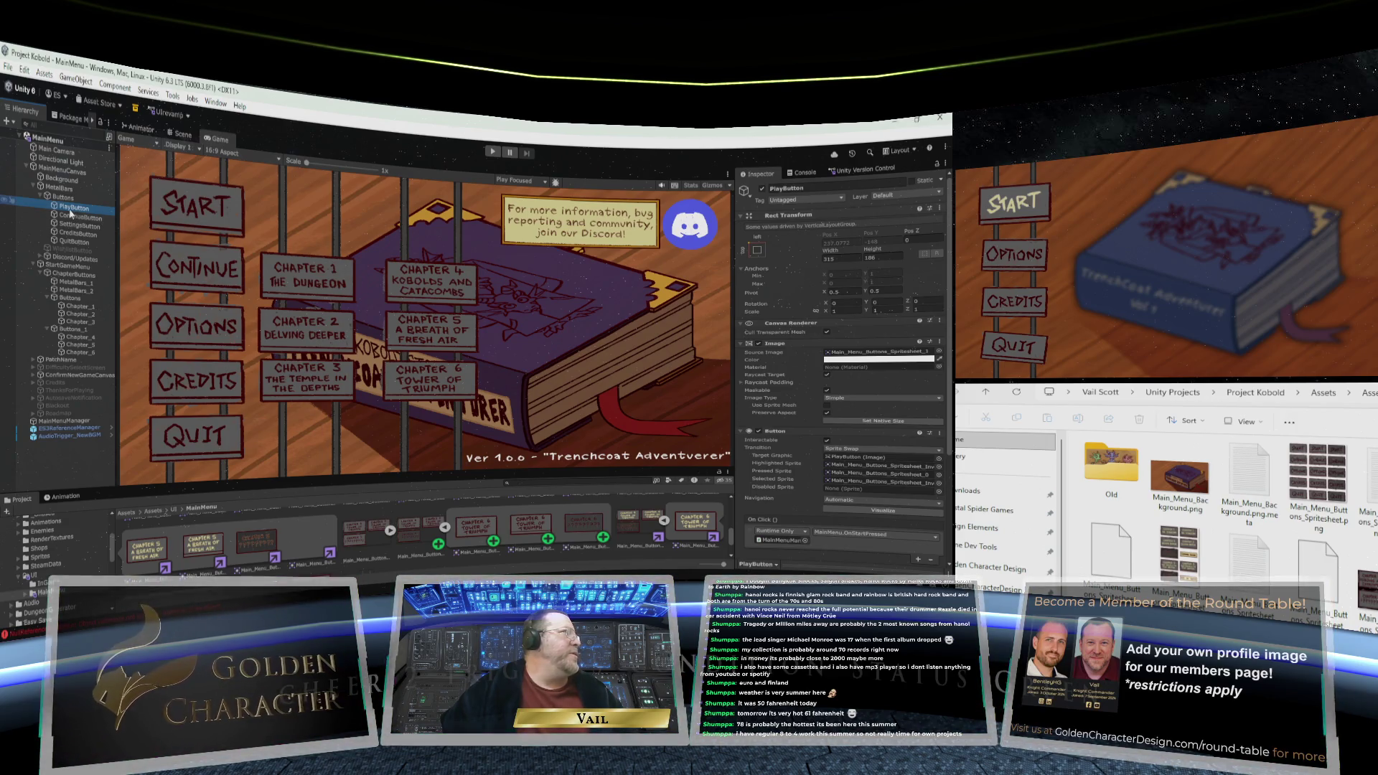
Set PlayButton's Navigation to Explicit: Select On Up QuitButton, Down ContinueButton, Right Chapter_1
{"action": "scroll", "coordinate": [767, 350], "scroll_direction": "down", "scroll_amount": 3}
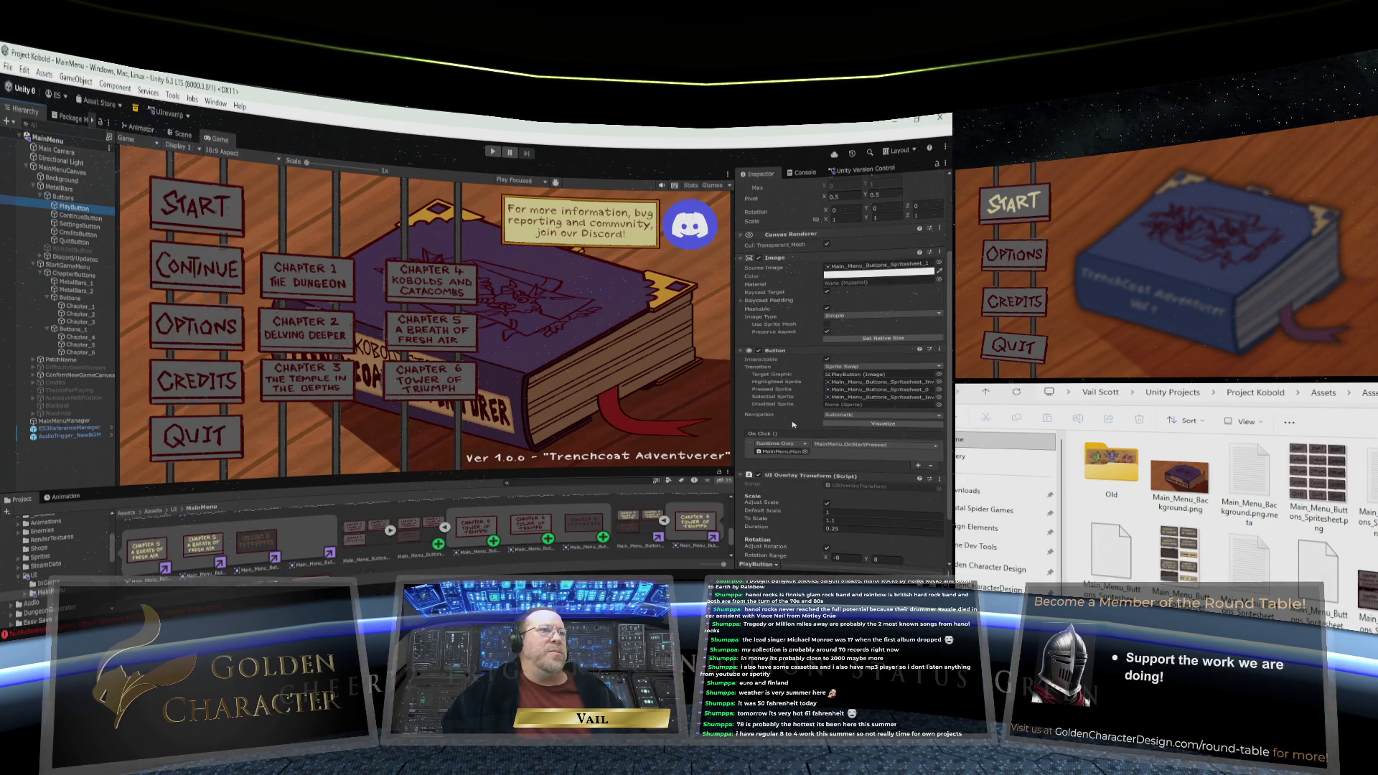
{"action": "left_click", "coordinate": [868, 416]}
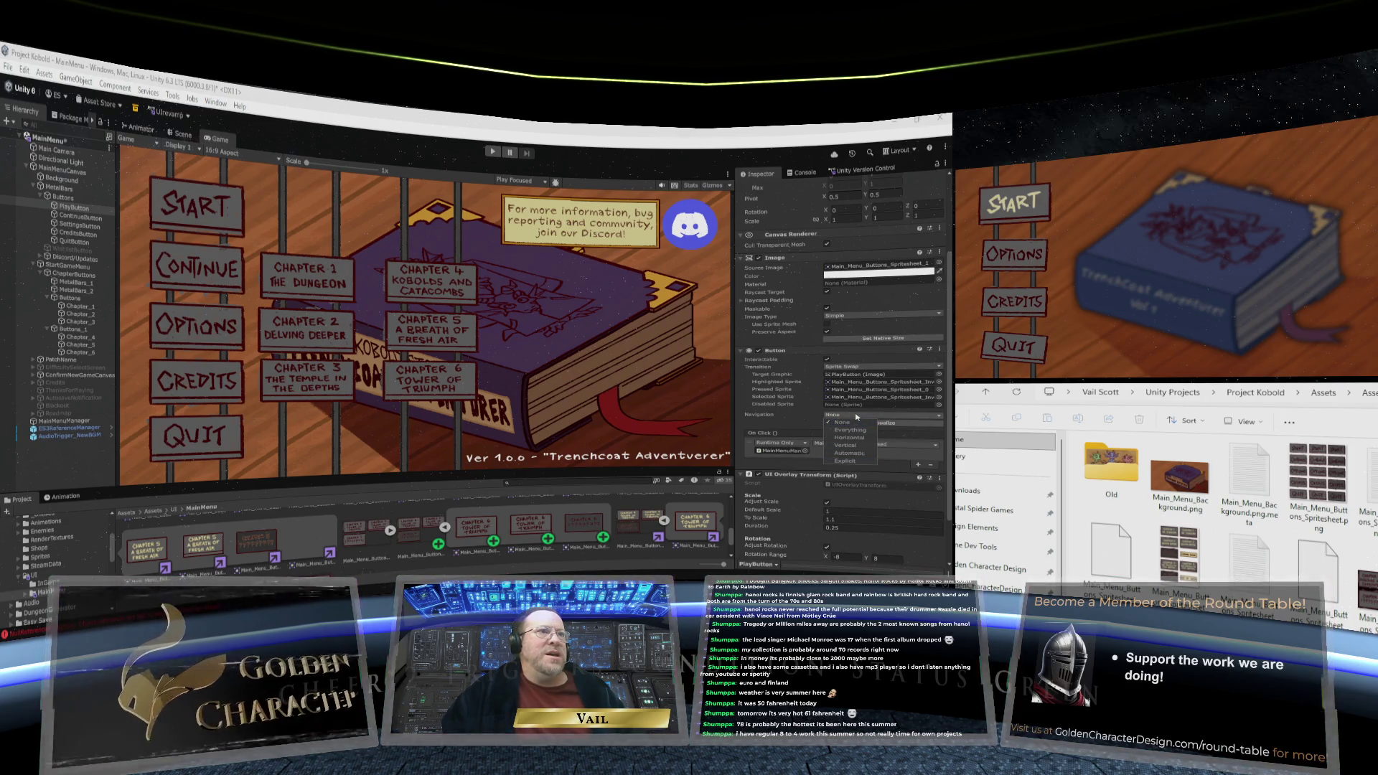
{"action": "left_click", "coordinate": [843, 423]}
{"action": "left_click", "coordinate": [865, 416]}
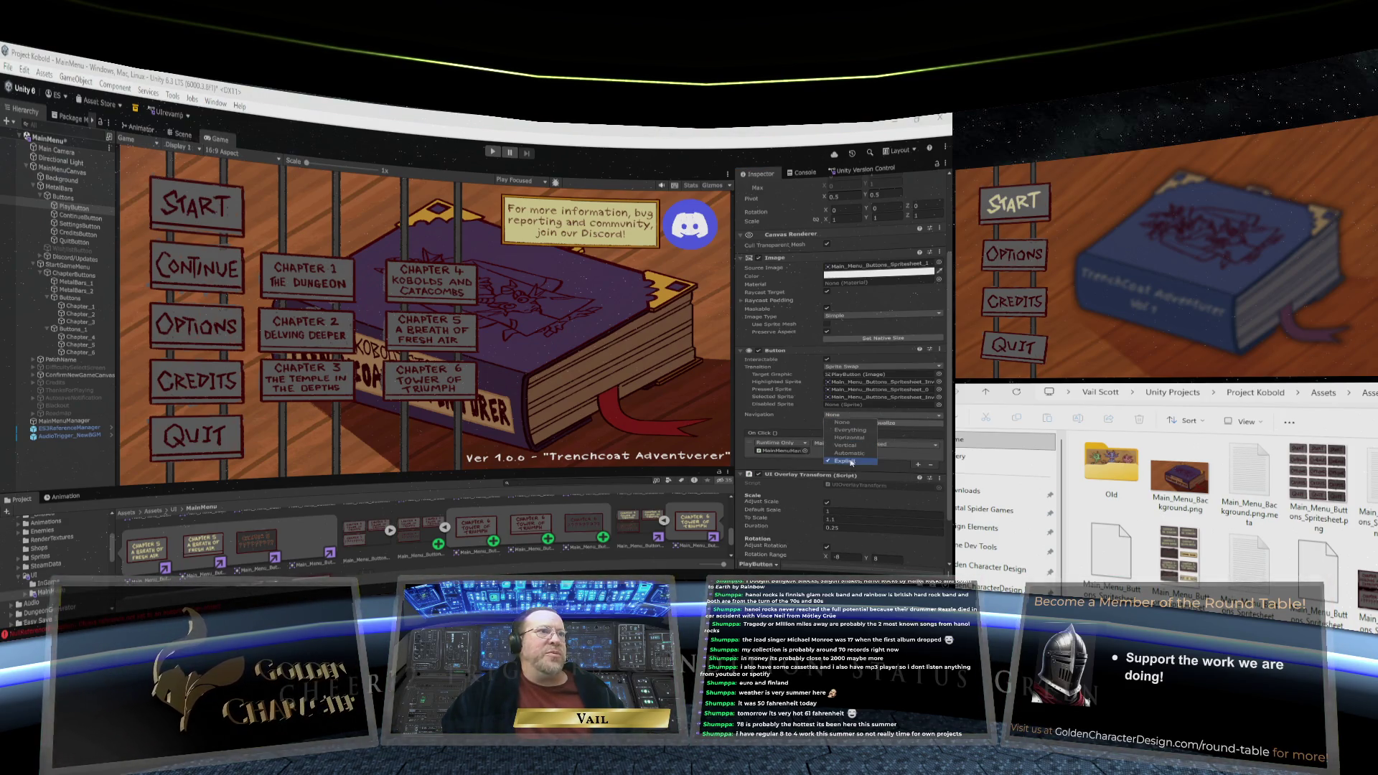
{"action": "left_click", "coordinate": [845, 461]}
{"action": "left_click", "coordinate": [851, 415]}
{"action": "left_click", "coordinate": [822, 416]}
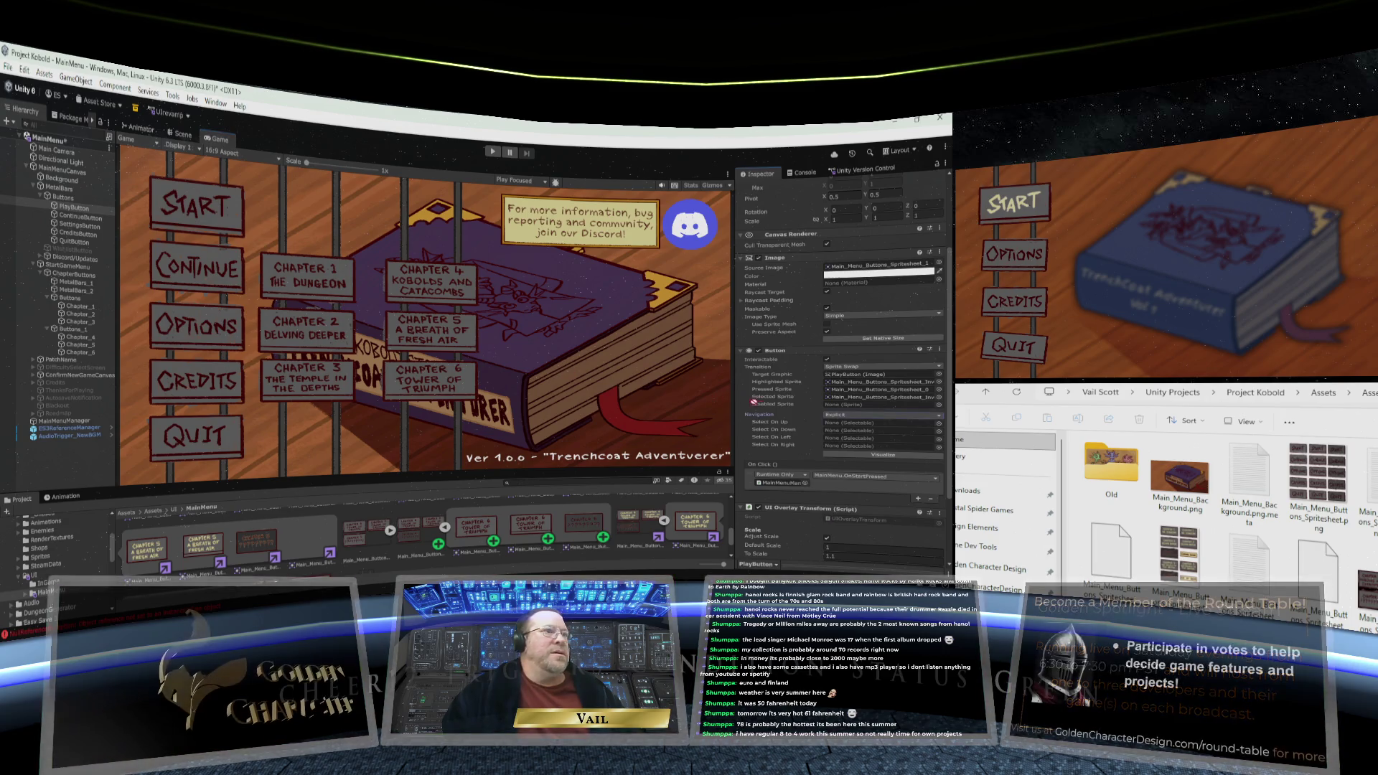
{"action": "left_click_drag", "start_coordinate": [754, 402], "coordinate": [834, 423]}
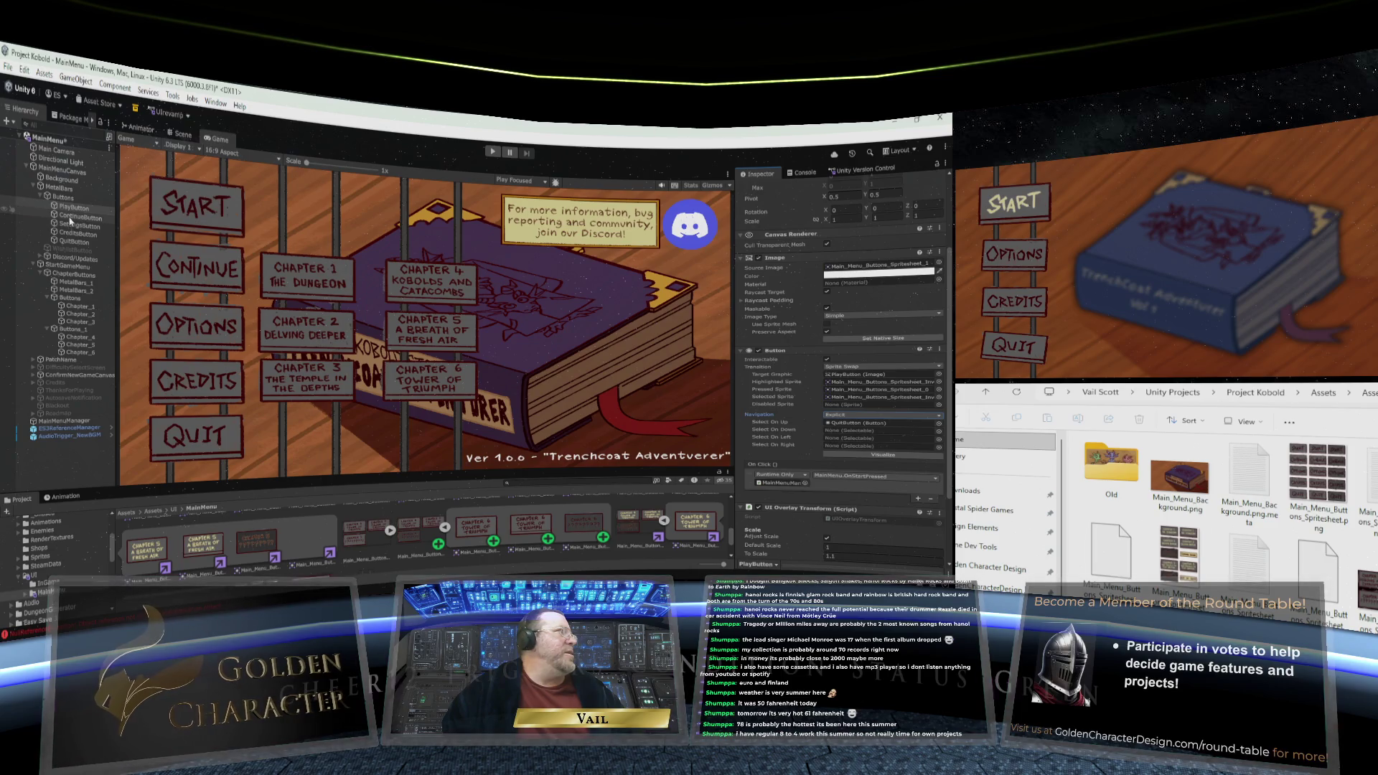
{"action": "left_click_drag", "start_coordinate": [858, 431], "coordinate": [858, 430]}
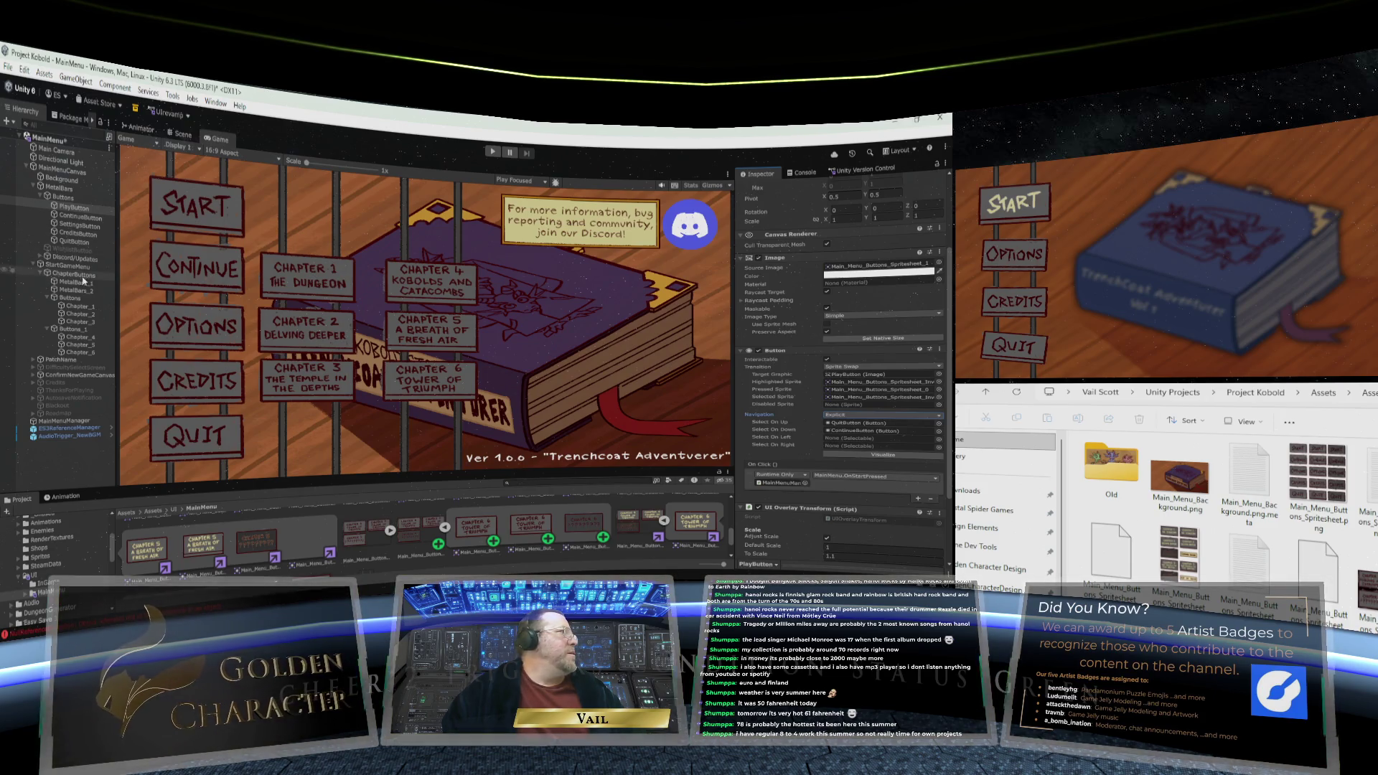
{"action": "mouse_move", "coordinate": [74, 309]}
{"action": "left_mouse_down"}
{"action": "mouse_move", "coordinate": [753, 402]}
{"action": "mouse_move", "coordinate": [844, 445]}
{"action": "left_mouse_up"}
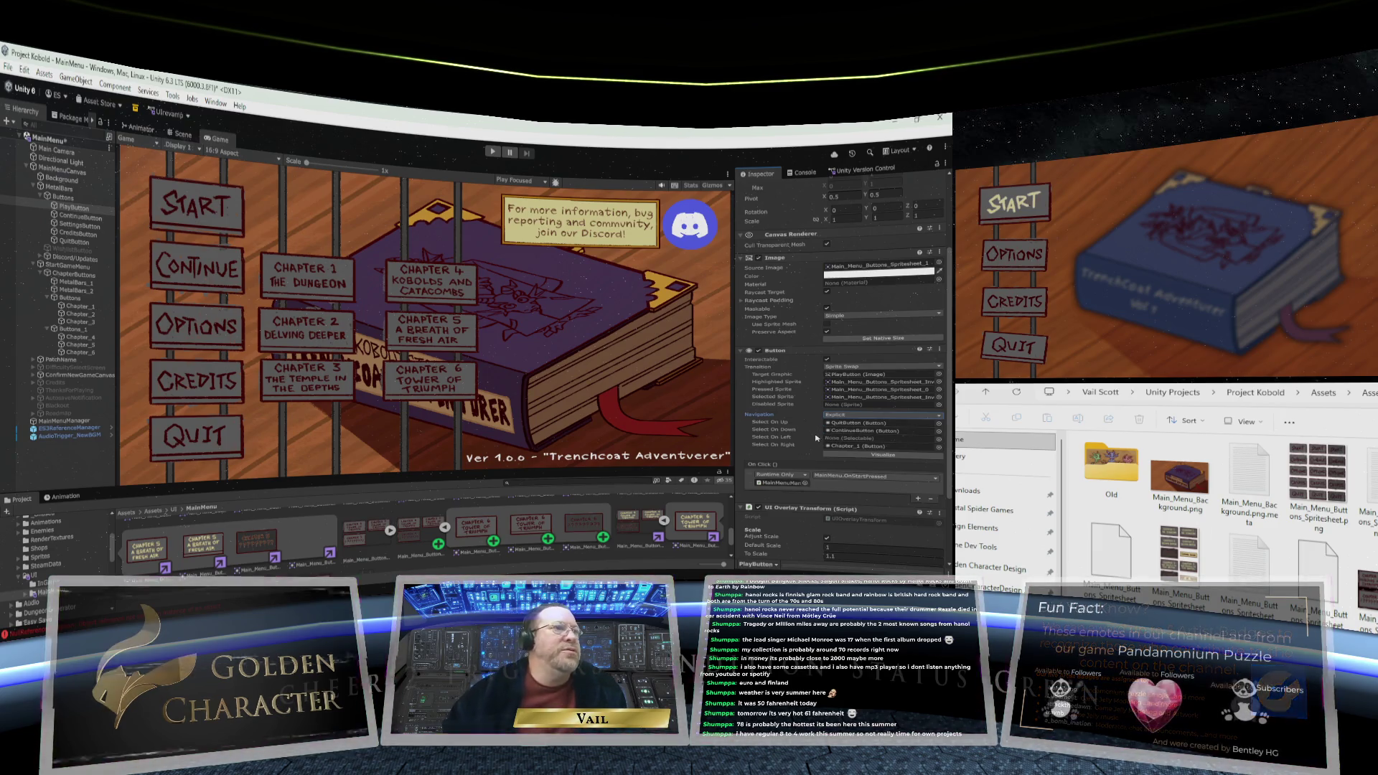
Set ContinueButton's Navigation to Explicit: Select On Up PlayButton, Down SettingsButton, Right Chapter_1
{"action": "left_click", "coordinate": [79, 216]}
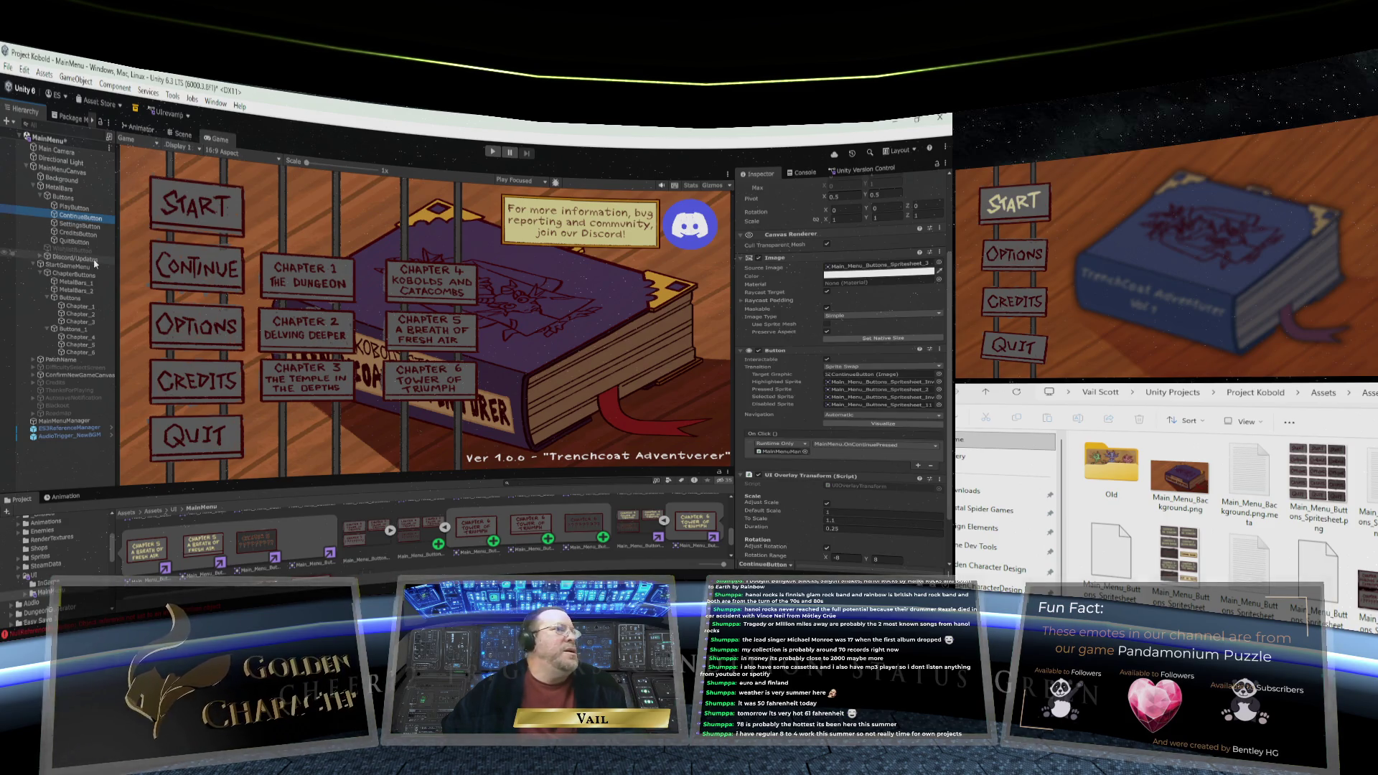
{"action": "left_click", "coordinate": [826, 416]}
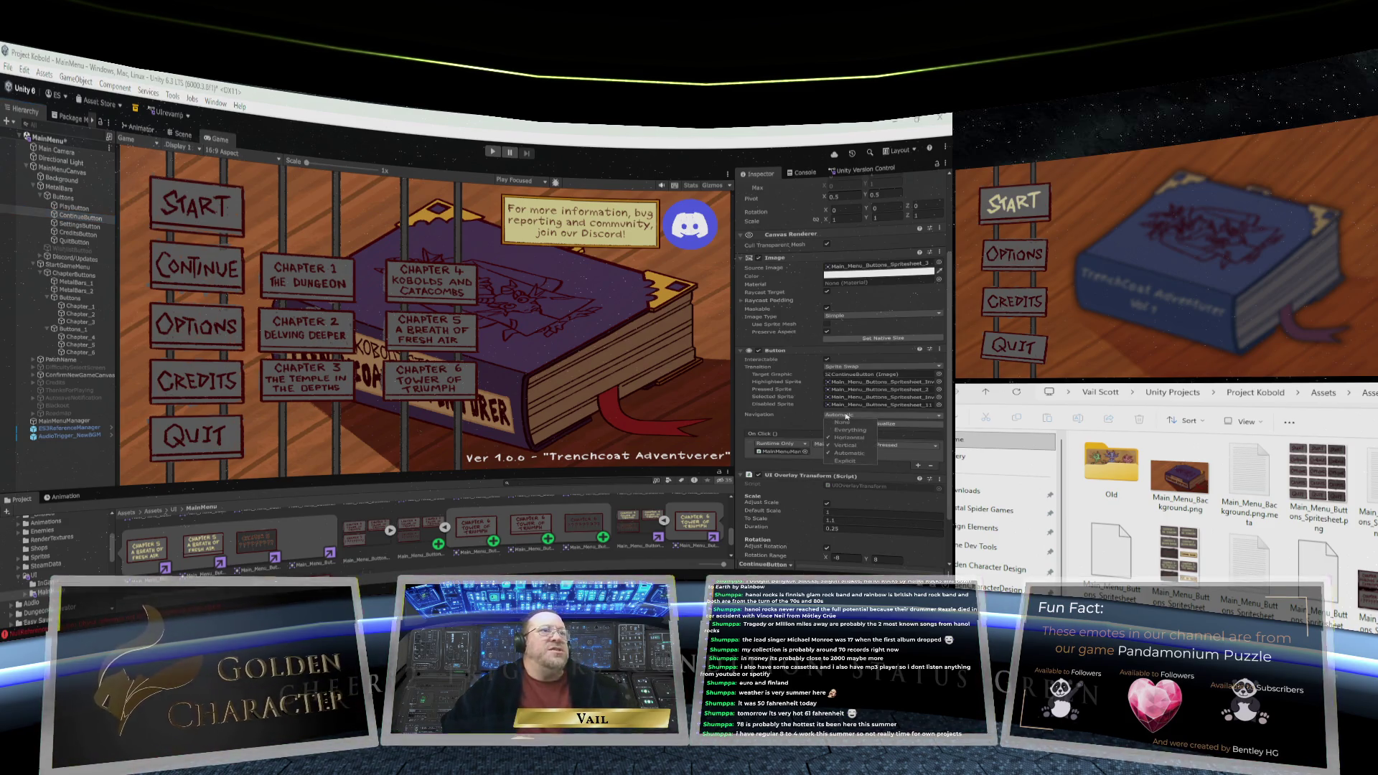
{"action": "left_click", "coordinate": [845, 418]}
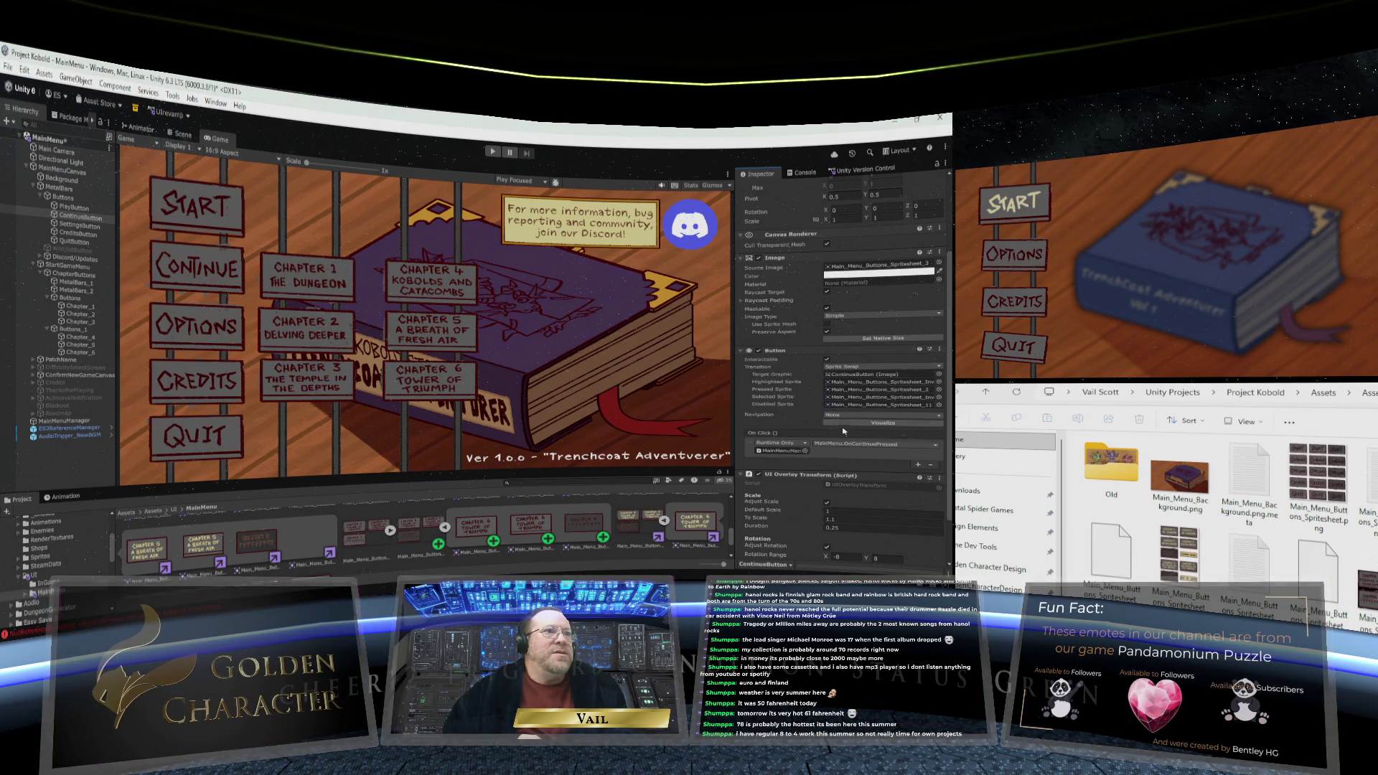
{"action": "left_click", "coordinate": [844, 416]}
{"action": "left_click", "coordinate": [845, 460]}
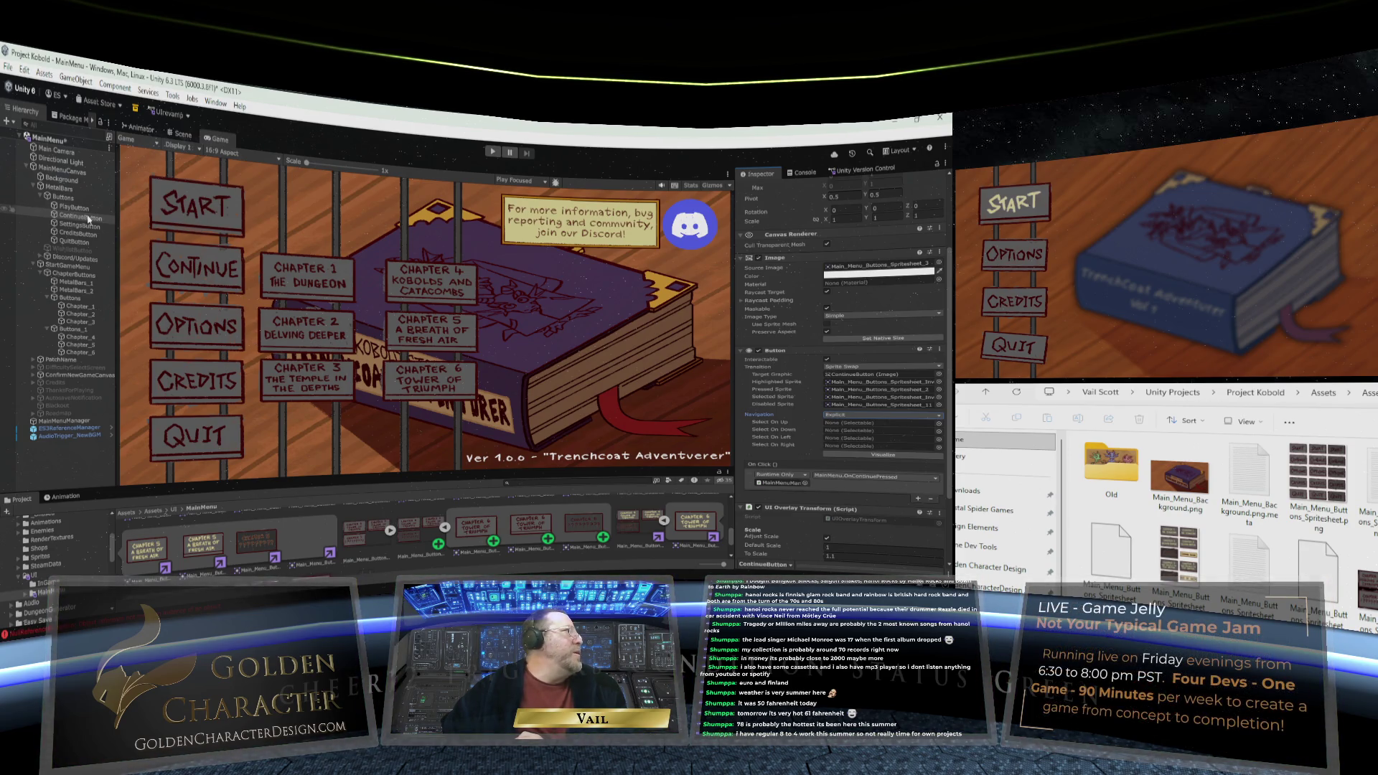
{"action": "mouse_move", "coordinate": [76, 207]}
{"action": "left_mouse_down"}
{"action": "mouse_move", "coordinate": [904, 415]}
{"action": "mouse_move", "coordinate": [876, 423]}
{"action": "left_mouse_up"}
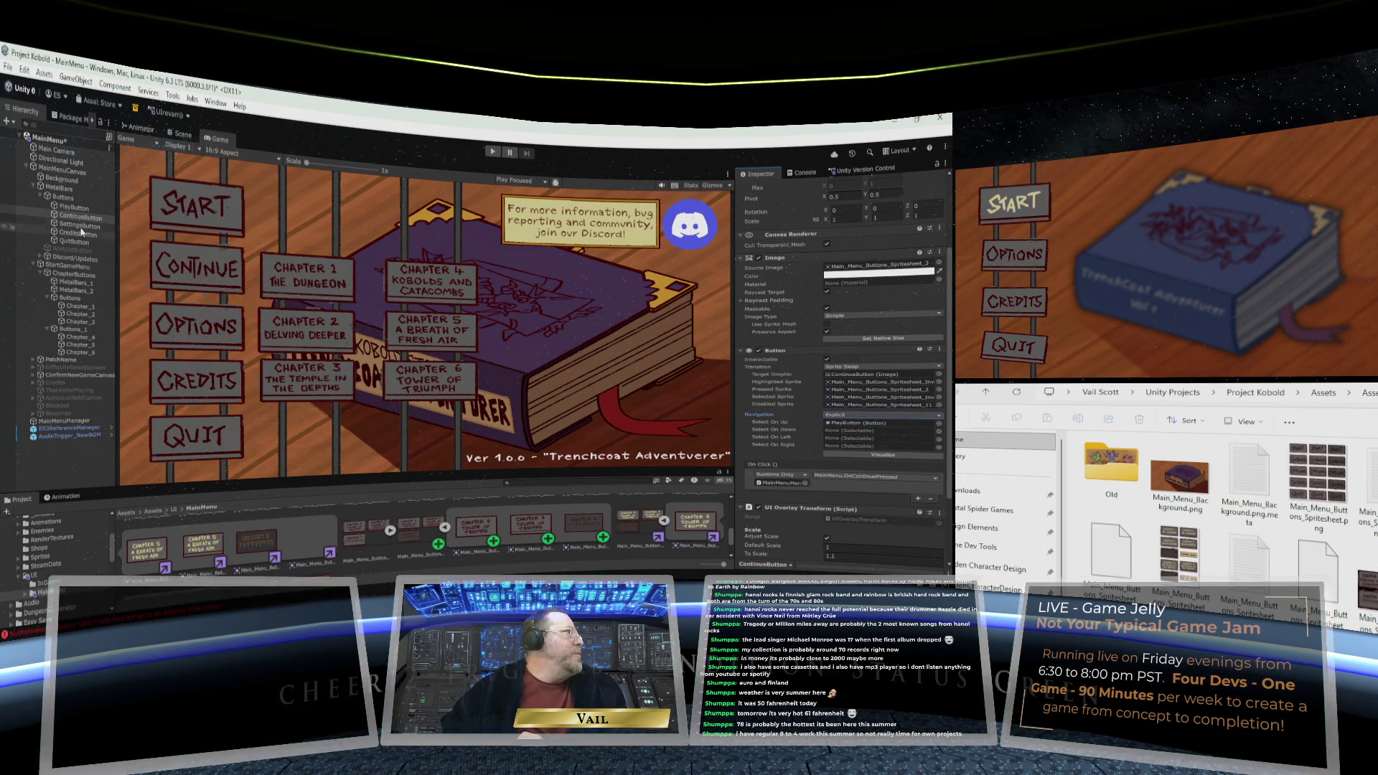
{"action": "left_click_drag", "start_coordinate": [693, 407], "coordinate": [876, 430]}
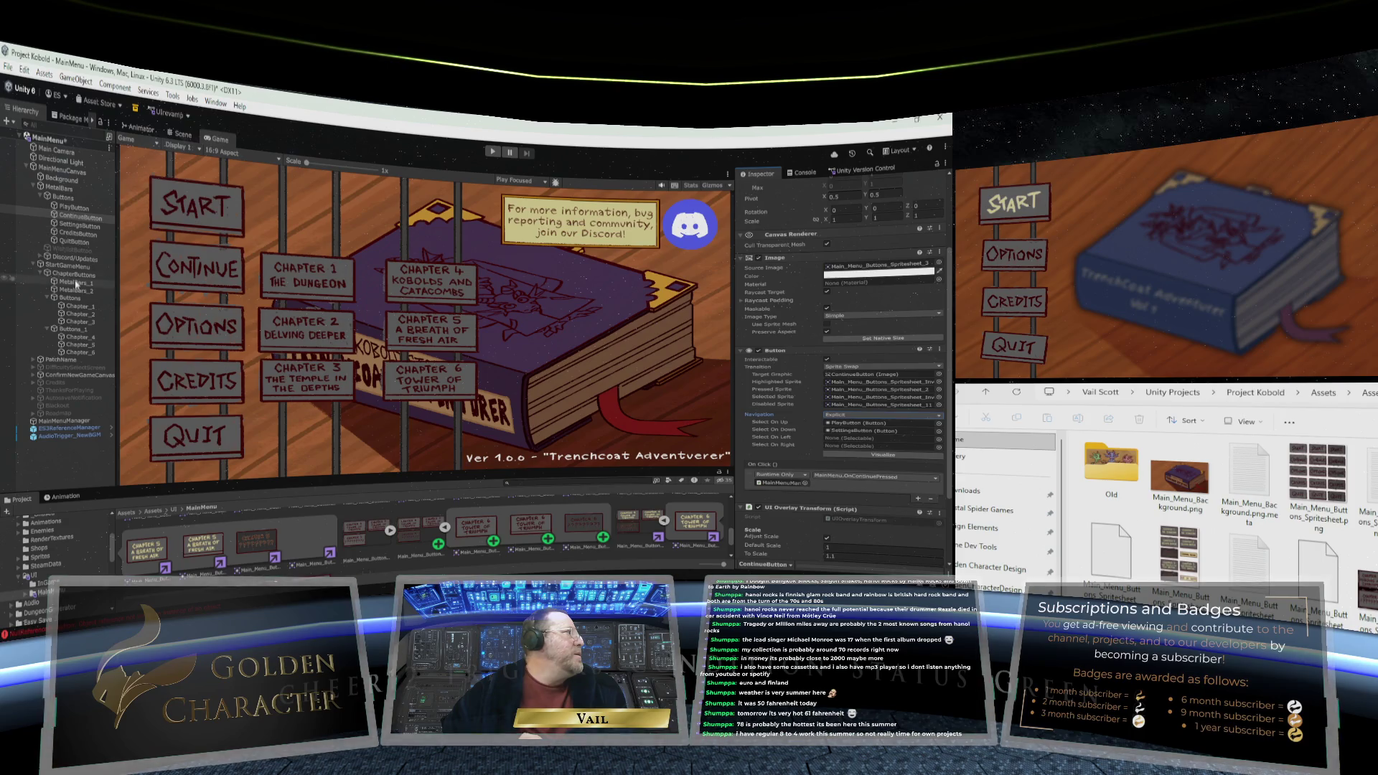
{"action": "left_click", "coordinate": [73, 306]}
{"action": "mouse_move", "coordinate": [74, 306]}
{"action": "left_mouse_down"}
{"action": "mouse_move", "coordinate": [847, 420]}
{"action": "mouse_move", "coordinate": [872, 432]}
{"action": "mouse_move", "coordinate": [869, 452]}
{"action": "left_mouse_up"}
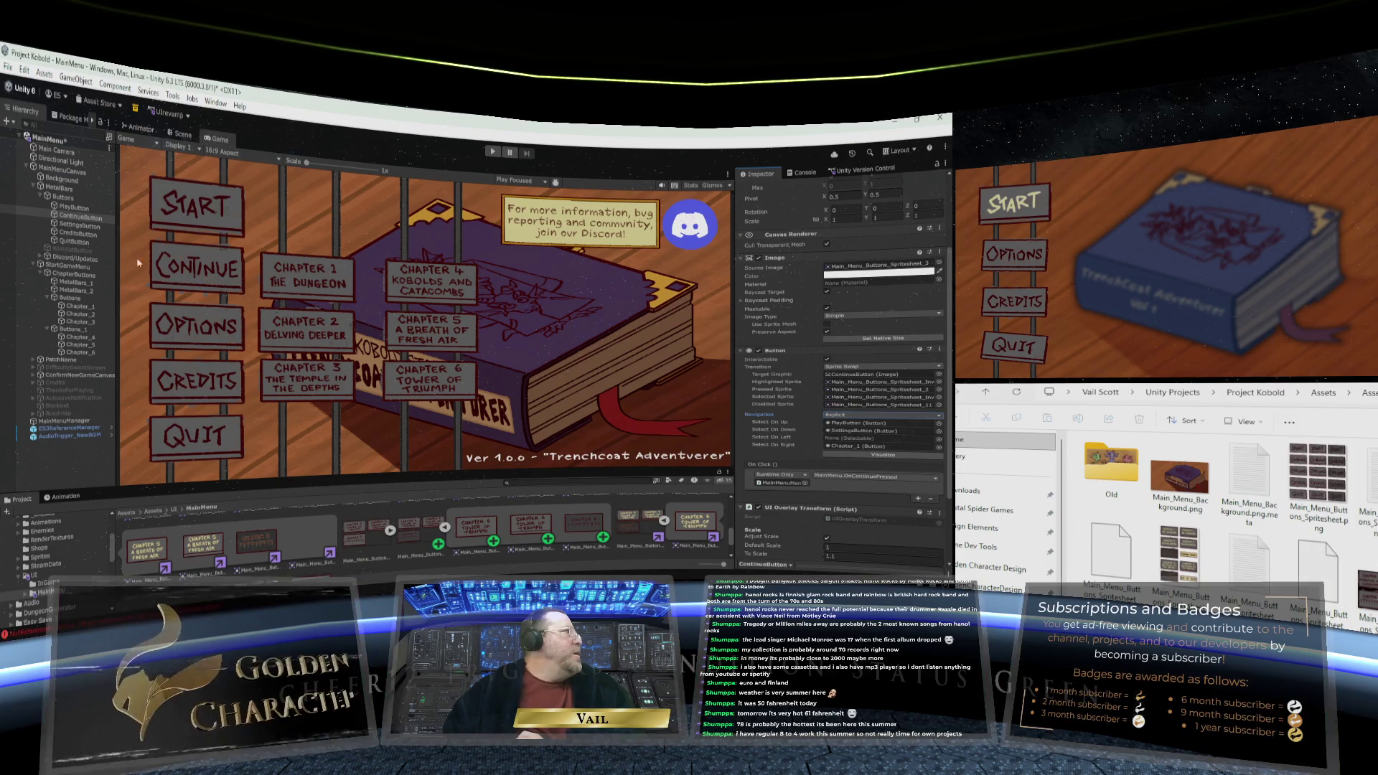
Set SettingsButton's Navigation to Explicit: Select On Up ContinueButton, Down CreditsButton, Right Chapter_1
{"action": "left_click", "coordinate": [85, 226]}
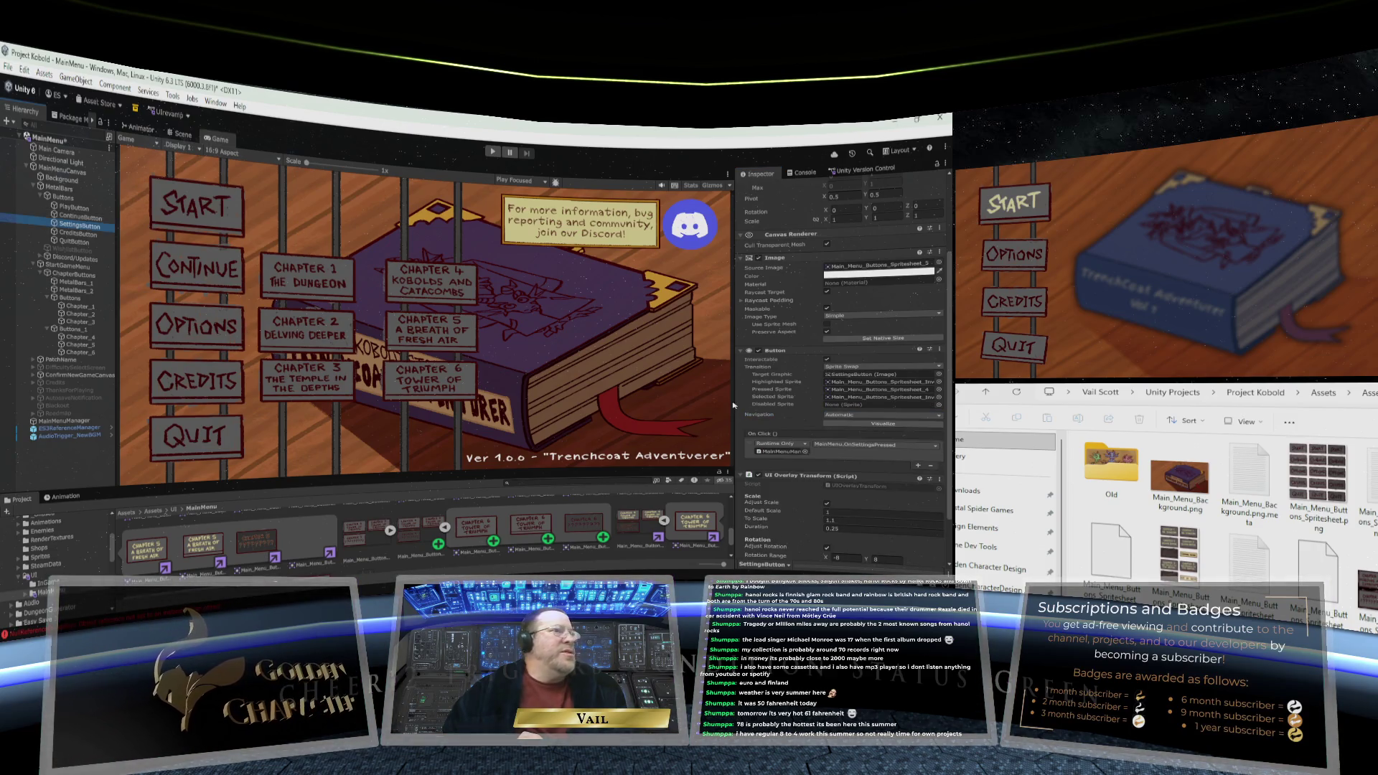
{"action": "left_click", "coordinate": [853, 416]}
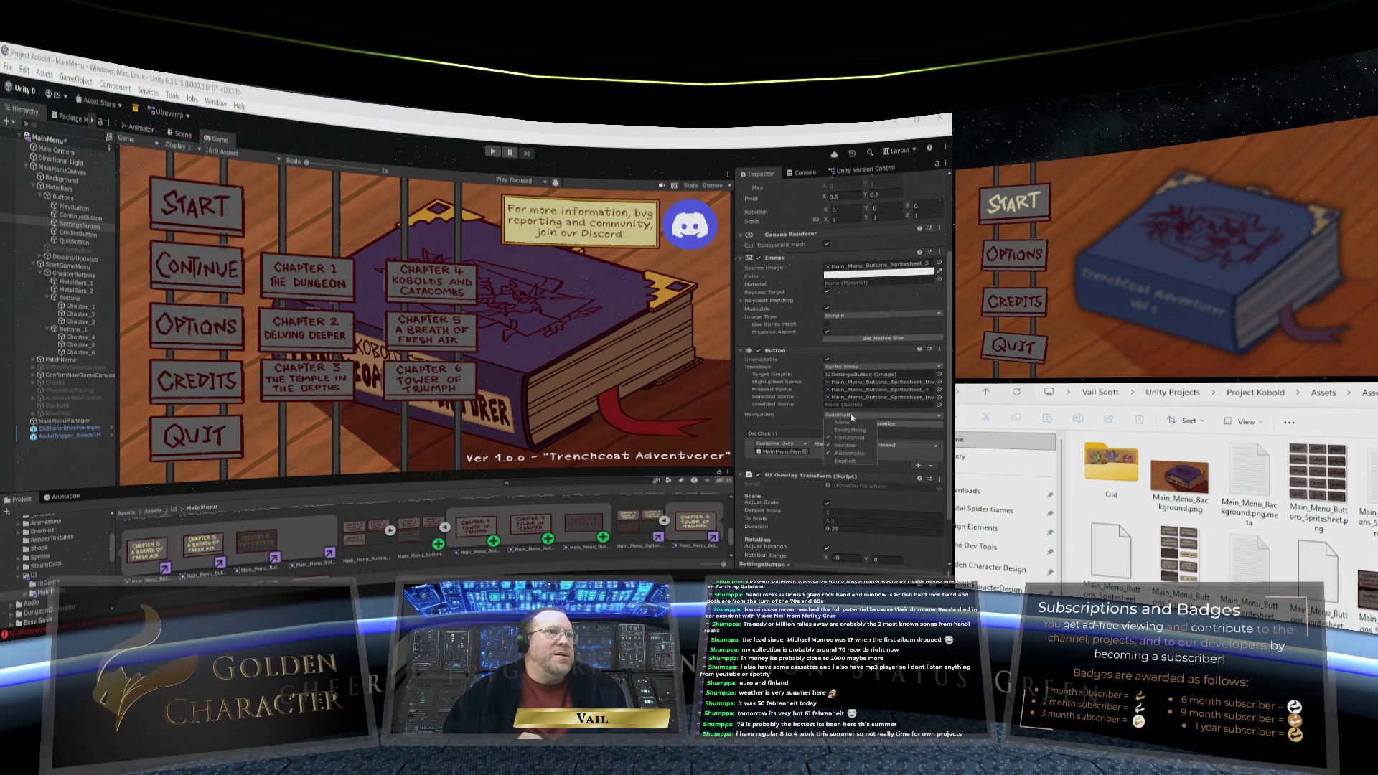
{"action": "left_click", "coordinate": [853, 421]}
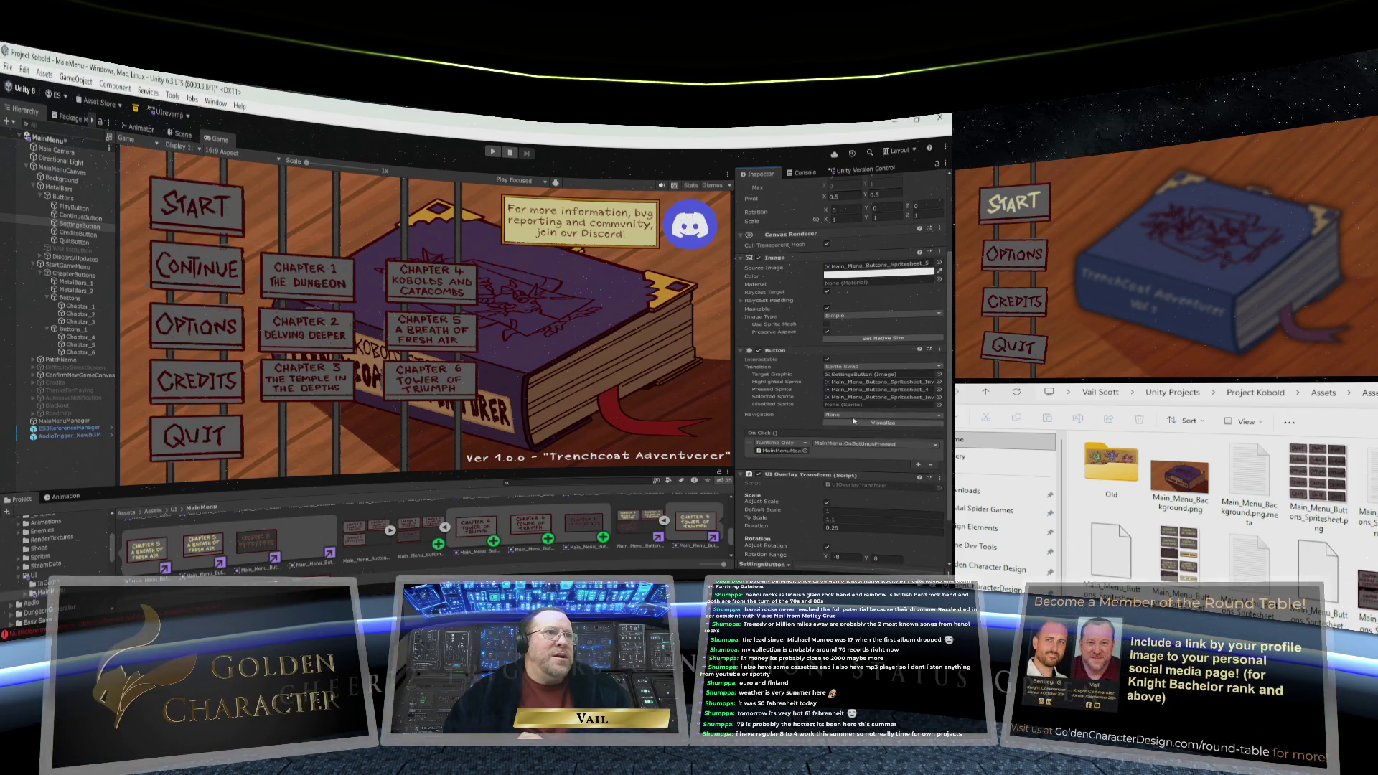
{"action": "left_click", "coordinate": [851, 416]}
{"action": "left_click", "coordinate": [844, 460]}
{"action": "left_click", "coordinate": [844, 414]}
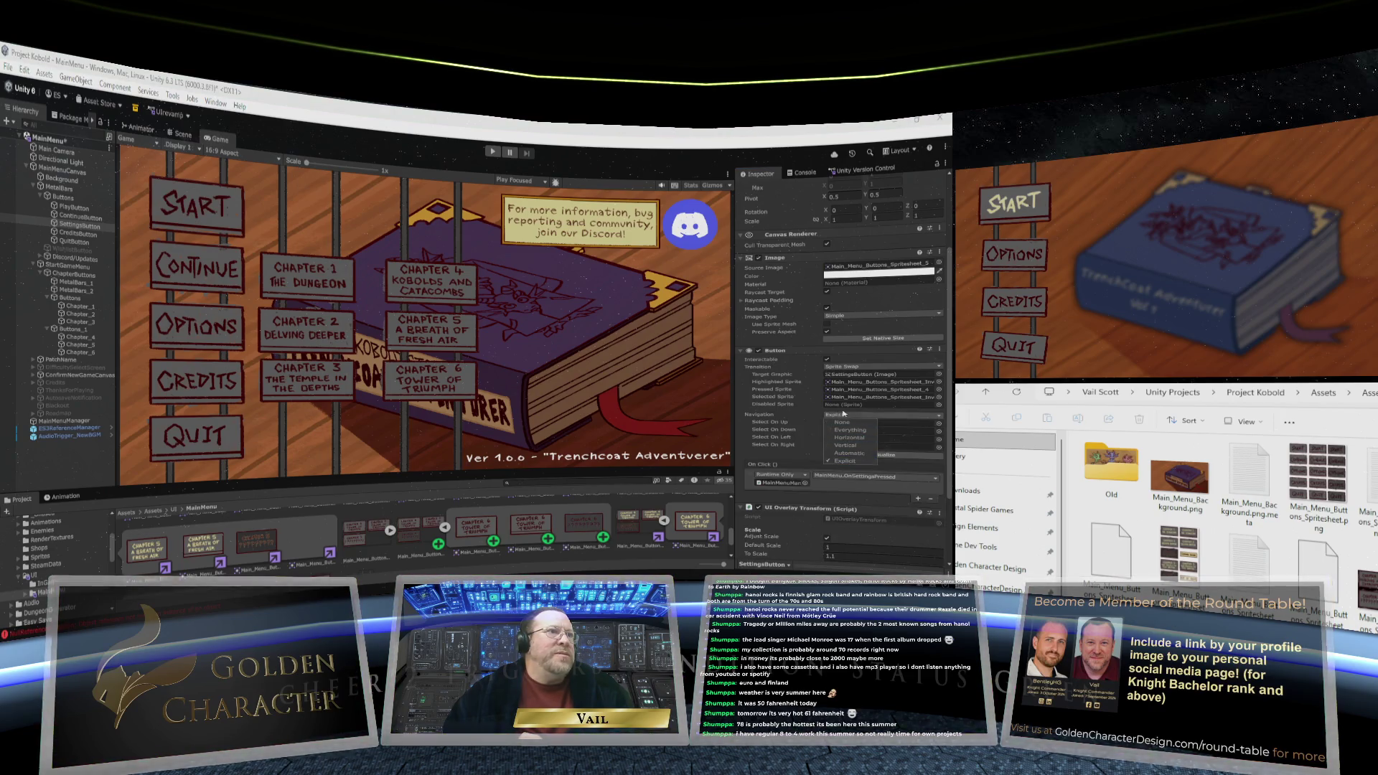
{"action": "left_click", "coordinate": [814, 415]}
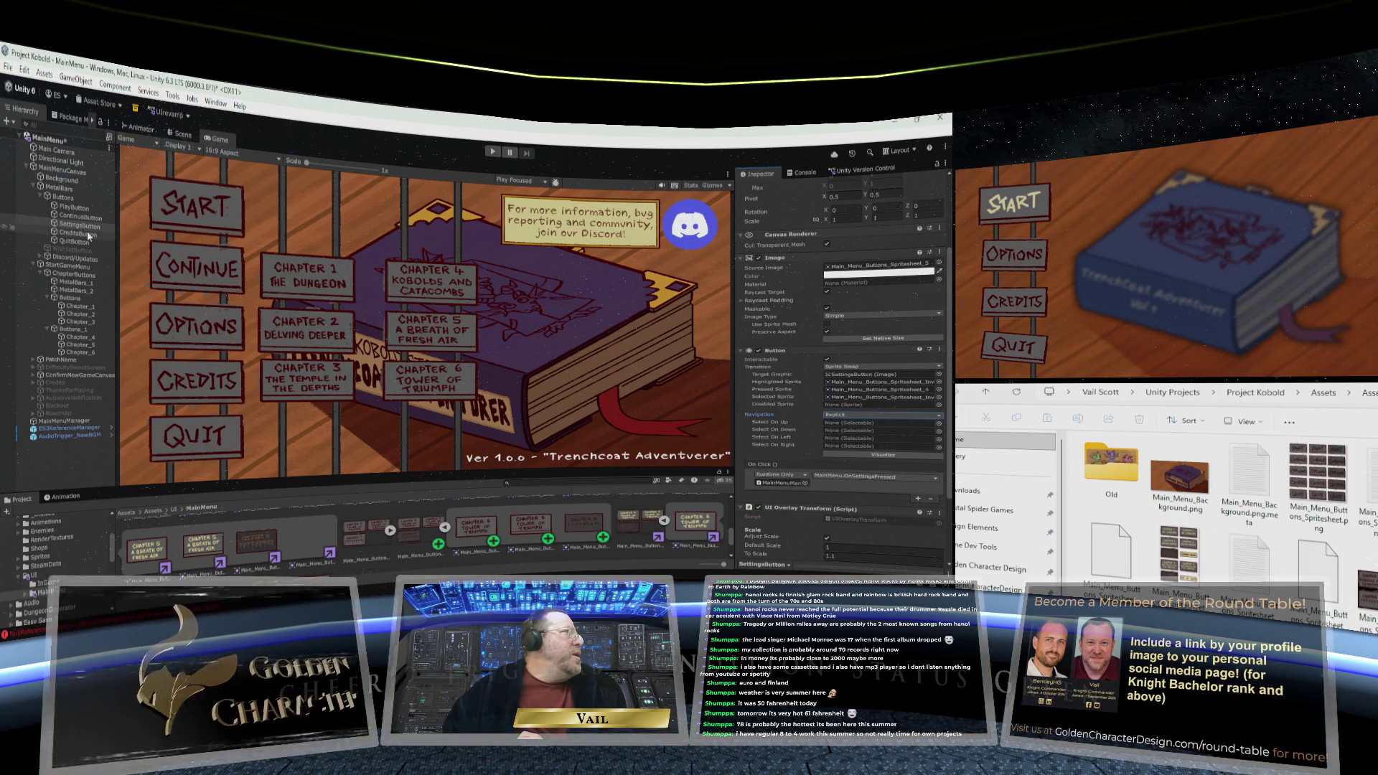
{"action": "left_click_drag", "start_coordinate": [79, 225], "coordinate": [861, 422]}
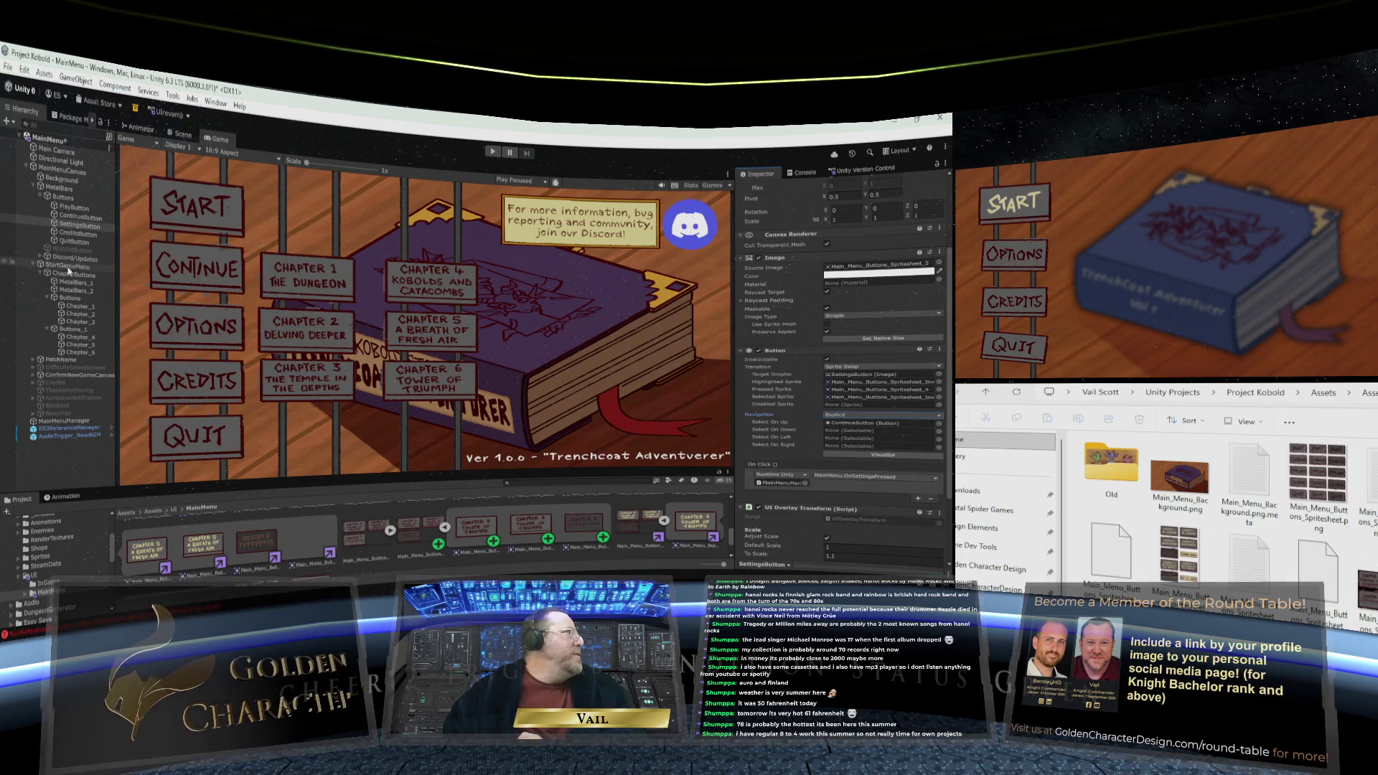
{"action": "mouse_move", "coordinate": [68, 236]}
{"action": "left_mouse_down"}
{"action": "mouse_move", "coordinate": [287, 302]}
{"action": "mouse_move", "coordinate": [854, 430]}
{"action": "left_mouse_up"}
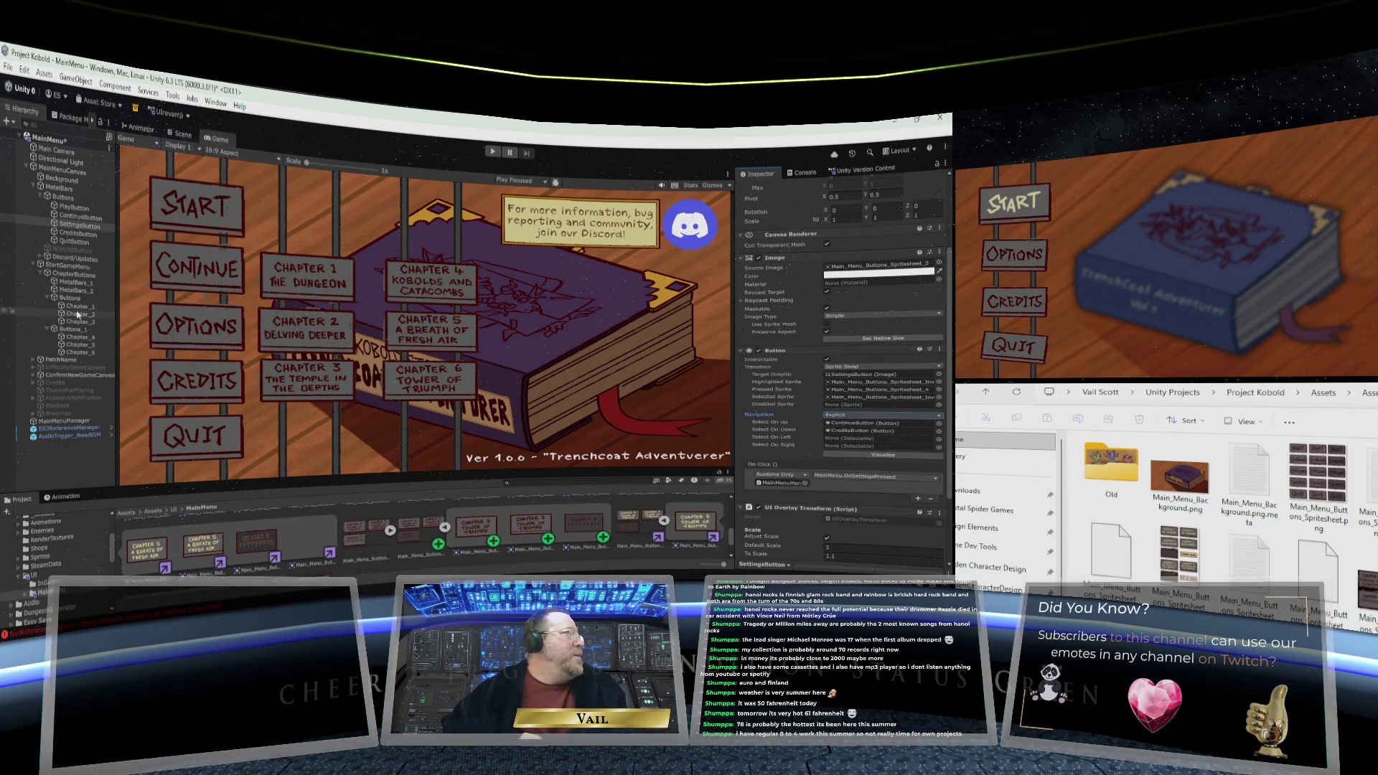
{"action": "left_click_drag", "start_coordinate": [838, 419], "coordinate": [871, 446]}
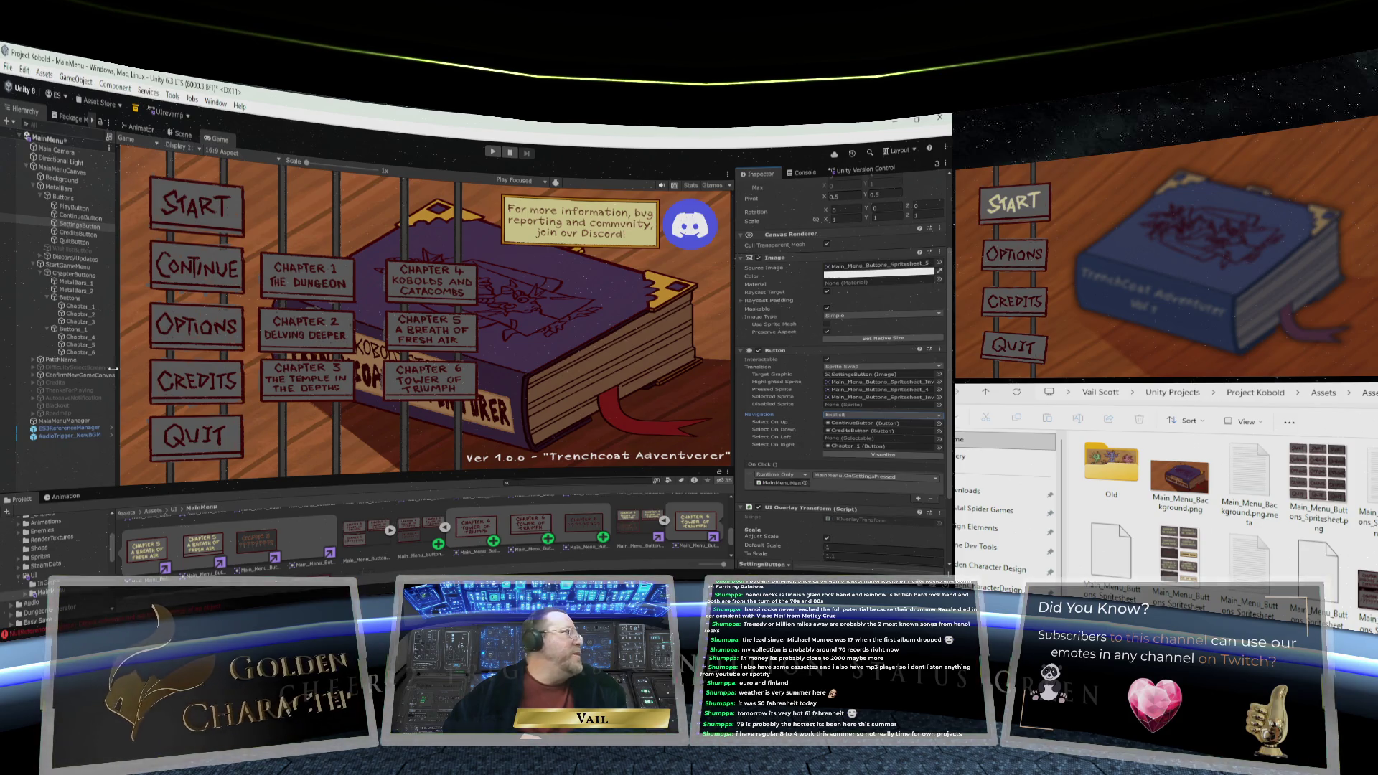
Set CreditsButton's Navigation to Explicit: Up SettingsButton, Down QuitButton, Right Chapter_1
{"action": "left_click", "coordinate": [78, 233]}
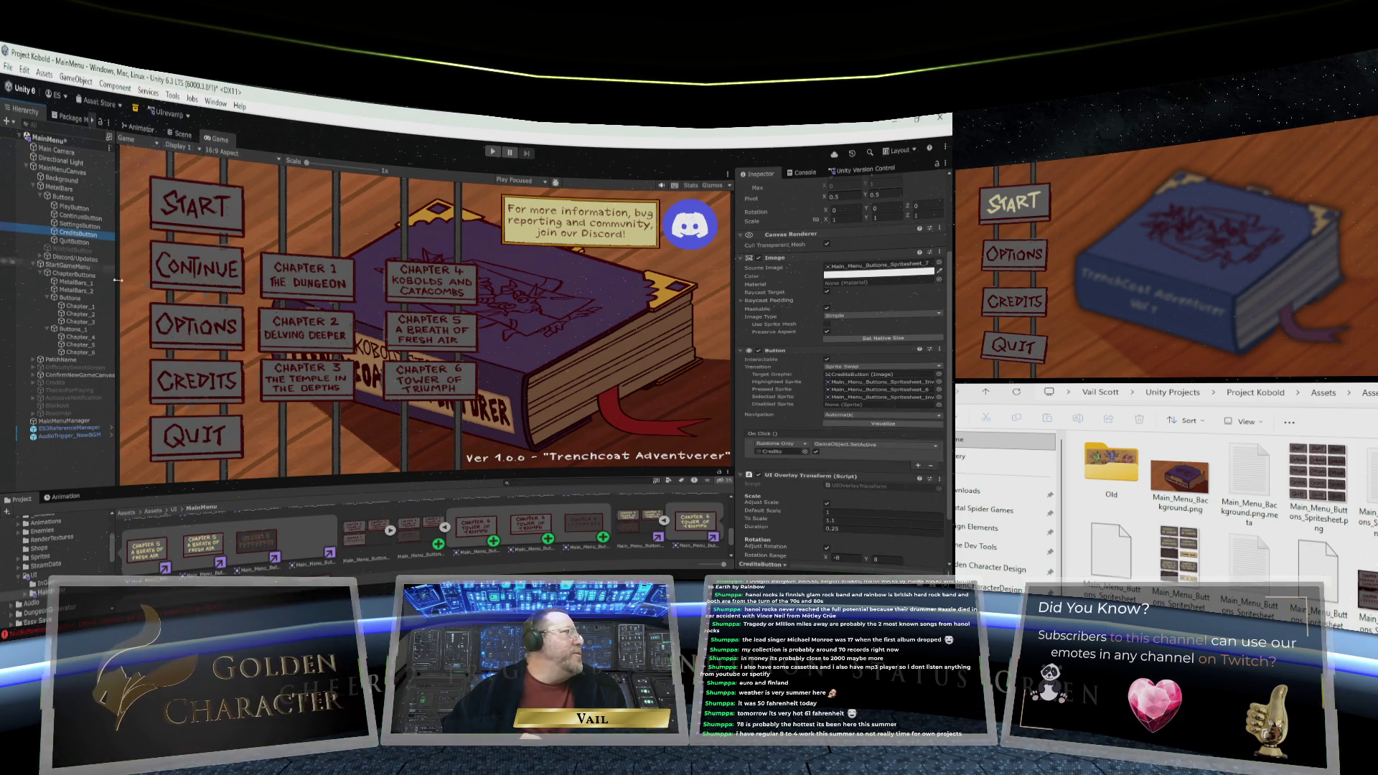
{"action": "left_click", "coordinate": [859, 415]}
{"action": "left_click", "coordinate": [857, 419]}
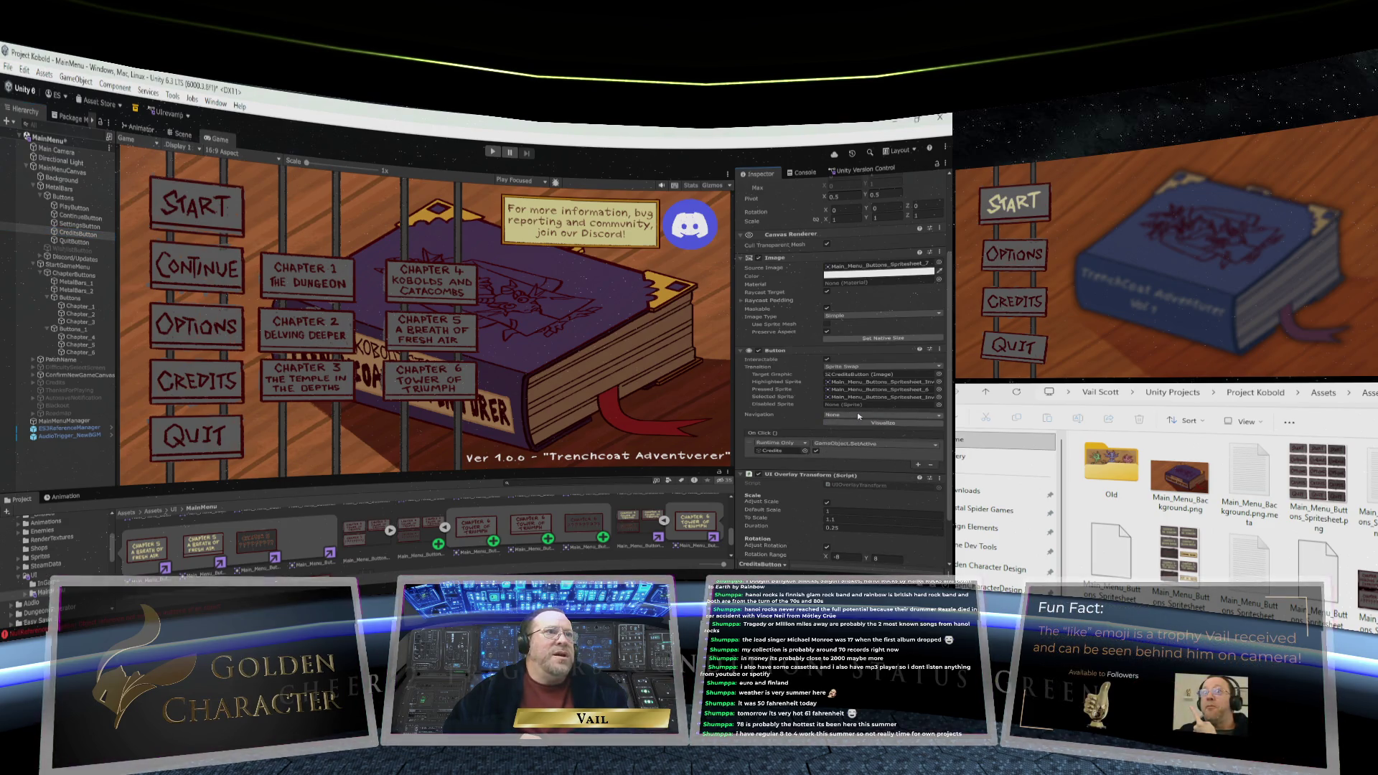
{"action": "left_click", "coordinate": [844, 460]}
{"action": "left_click", "coordinate": [849, 414]}
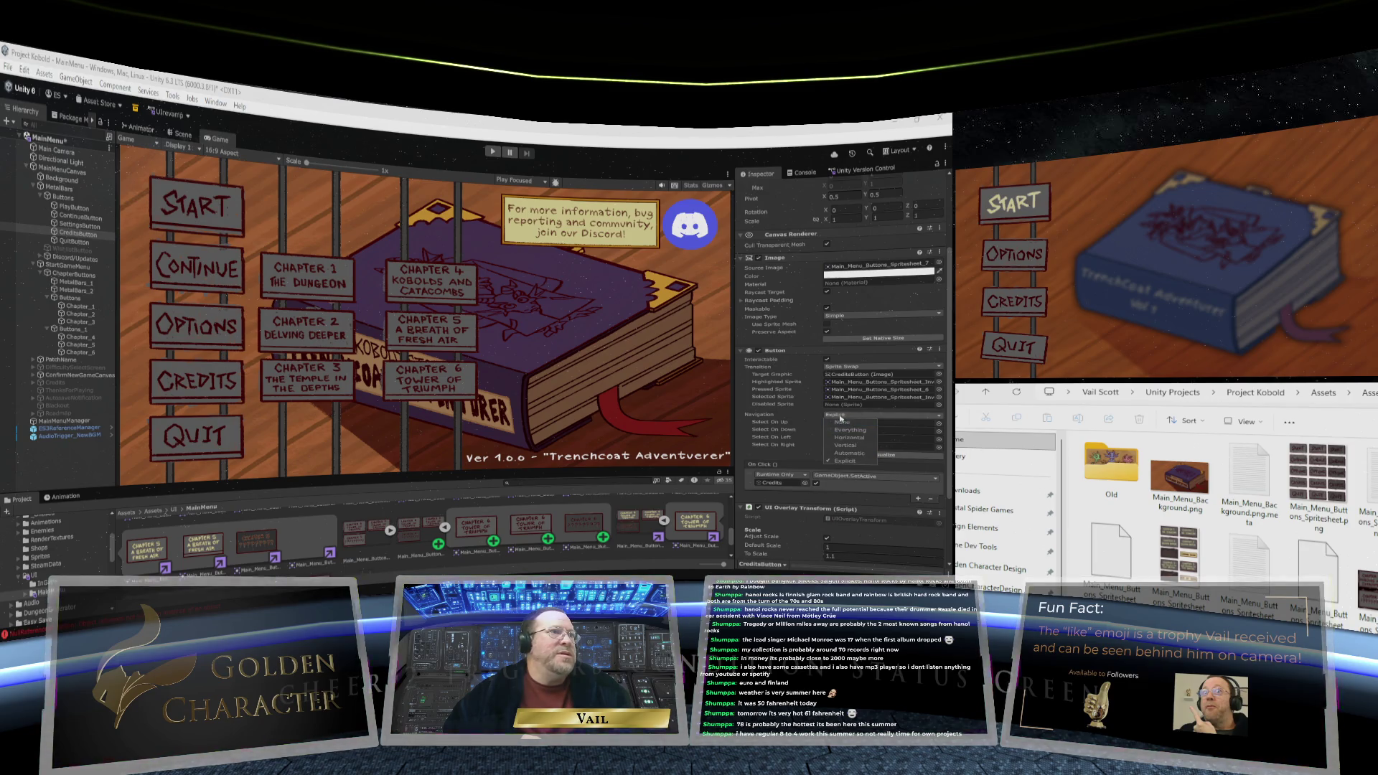
{"action": "left_click", "coordinate": [839, 416]}
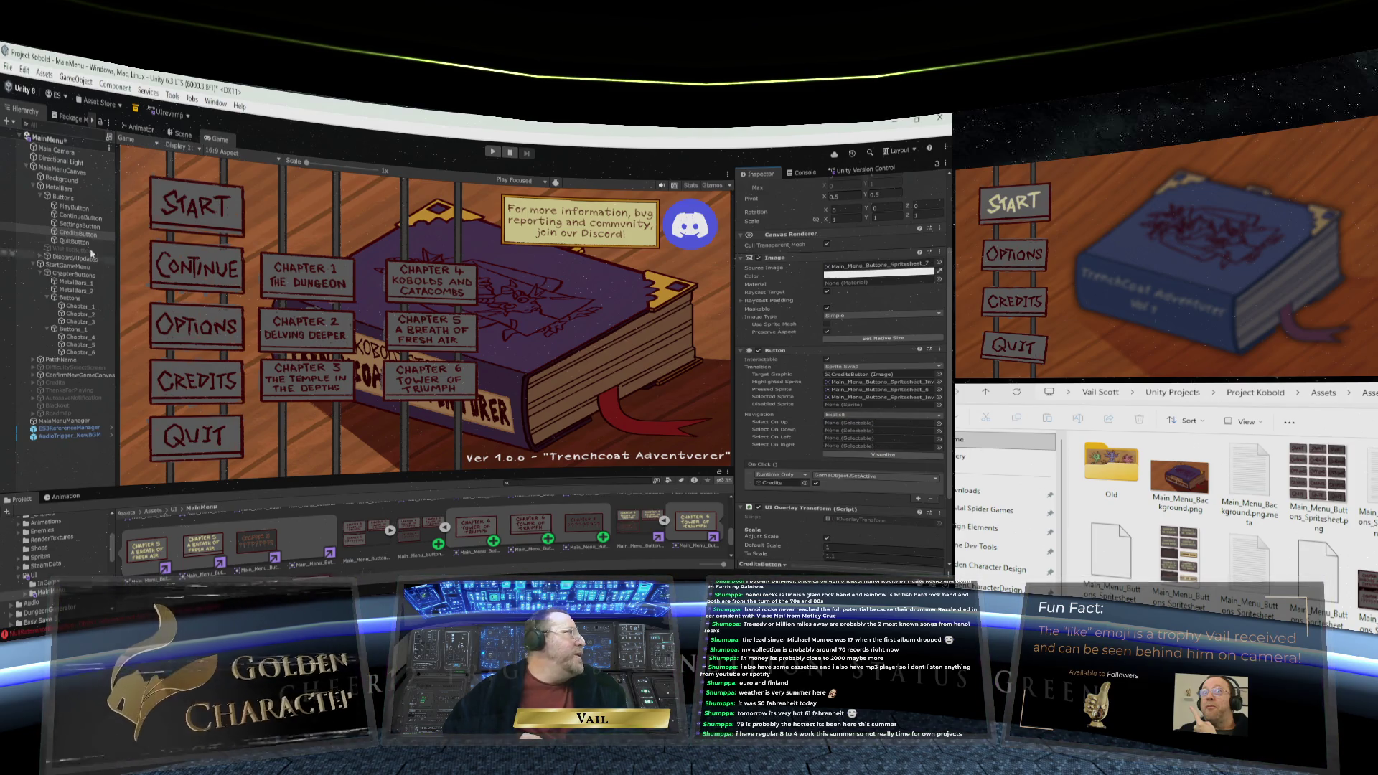
{"action": "left_click_drag", "start_coordinate": [75, 224], "coordinate": [861, 422]}
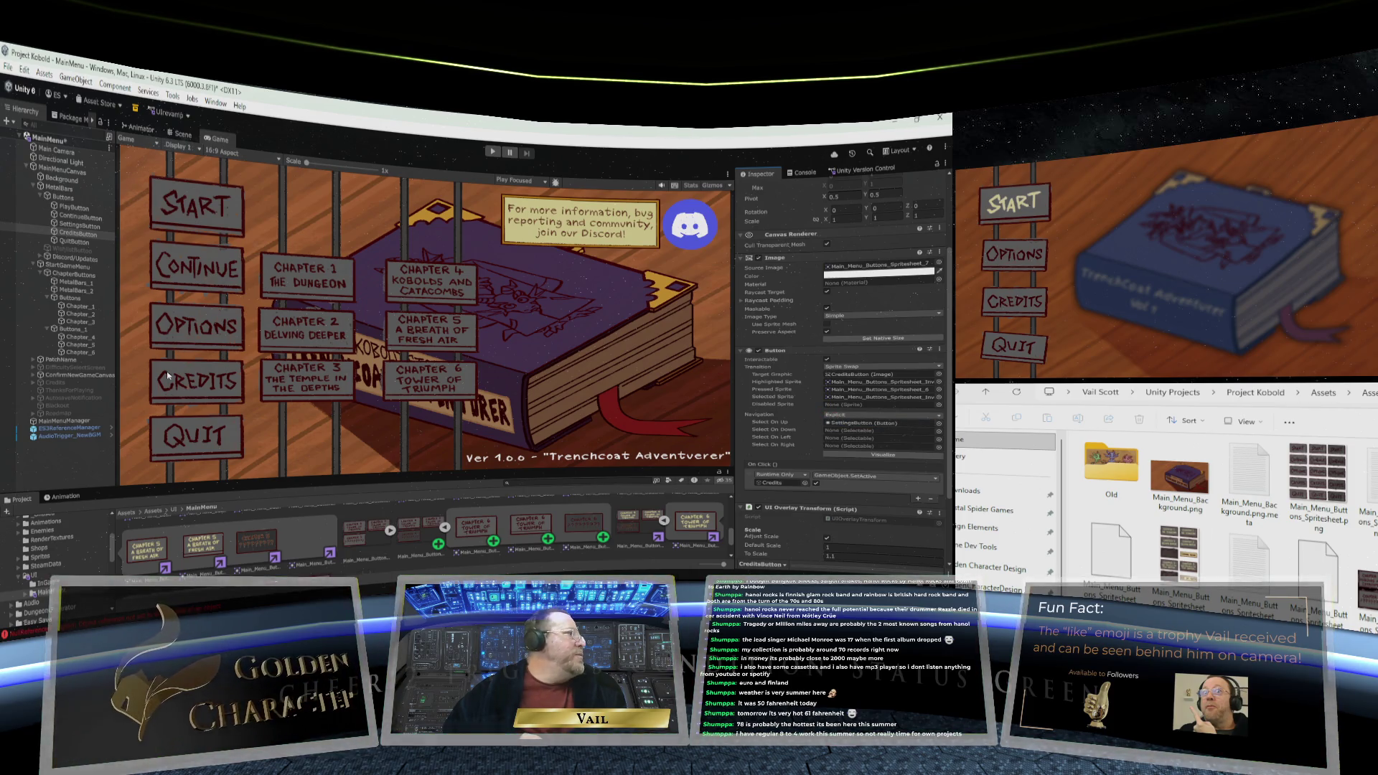
{"action": "mouse_move", "coordinate": [74, 242]}
{"action": "left_mouse_down"}
{"action": "mouse_move", "coordinate": [843, 452]}
{"action": "mouse_move", "coordinate": [861, 430]}
{"action": "left_mouse_up"}
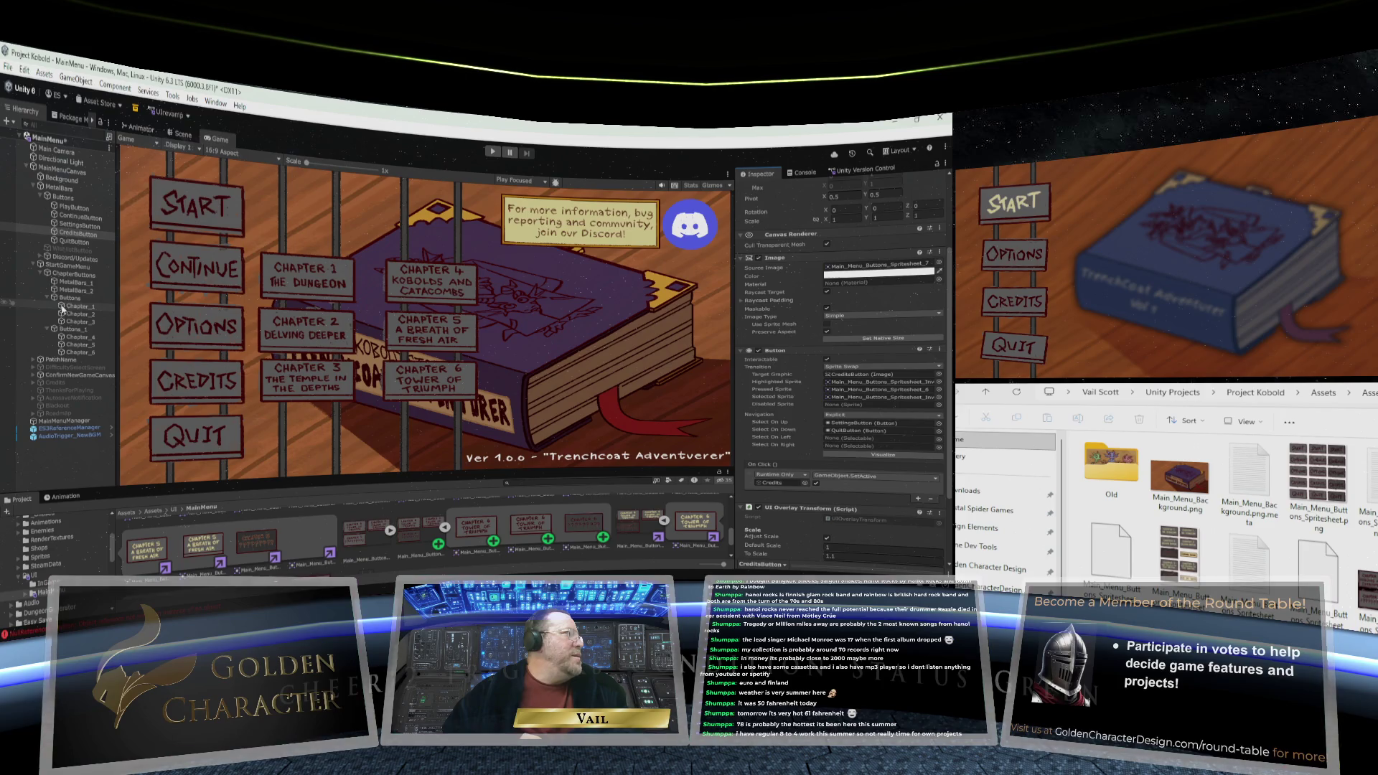
{"action": "left_click_drag", "start_coordinate": [62, 310], "coordinate": [852, 446]}
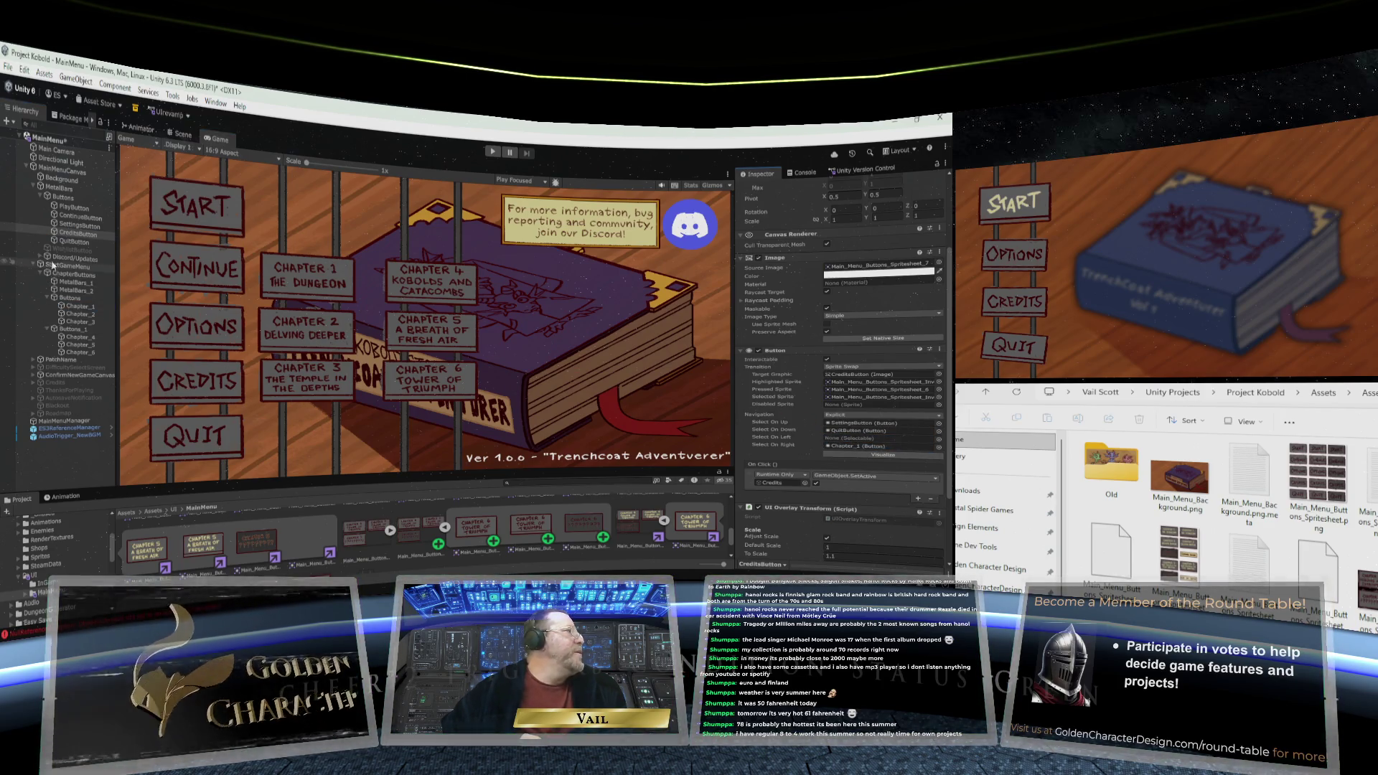
{"action": "left_click", "coordinate": [75, 243]}
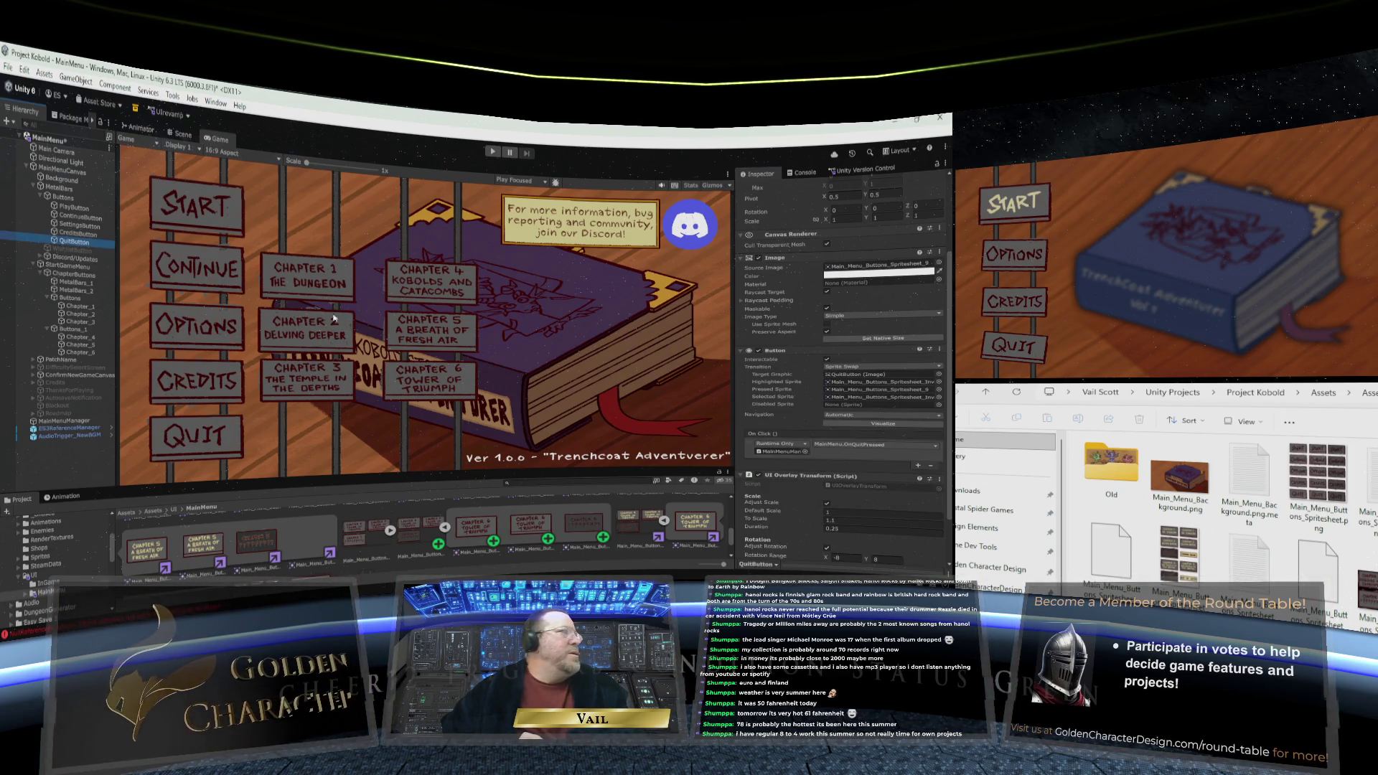
Set QuitButton's Navigation to Explicit: Select On Up CreditsButton, Down PlayButton, Right Chapter_1
{"action": "left_click", "coordinate": [882, 416]}
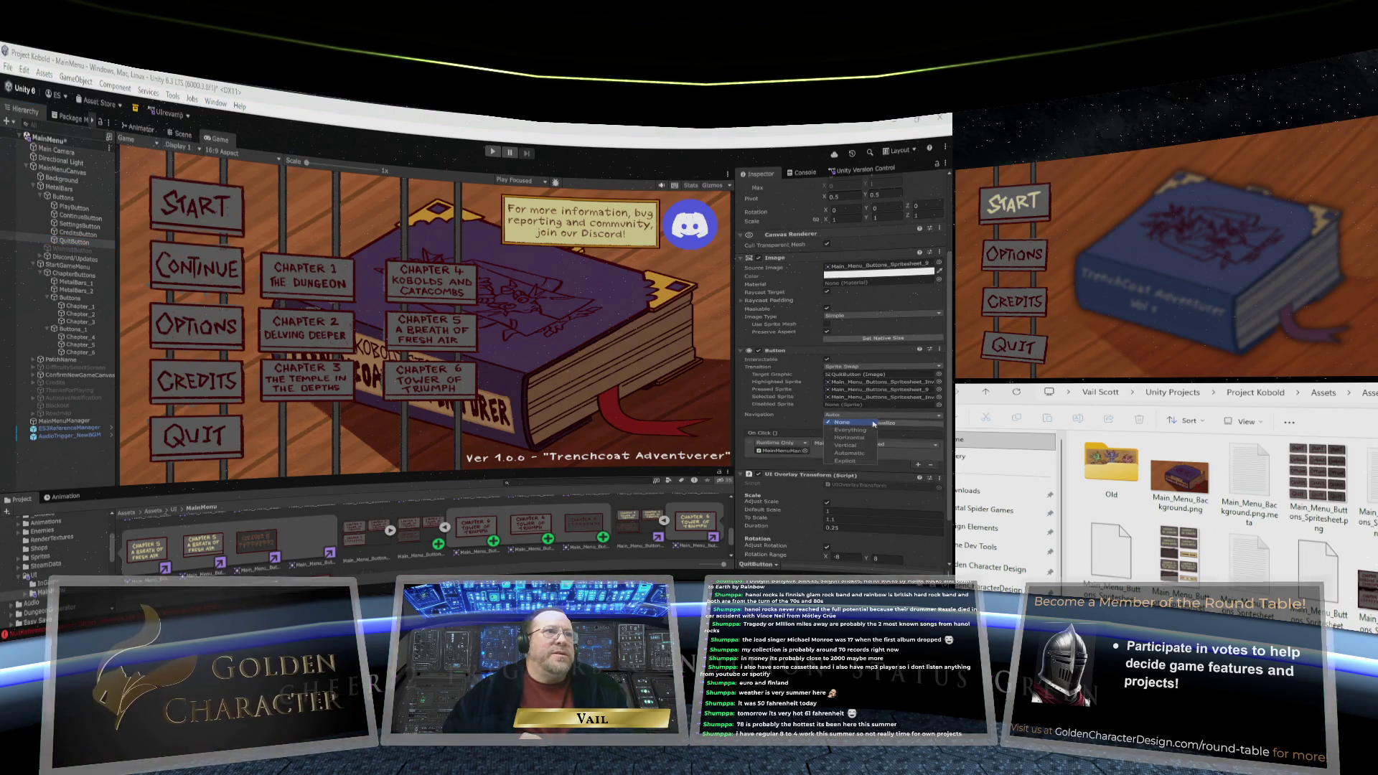
{"action": "left_click", "coordinate": [843, 422]}
{"action": "left_click", "coordinate": [847, 461]}
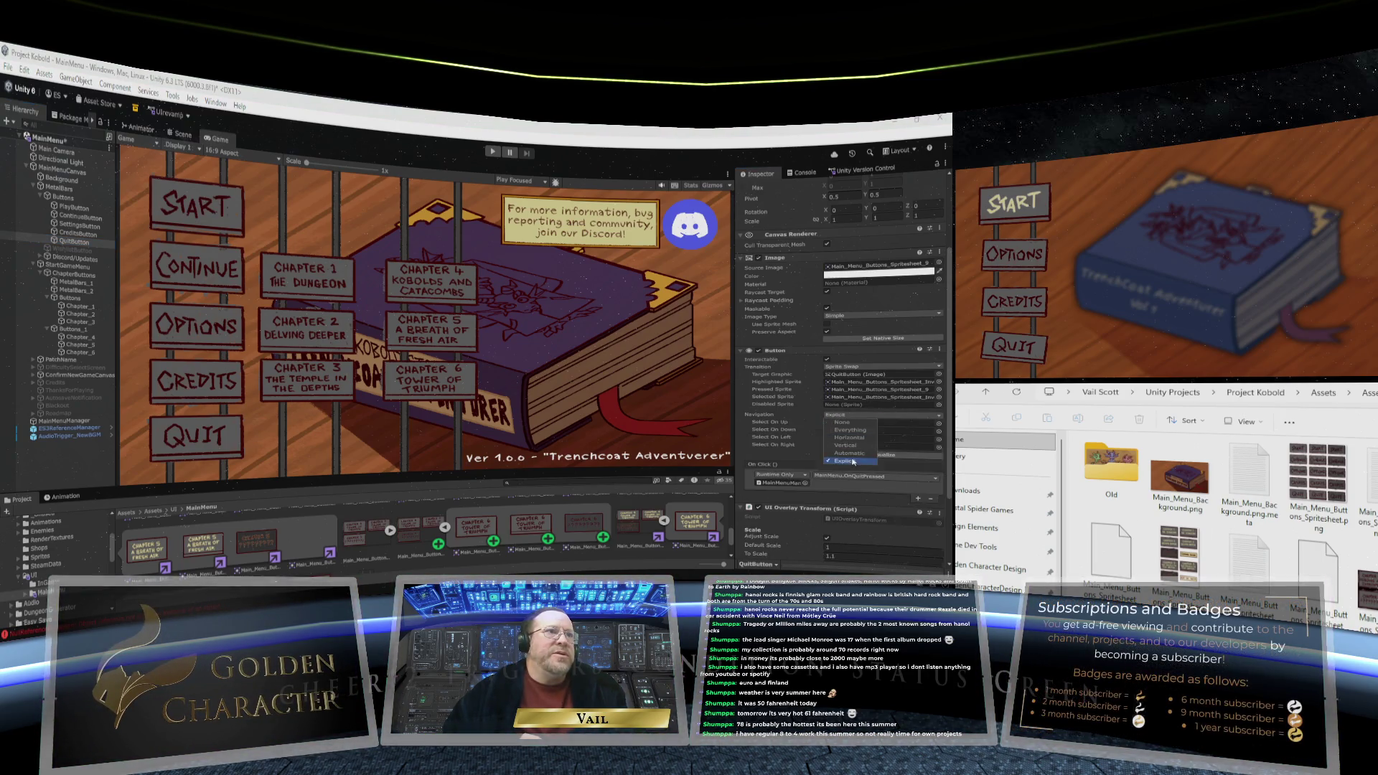
{"action": "left_click", "coordinate": [812, 417]}
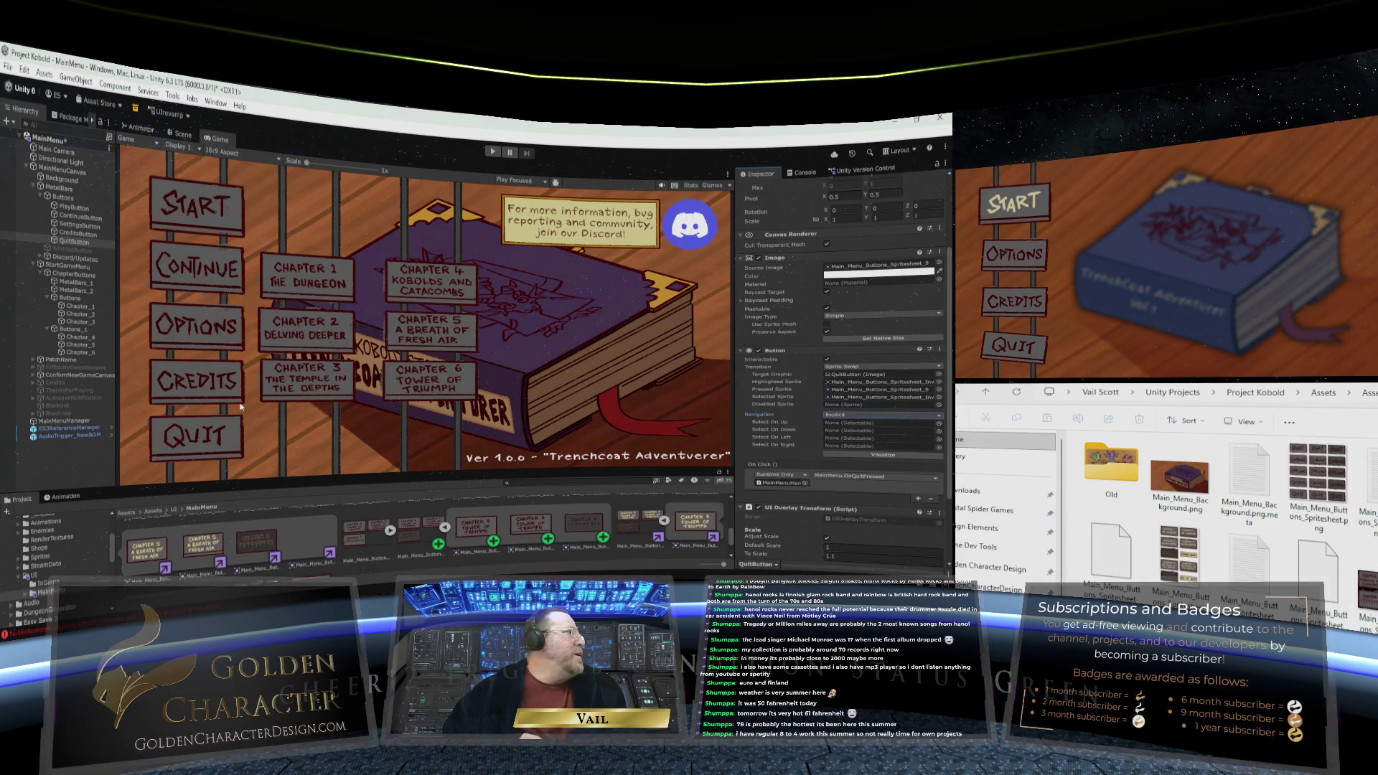
{"action": "left_click", "coordinate": [865, 423]}
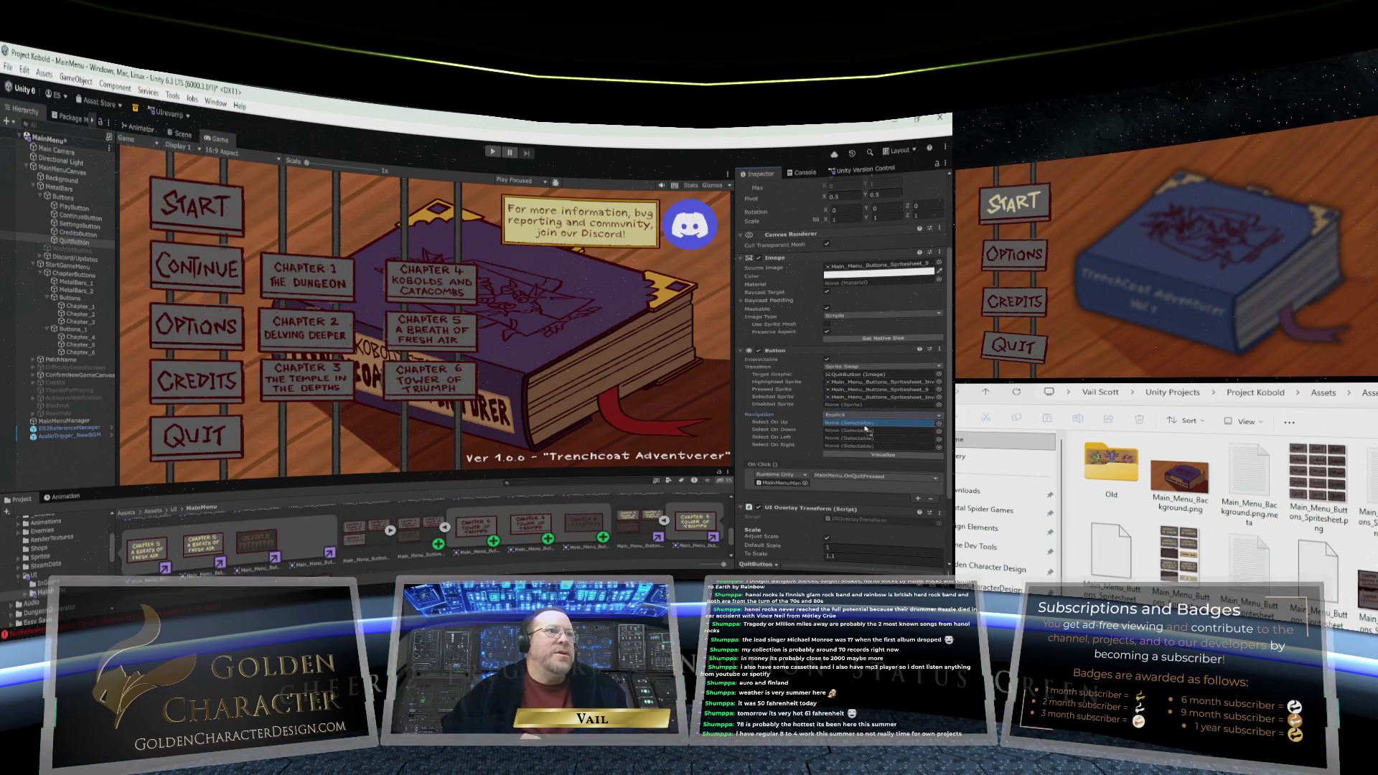
{"action": "left_click_drag", "start_coordinate": [77, 233], "coordinate": [864, 423]}
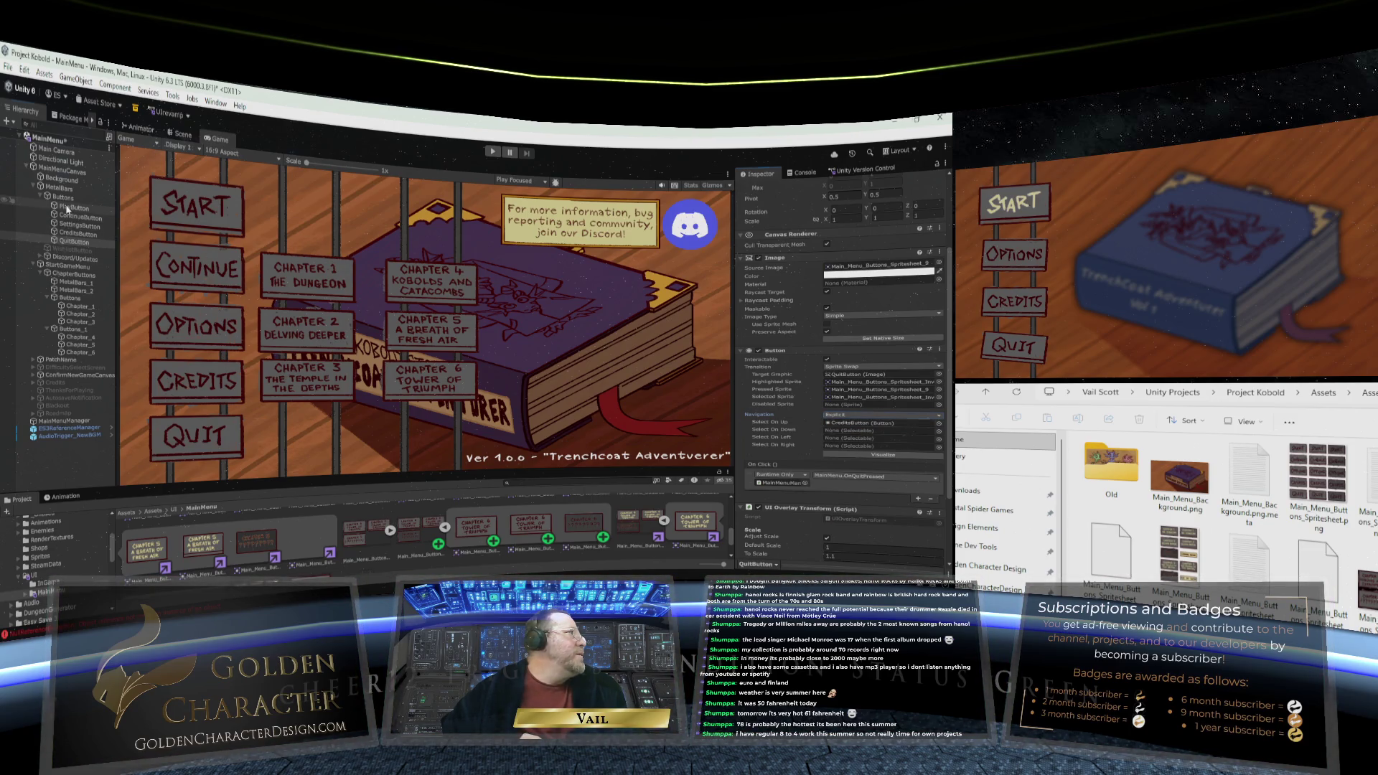
{"action": "mouse_move", "coordinate": [67, 208]}
{"action": "left_mouse_down"}
{"action": "mouse_move", "coordinate": [861, 405]}
{"action": "mouse_move", "coordinate": [866, 431]}
{"action": "left_mouse_up"}
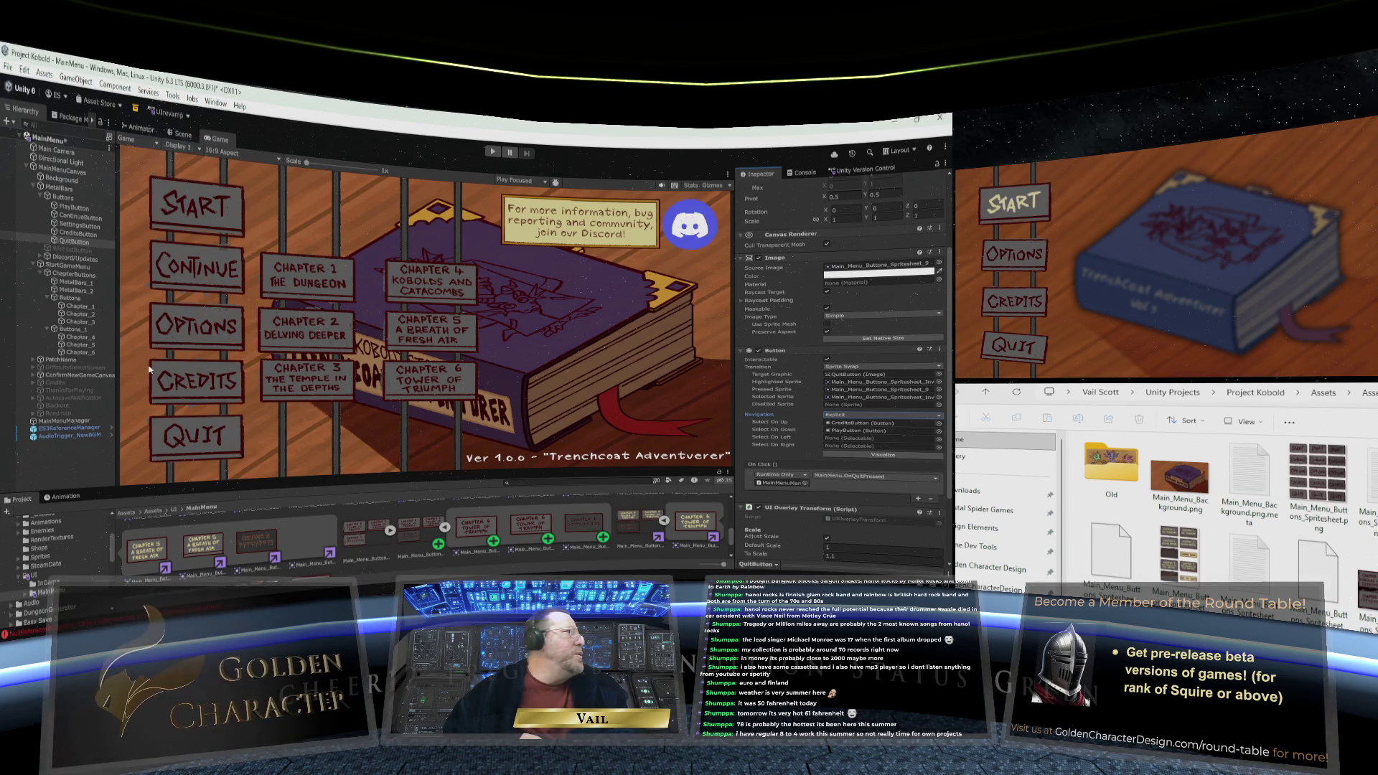
{"action": "mouse_move", "coordinate": [79, 308]}
{"action": "left_mouse_down"}
{"action": "mouse_move", "coordinate": [802, 419]}
{"action": "mouse_move", "coordinate": [882, 446]}
{"action": "left_mouse_up"}
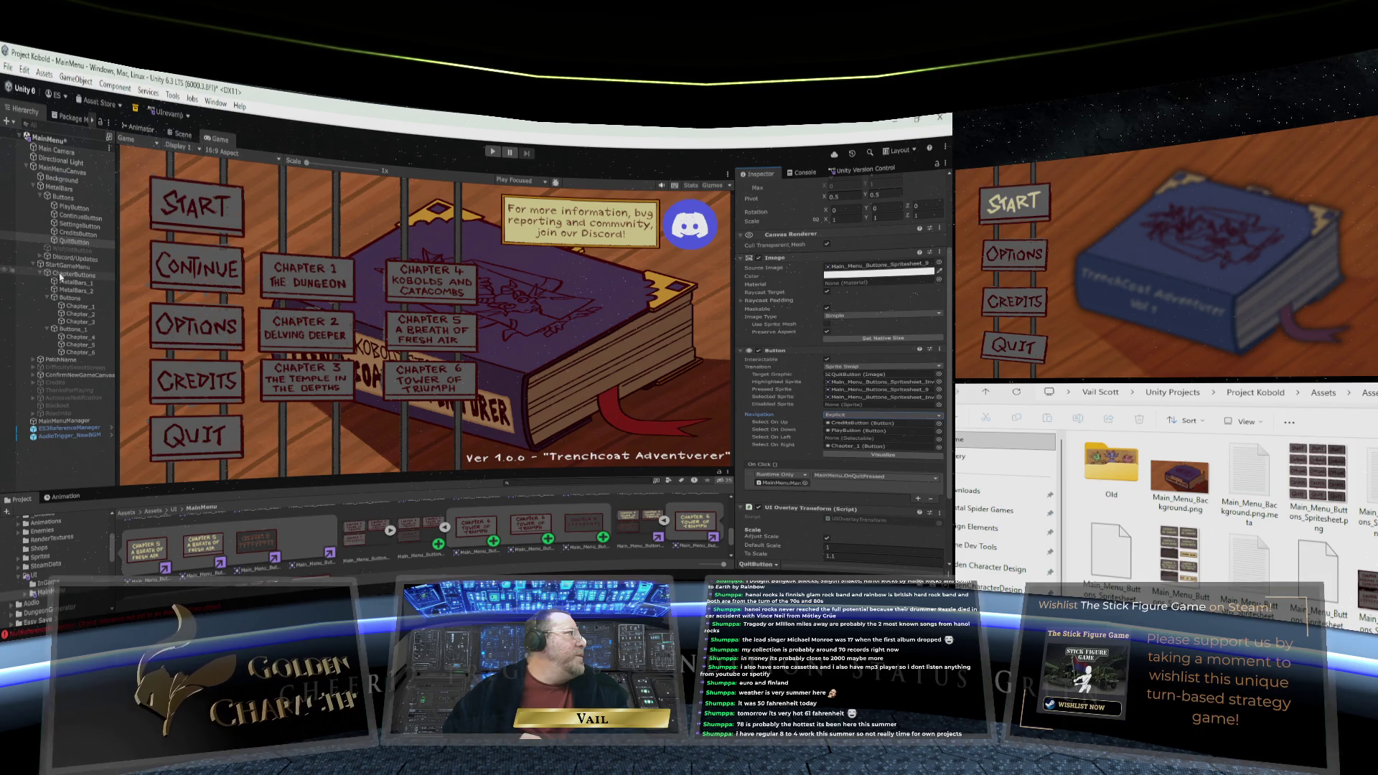
{"action": "left_click", "coordinate": [78, 307]}
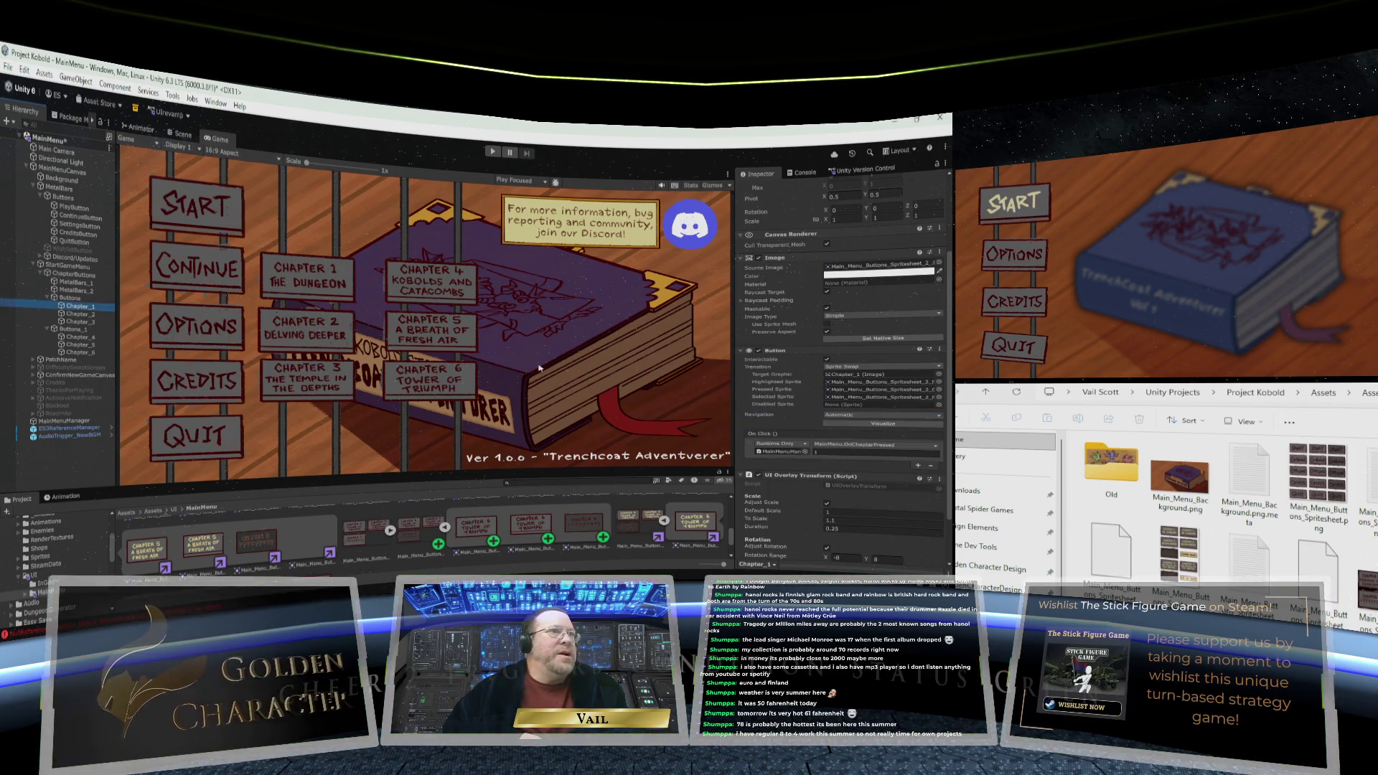
Set Chapter_1's Navigation to Explicit: Select On Down Chapter_2, Left ContinueButton, Right Chapter_4
{"action": "left_click", "coordinate": [865, 414]}
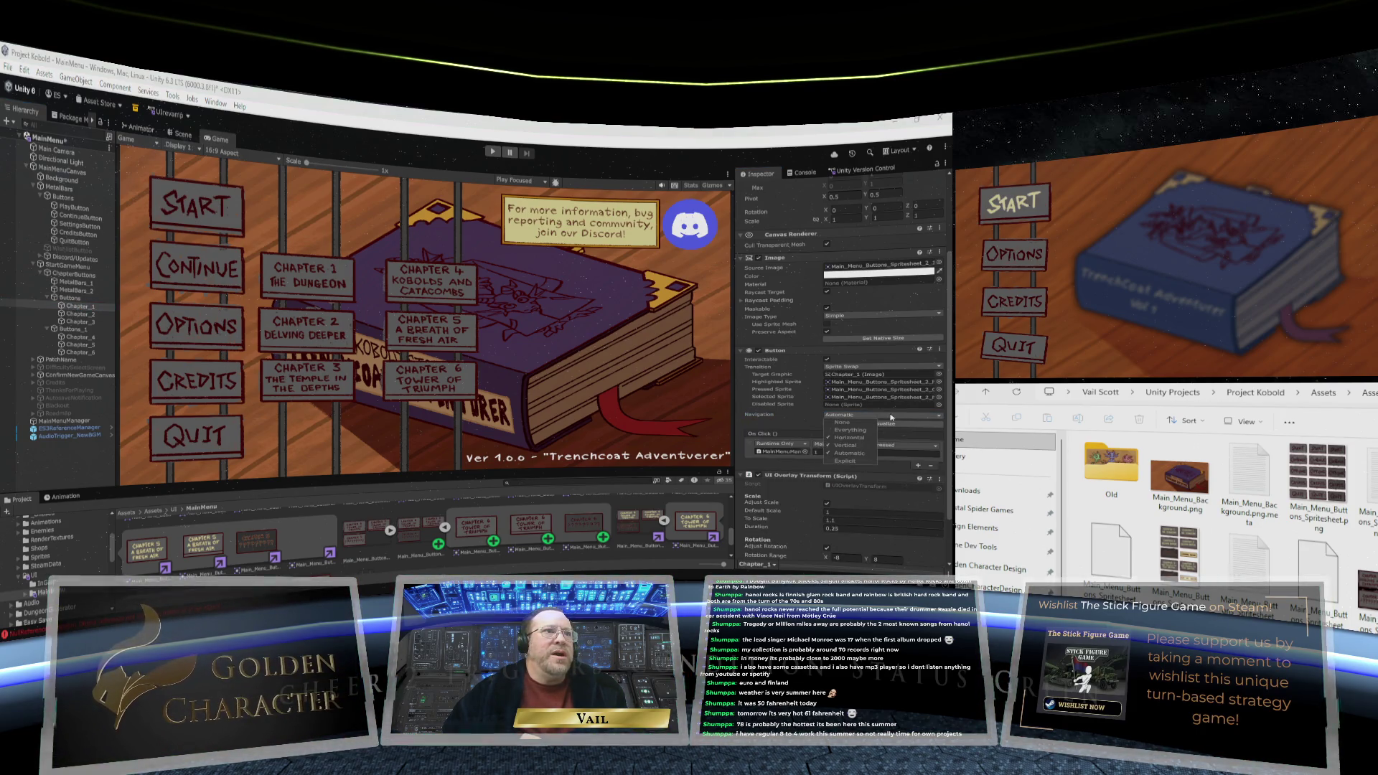
{"action": "left_click", "coordinate": [865, 422]}
{"action": "left_click", "coordinate": [865, 415]}
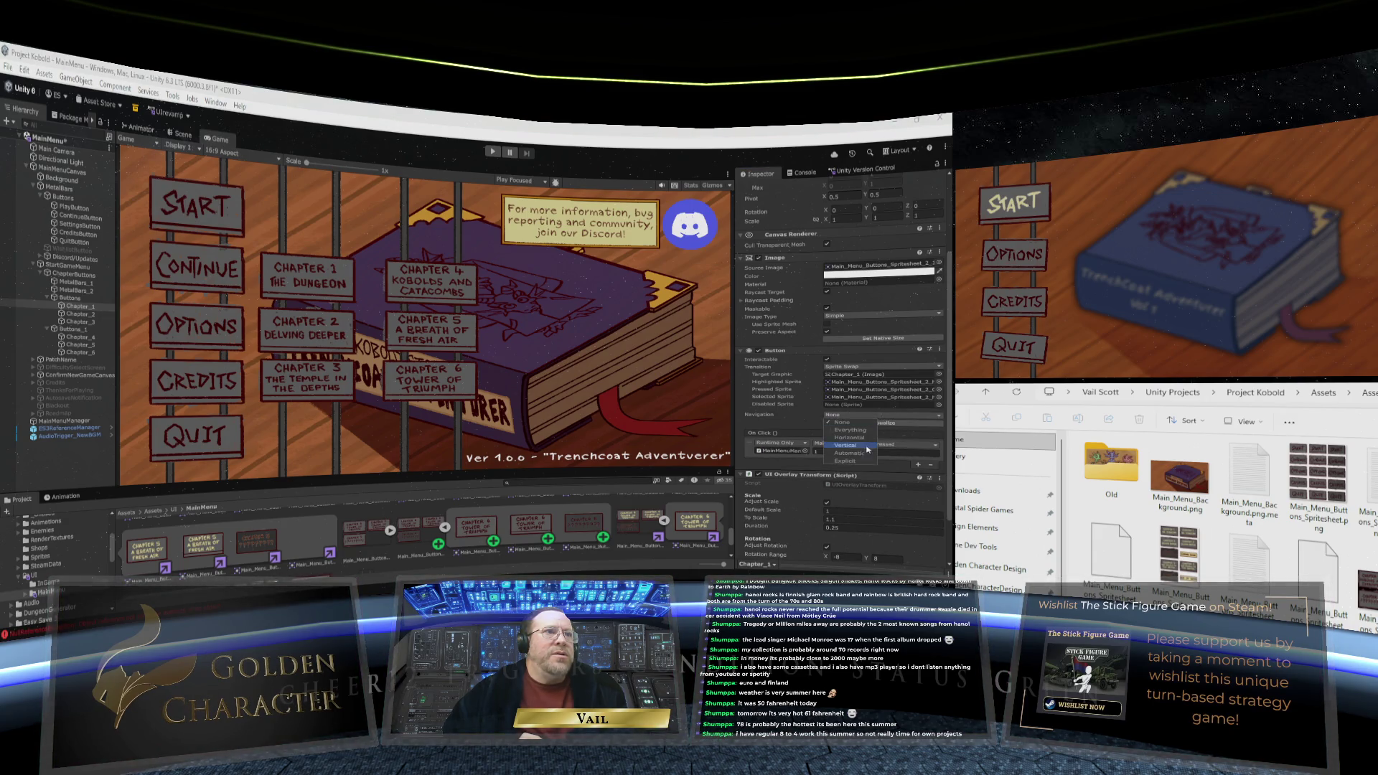
{"action": "left_click", "coordinate": [859, 461]}
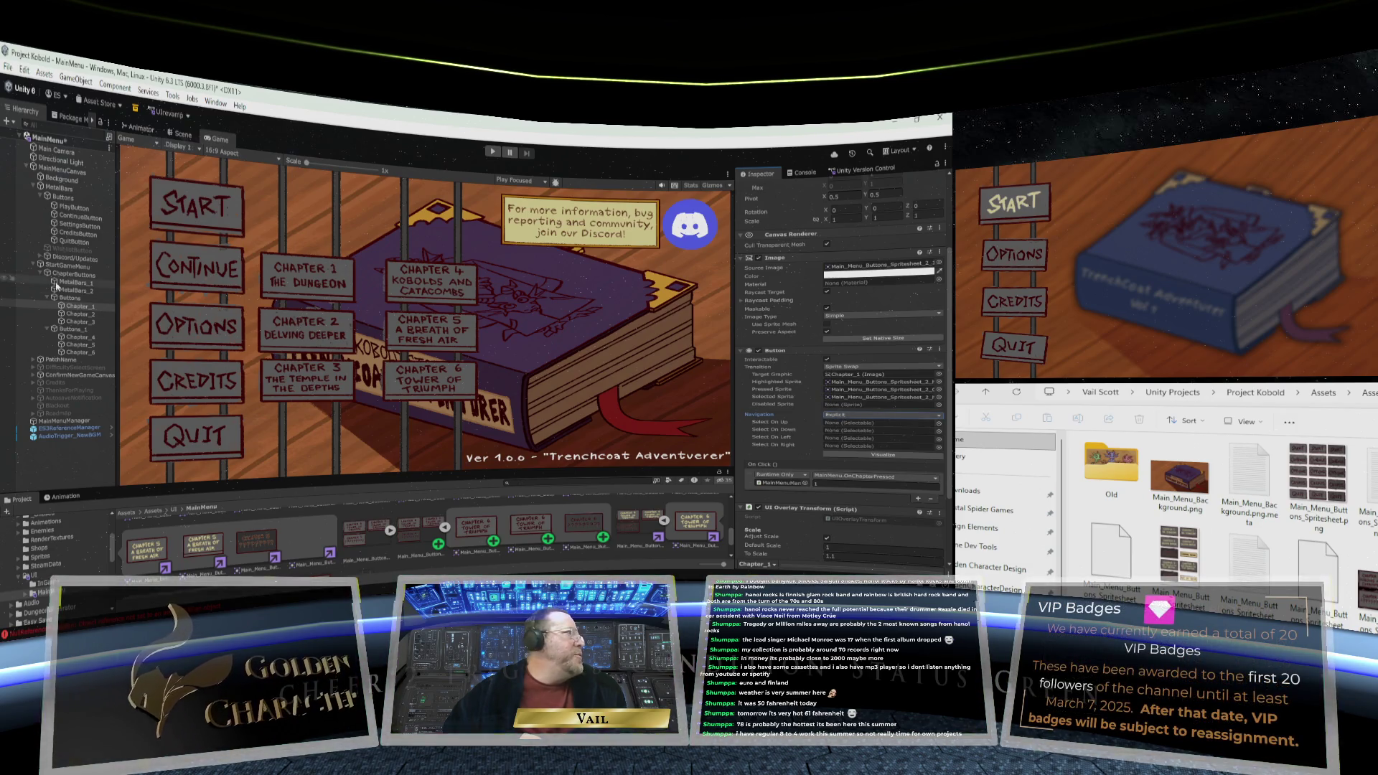
{"action": "left_click_drag", "start_coordinate": [72, 316], "coordinate": [807, 429]}
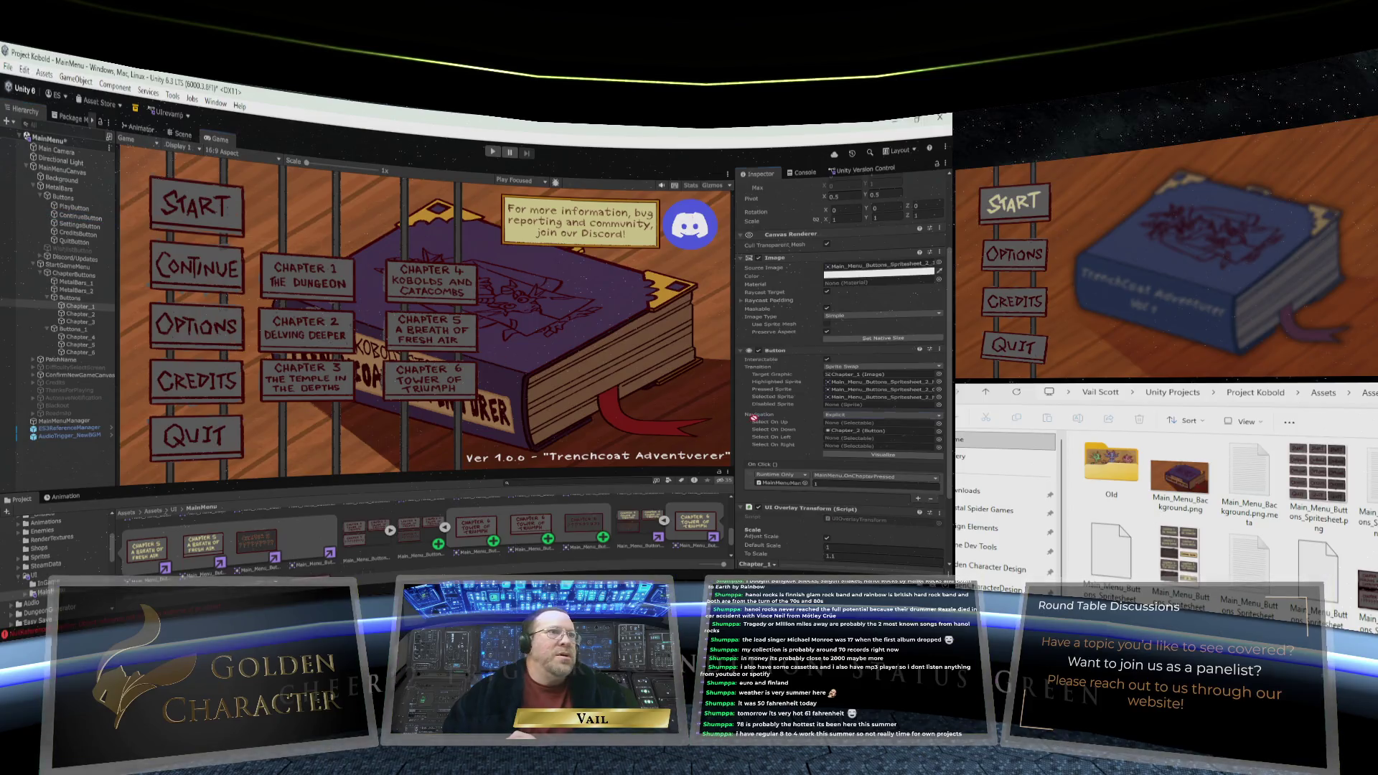
{"action": "left_click_drag", "start_coordinate": [855, 441], "coordinate": [861, 437]}
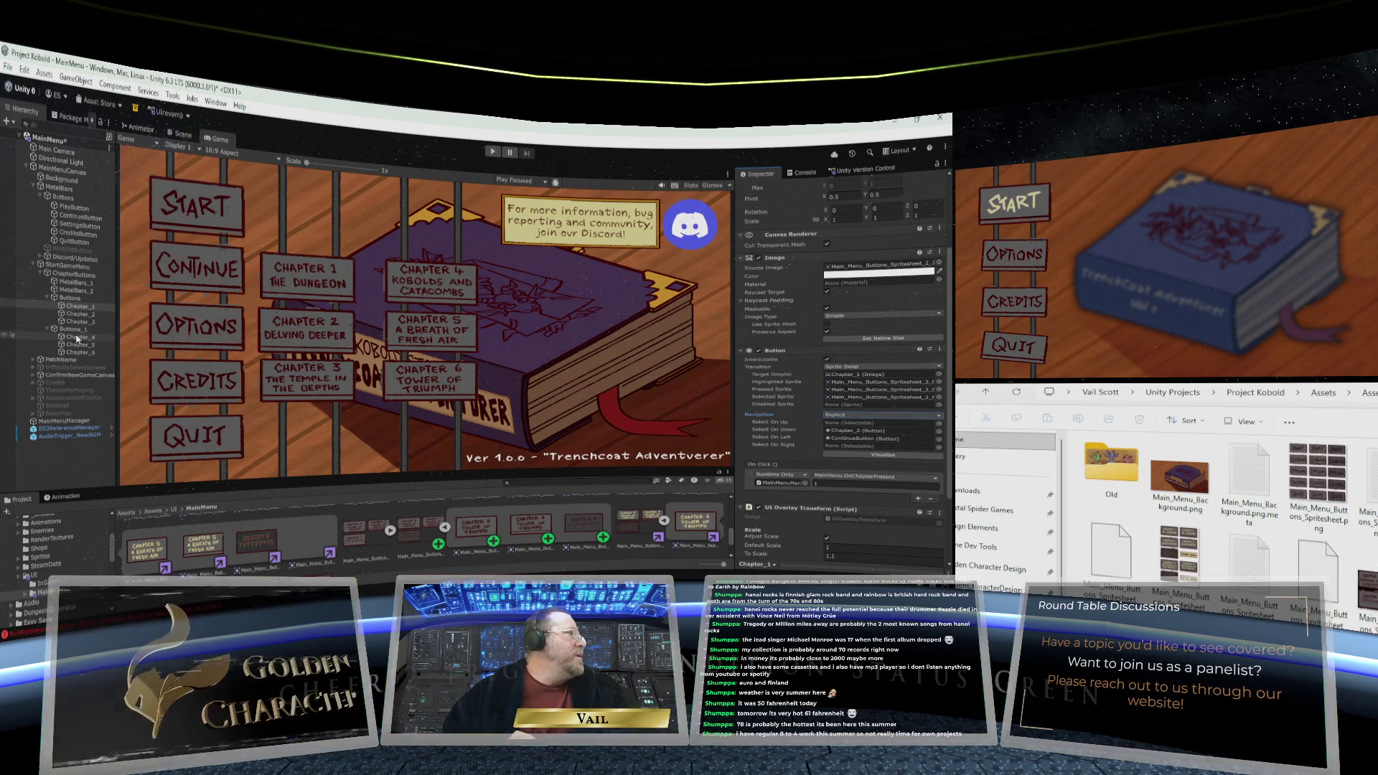
{"action": "left_click_drag", "start_coordinate": [845, 446], "coordinate": [838, 447]}
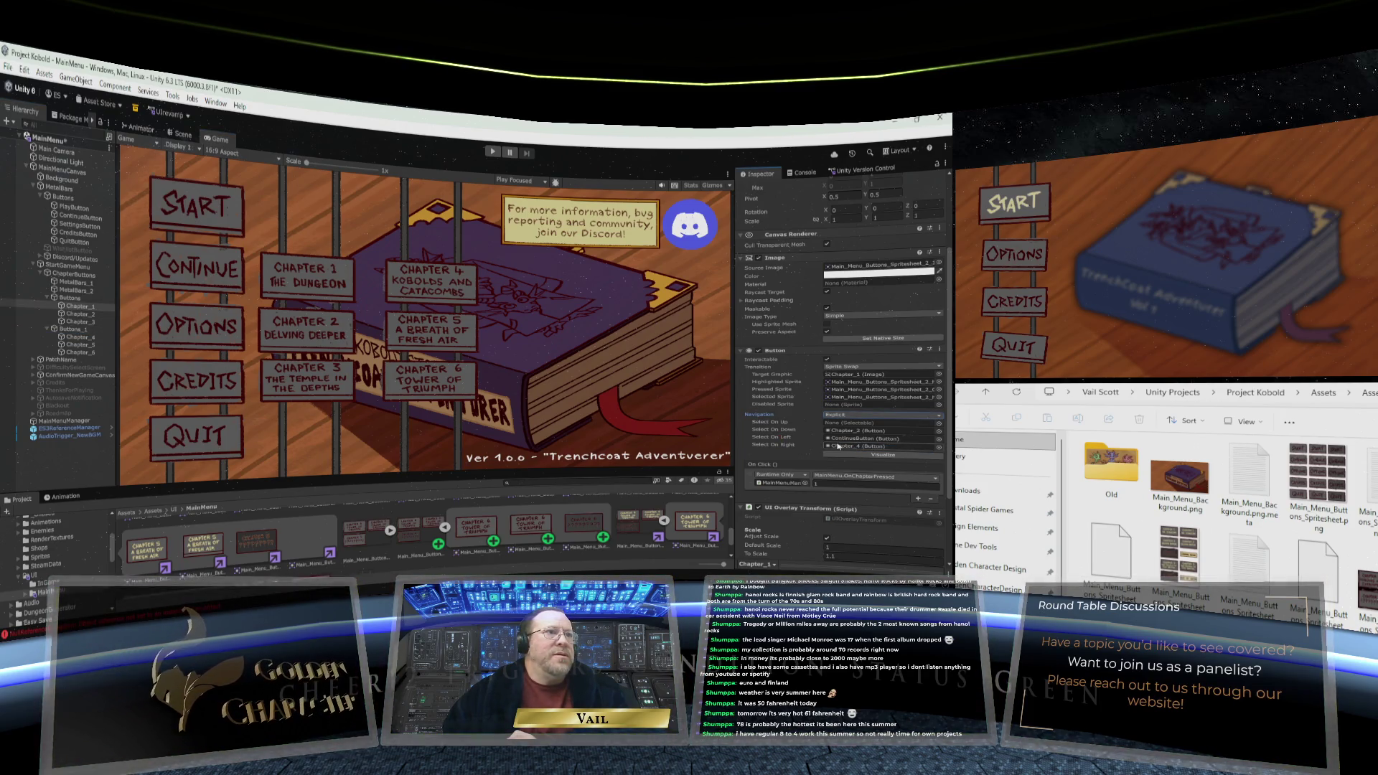
{"action": "left_click", "coordinate": [92, 314]}
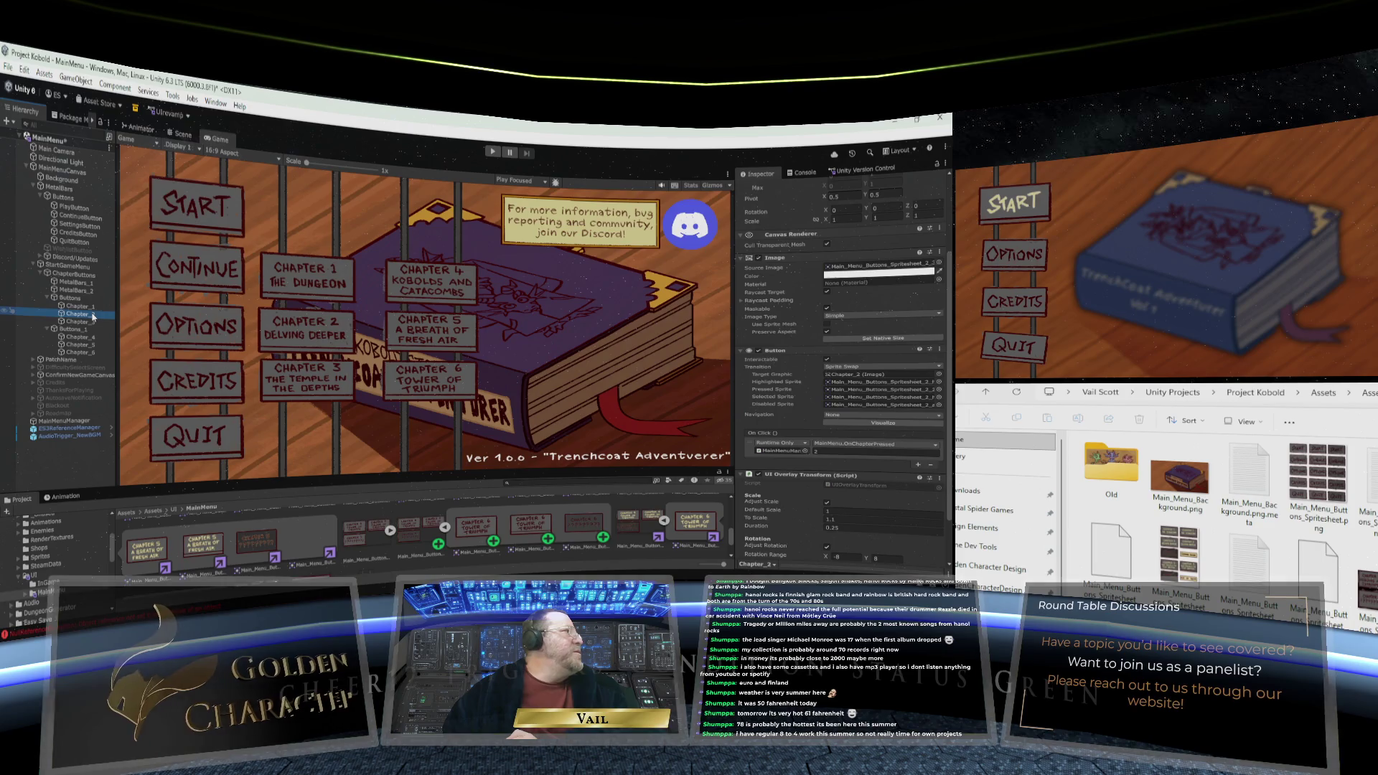
Set Chapter_2's Navigation to Explicit: Up Chapter_1, Down Chapter_3, Left CreditsButton
{"action": "left_click", "coordinate": [858, 417]}
{"action": "left_click", "coordinate": [847, 460]}
{"action": "left_click", "coordinate": [854, 415]}
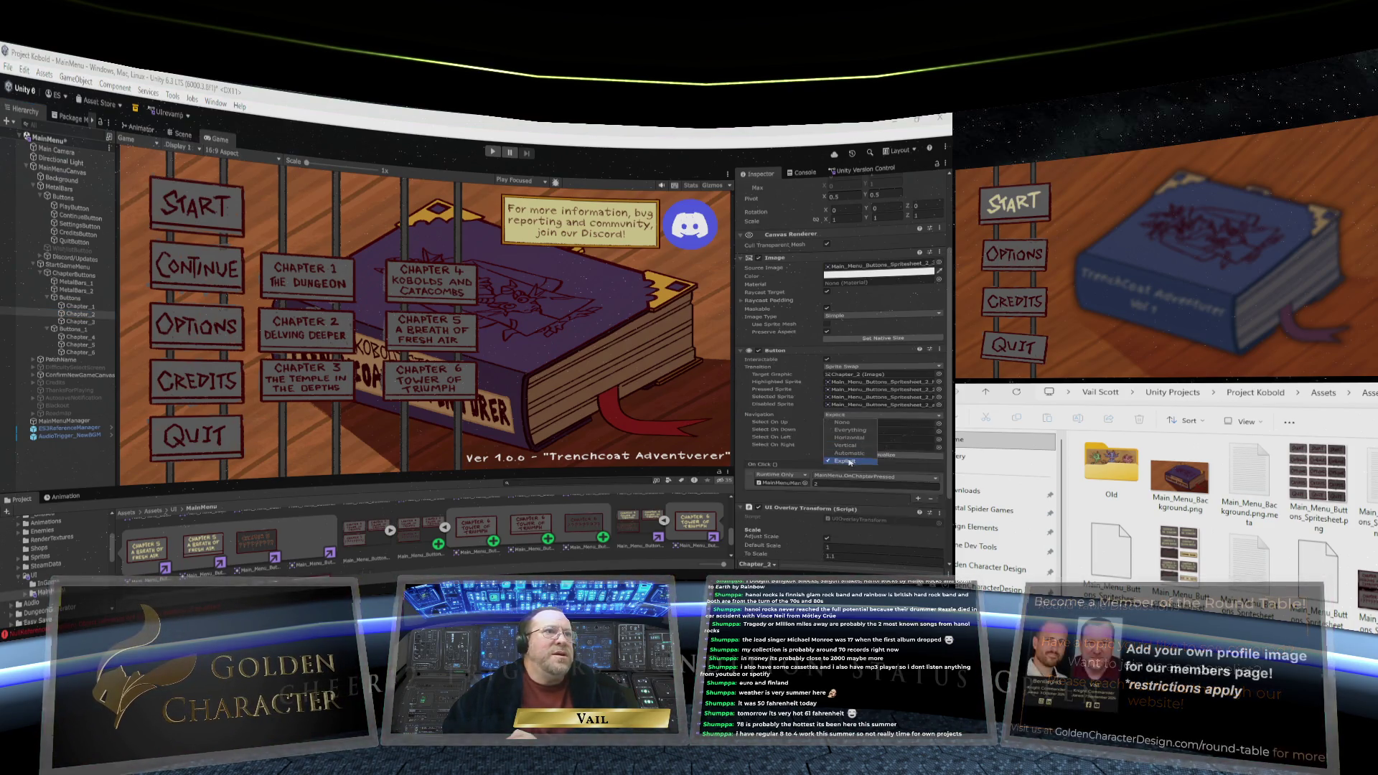
{"action": "left_click", "coordinate": [789, 416]}
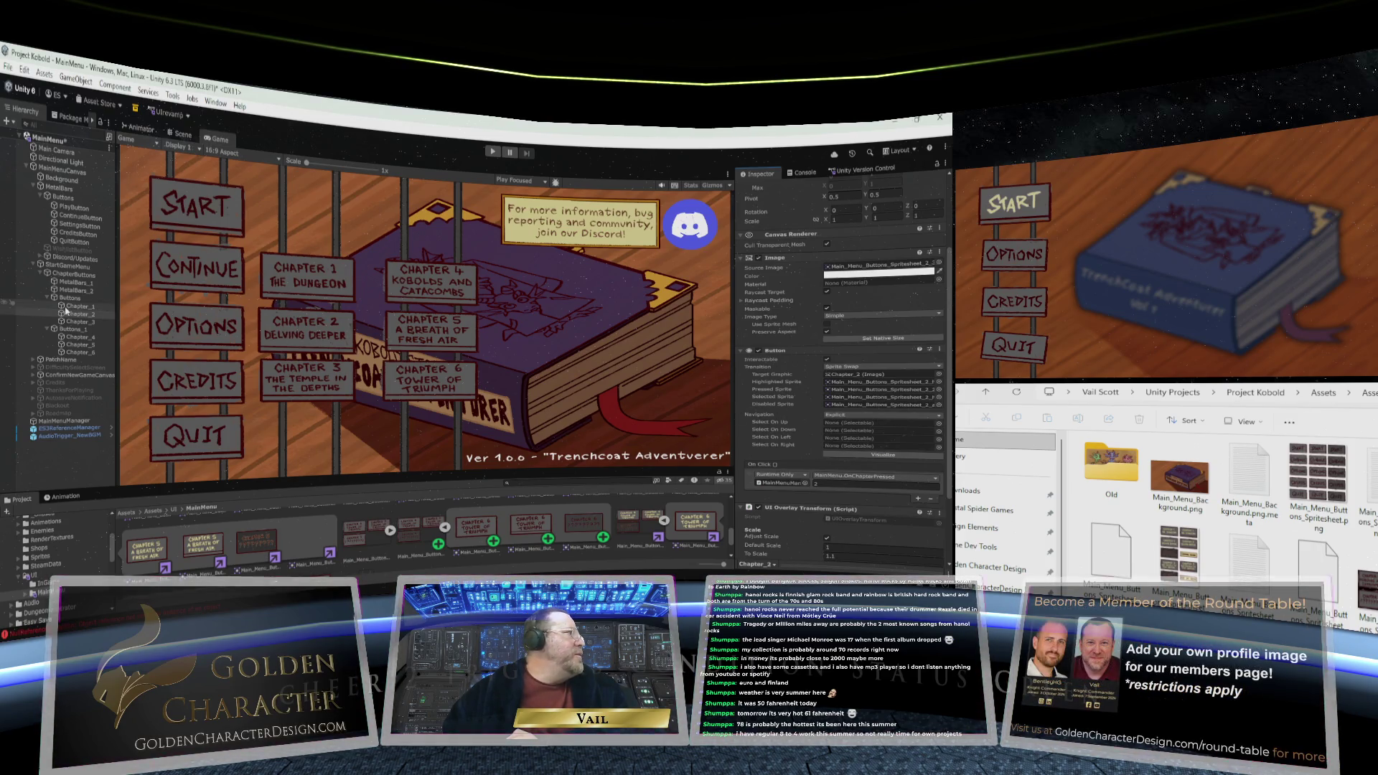
{"action": "left_click_drag", "start_coordinate": [75, 306], "coordinate": [854, 424]}
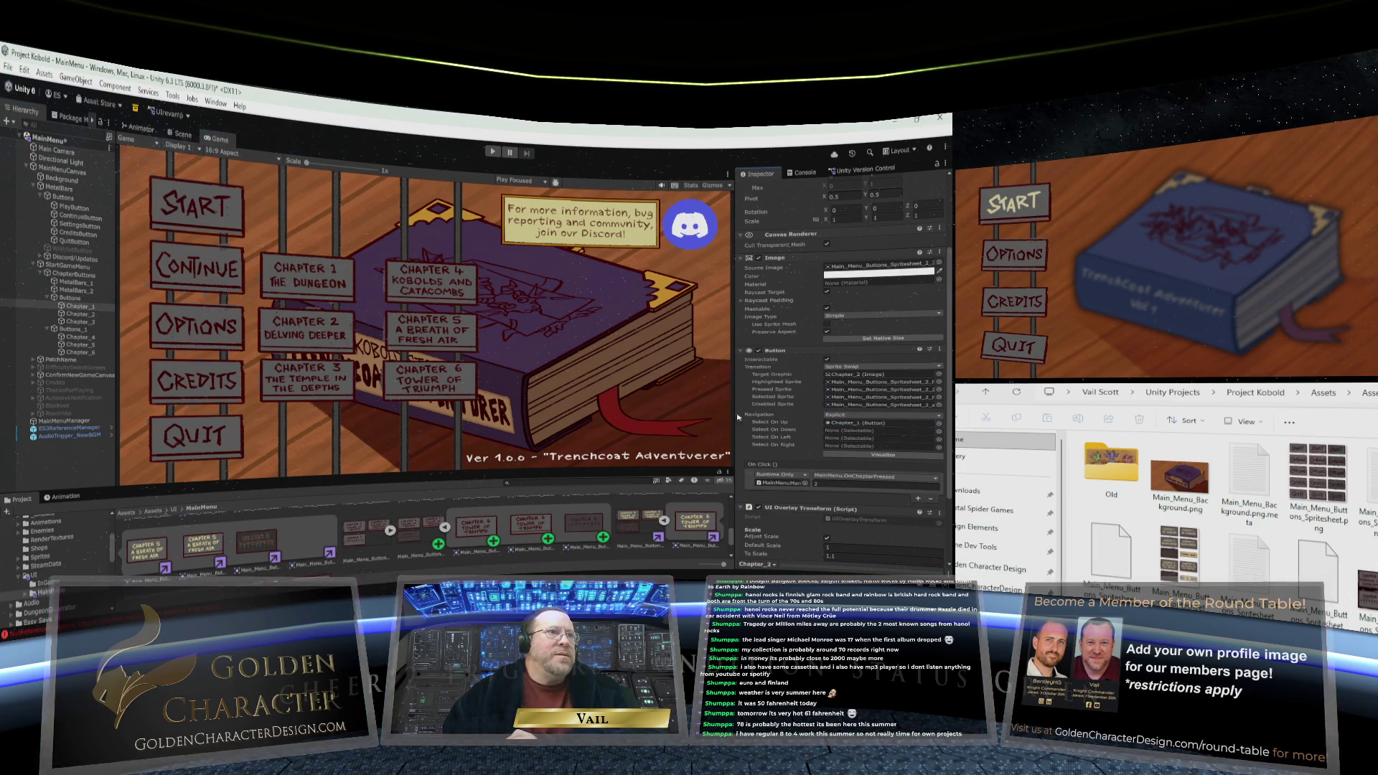
{"action": "left_click_drag", "start_coordinate": [81, 322], "coordinate": [854, 430]}
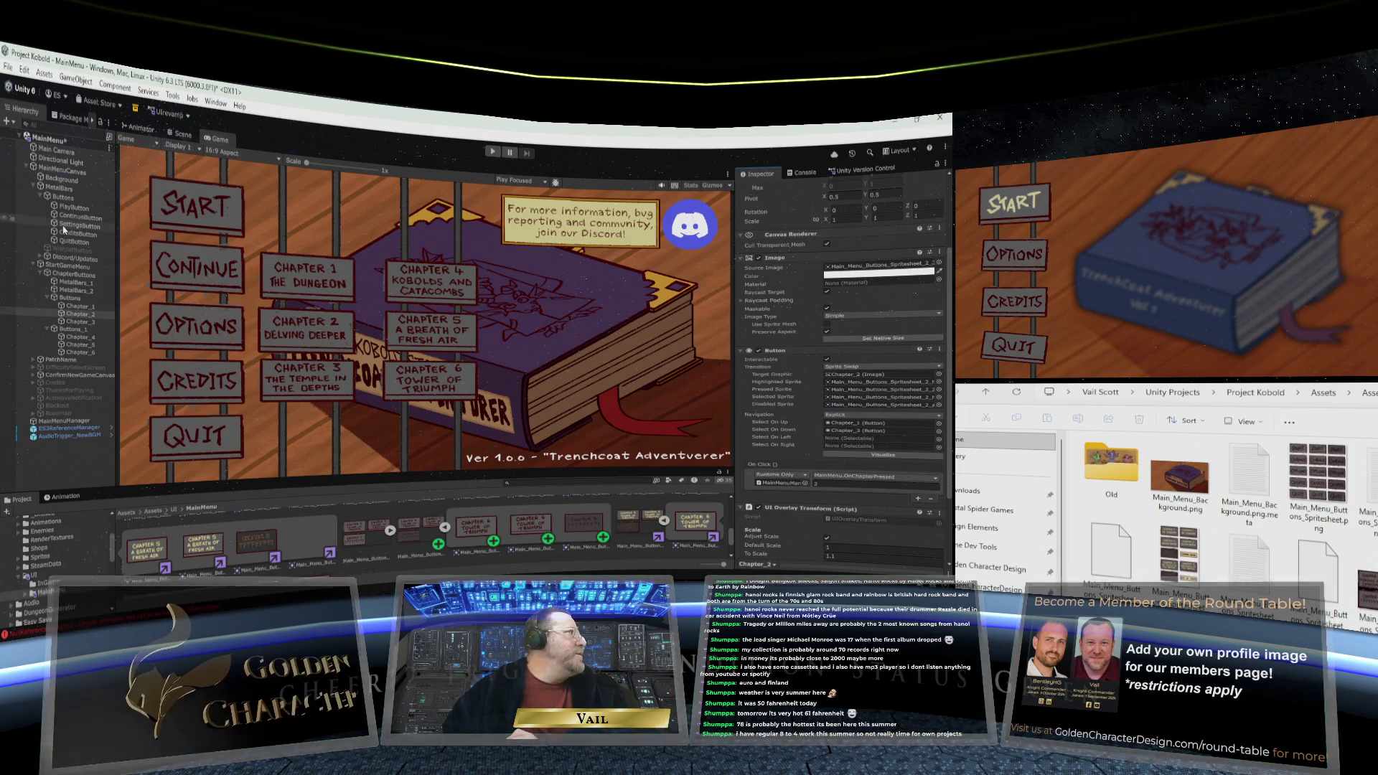
{"action": "left_click_drag", "start_coordinate": [66, 231], "coordinate": [854, 446]}
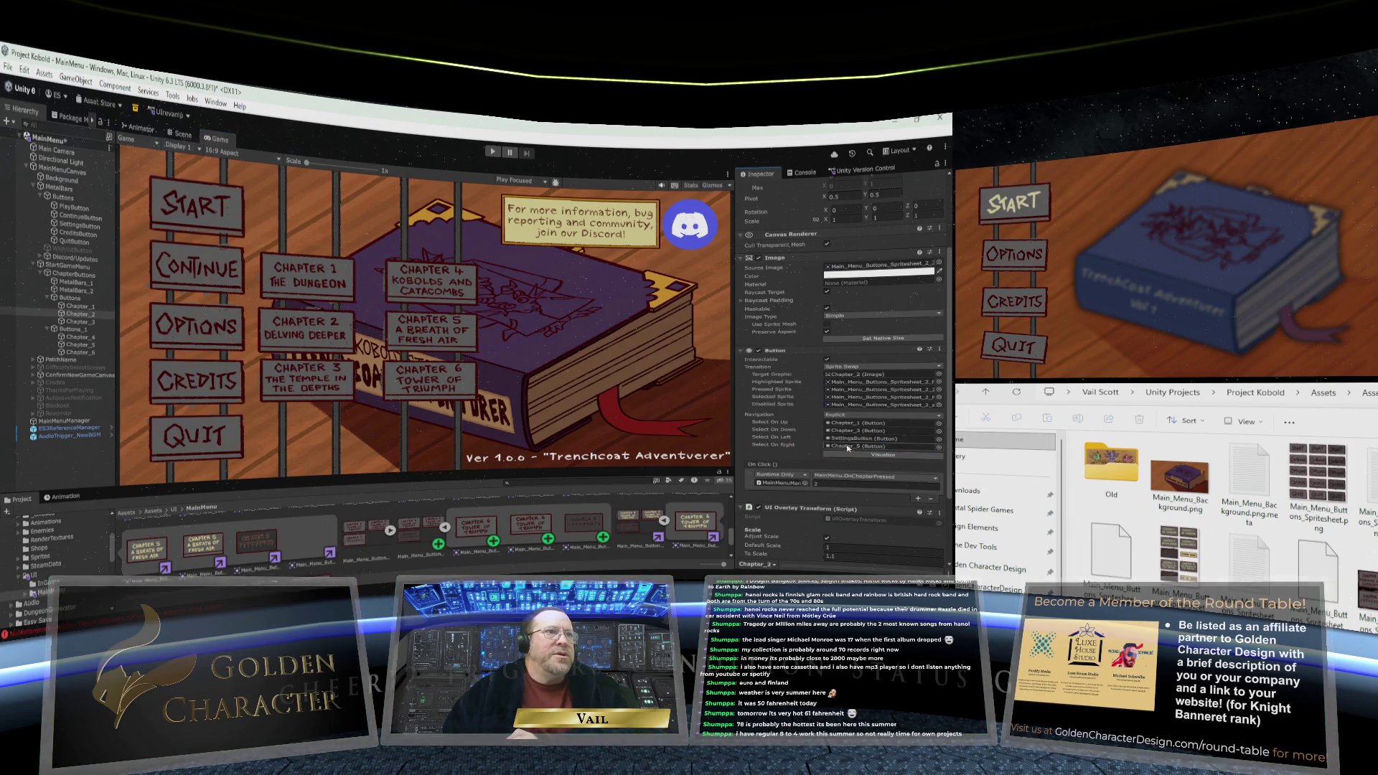
Set Chapter_3's Navigation to Explicit: Up Chapter_2, Left CreditsButton, plus a right target
{"action": "left_click", "coordinate": [74, 323]}
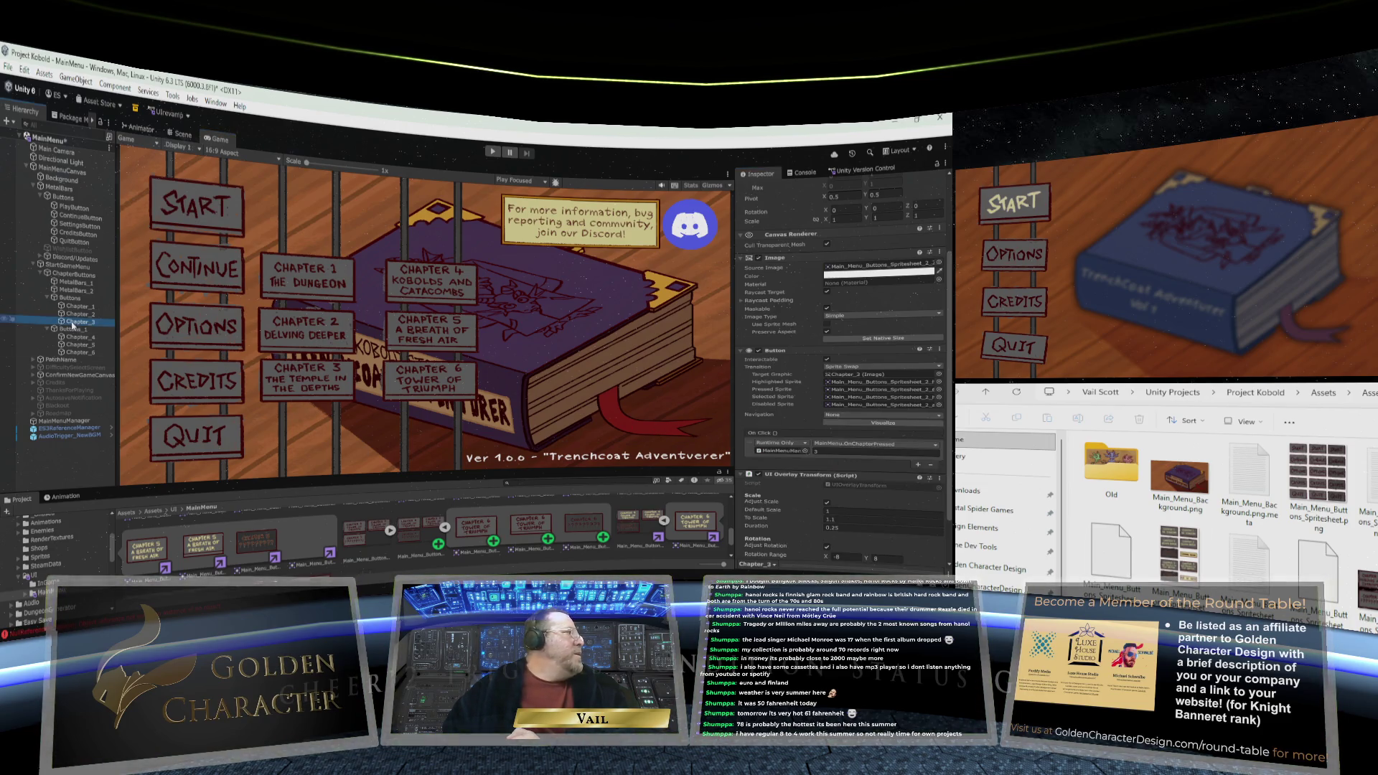
{"action": "left_click", "coordinate": [864, 416]}
{"action": "left_click", "coordinate": [847, 460]}
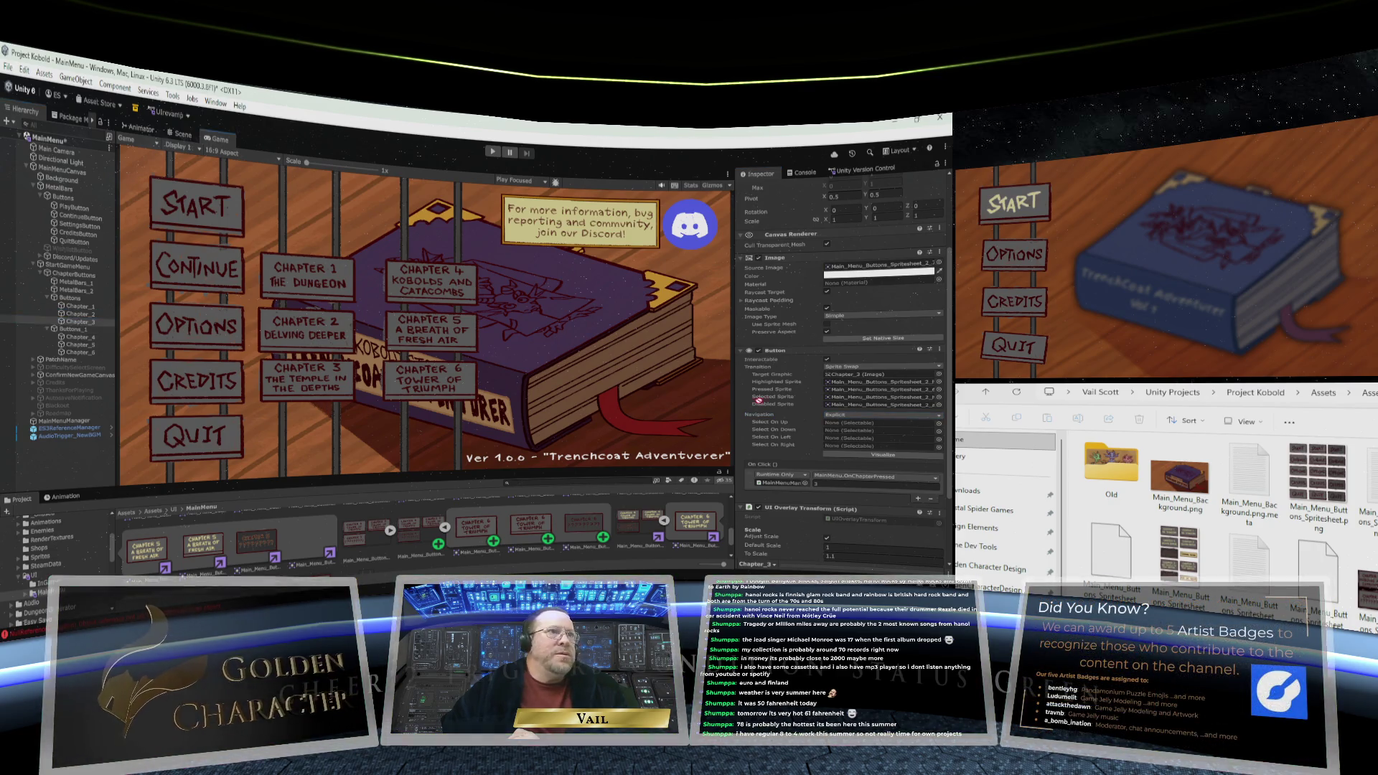
{"action": "left_click_drag", "start_coordinate": [759, 400], "coordinate": [838, 423]}
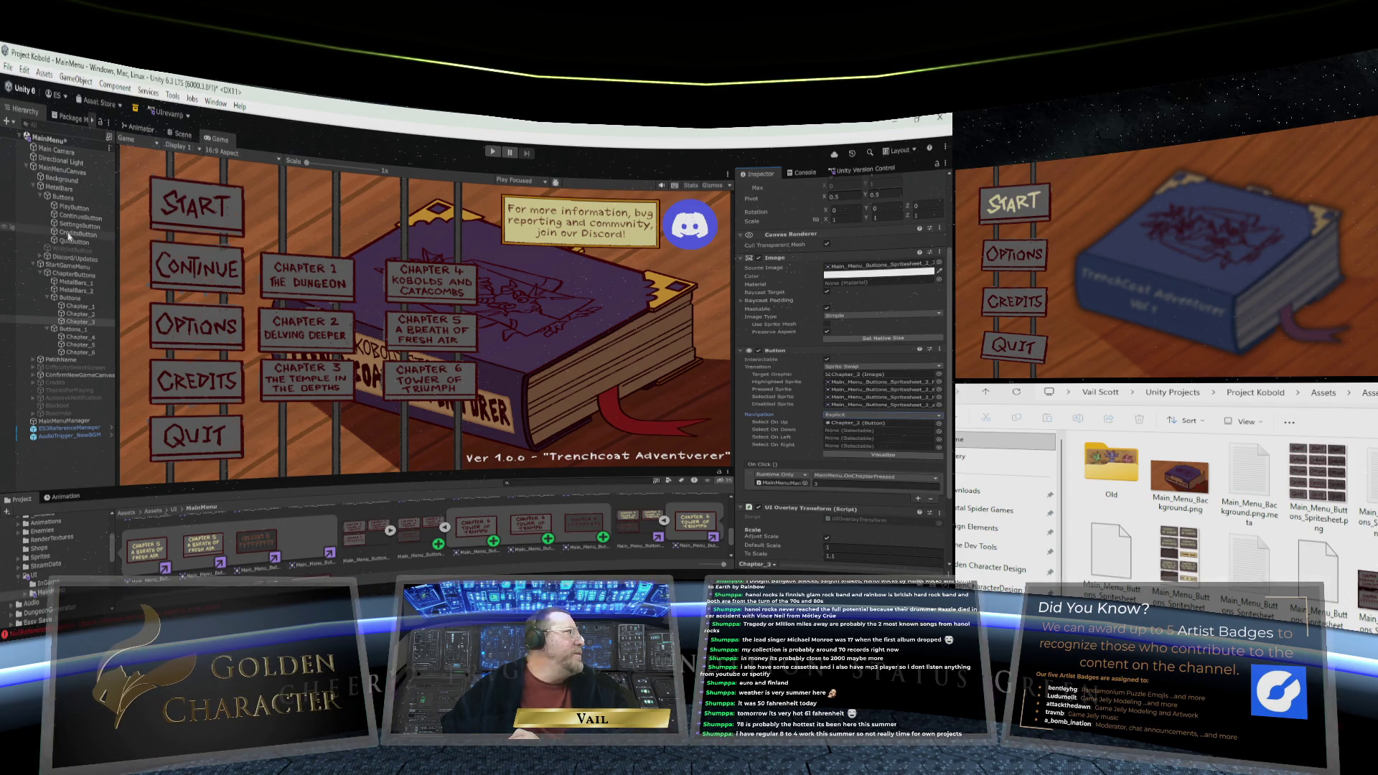
{"action": "left_click_drag", "start_coordinate": [76, 233], "coordinate": [866, 439]}
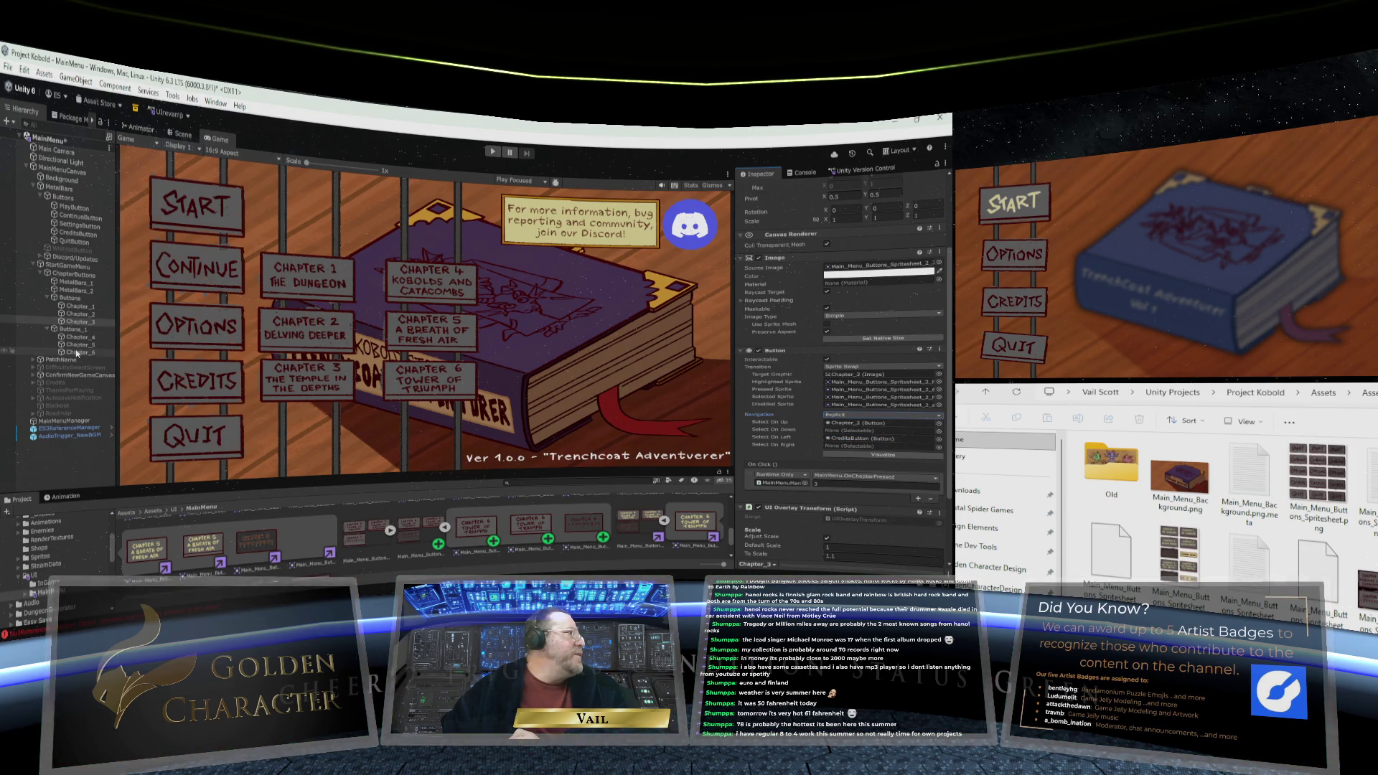
{"action": "left_click_drag", "start_coordinate": [72, 351], "coordinate": [879, 449]}
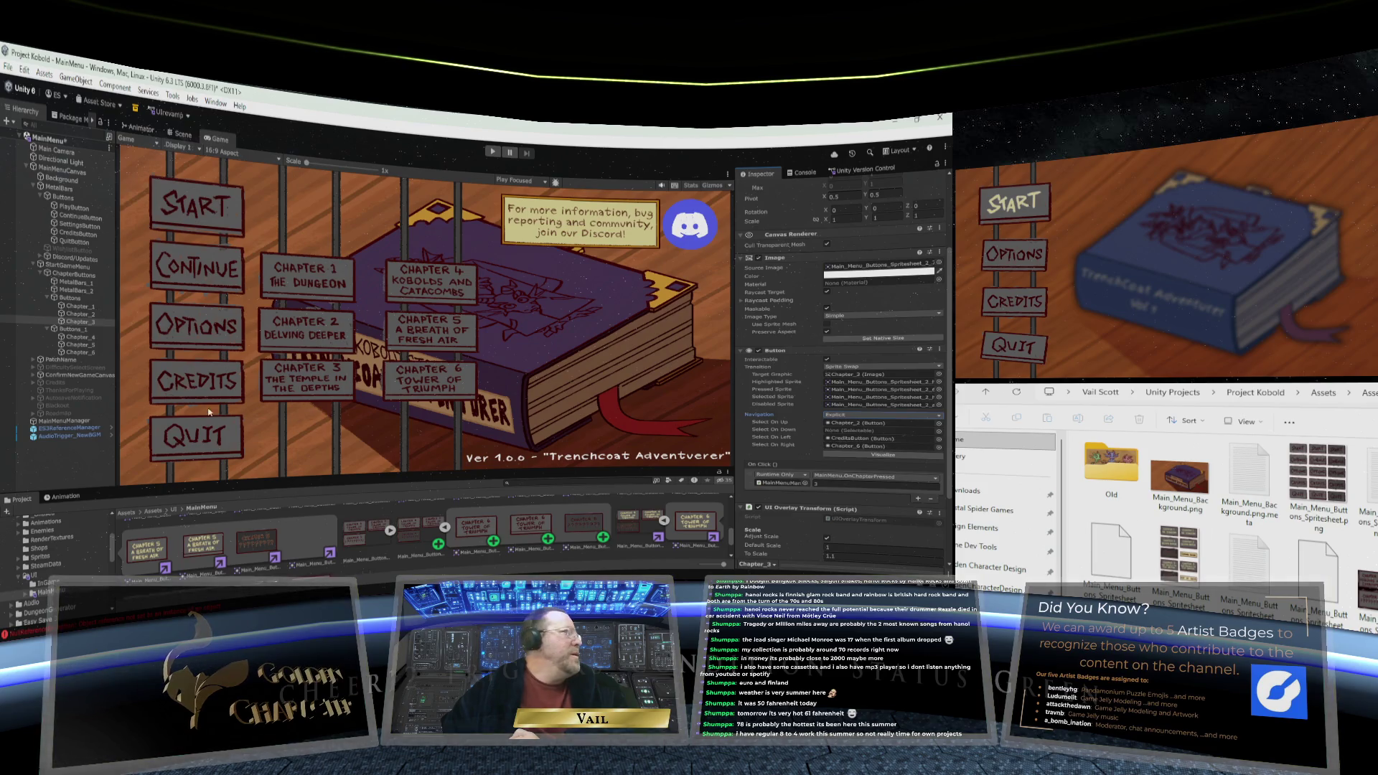
{"action": "left_click", "coordinate": [77, 339]}
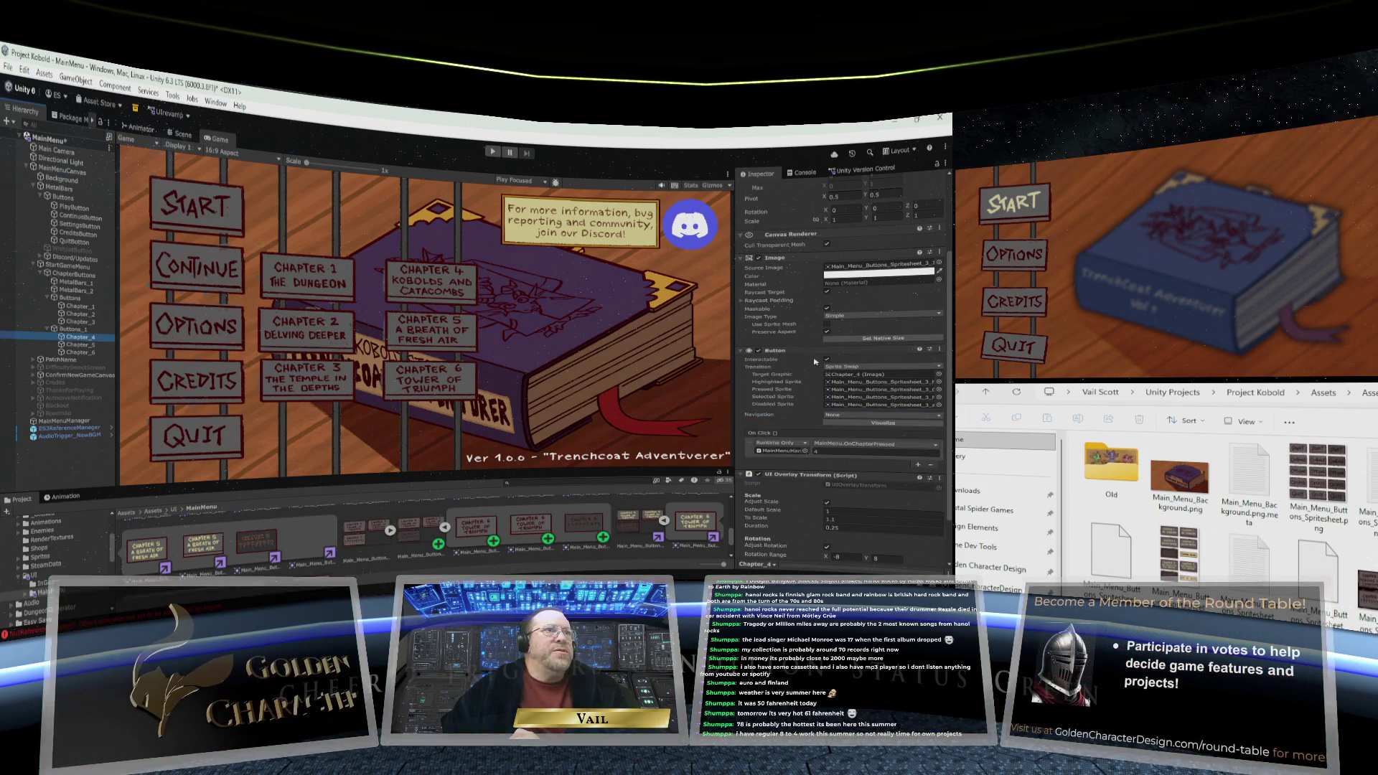
Set Chapter_4's Navigation to Explicit with Select On Down Chapter_5 and Select On Left Chapter_1
{"action": "left_click", "coordinate": [855, 414]}
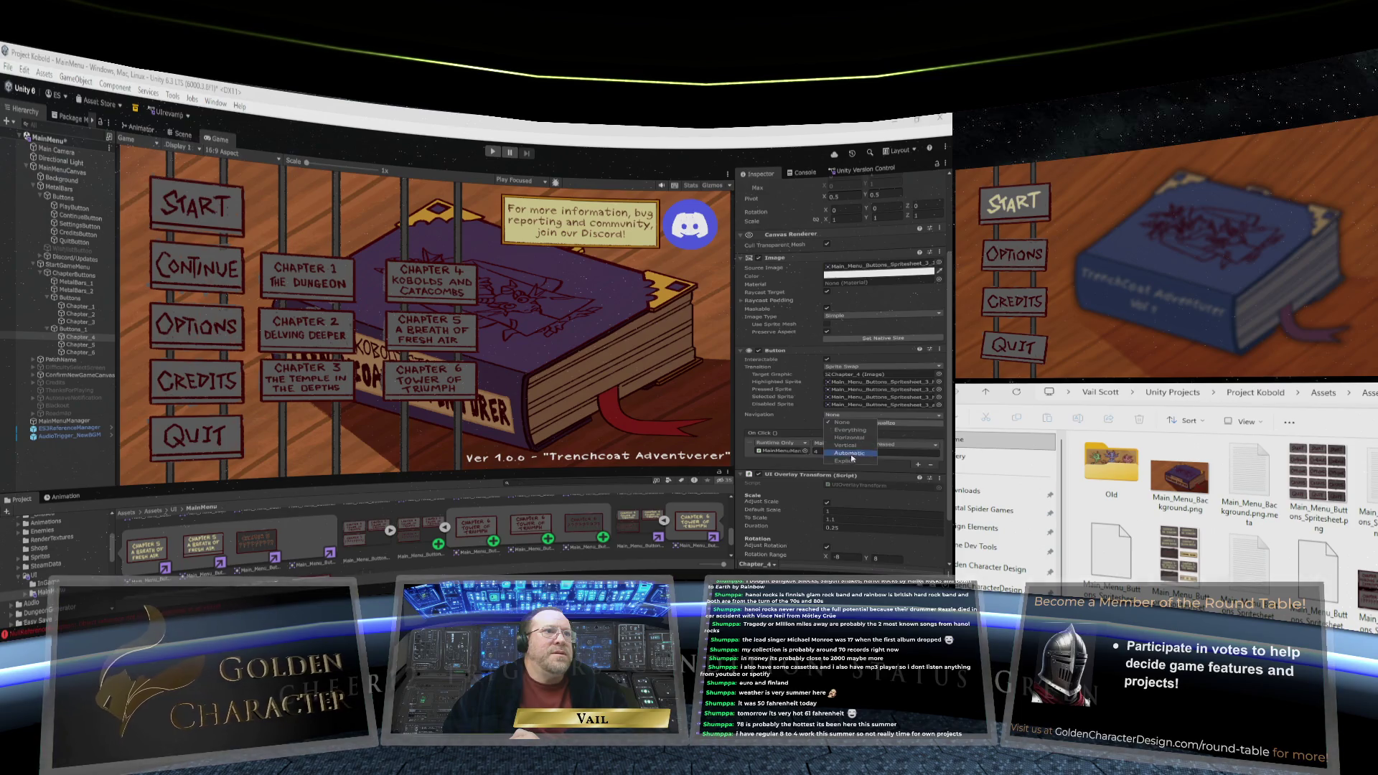
{"action": "left_click", "coordinate": [847, 460]}
{"action": "left_click", "coordinate": [850, 415]}
{"action": "left_click", "coordinate": [772, 420]}
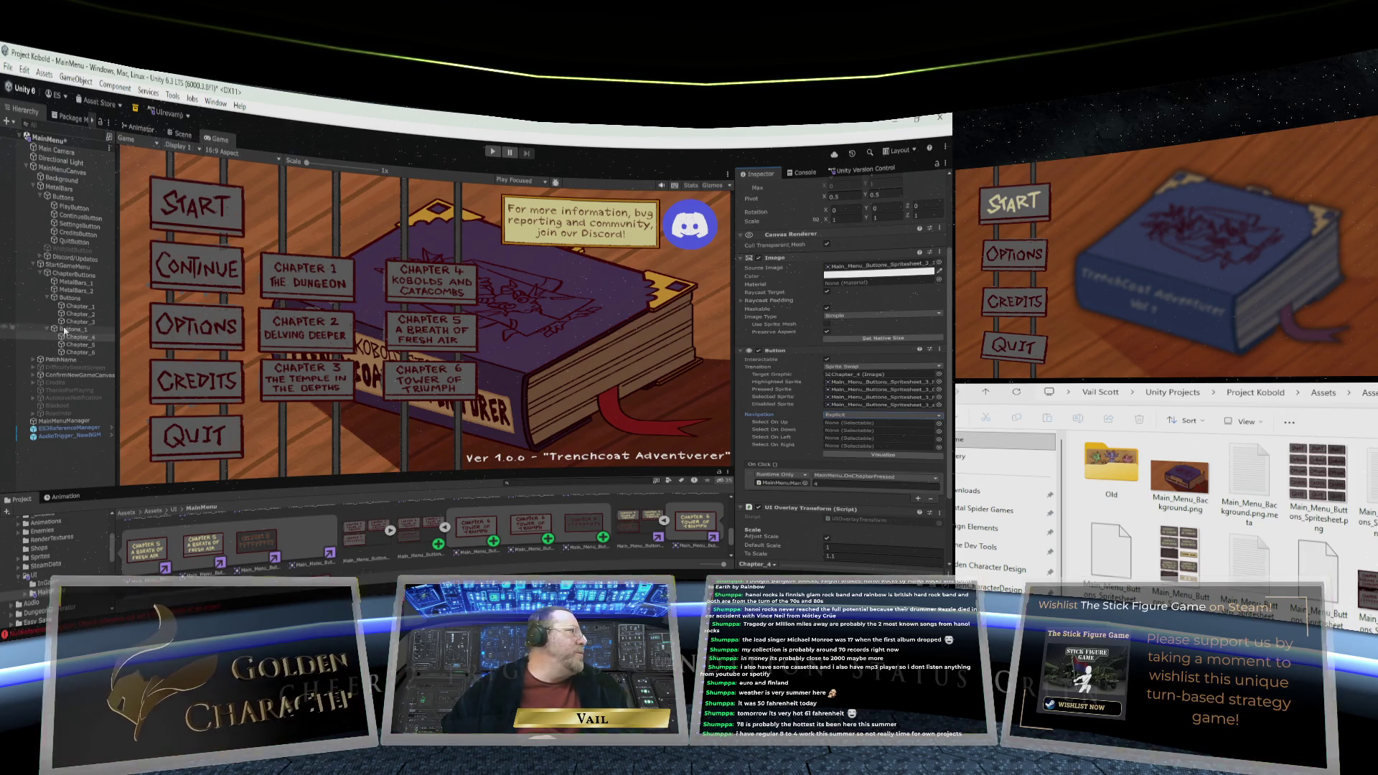
{"action": "left_click_drag", "start_coordinate": [78, 345], "coordinate": [859, 432]}
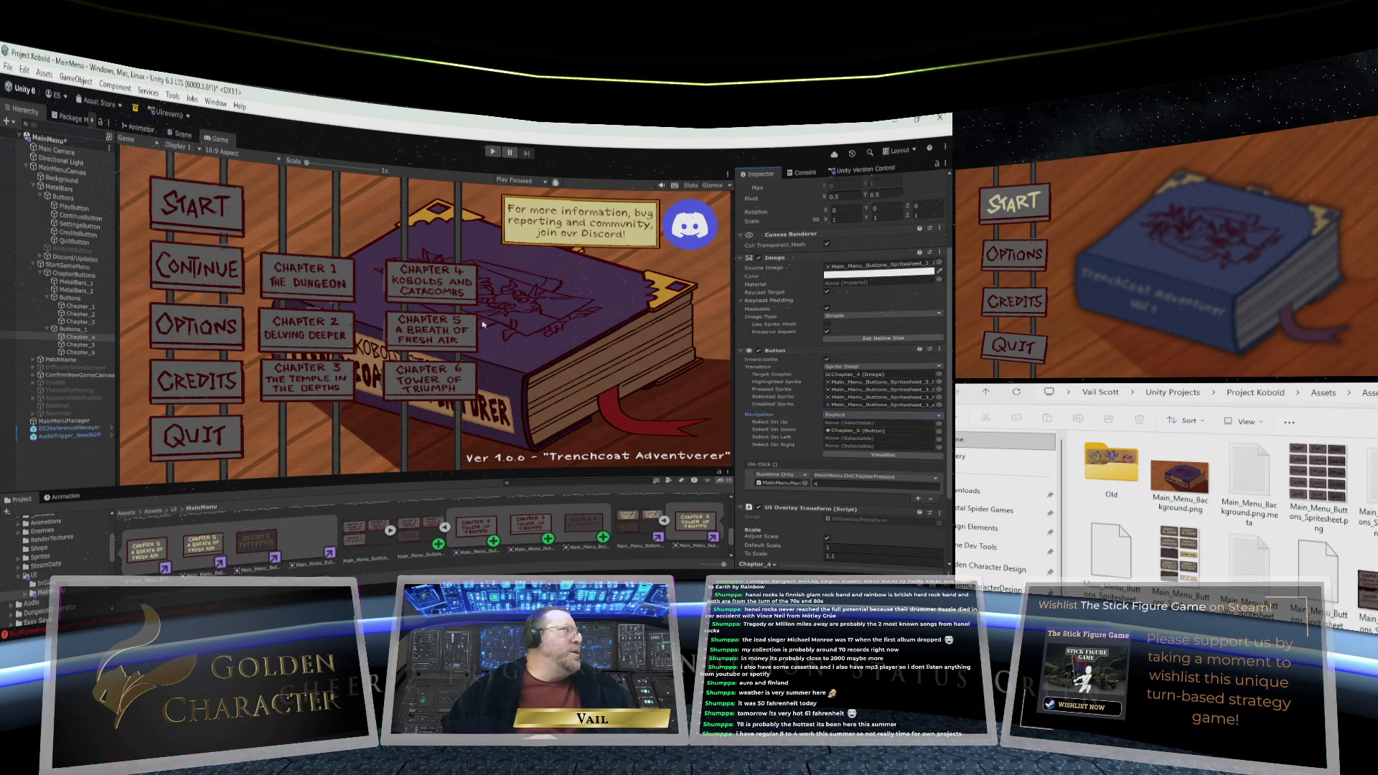
{"action": "mouse_move", "coordinate": [72, 307]}
{"action": "left_mouse_down"}
{"action": "mouse_move", "coordinate": [861, 420]}
{"action": "mouse_move", "coordinate": [862, 443]}
{"action": "left_mouse_up"}
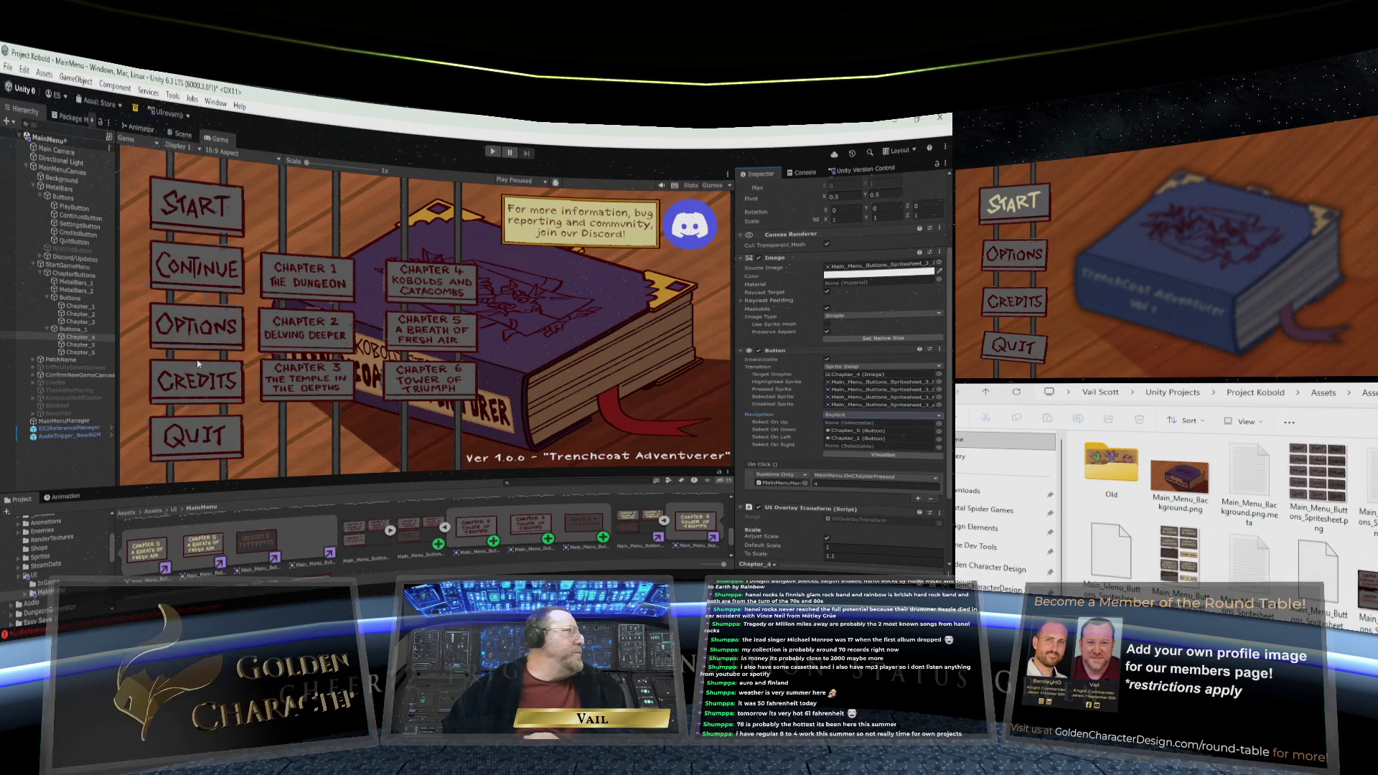
{"action": "left_click", "coordinate": [92, 345]}
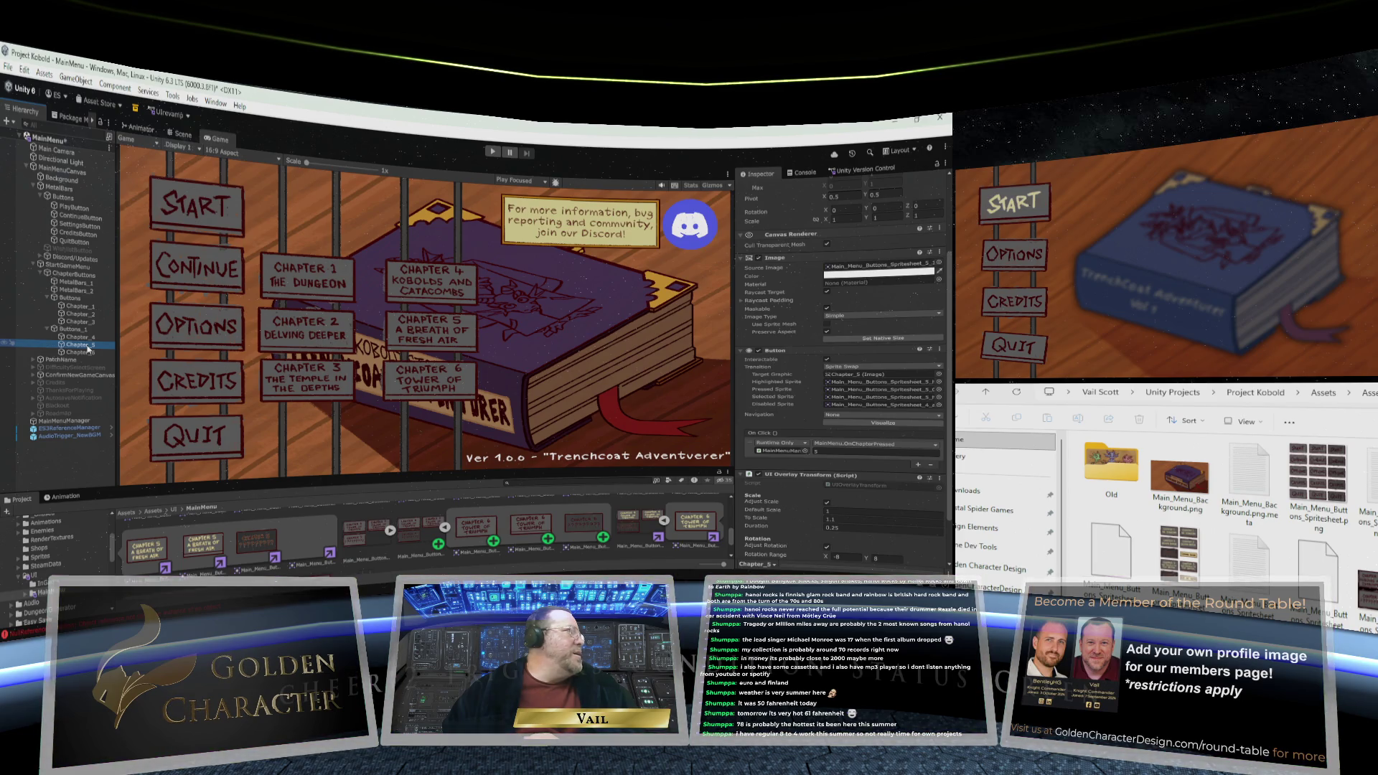
Set Chapter_5's Navigation to Explicit: Up Chapter_4, Down Chapter_6, plus a left neighbour
{"action": "left_click", "coordinate": [572, 385]}
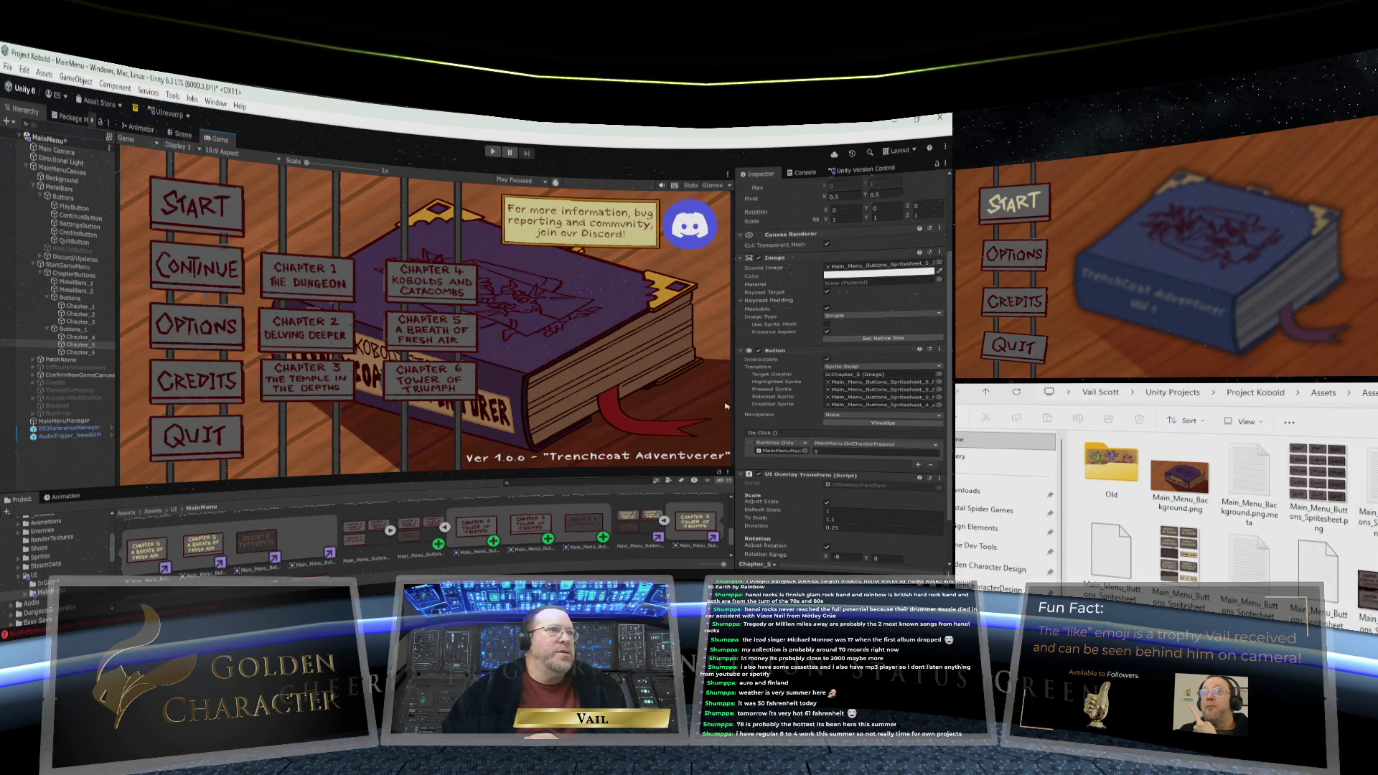
{"action": "left_click", "coordinate": [857, 415]}
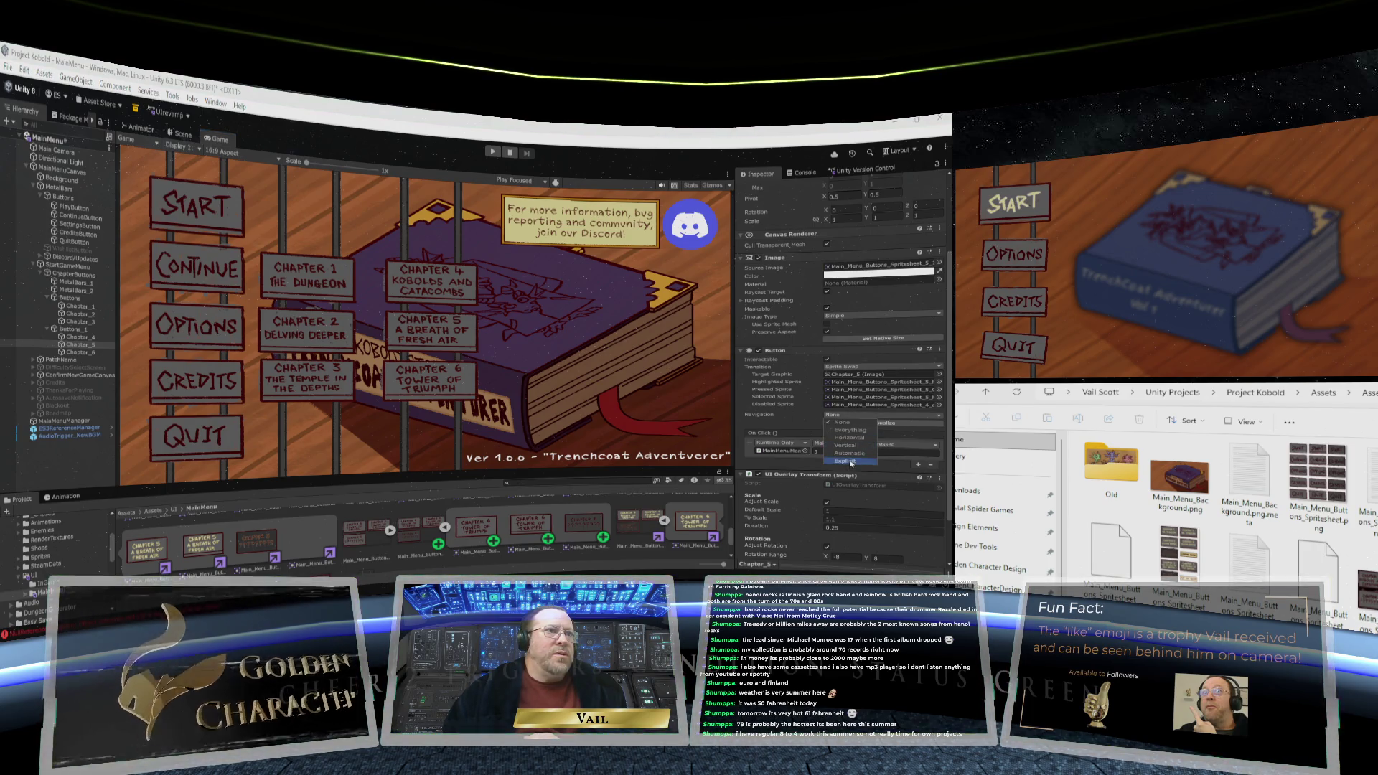
{"action": "left_click", "coordinate": [846, 461]}
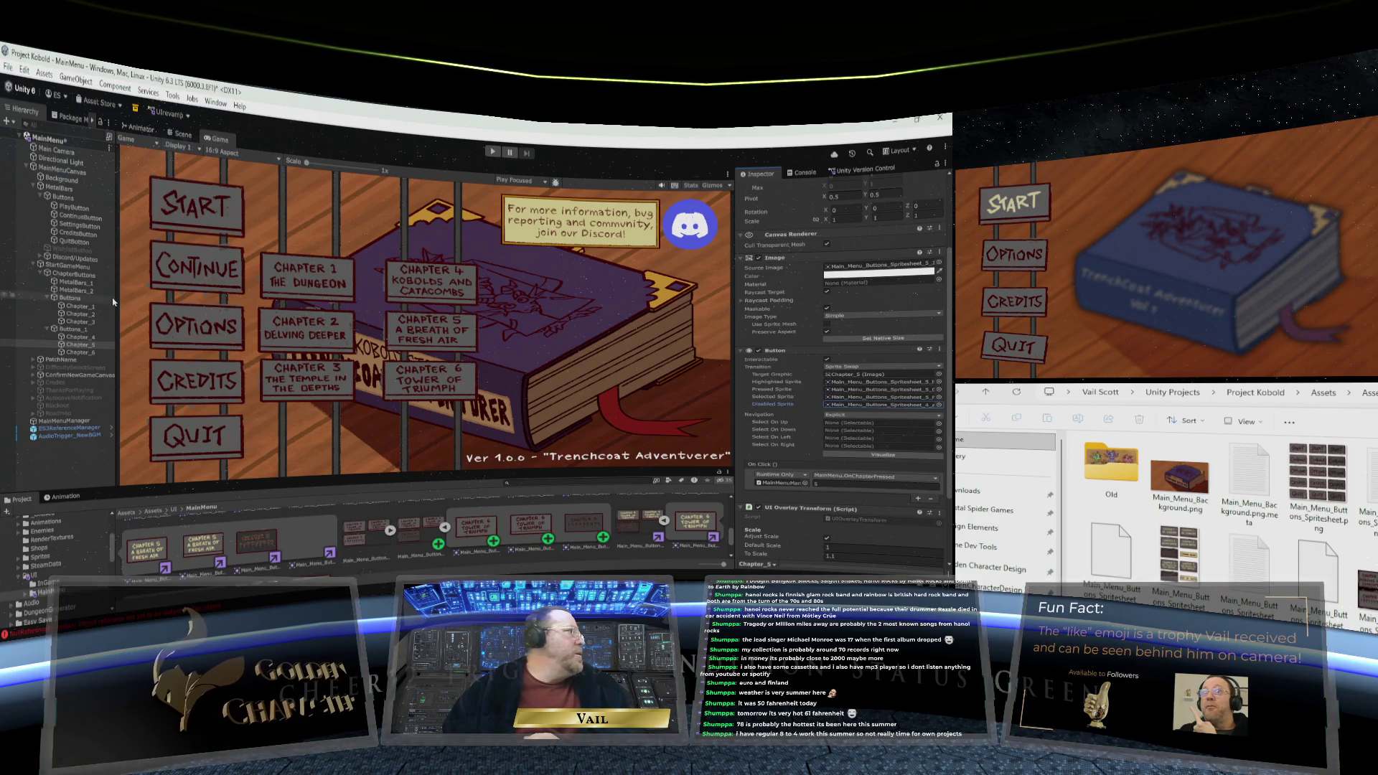
{"action": "mouse_move", "coordinate": [84, 337]}
{"action": "left_mouse_down"}
{"action": "mouse_move", "coordinate": [861, 405]}
{"action": "mouse_move", "coordinate": [858, 427]}
{"action": "left_mouse_up"}
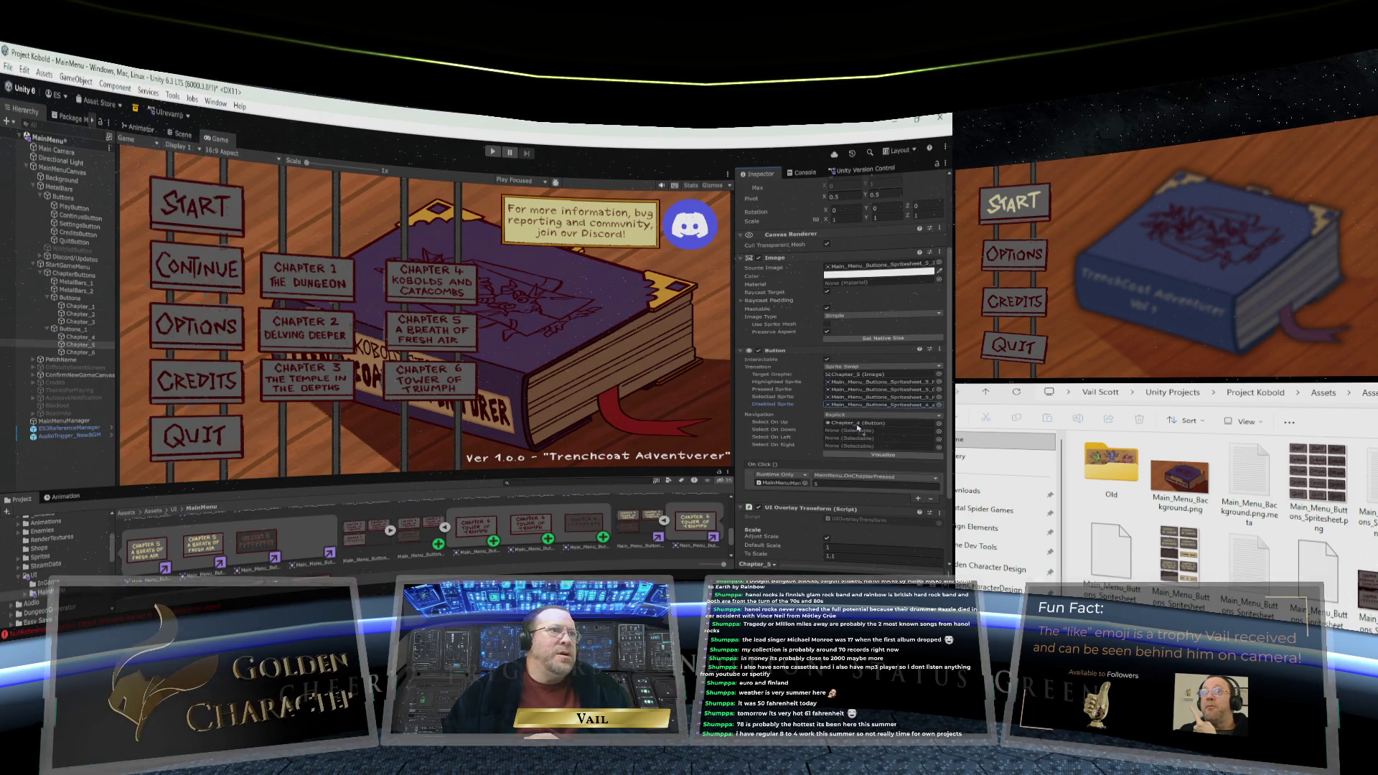
{"action": "mouse_move", "coordinate": [84, 353]}
{"action": "left_mouse_down"}
{"action": "mouse_move", "coordinate": [861, 405]}
{"action": "mouse_move", "coordinate": [839, 431]}
{"action": "left_mouse_up"}
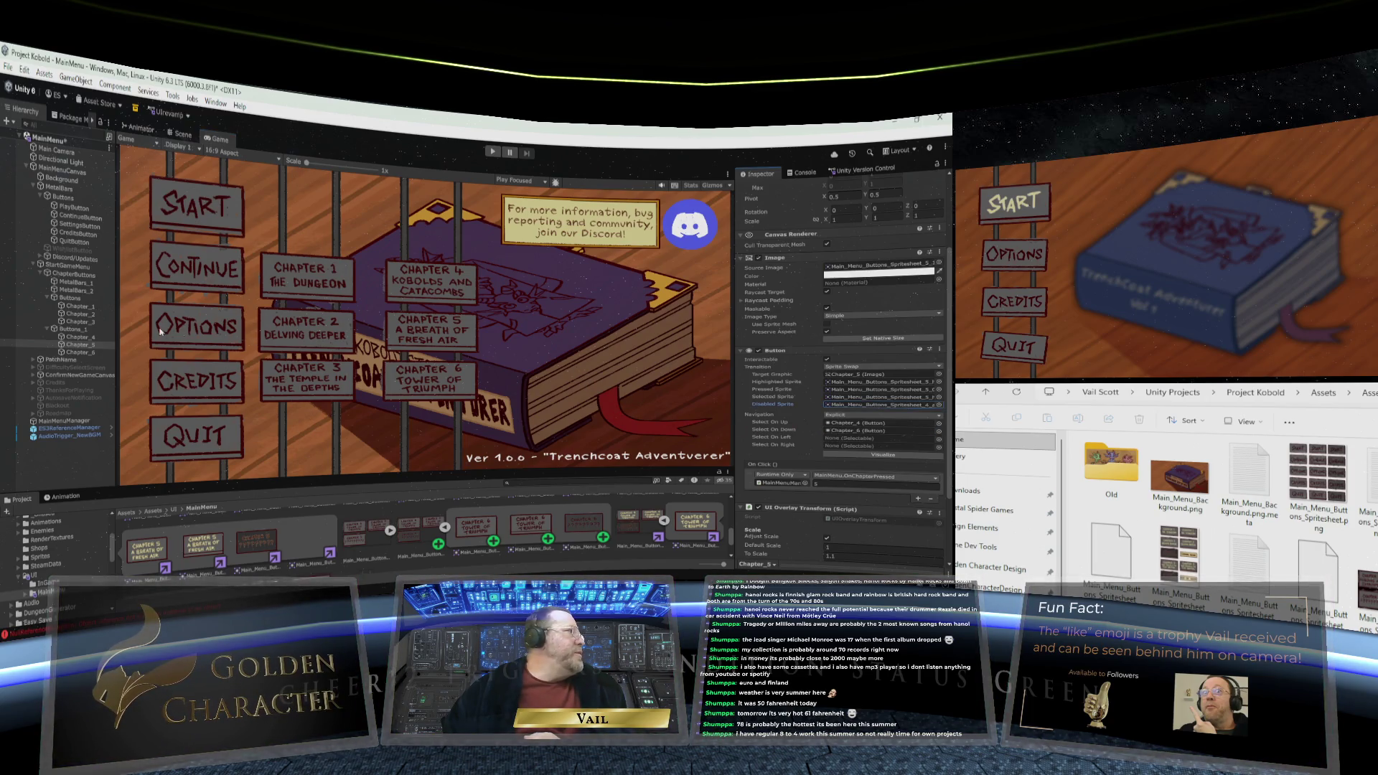
{"action": "mouse_move", "coordinate": [83, 314]}
{"action": "left_mouse_down"}
{"action": "mouse_move", "coordinate": [861, 406]}
{"action": "mouse_move", "coordinate": [847, 439]}
{"action": "left_mouse_up"}
Set Chapter_6's Navigation to Explicit with Up Chapter_5 and a left target, then save the scene
{"action": "left_click", "coordinate": [78, 353]}
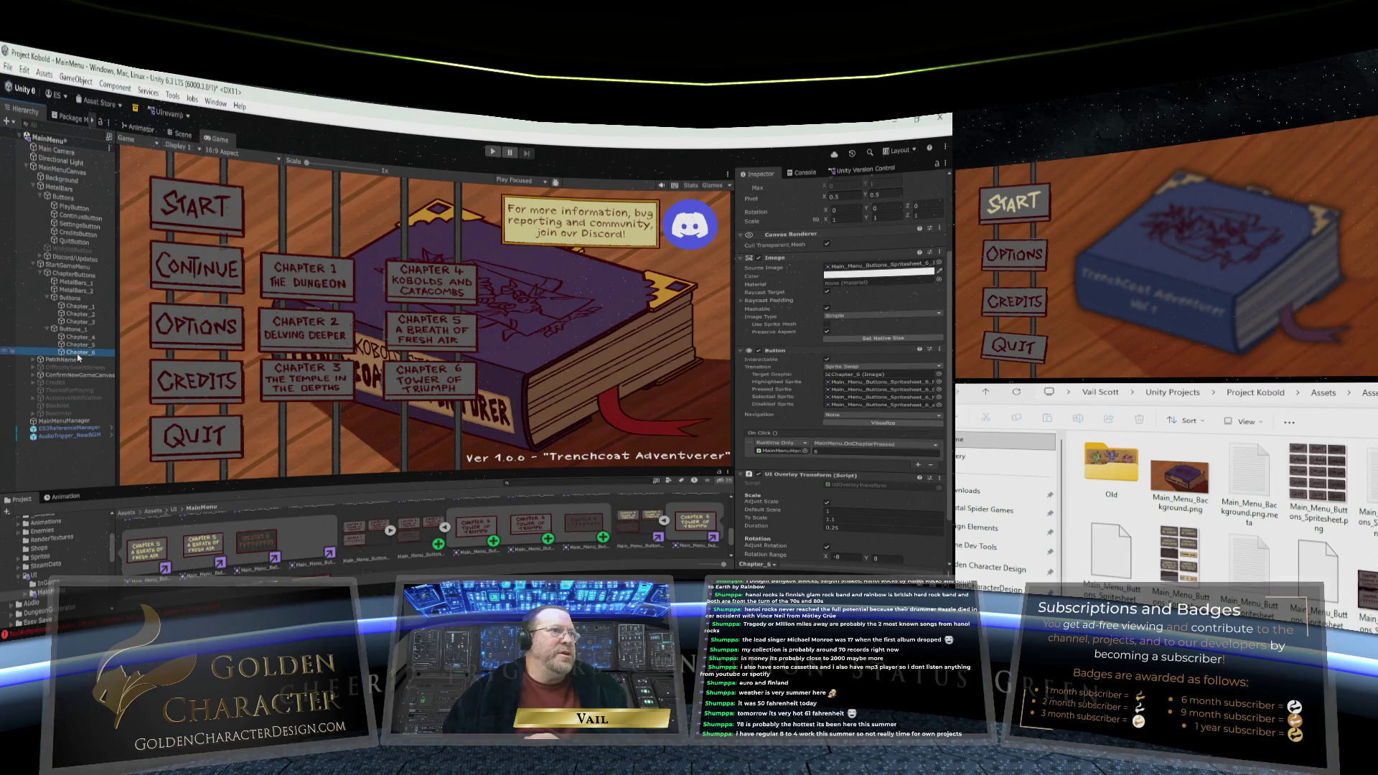
{"action": "left_click", "coordinate": [880, 418]}
{"action": "left_click", "coordinate": [845, 460]}
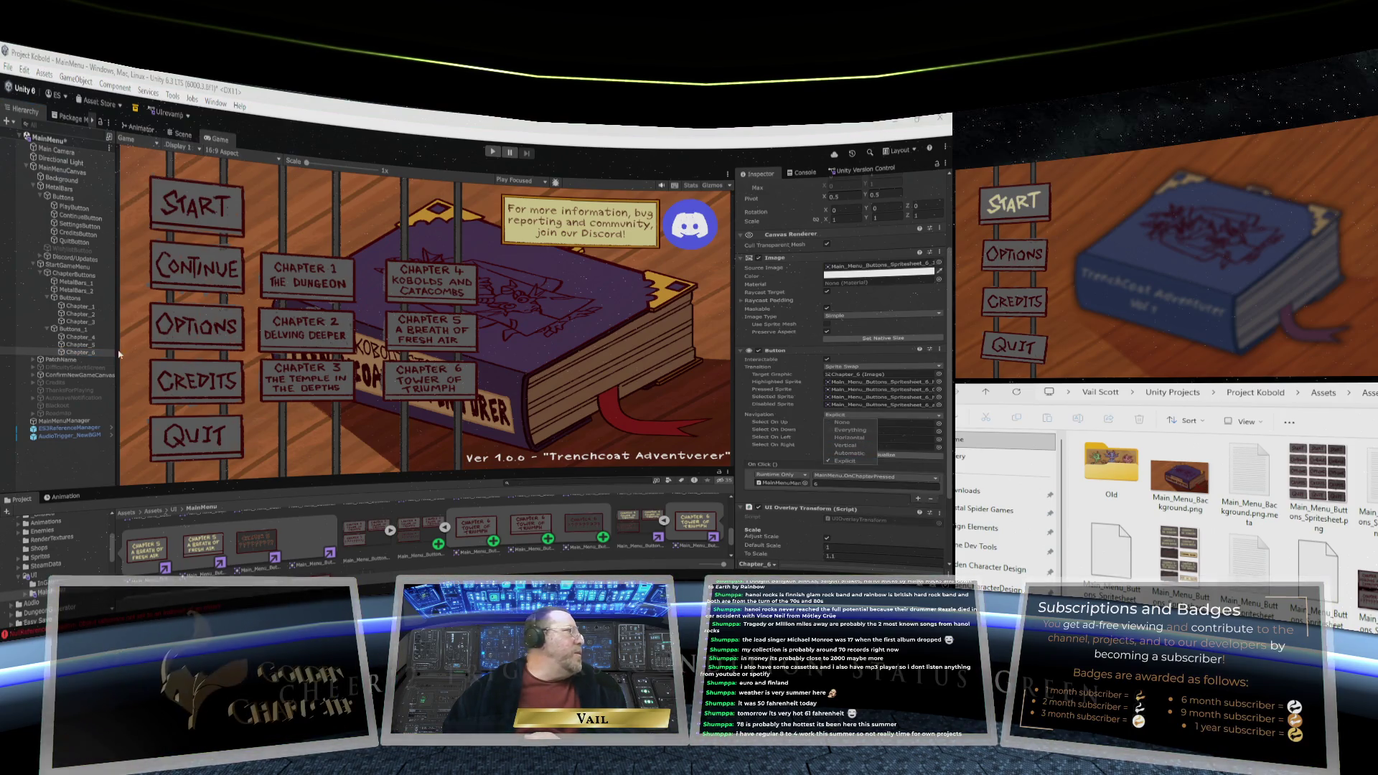
{"action": "left_click_drag", "start_coordinate": [830, 421], "coordinate": [832, 423]}
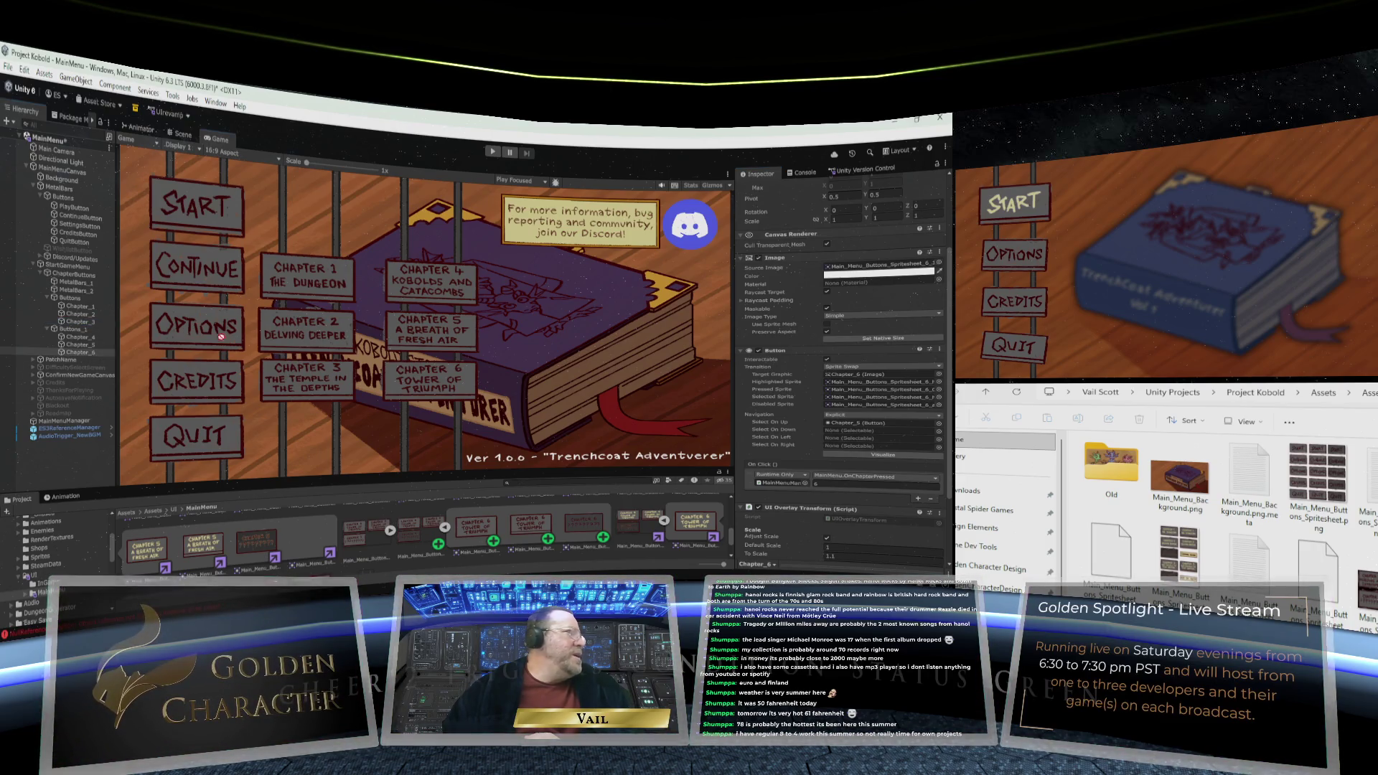
{"action": "left_click_drag", "start_coordinate": [735, 413], "coordinate": [859, 438]}
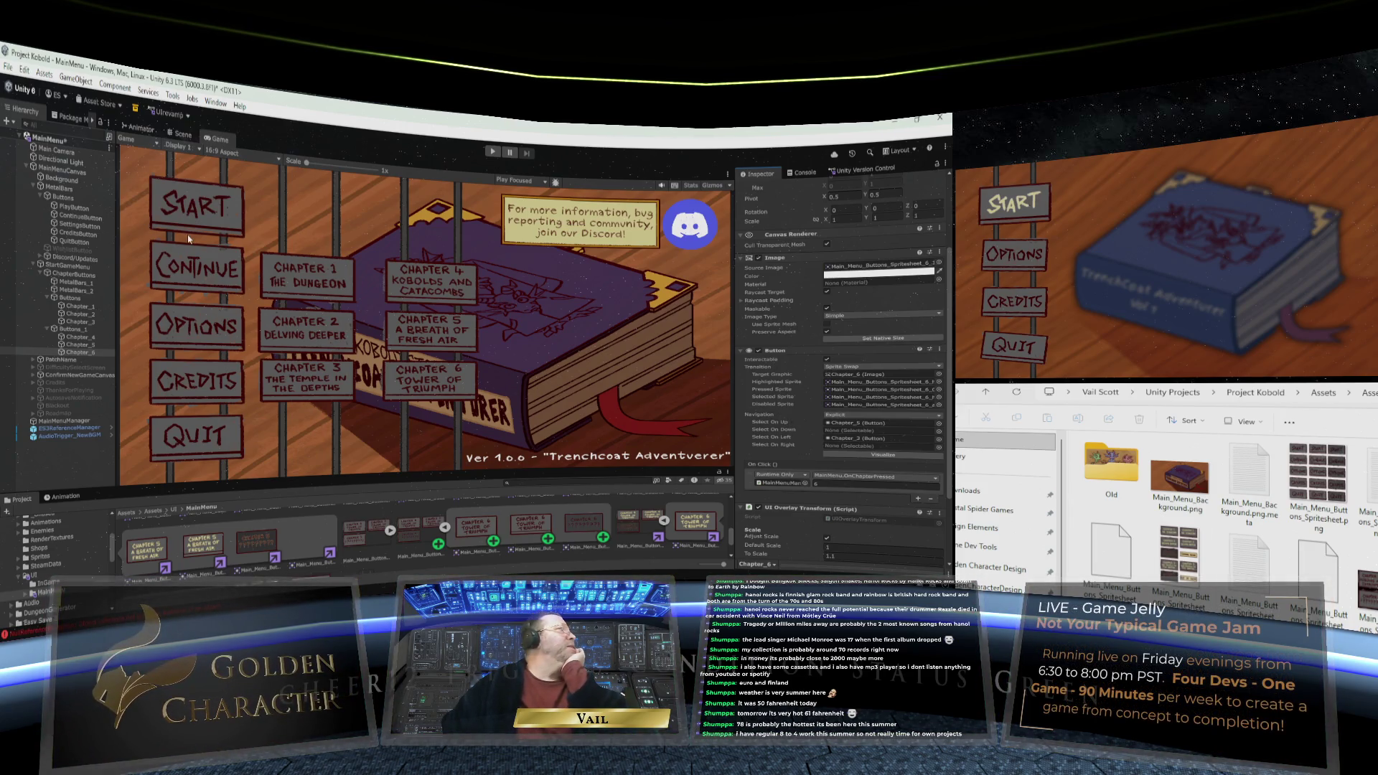
{"action": "left_click", "coordinate": [10, 68]}
{"action": "left_click", "coordinate": [23, 135]}
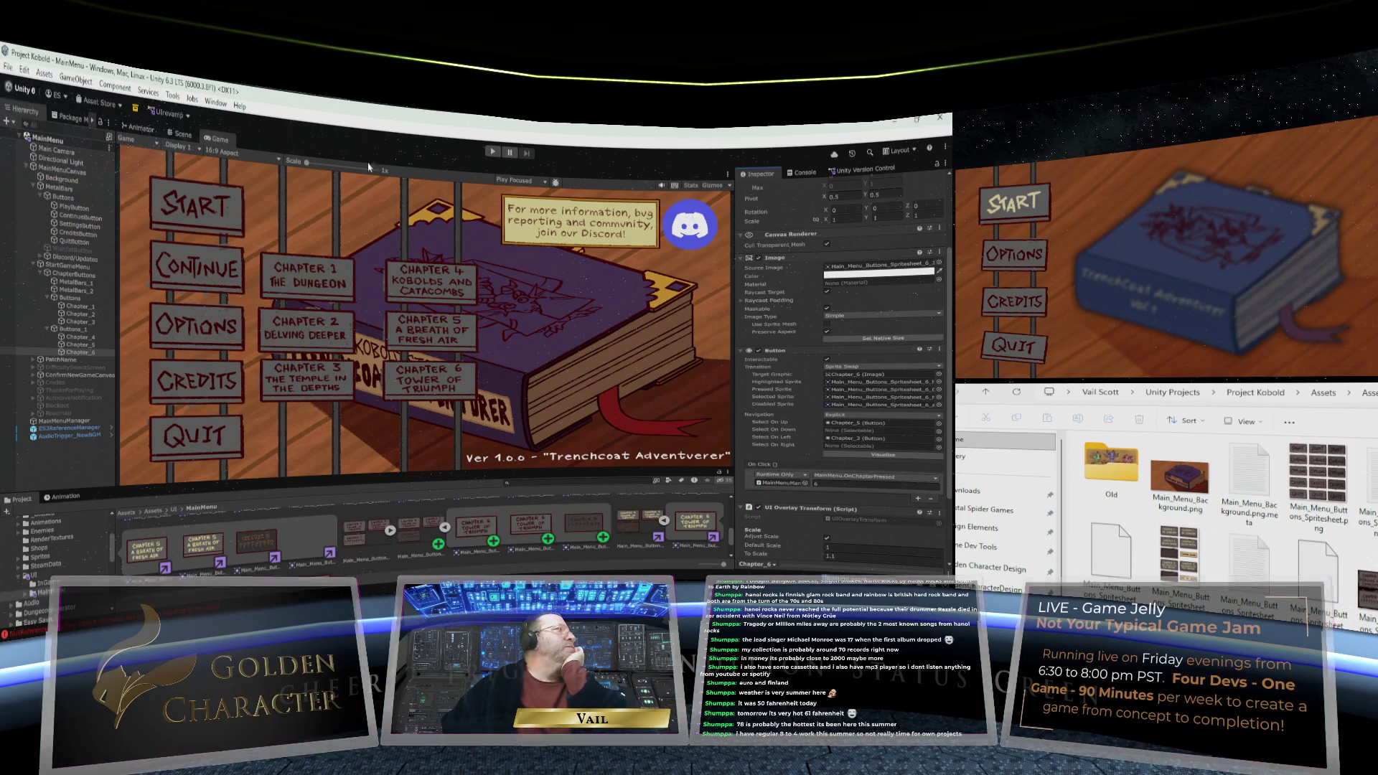
Run the game and open the chapter-select panel from the START button
{"action": "left_click", "coordinate": [492, 152]}
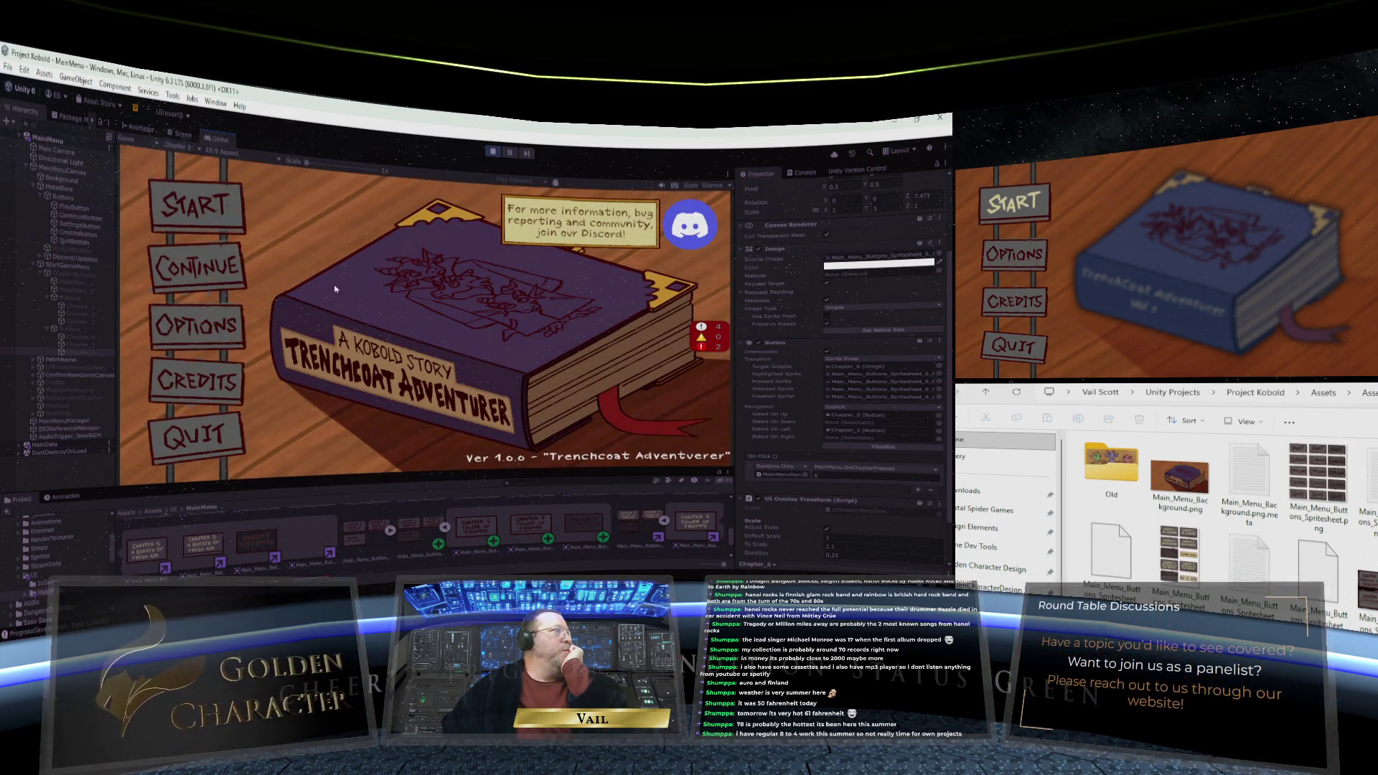
{"action": "left_click", "coordinate": [213, 213]}
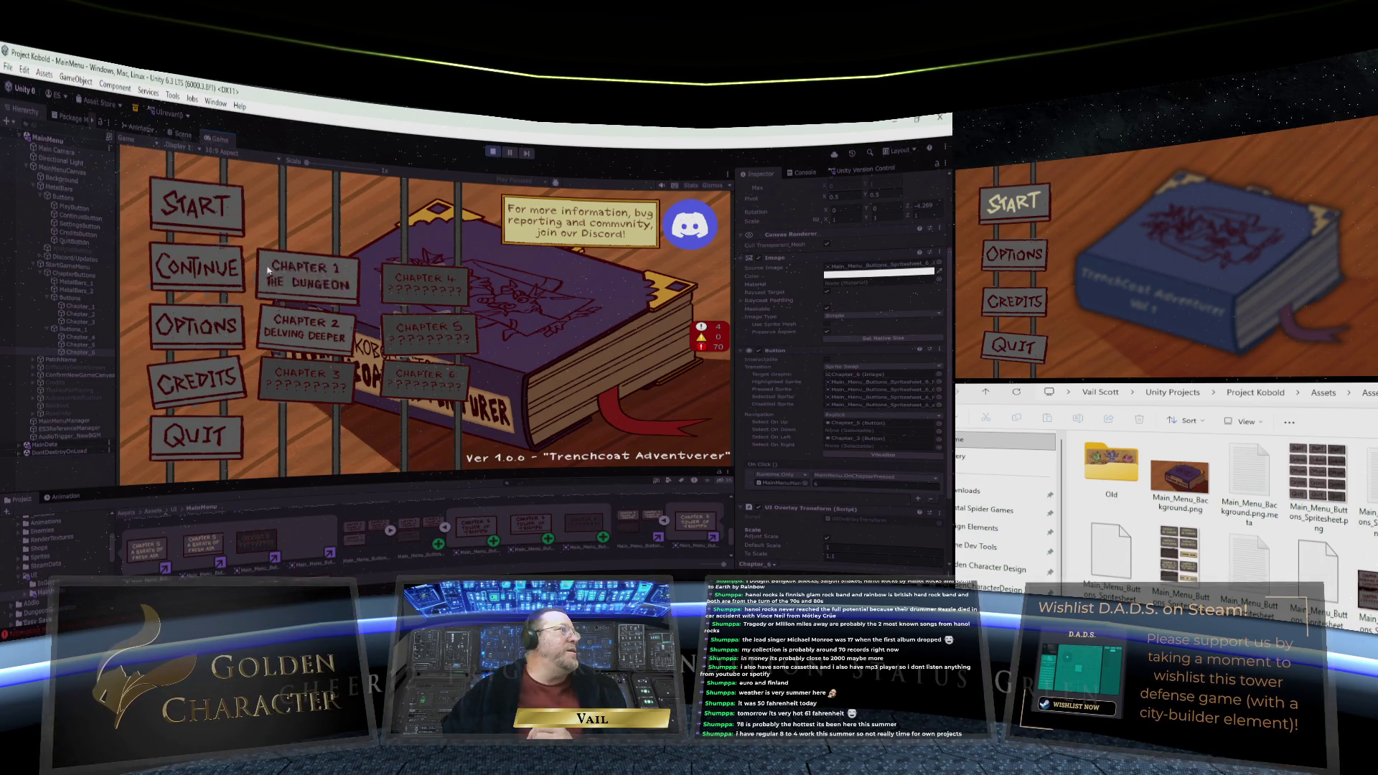
Choose Chapter 1 in the running game, then return to the code in Visual Studio
{"action": "left_click", "coordinate": [308, 276]}
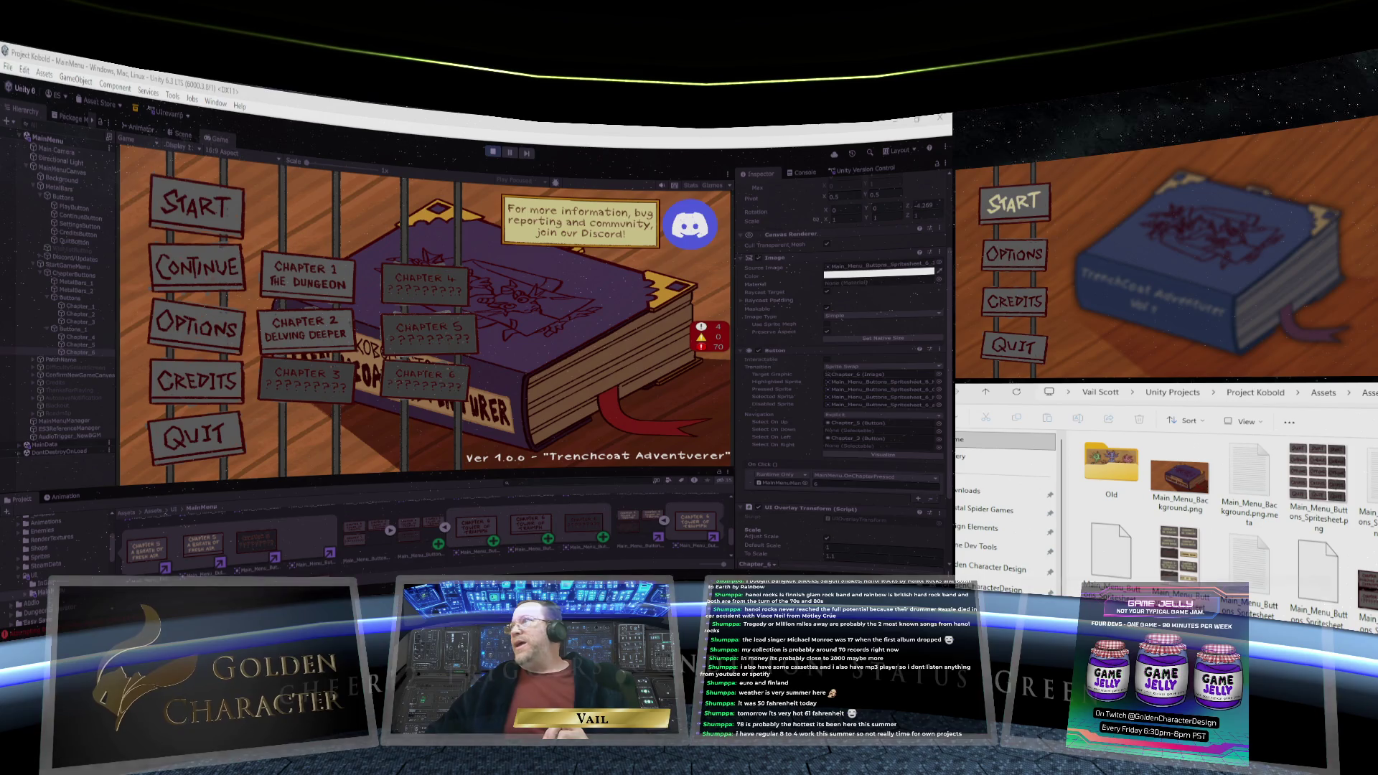
{"action": "key", "text": "alt+Tab"}
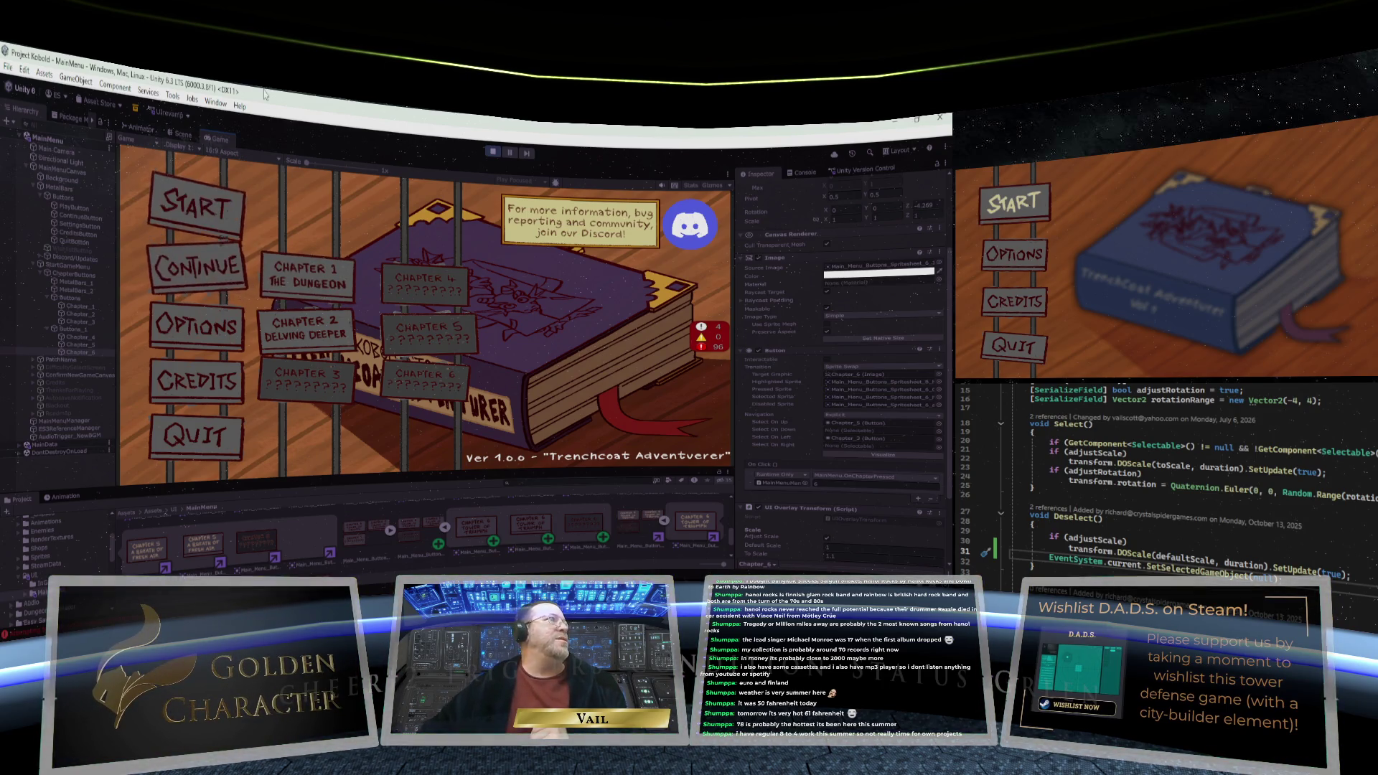
{"action": "left_click", "coordinate": [491, 153]}
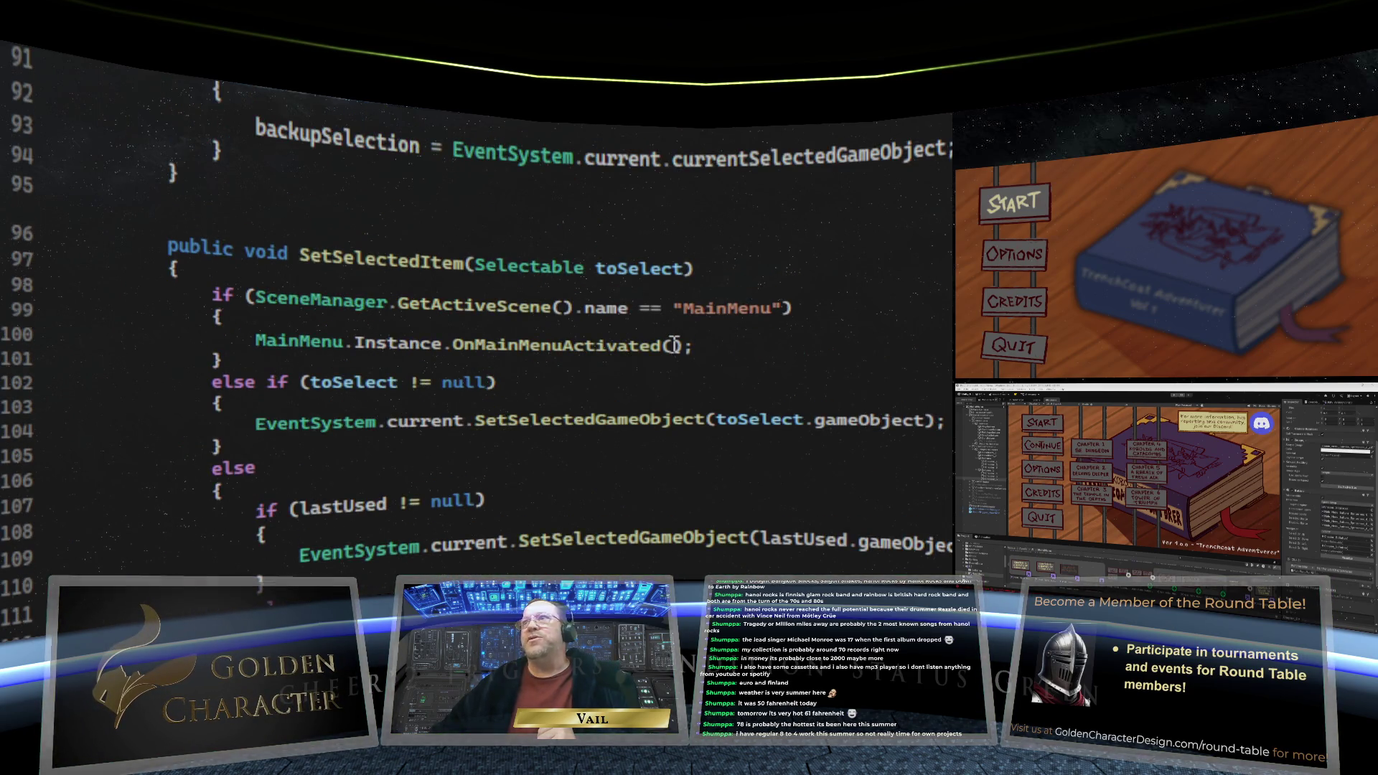
{"action": "scroll", "coordinate": [673, 344], "scroll_direction": "up", "scroll_amount": 10}
{"action": "scroll", "coordinate": [673, 345], "scroll_direction": "down", "scroll_amount": 3}
{"action": "scroll", "coordinate": [674, 344], "scroll_direction": "up", "scroll_amount": 4}
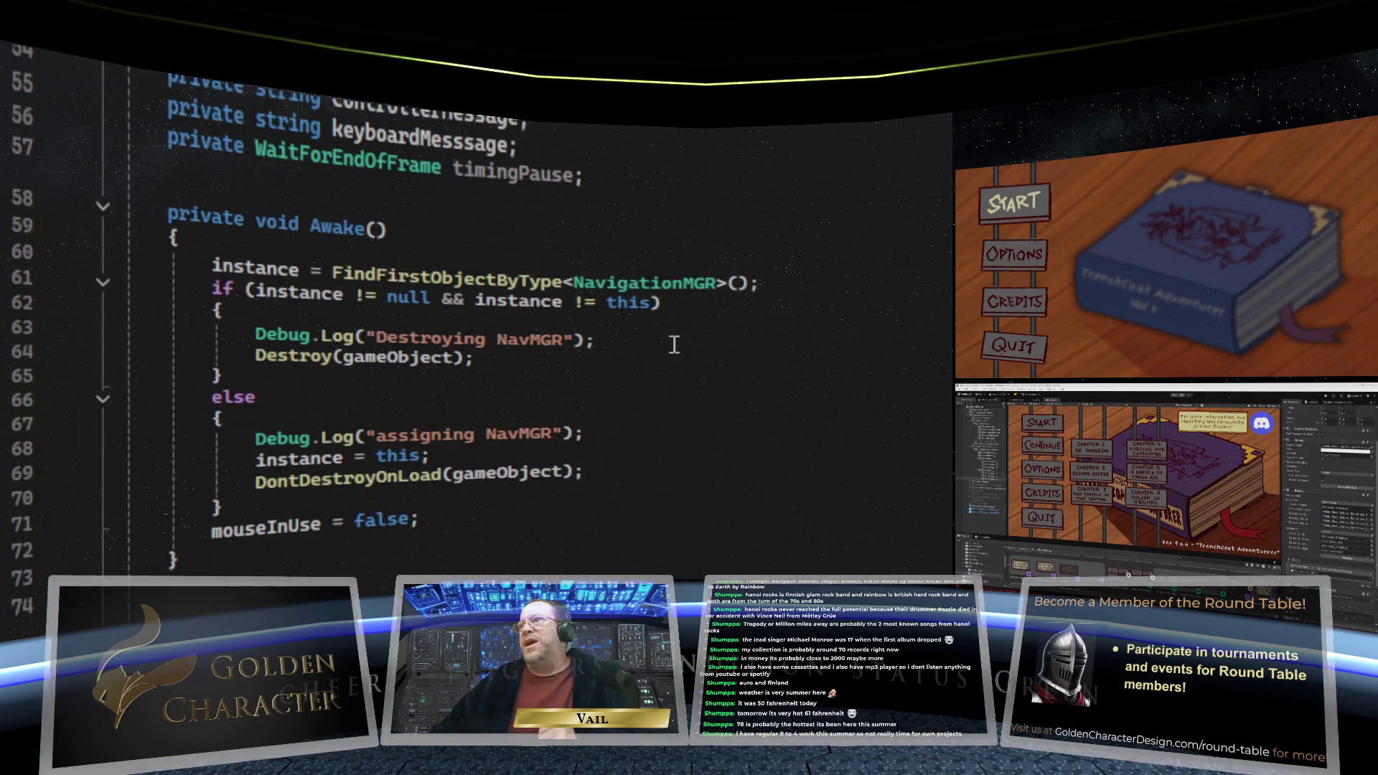
{"action": "scroll", "coordinate": [673, 344], "scroll_direction": "down", "scroll_amount": 11}
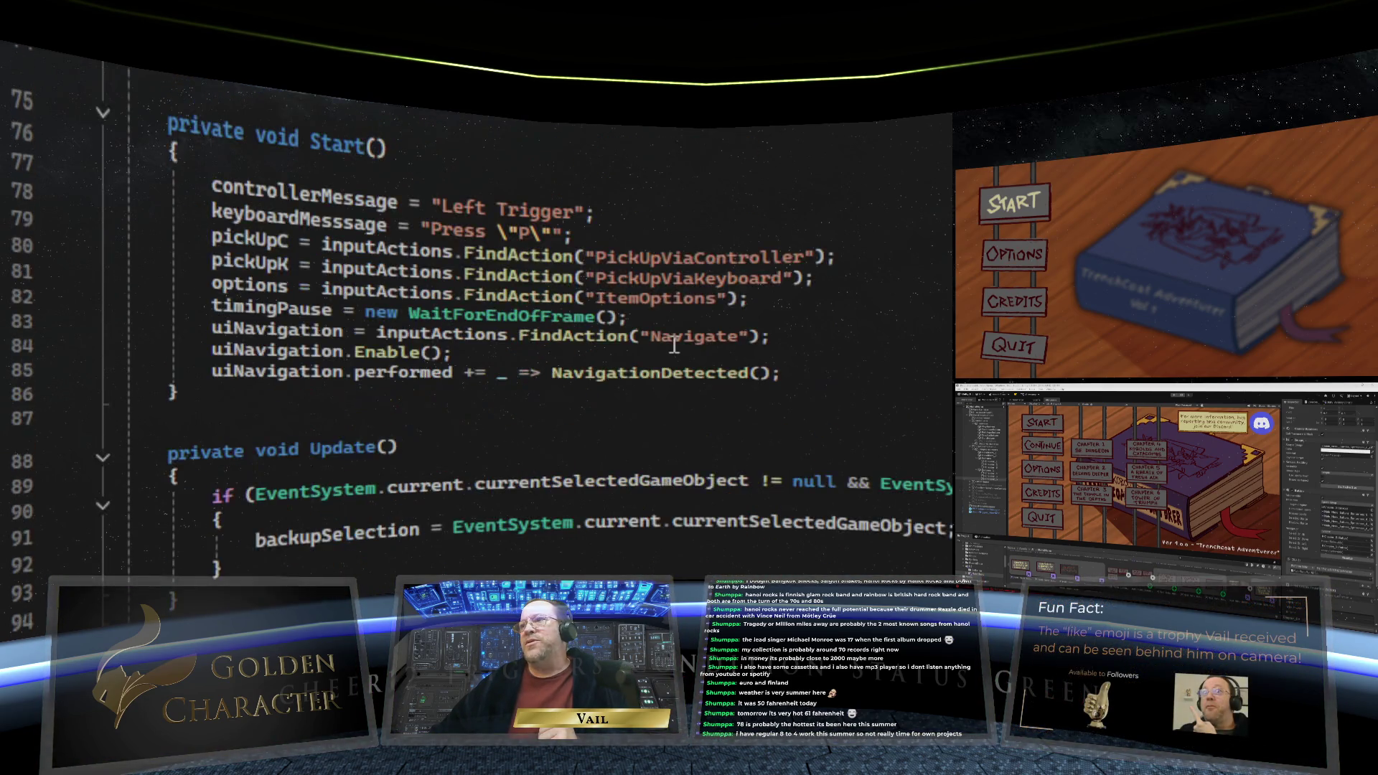
{"action": "scroll", "coordinate": [674, 345], "scroll_direction": "down", "scroll_amount": 3}
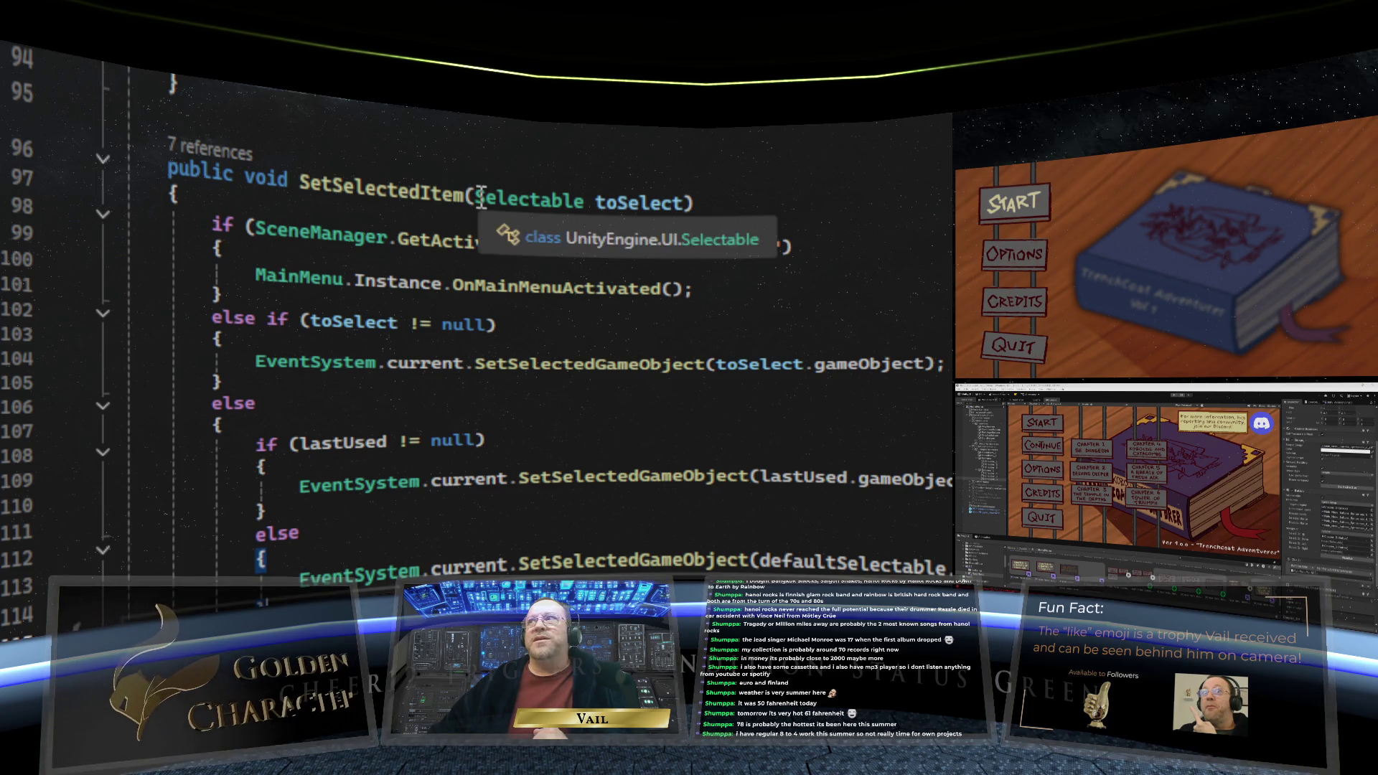
{"action": "scroll", "coordinate": [777, 209], "scroll_direction": "down", "scroll_amount": 1}
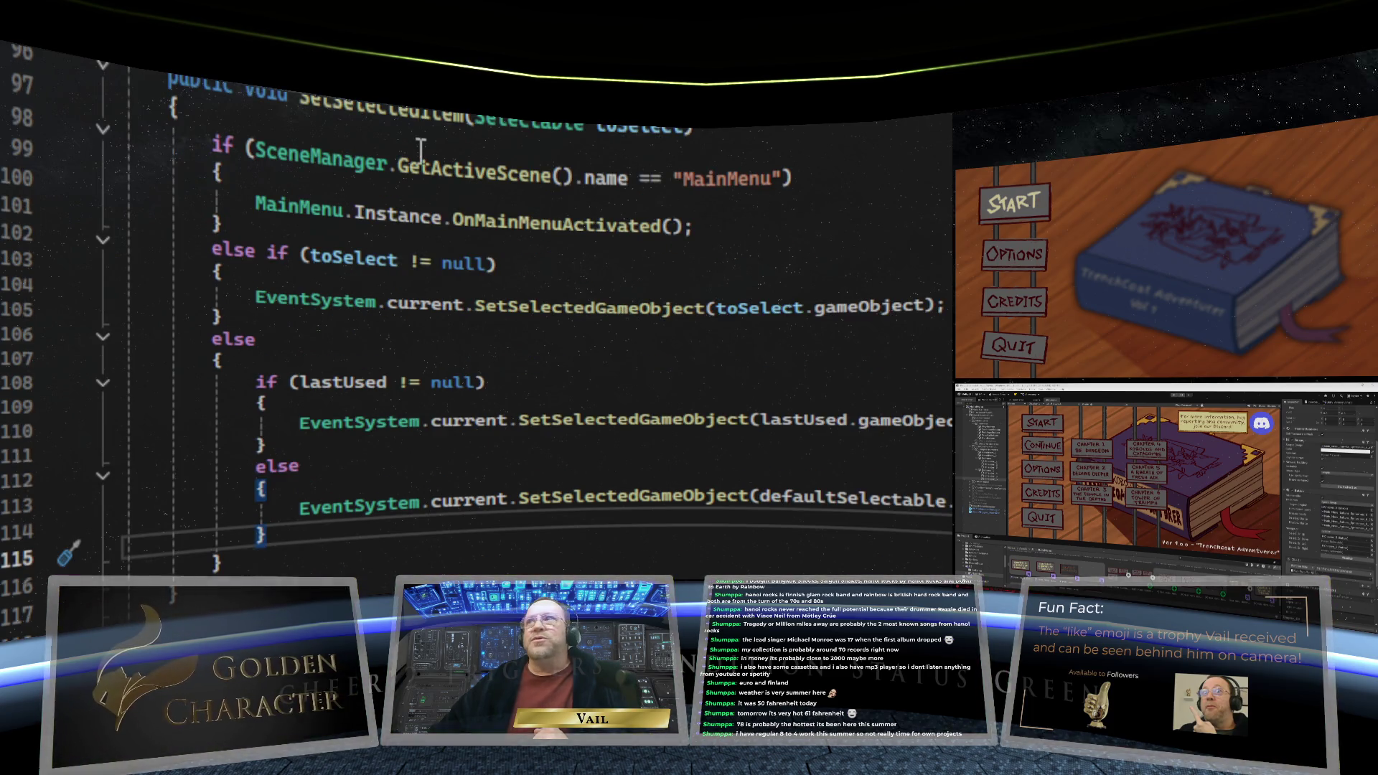
{"action": "scroll", "coordinate": [422, 149], "scroll_direction": "up", "scroll_amount": 1}
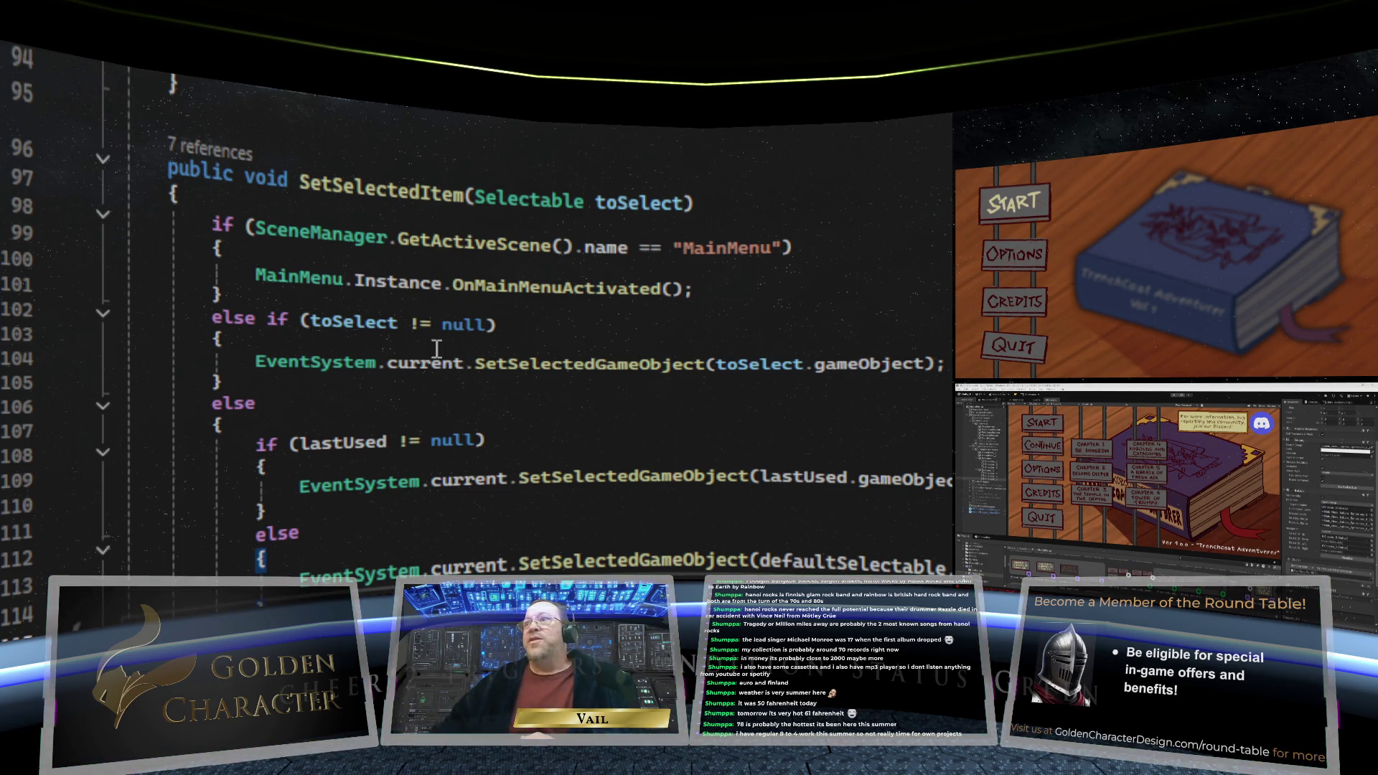
{"action": "scroll", "coordinate": [489, 407], "scroll_direction": "down", "scroll_amount": 3}
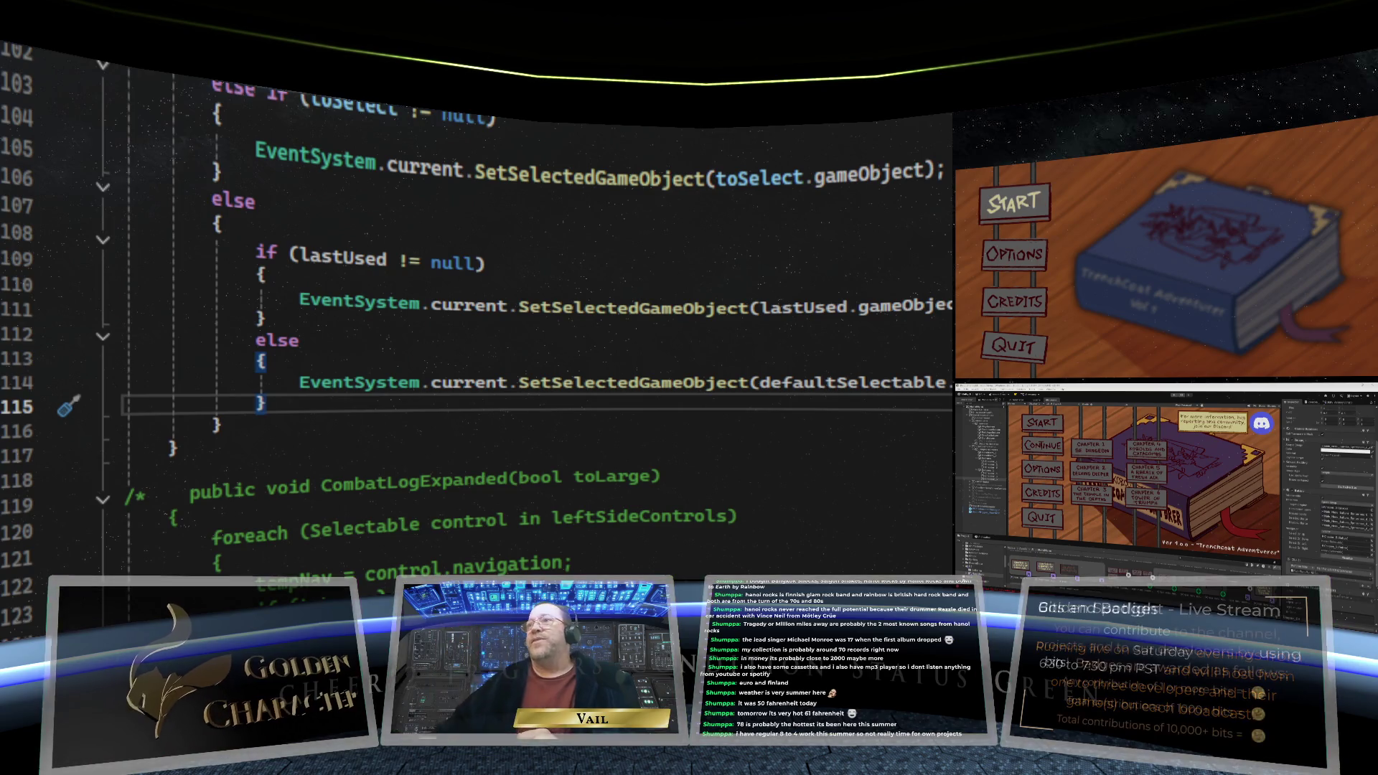
{"action": "scroll", "coordinate": [799, 290], "scroll_direction": "up", "scroll_amount": 2}
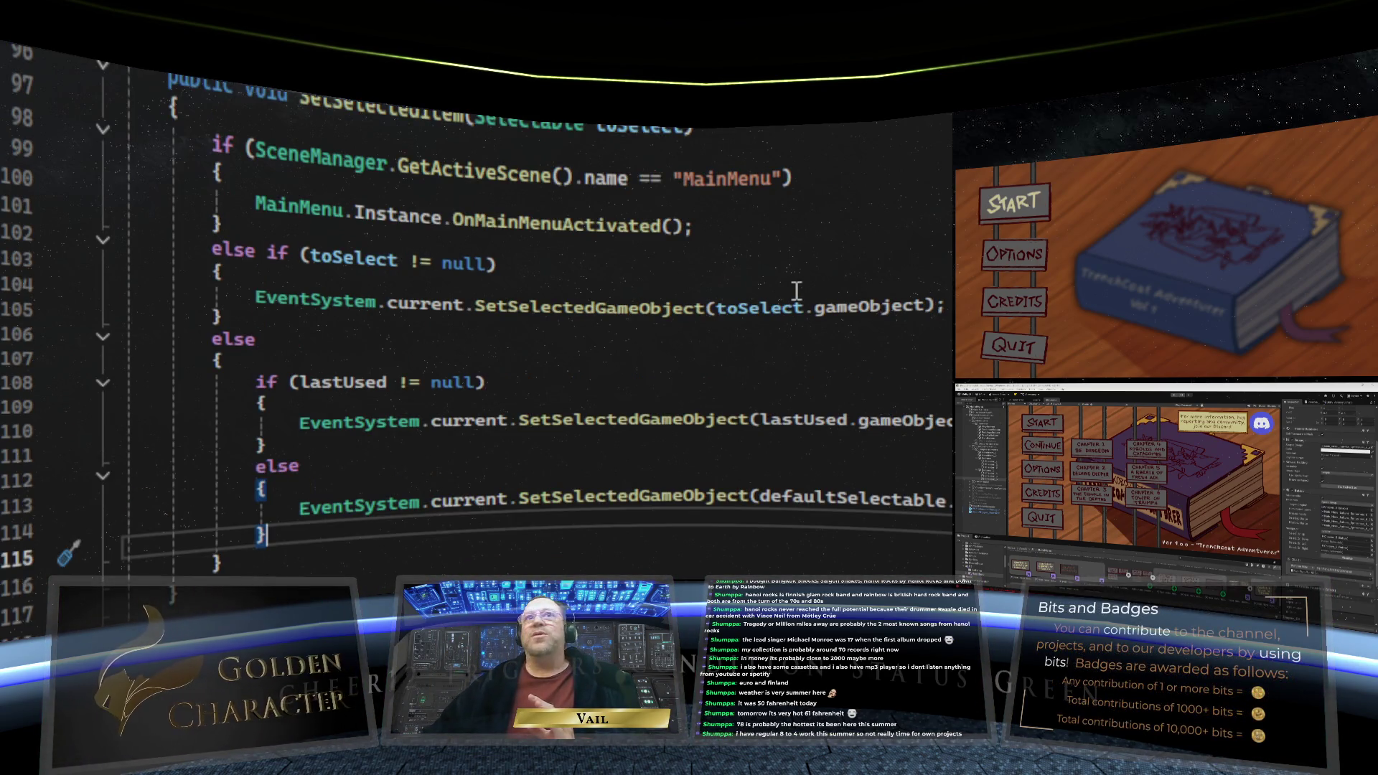
{"action": "scroll", "coordinate": [798, 290], "scroll_direction": "up", "scroll_amount": 1}
{"action": "scroll", "coordinate": [796, 290], "scroll_direction": "up", "scroll_amount": 6}
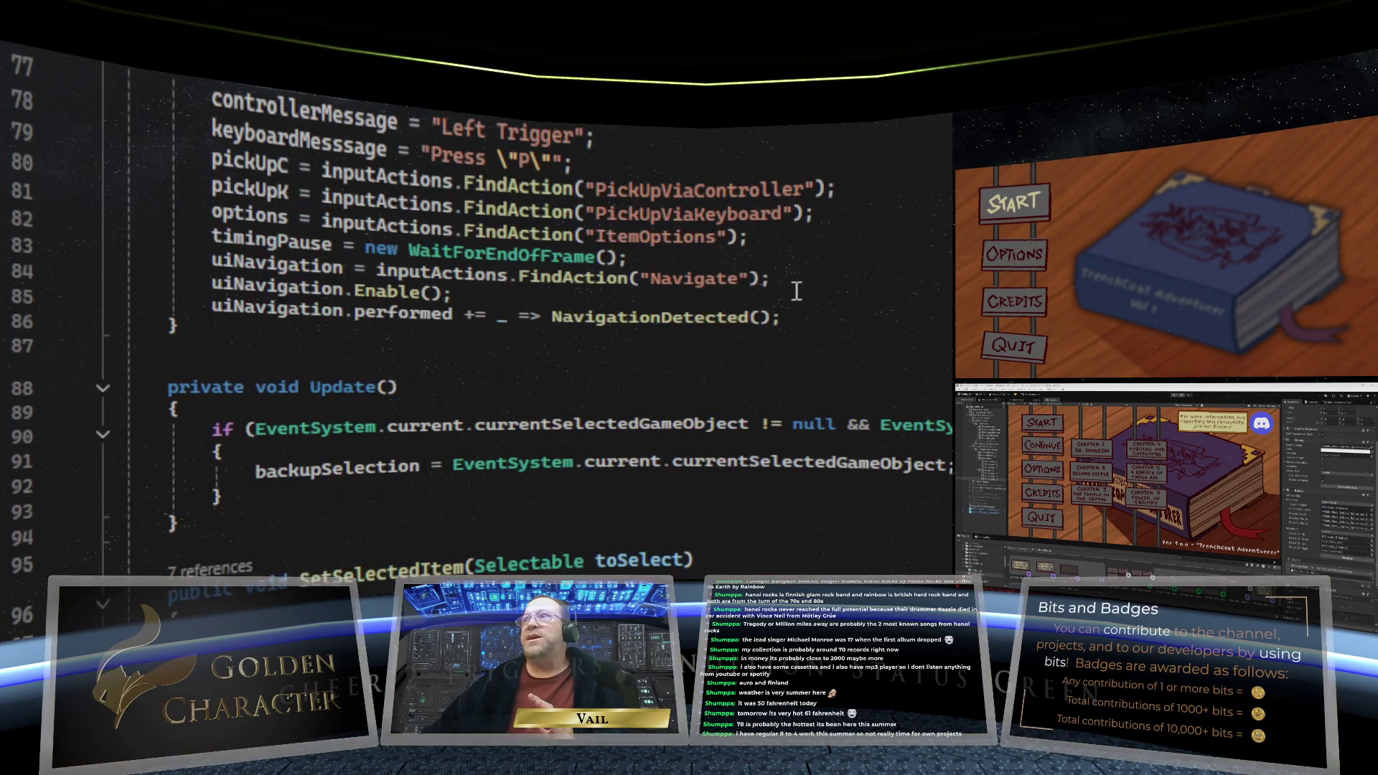
{"action": "scroll", "coordinate": [797, 291], "scroll_direction": "down", "scroll_amount": 6}
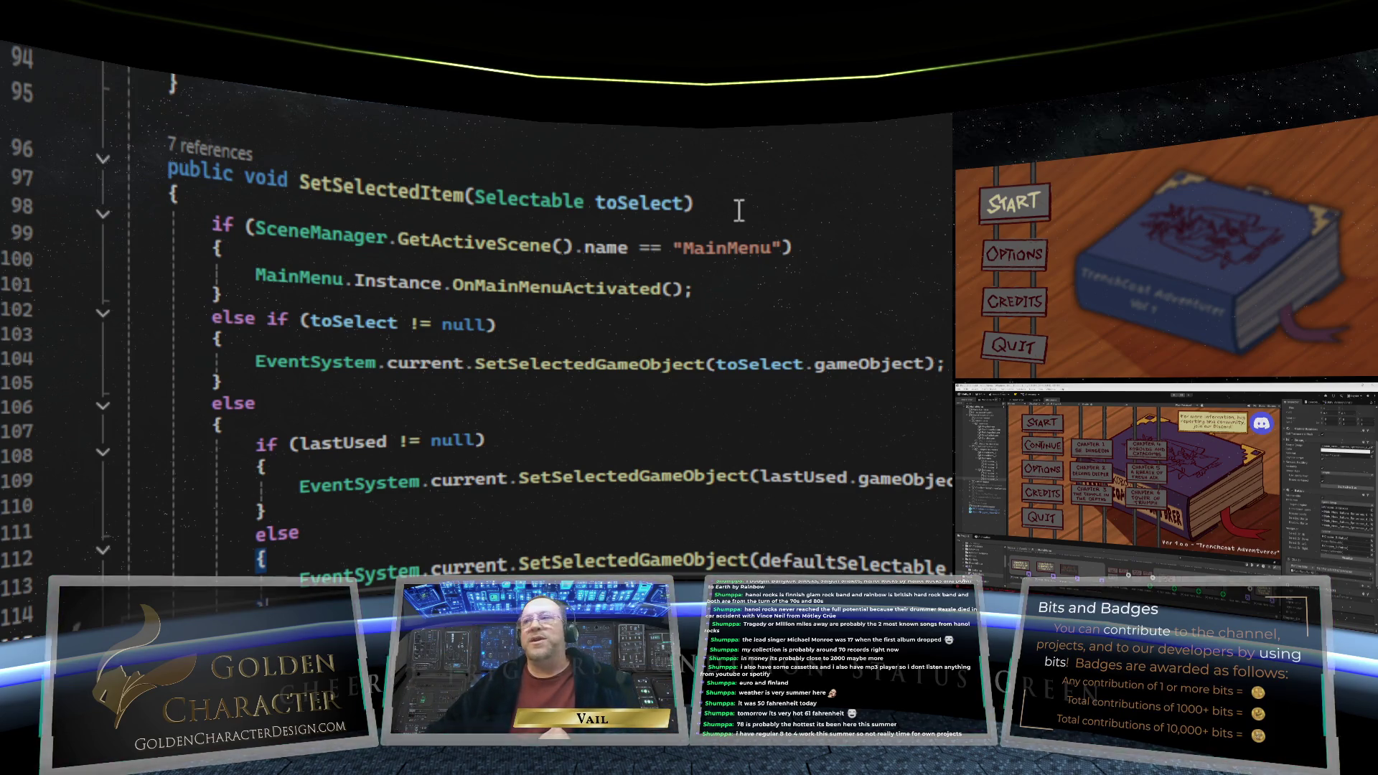
{"action": "scroll", "coordinate": [549, 319], "scroll_direction": "down", "scroll_amount": 20}
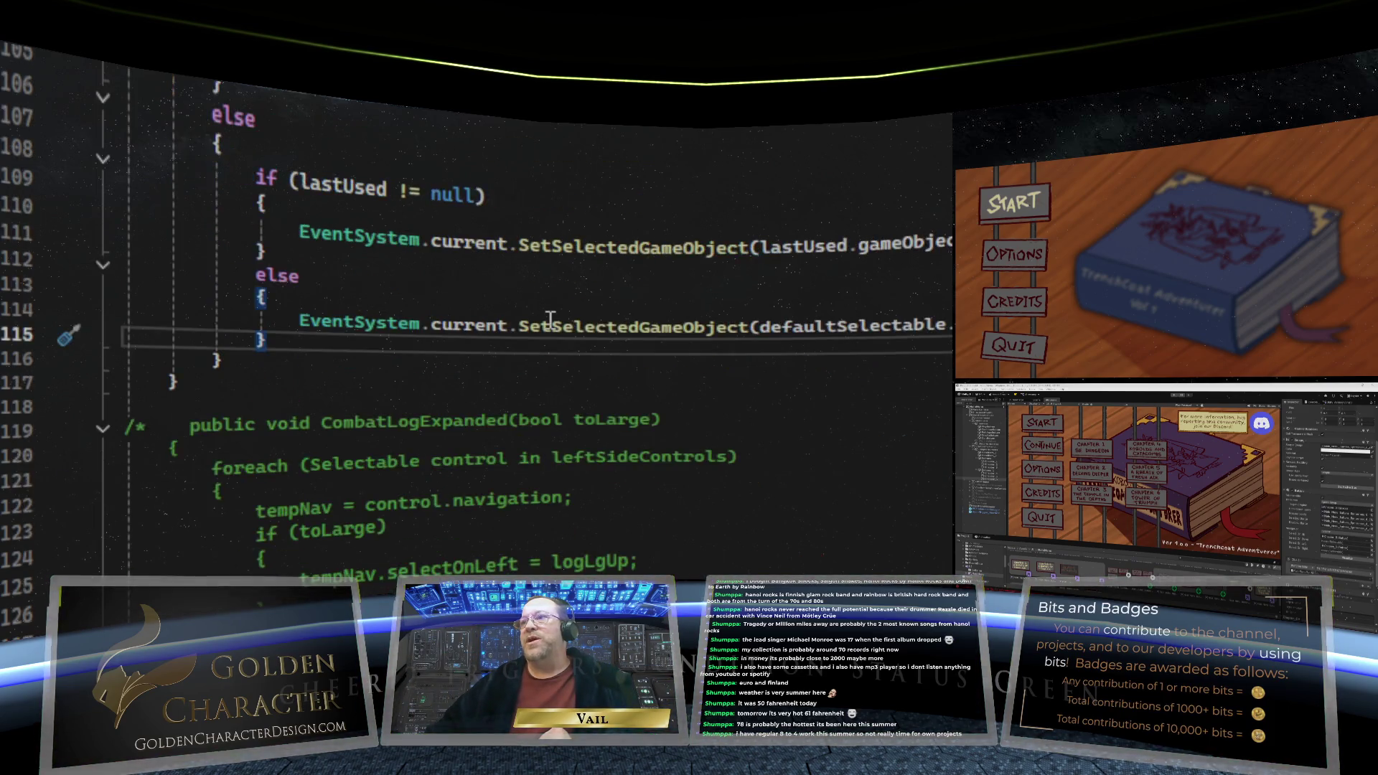
{"action": "scroll", "coordinate": [549, 327], "scroll_direction": "up", "scroll_amount": 4}
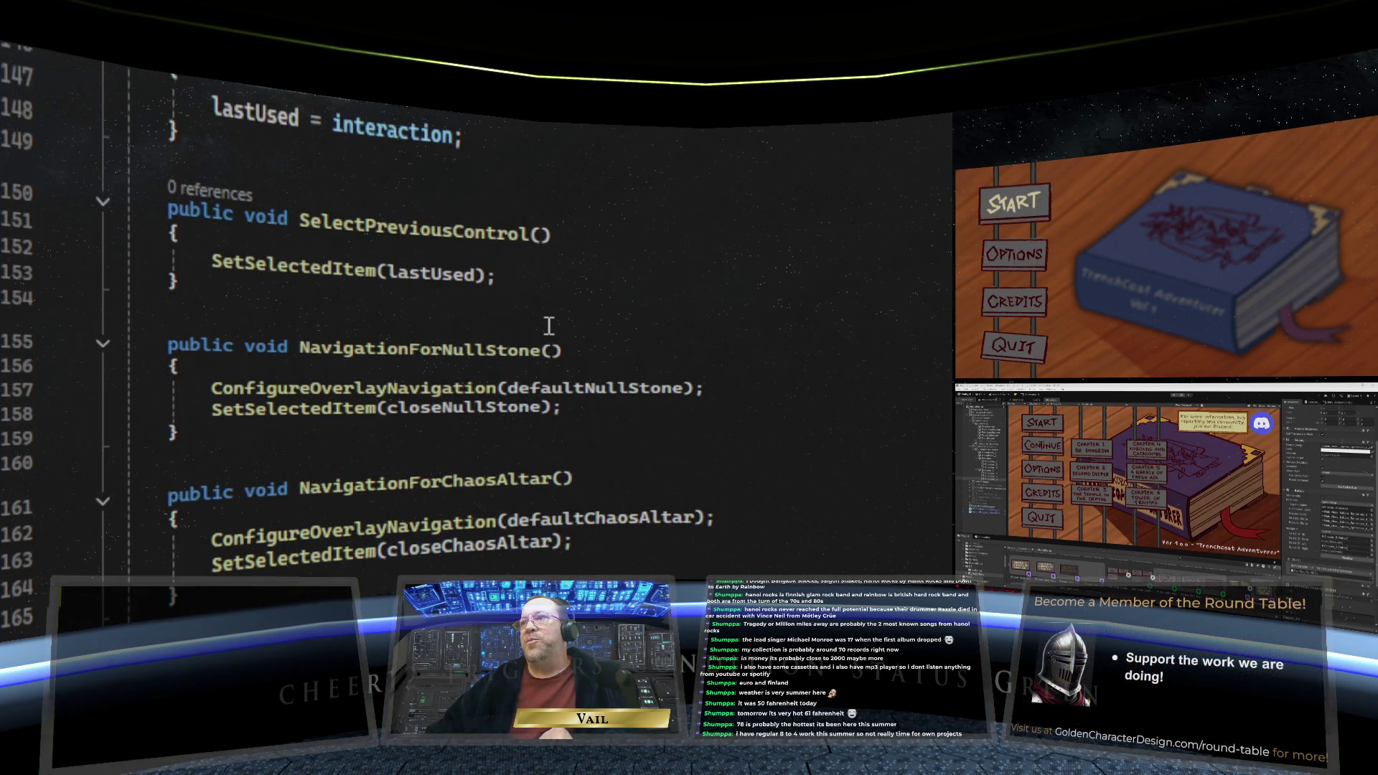
{"action": "scroll", "coordinate": [549, 327], "scroll_direction": "up", "scroll_amount": 14}
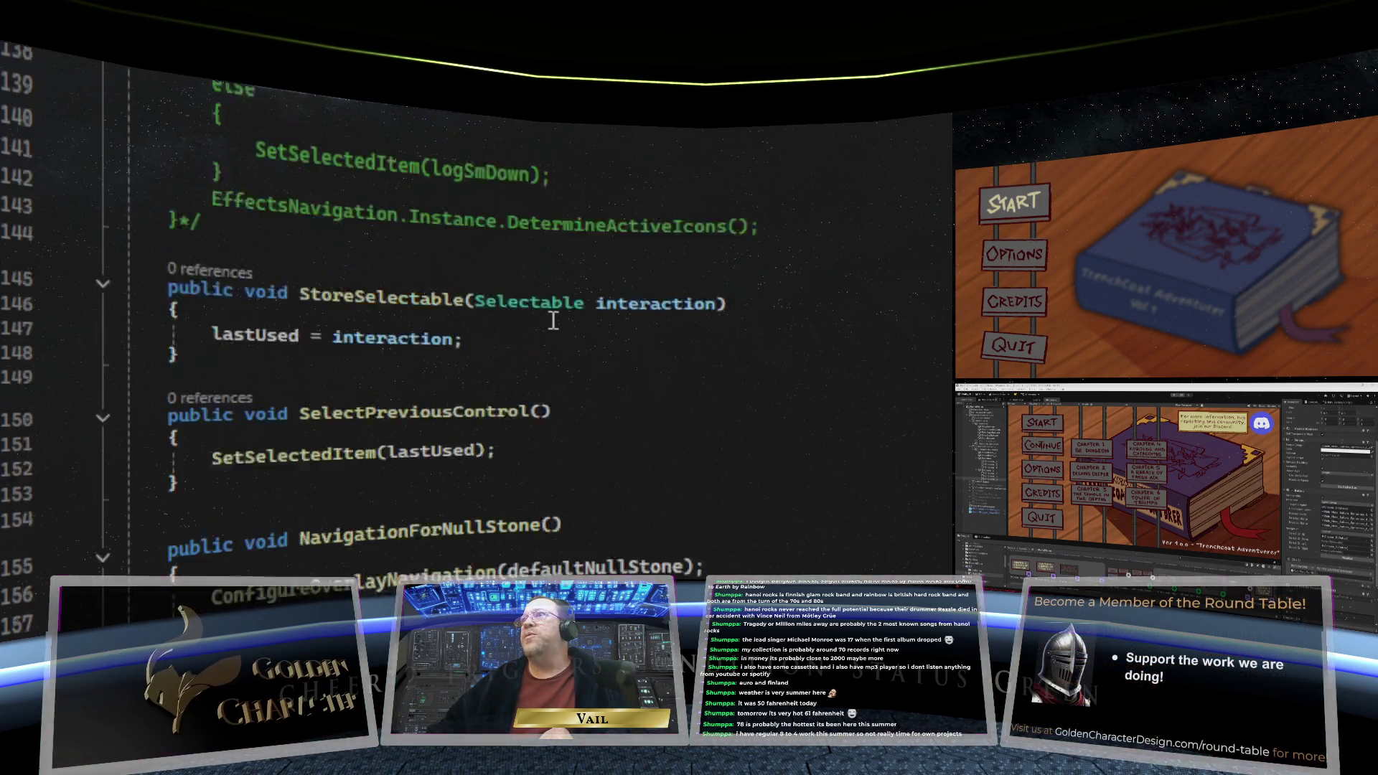
{"action": "scroll", "coordinate": [559, 308], "scroll_direction": "up", "scroll_amount": 9}
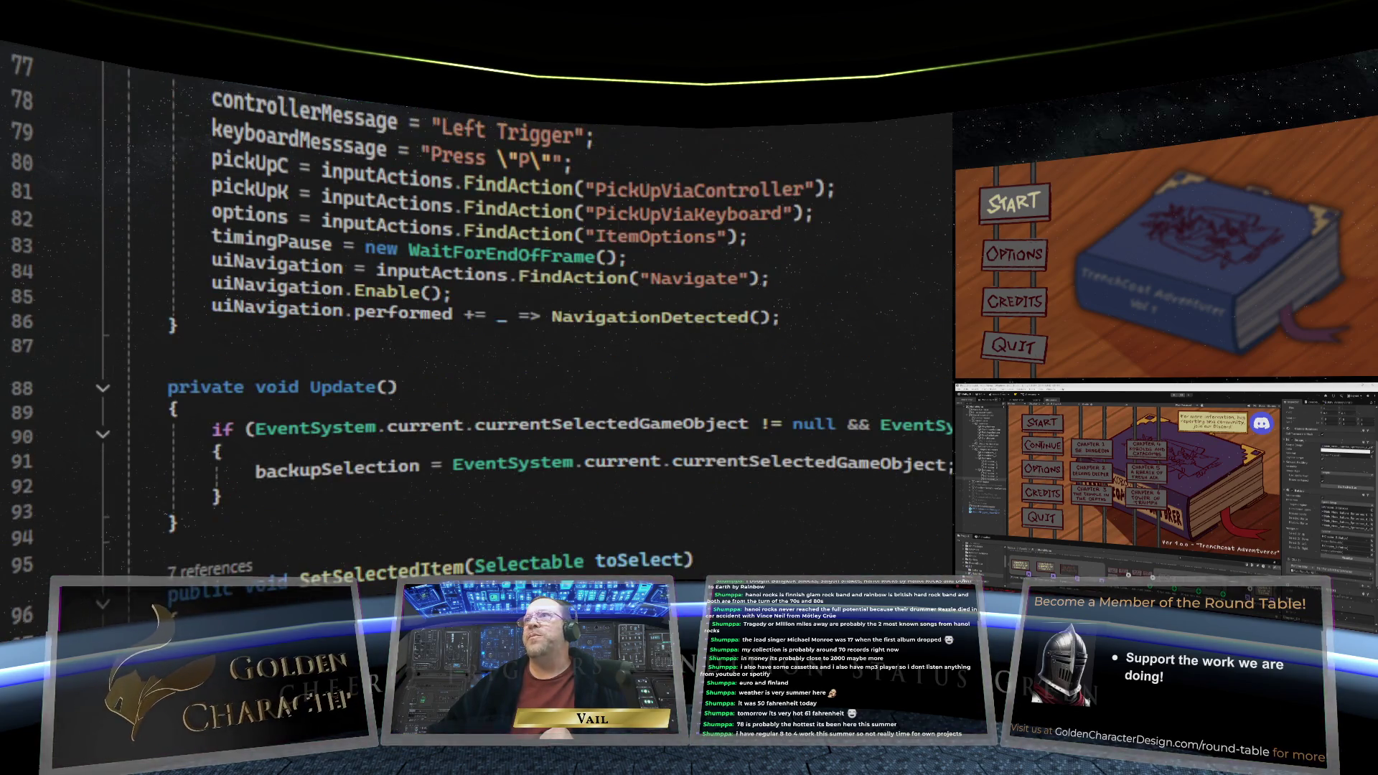
{"action": "key", "text": "ctrl+minus"}
Scroll through MainMenu.cs to bring the InitialiseMainMenu() method into view
{"action": "scroll", "coordinate": [523, 350], "scroll_direction": "up", "scroll_amount": 6}
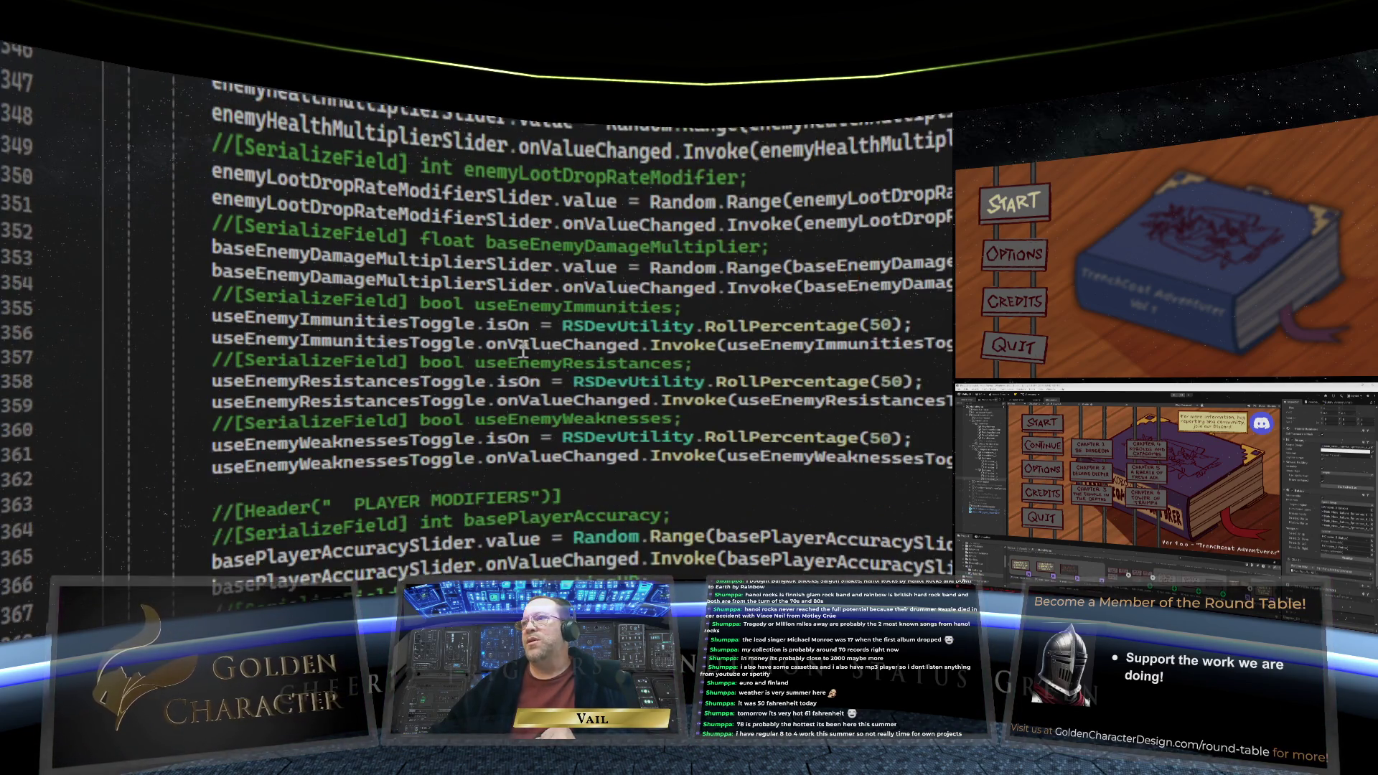
{"action": "scroll", "coordinate": [523, 350], "scroll_direction": "up", "scroll_amount": 6}
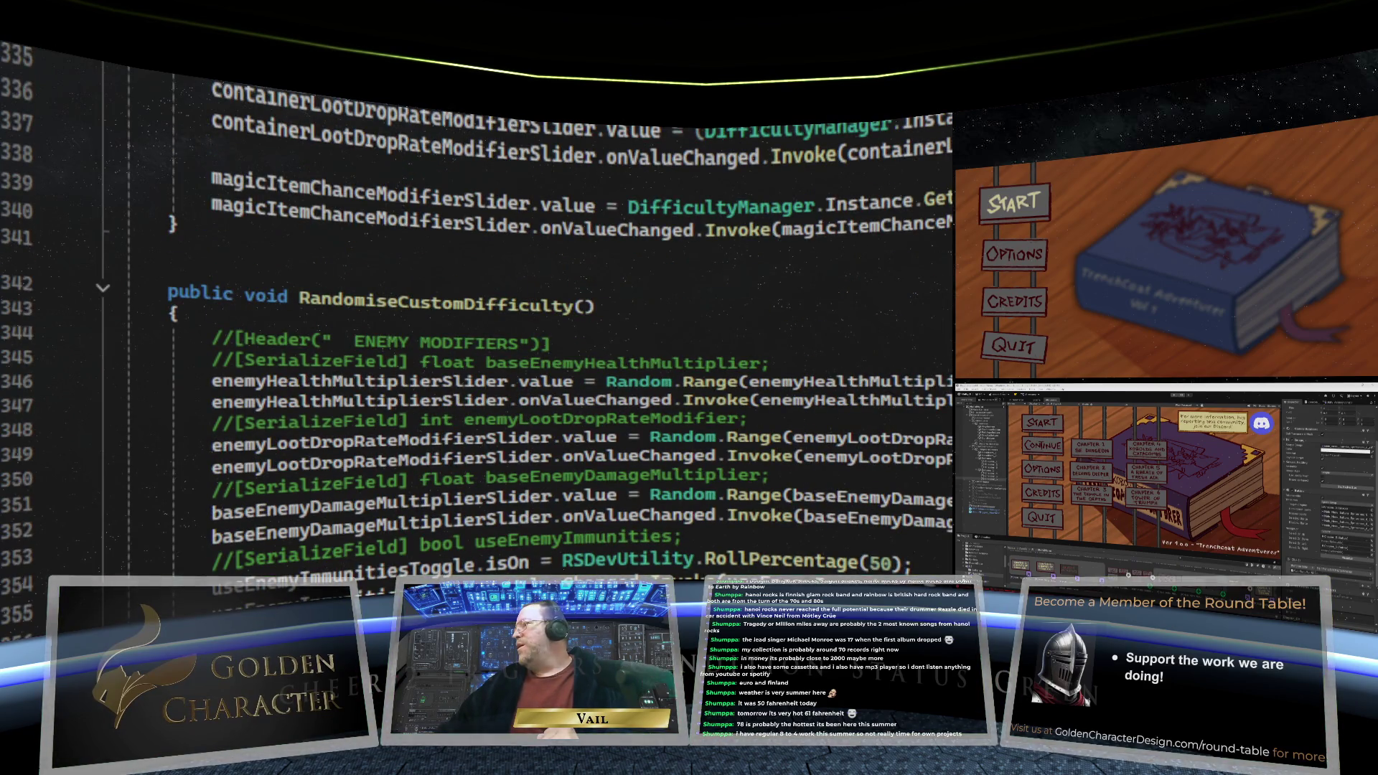
{"action": "scroll", "coordinate": [559, 309], "scroll_direction": "up", "scroll_amount": 20}
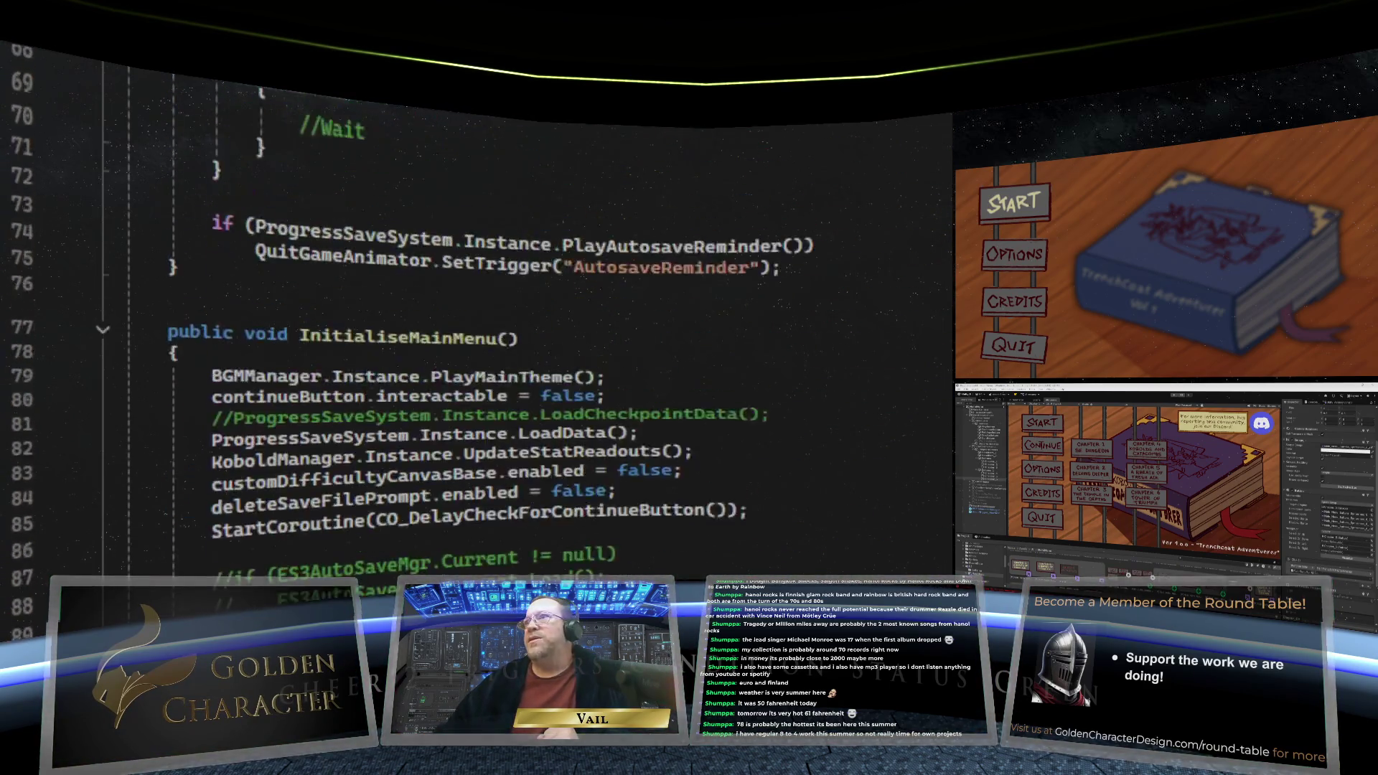
{"action": "scroll", "coordinate": [524, 308], "scroll_direction": "up", "scroll_amount": 8}
{"action": "scroll", "coordinate": [524, 309], "scroll_direction": "down", "scroll_amount": 5}
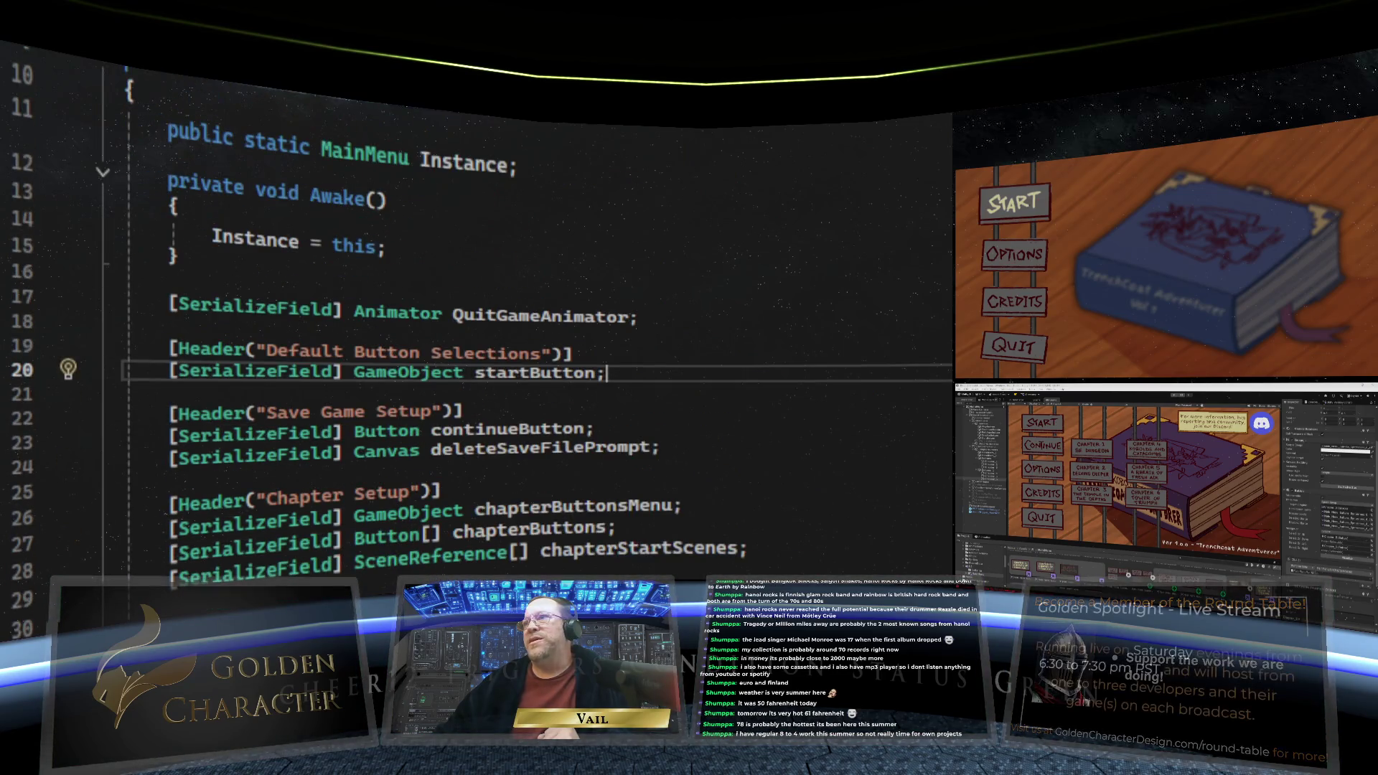
{"action": "scroll", "coordinate": [524, 309], "scroll_direction": "down", "scroll_amount": 16}
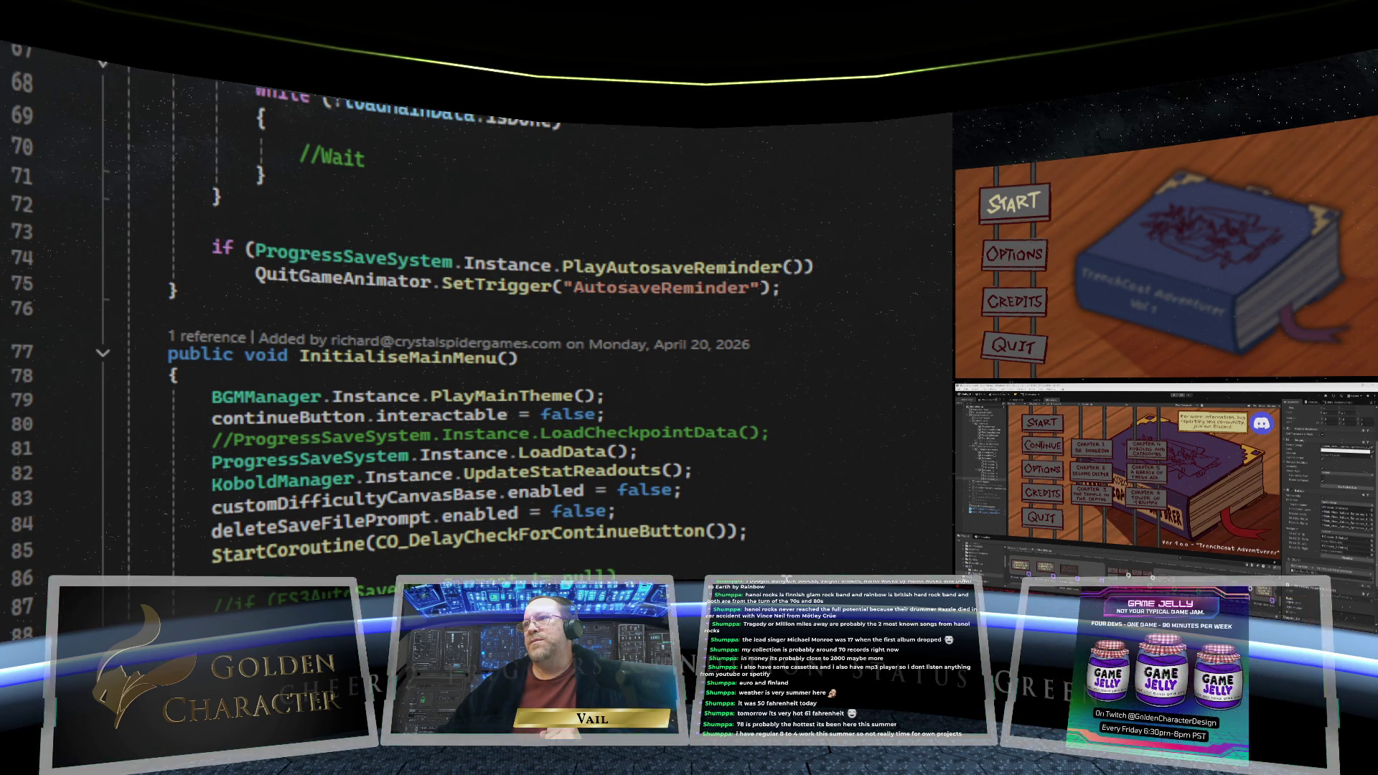
{"action": "scroll", "coordinate": [473, 323], "scroll_direction": "down", "scroll_amount": 2}
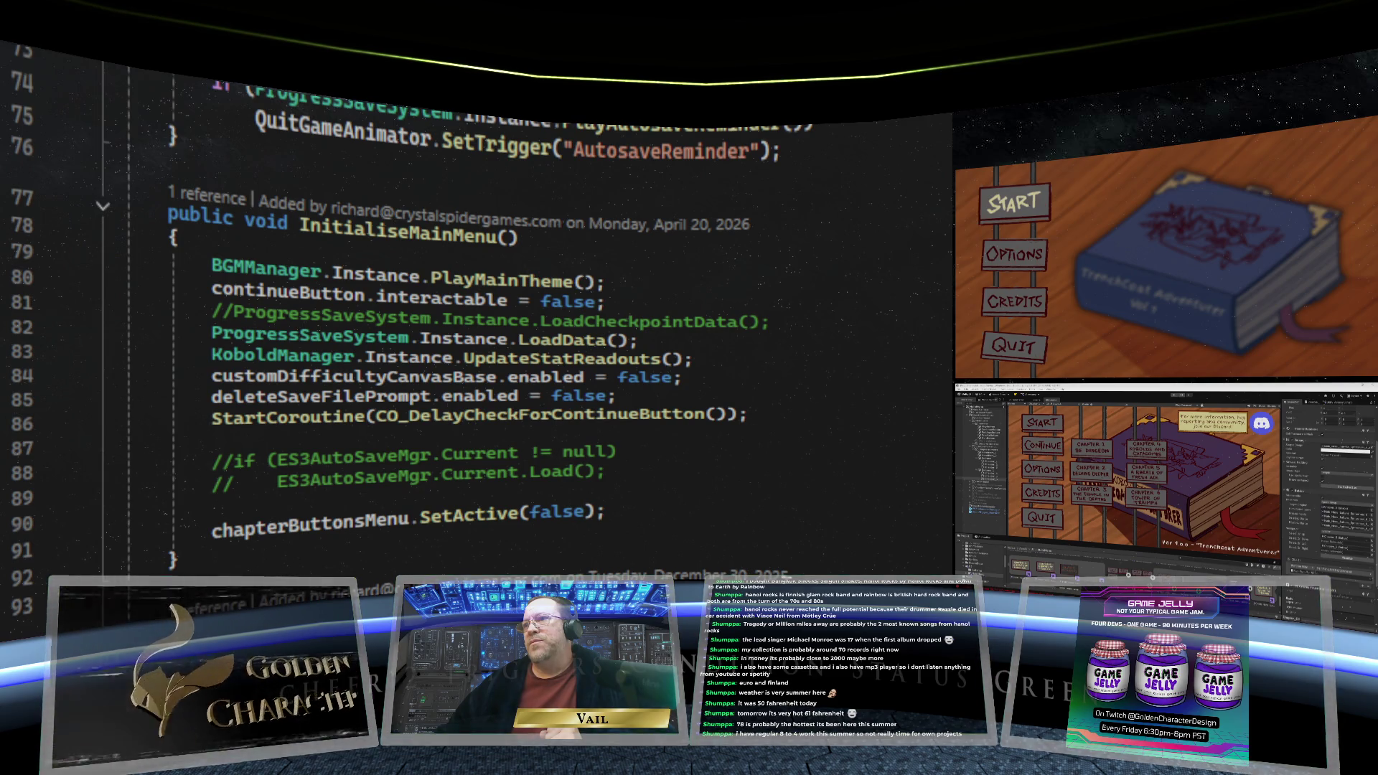
{"action": "scroll", "coordinate": [473, 322], "scroll_direction": "down", "scroll_amount": 2}
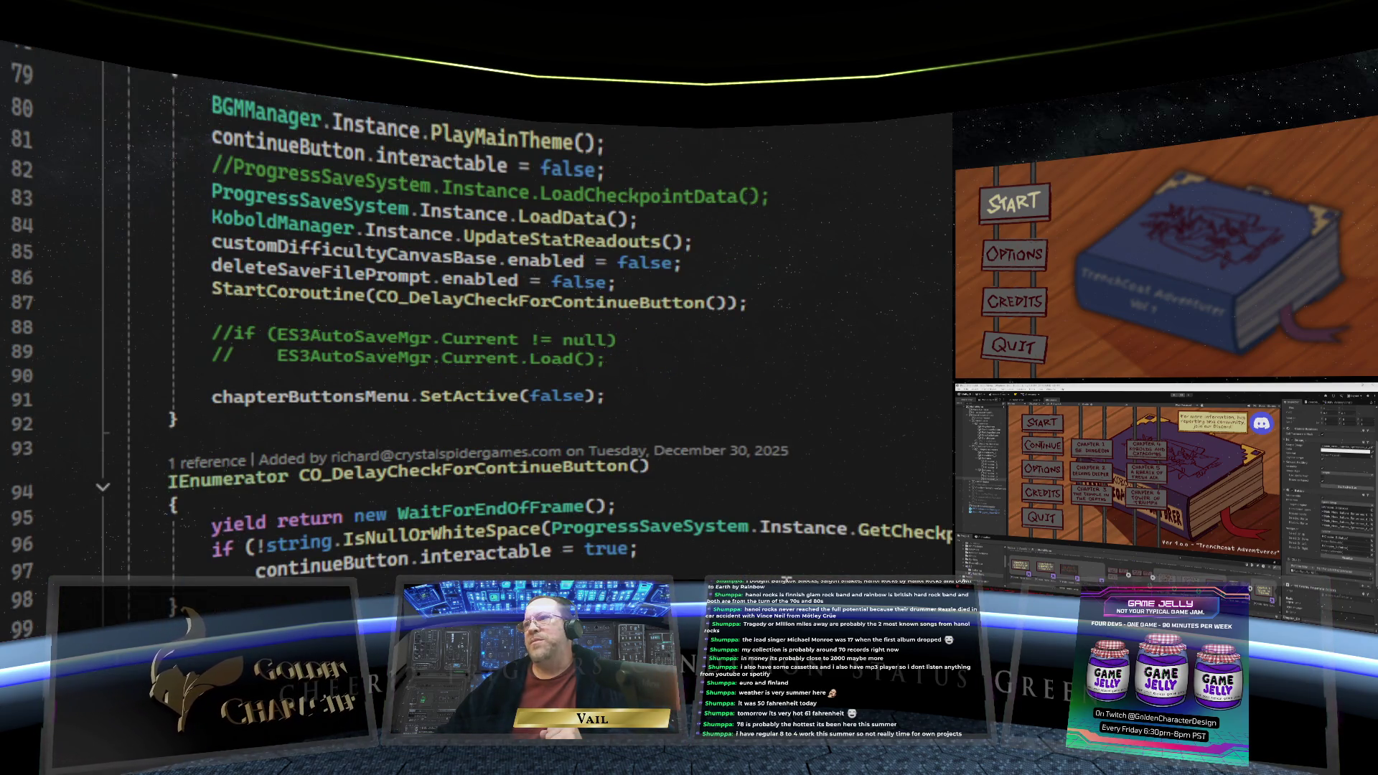
{"action": "scroll", "coordinate": [473, 323], "scroll_direction": "down", "scroll_amount": 8}
{"action": "scroll", "coordinate": [474, 323], "scroll_direction": "down", "scroll_amount": 8}
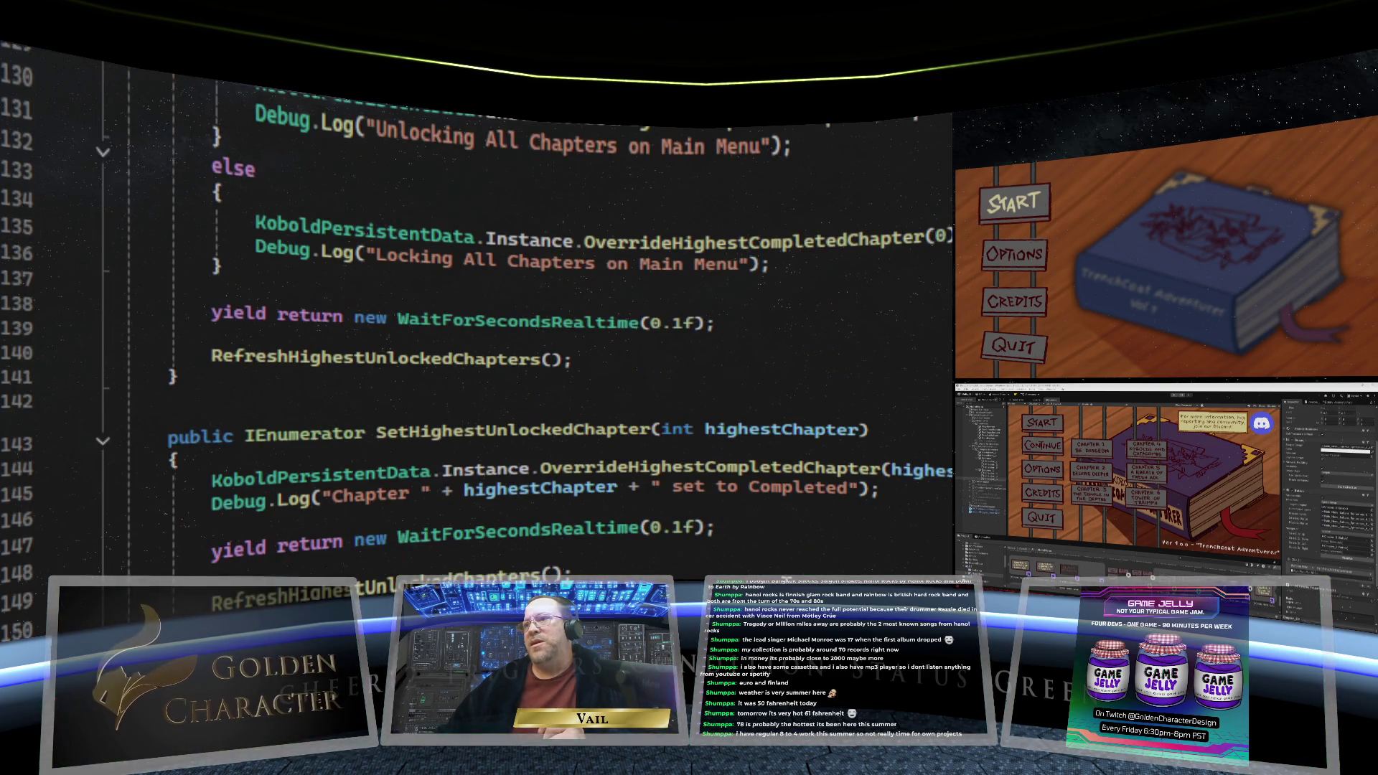
{"action": "scroll", "coordinate": [473, 323], "scroll_direction": "up", "scroll_amount": 20}
{"action": "scroll", "coordinate": [473, 323], "scroll_direction": "up", "scroll_amount": 5}
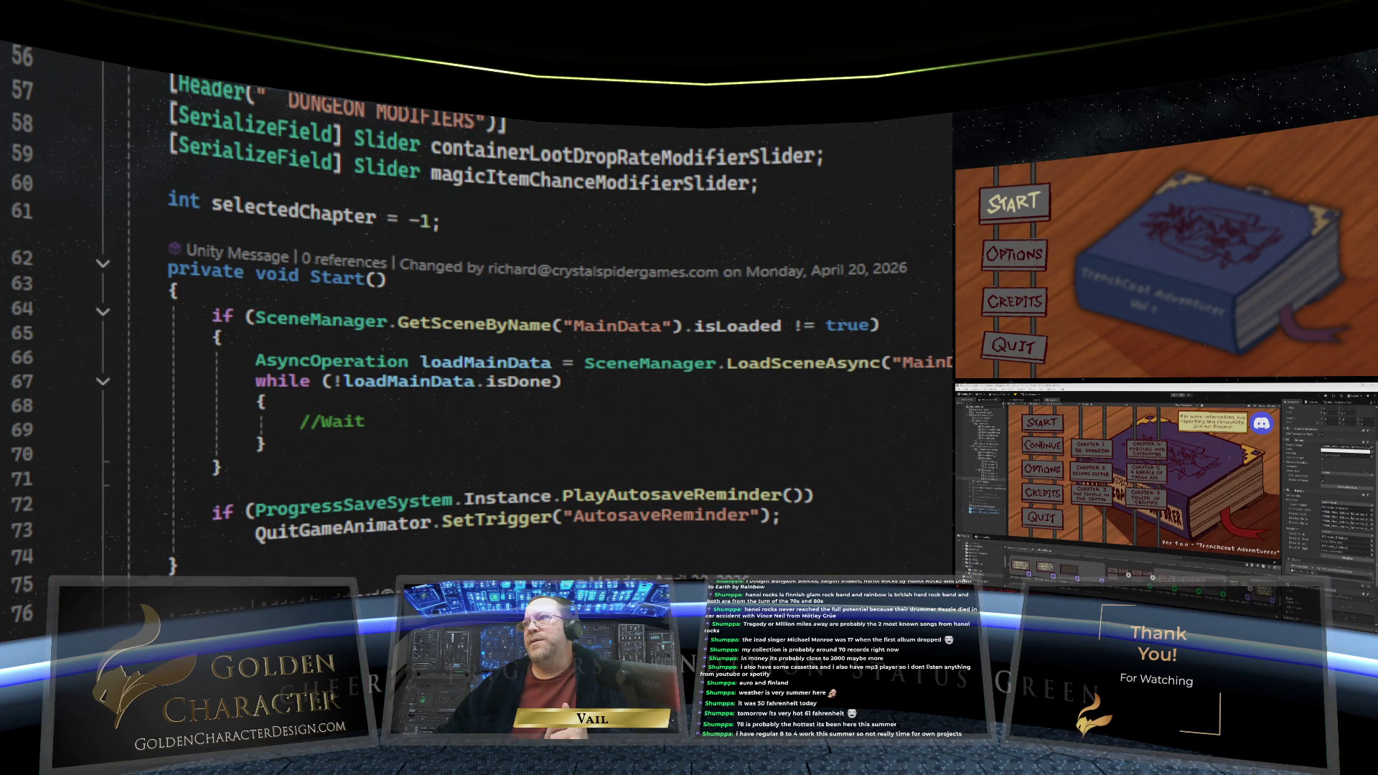
{"action": "scroll", "coordinate": [474, 323], "scroll_direction": "down", "scroll_amount": 3}
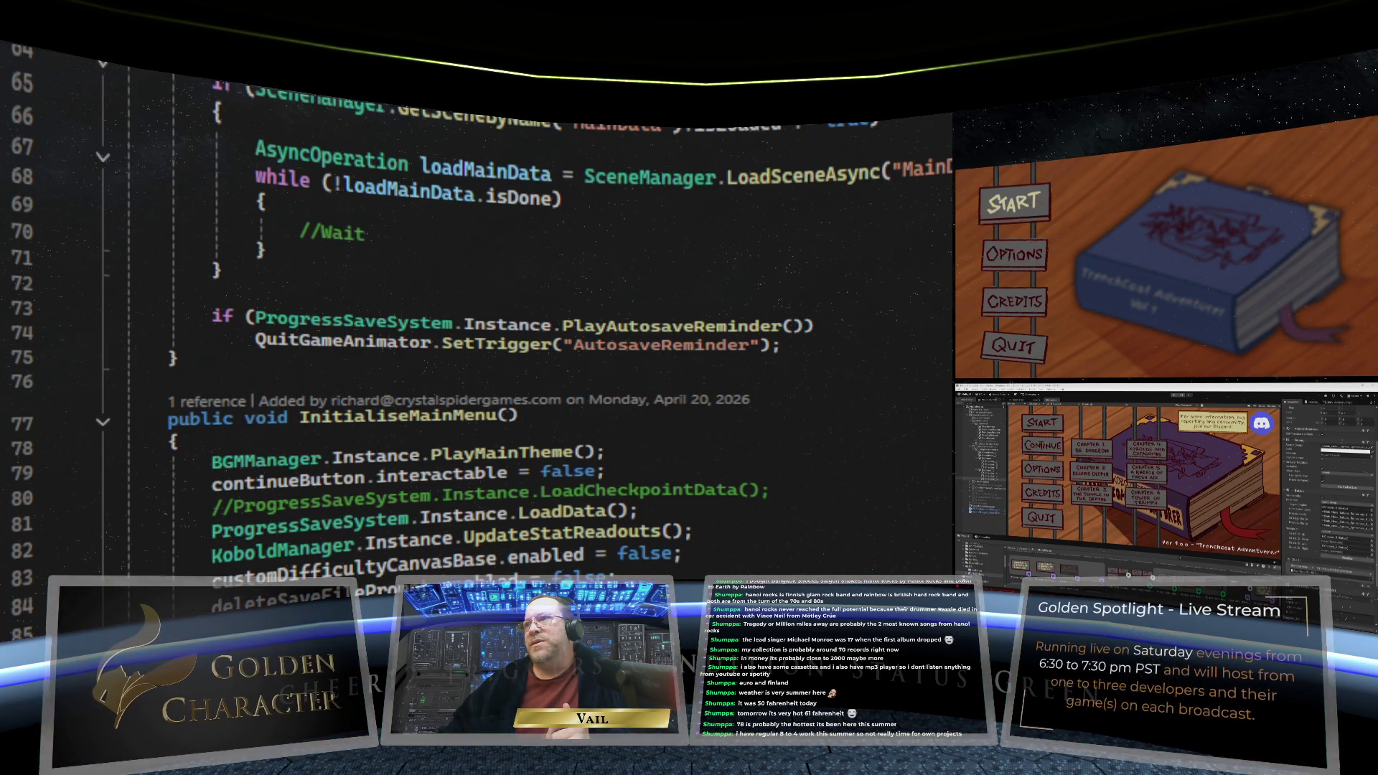
{"action": "scroll", "coordinate": [749, 417], "scroll_direction": "down", "scroll_amount": 5}
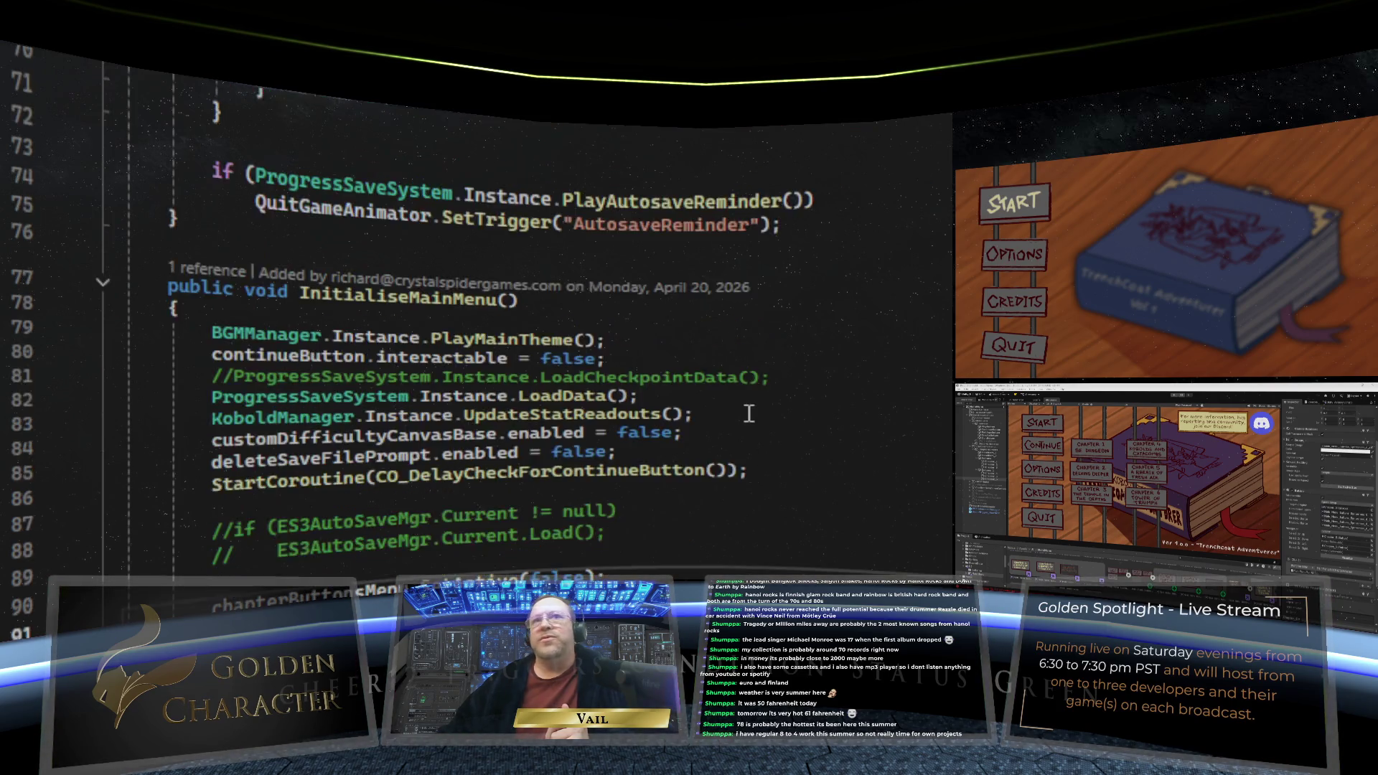
Add a new line after chapterButtonsMenu.SetActive(false); starting with NavigationMGR.instance
{"action": "left_click", "coordinate": [751, 405]}
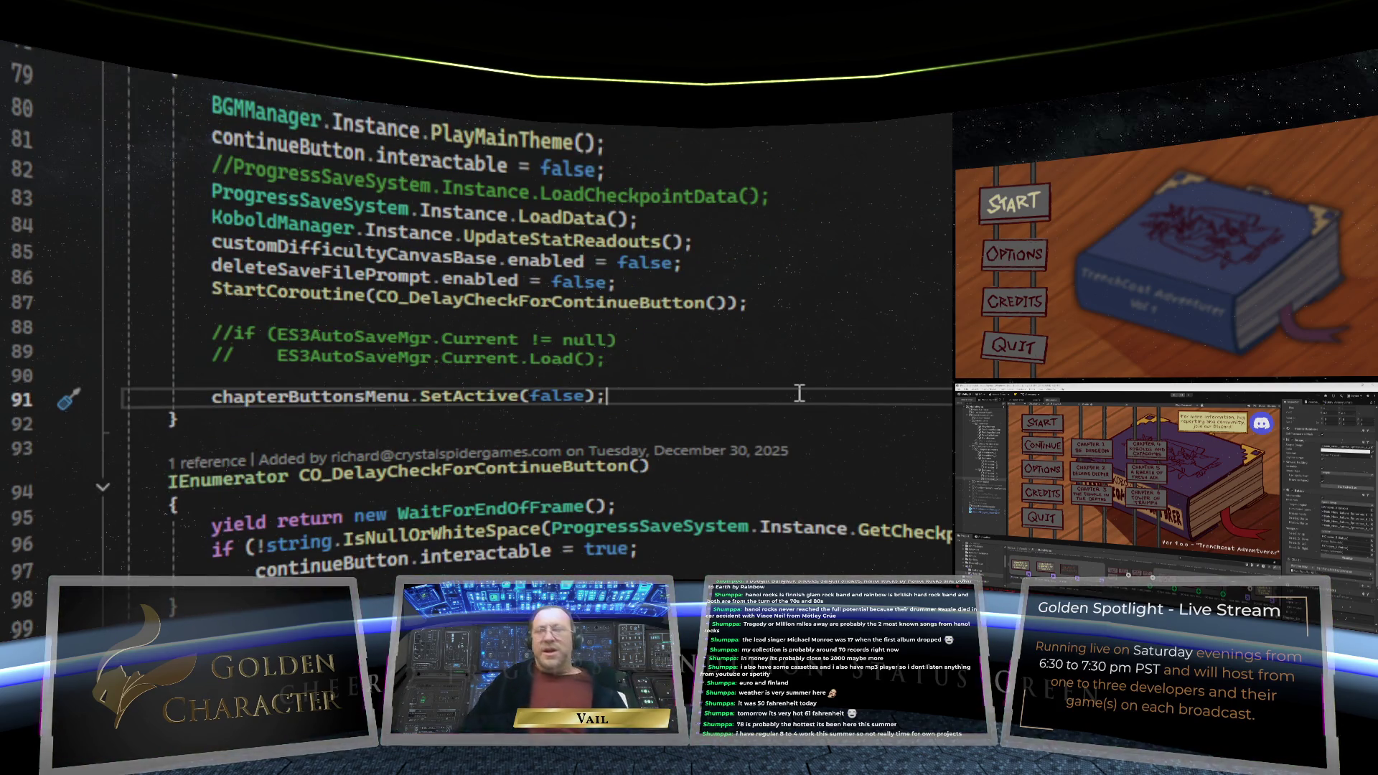
{"action": "key", "text": "Return"}
{"action": "type", "text": "Na"}
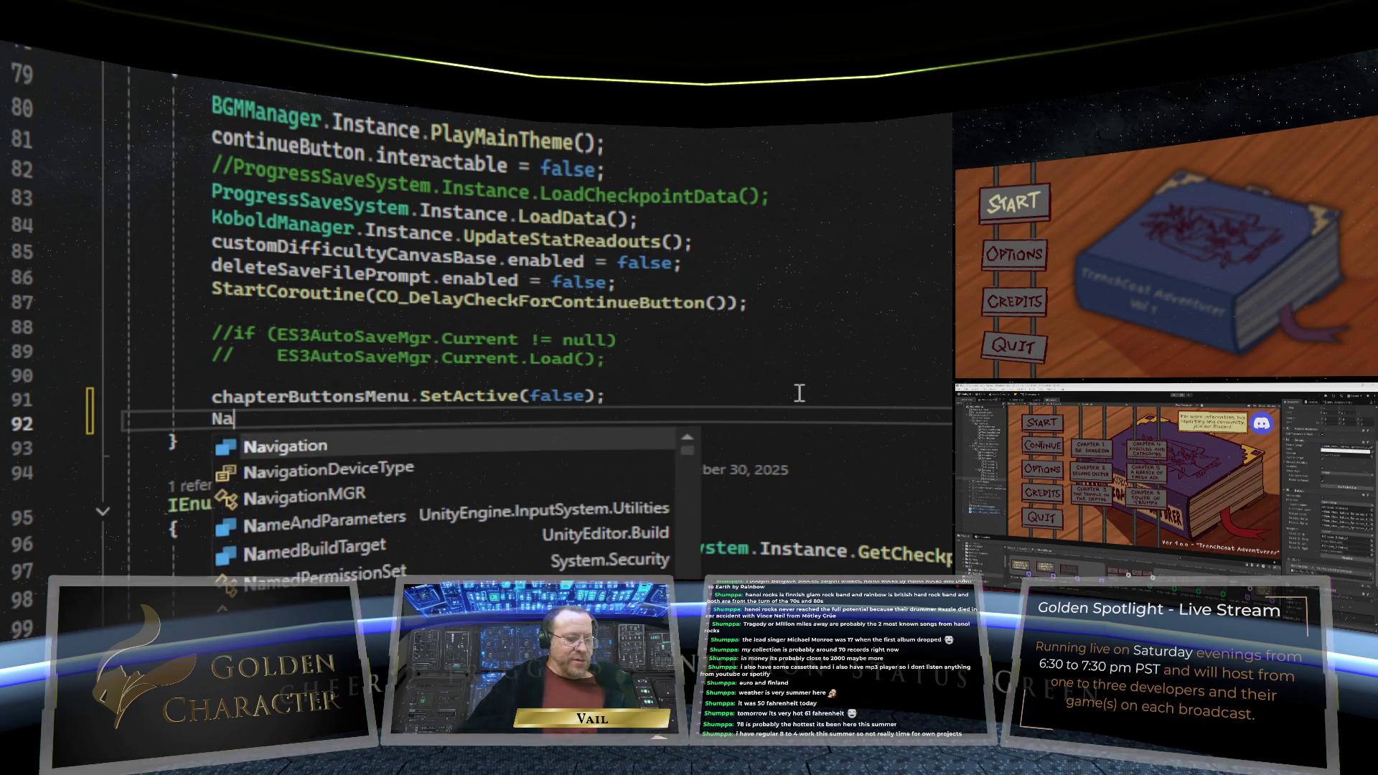
{"action": "type", "text": "vigationM"}
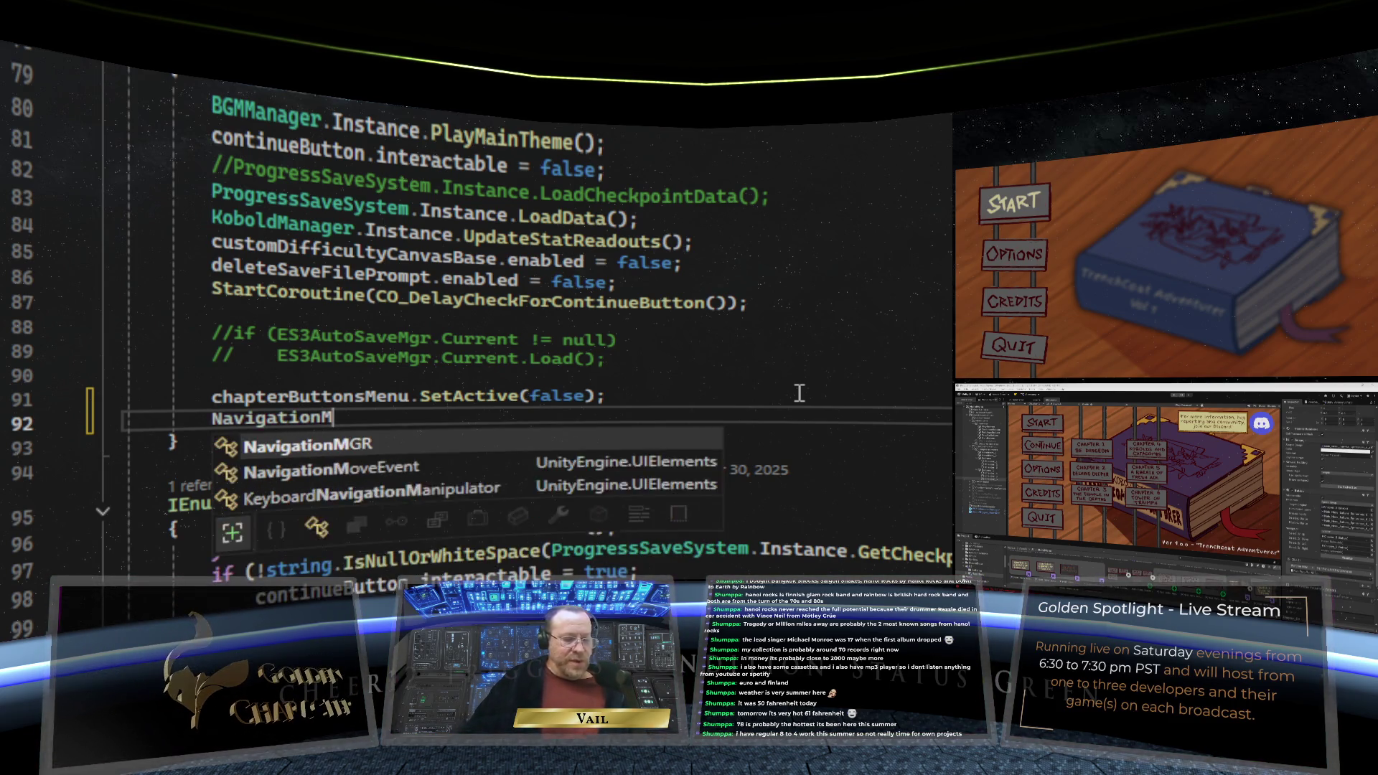
{"action": "type", "text": "GR.instance."}
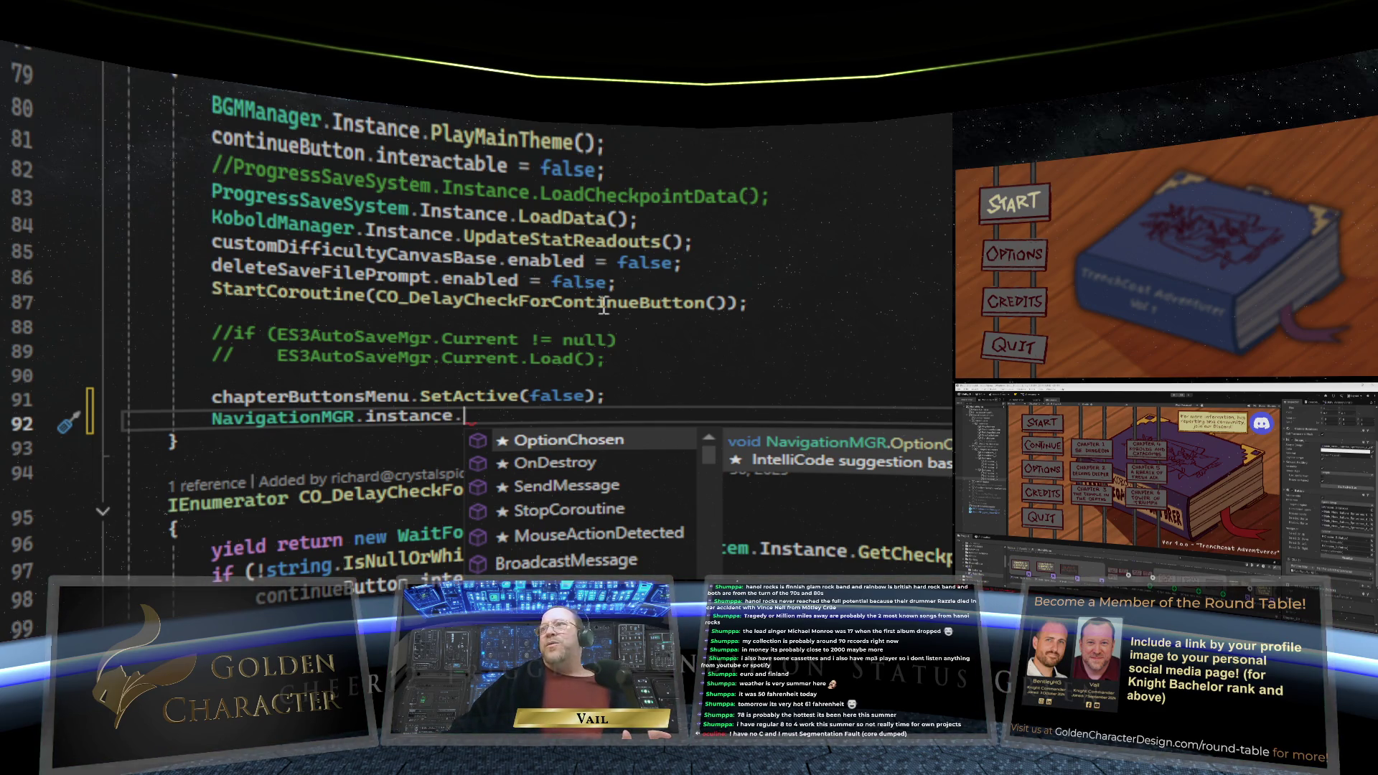
{"action": "key", "text": "Escape"}
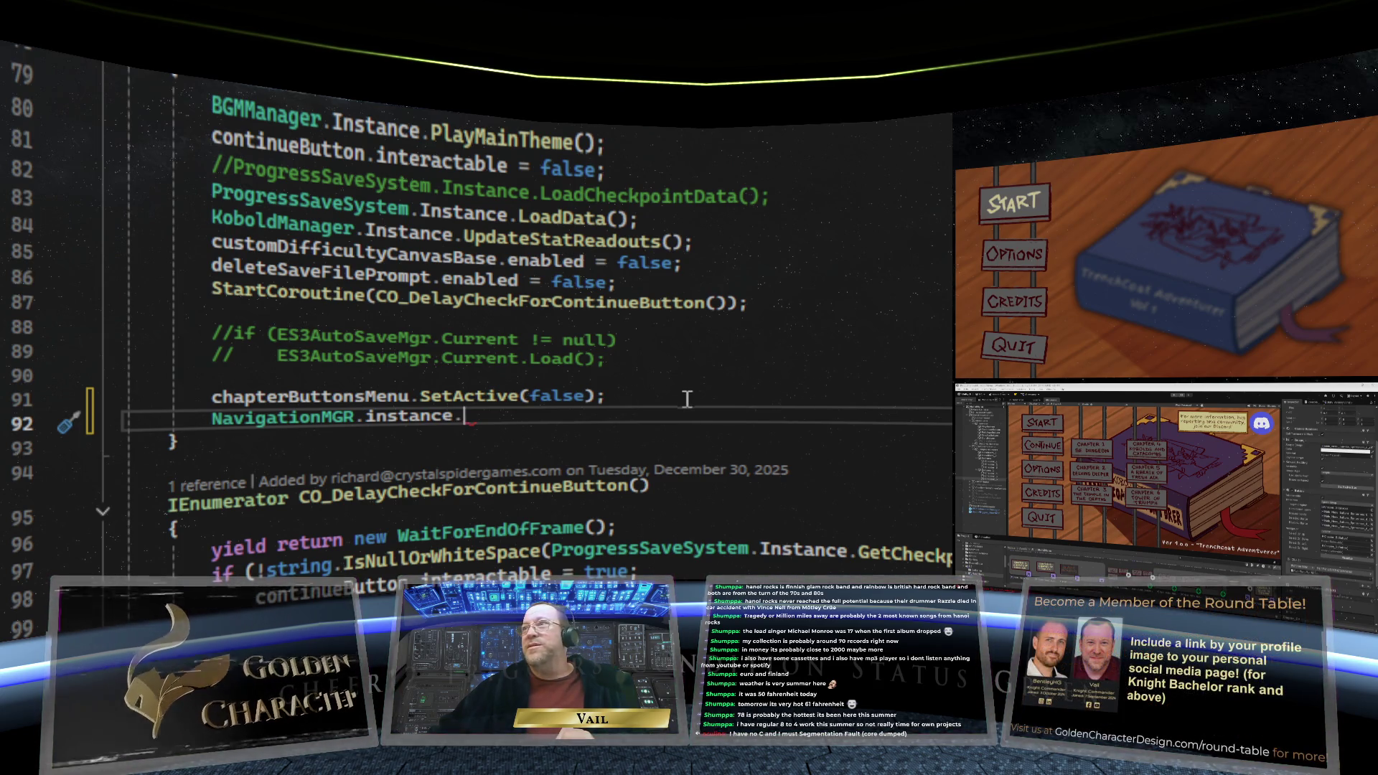
{"action": "scroll", "coordinate": [682, 397], "scroll_direction": "down", "scroll_amount": 2}
{"action": "scroll", "coordinate": [680, 400], "scroll_direction": "up", "scroll_amount": 1}
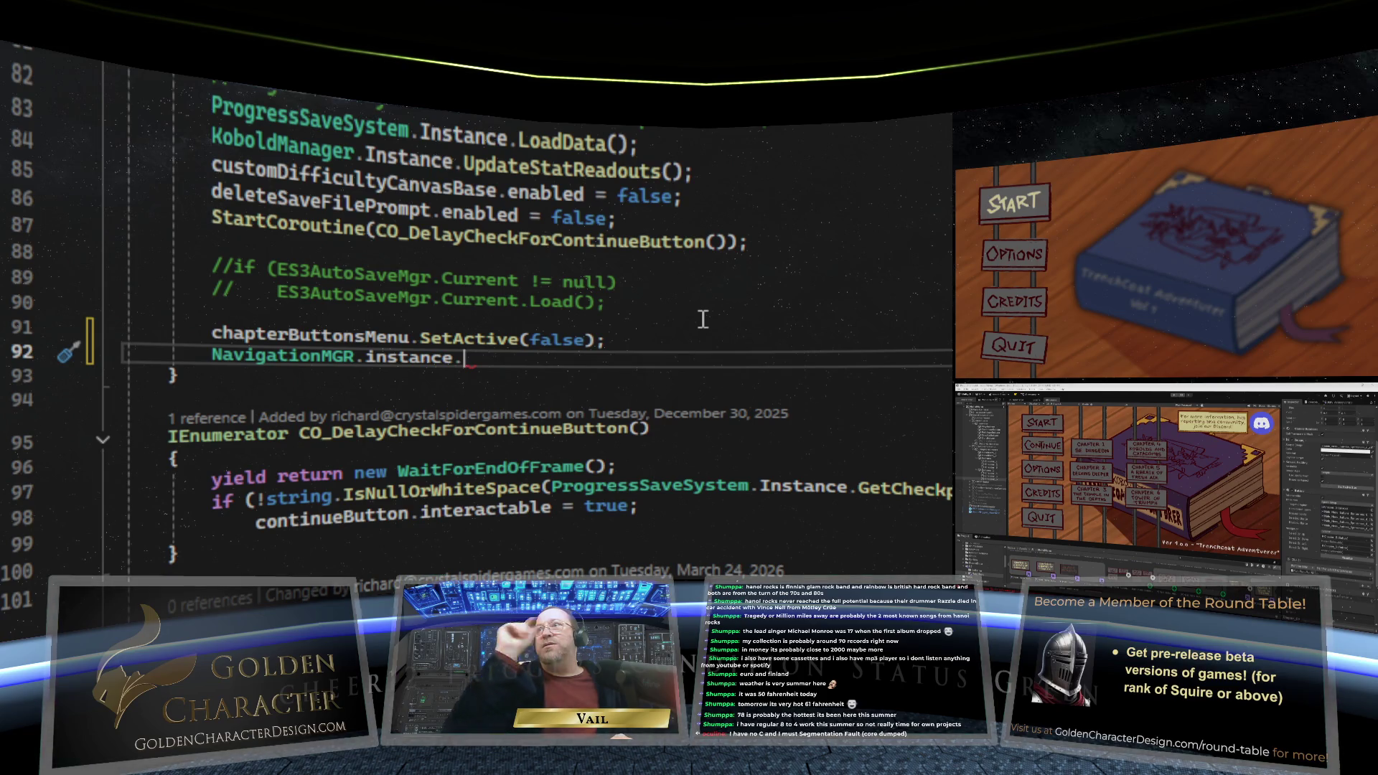
Complete the line as NavigationMGR.instance.SetSelectedItem(startButton); using IntelliSense
{"action": "type", "text": "Set"}
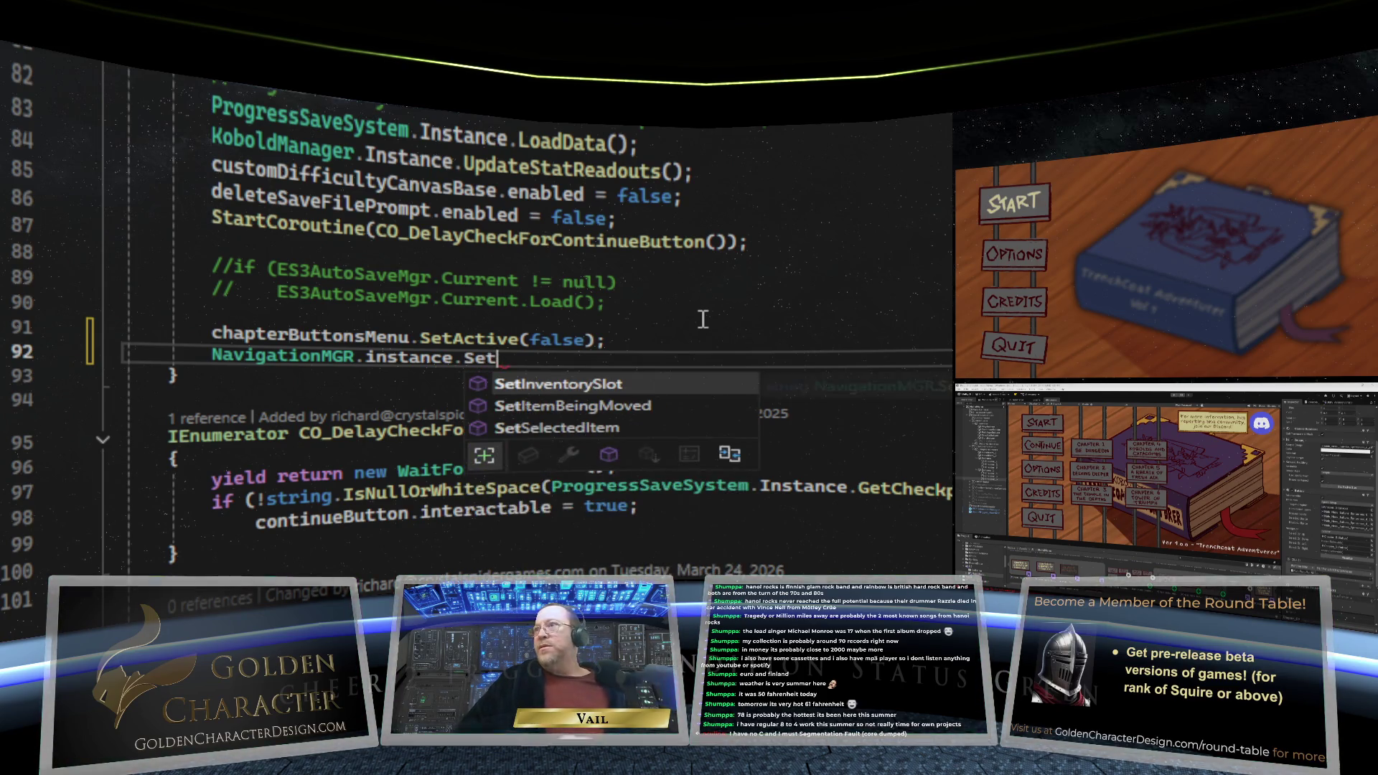
{"action": "double_click", "coordinate": [636, 420]}
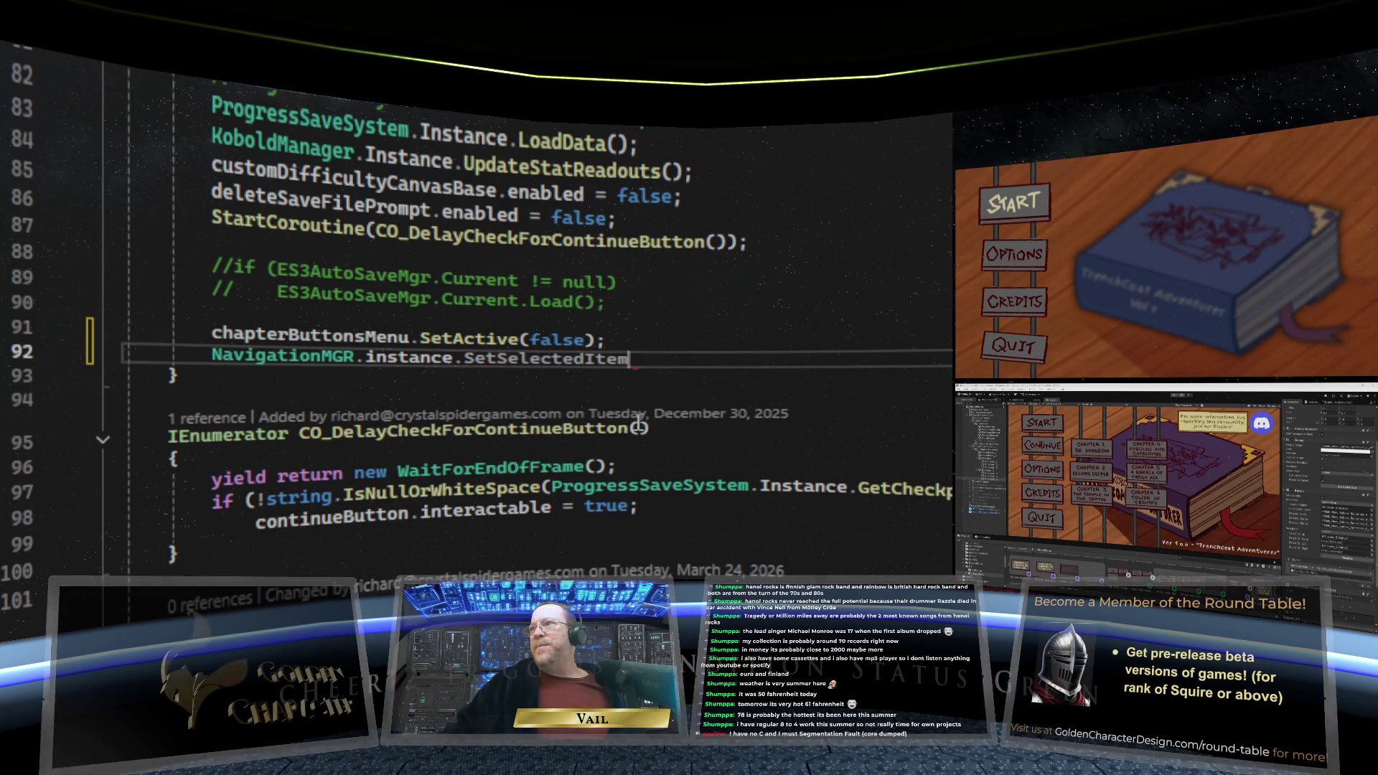
{"action": "type", "text": "("}
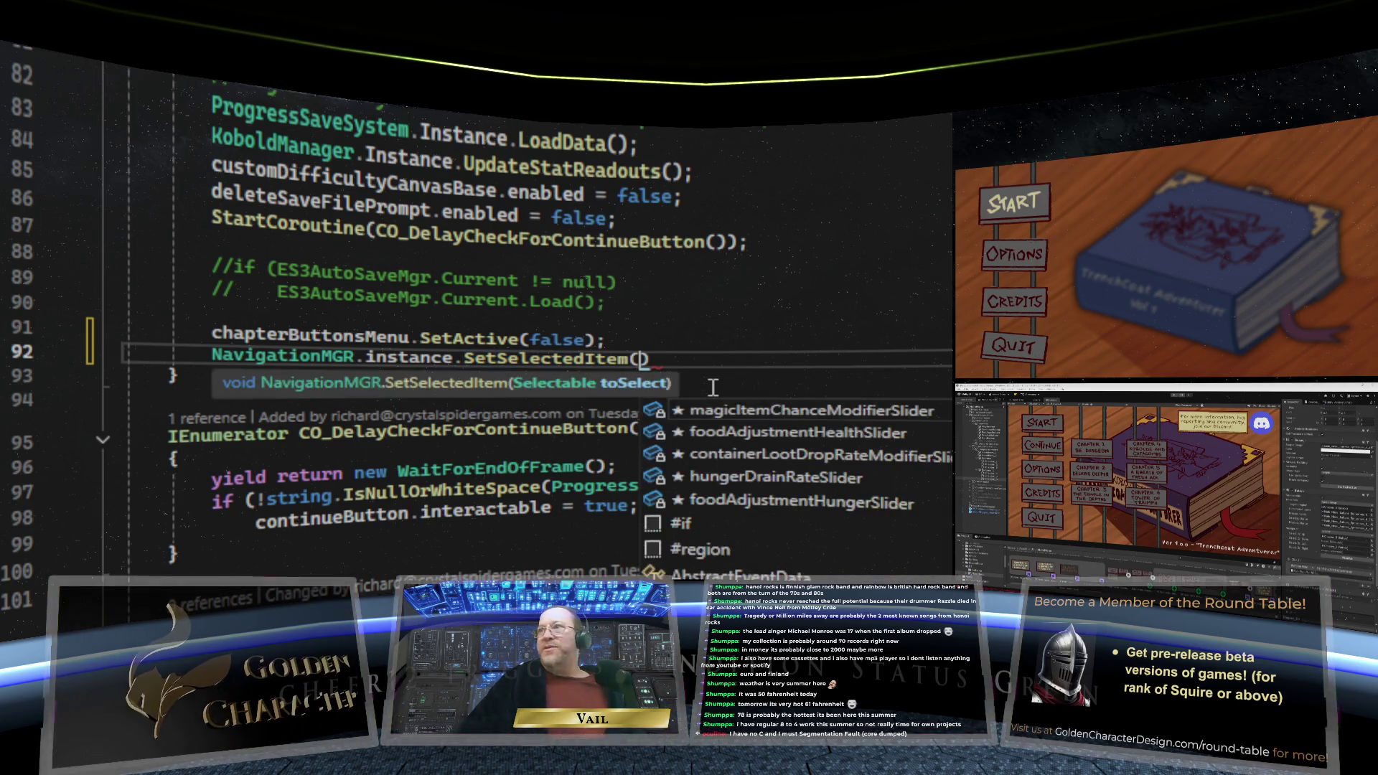
{"action": "type", "text": "start"}
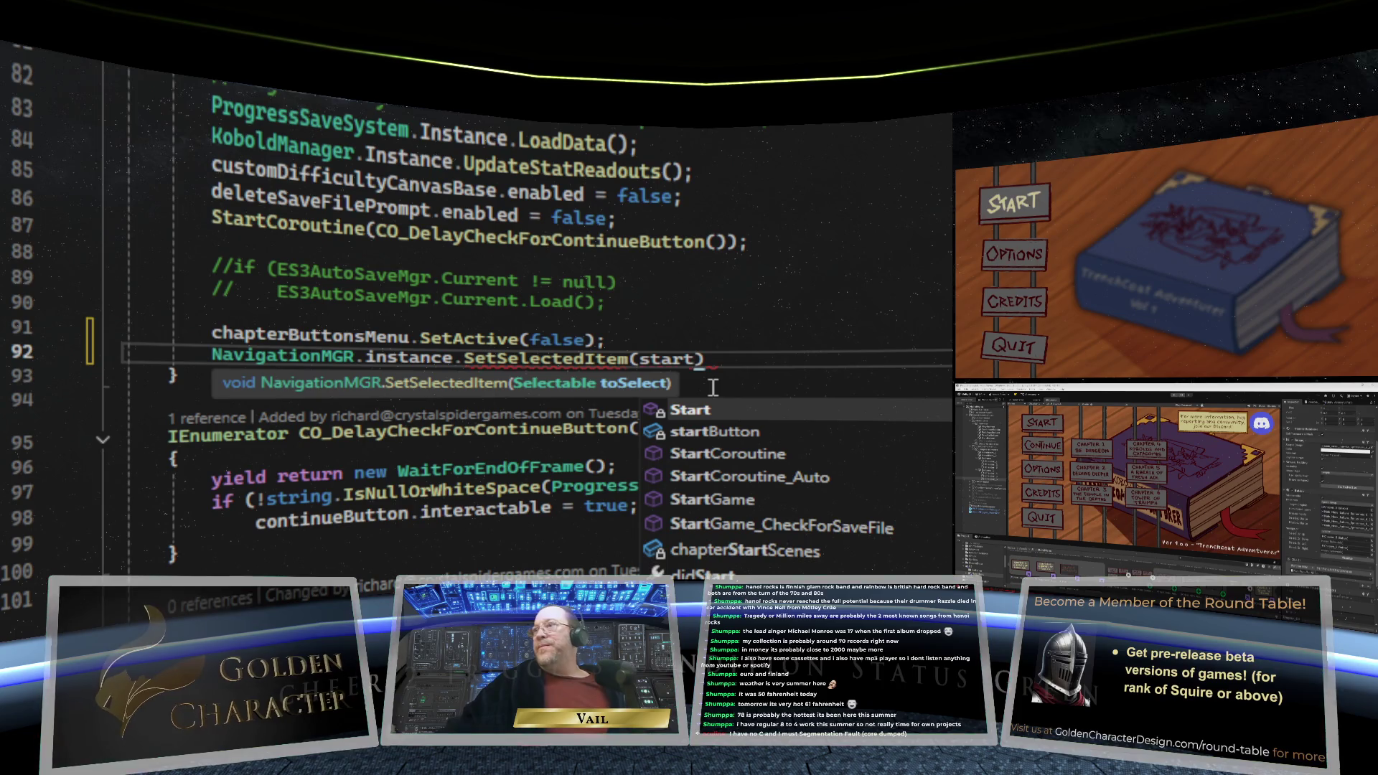
{"action": "double_click", "coordinate": [758, 429]}
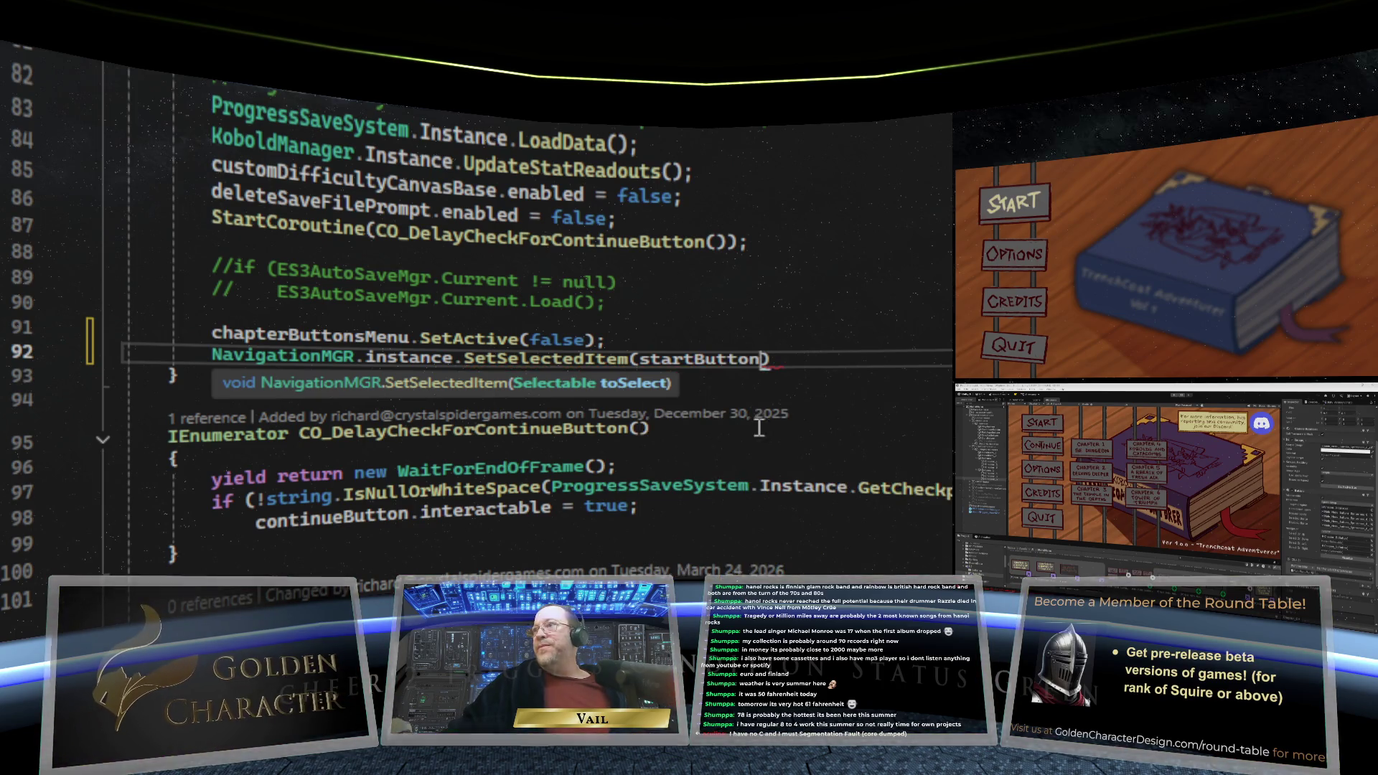
{"action": "left_click", "coordinate": [830, 362]}
{"action": "type", "text": ";"}
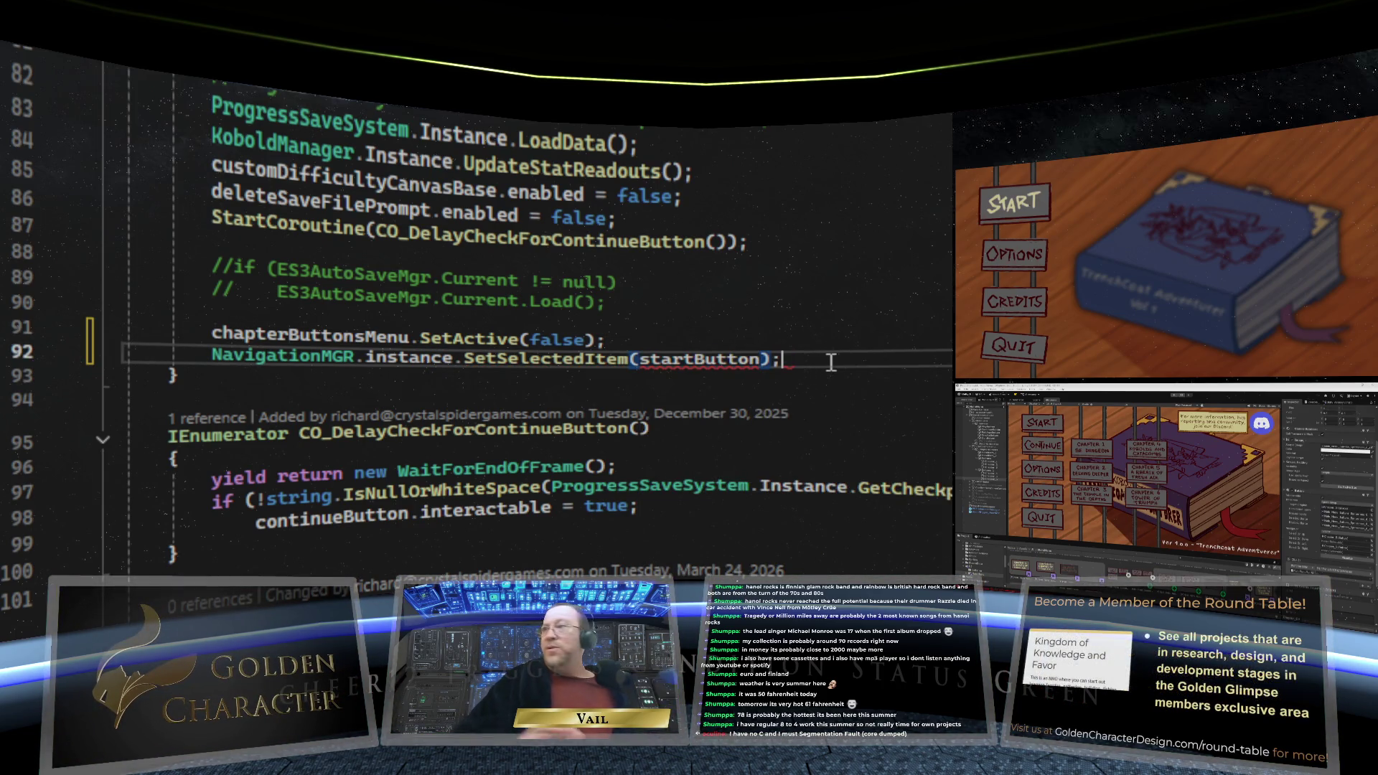
{"action": "scroll", "coordinate": [727, 251], "scroll_direction": "up", "scroll_amount": 19}
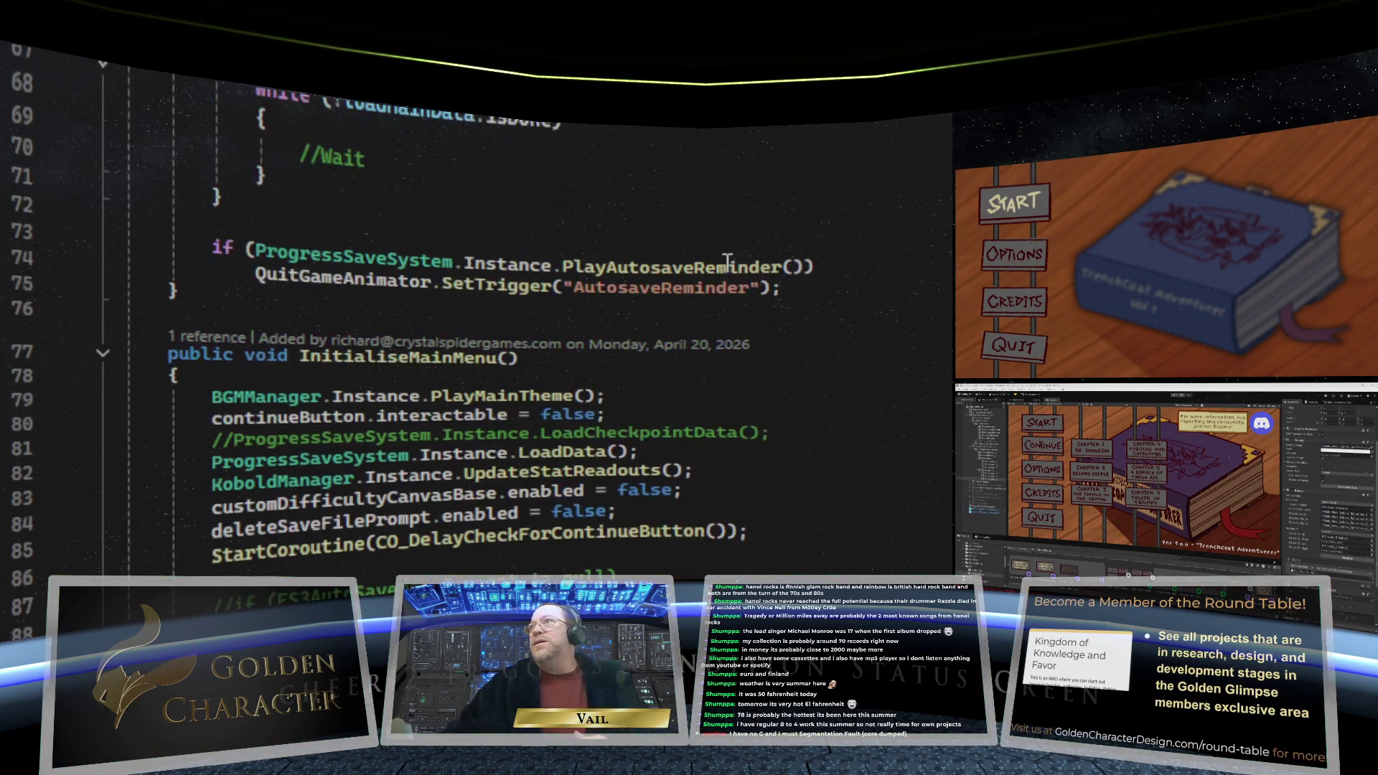
Check the startButton argument's IntelliSense members, then remove the stray dot
{"action": "scroll", "coordinate": [727, 244], "scroll_direction": "up", "scroll_amount": 6}
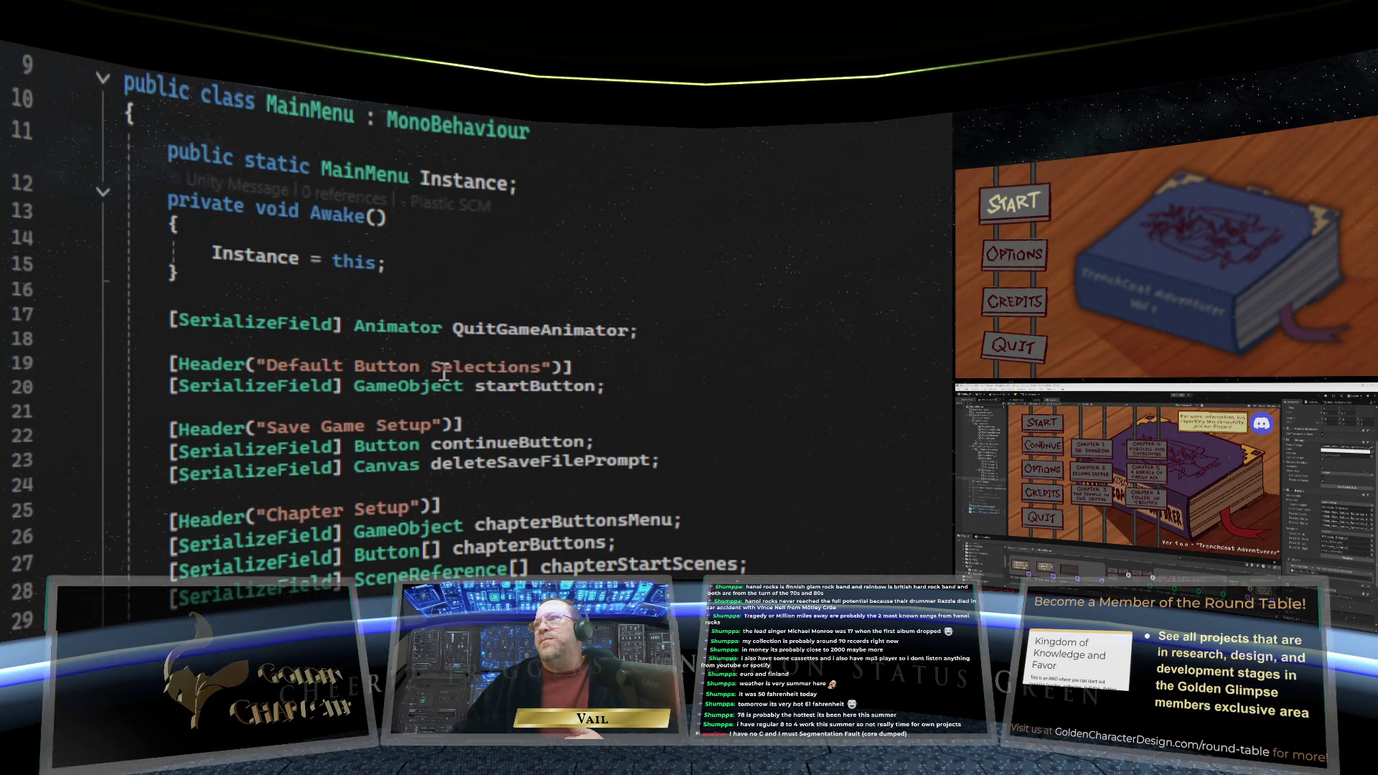
{"action": "scroll", "coordinate": [676, 384], "scroll_direction": "down", "scroll_amount": 20}
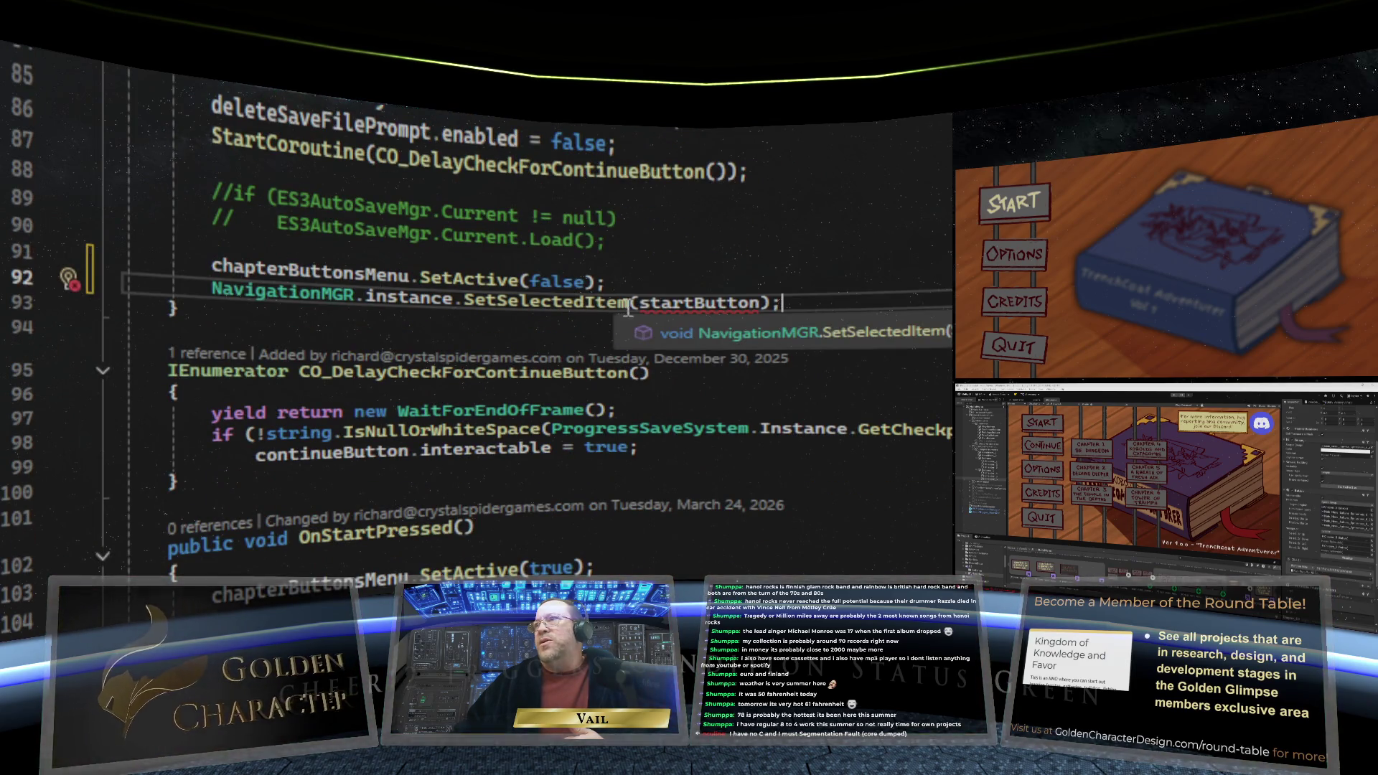
{"action": "type", "text": ";"}
{"action": "left_click", "coordinate": [759, 305]}
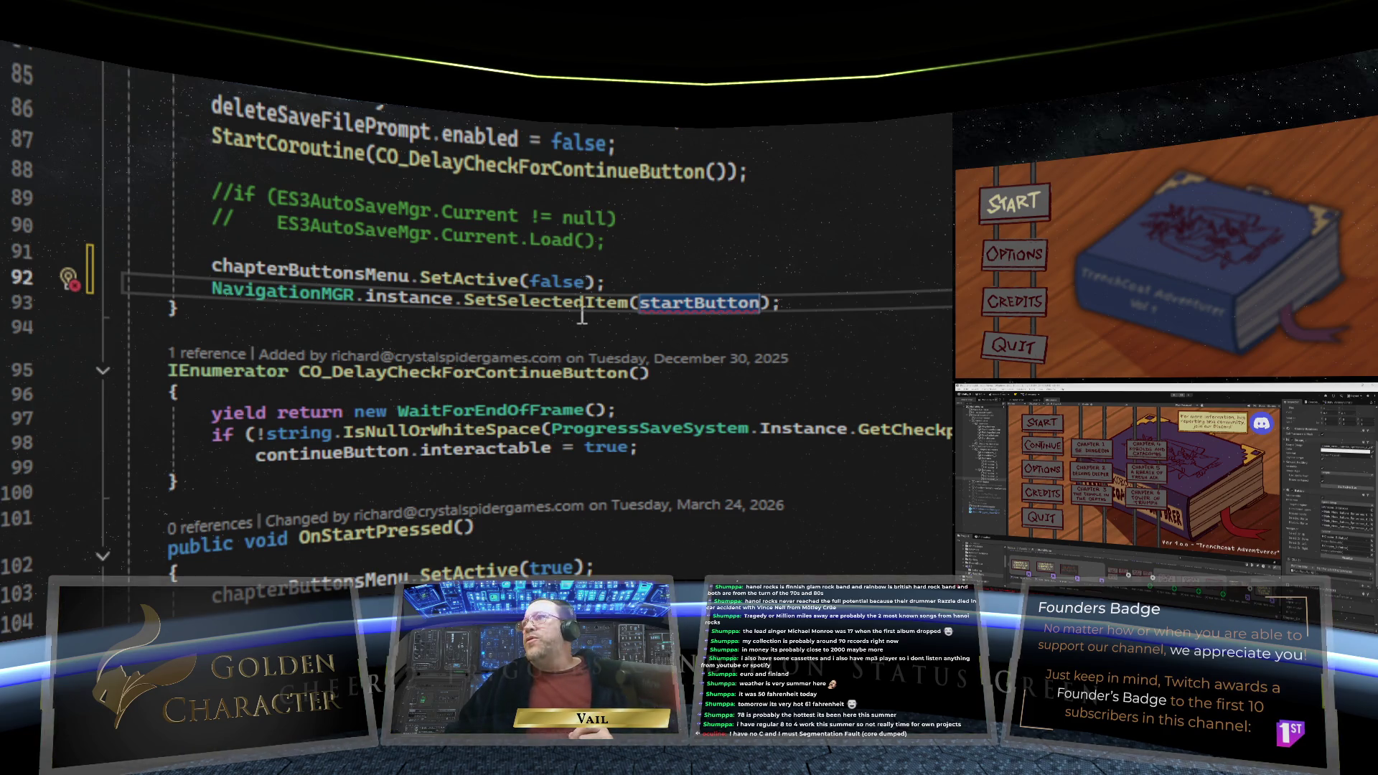
{"action": "mouse_move", "coordinate": [575, 310]}
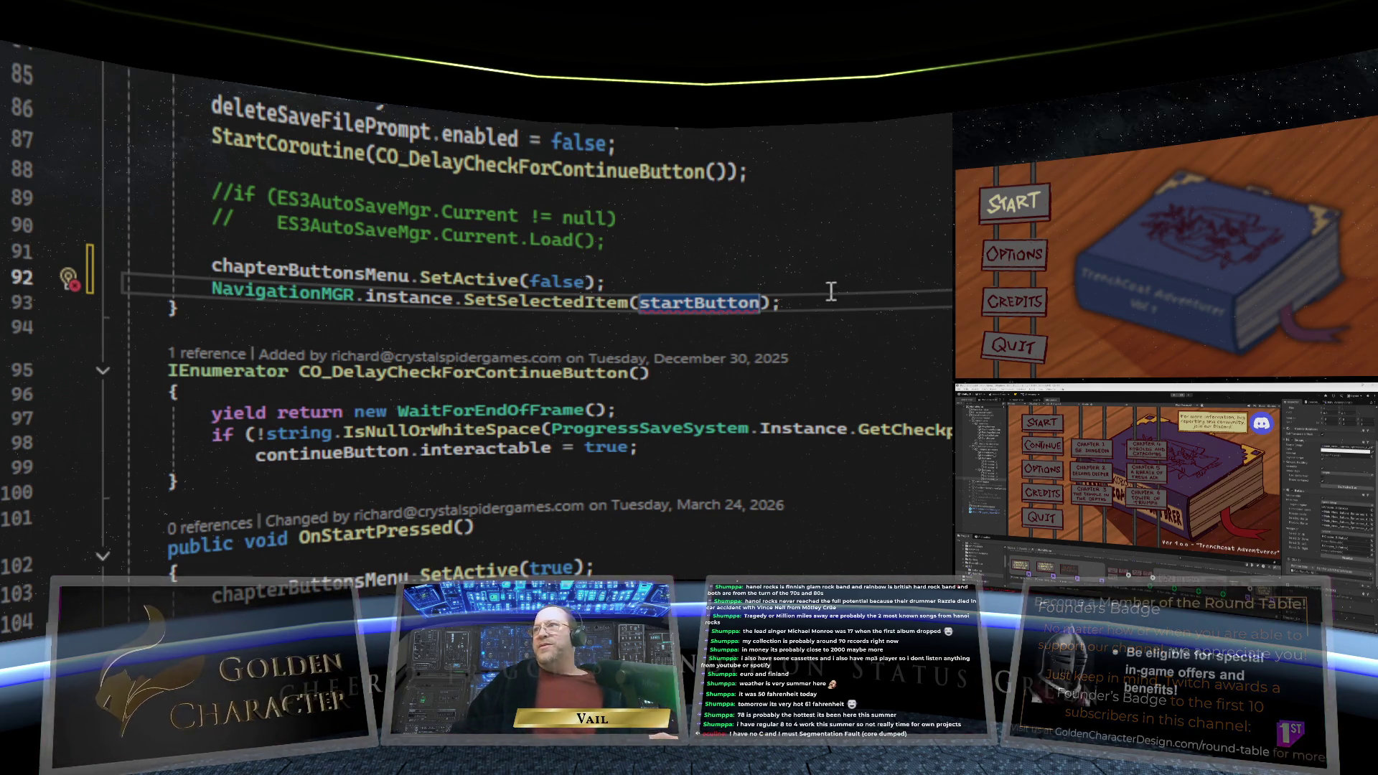
{"action": "type", "text": "."}
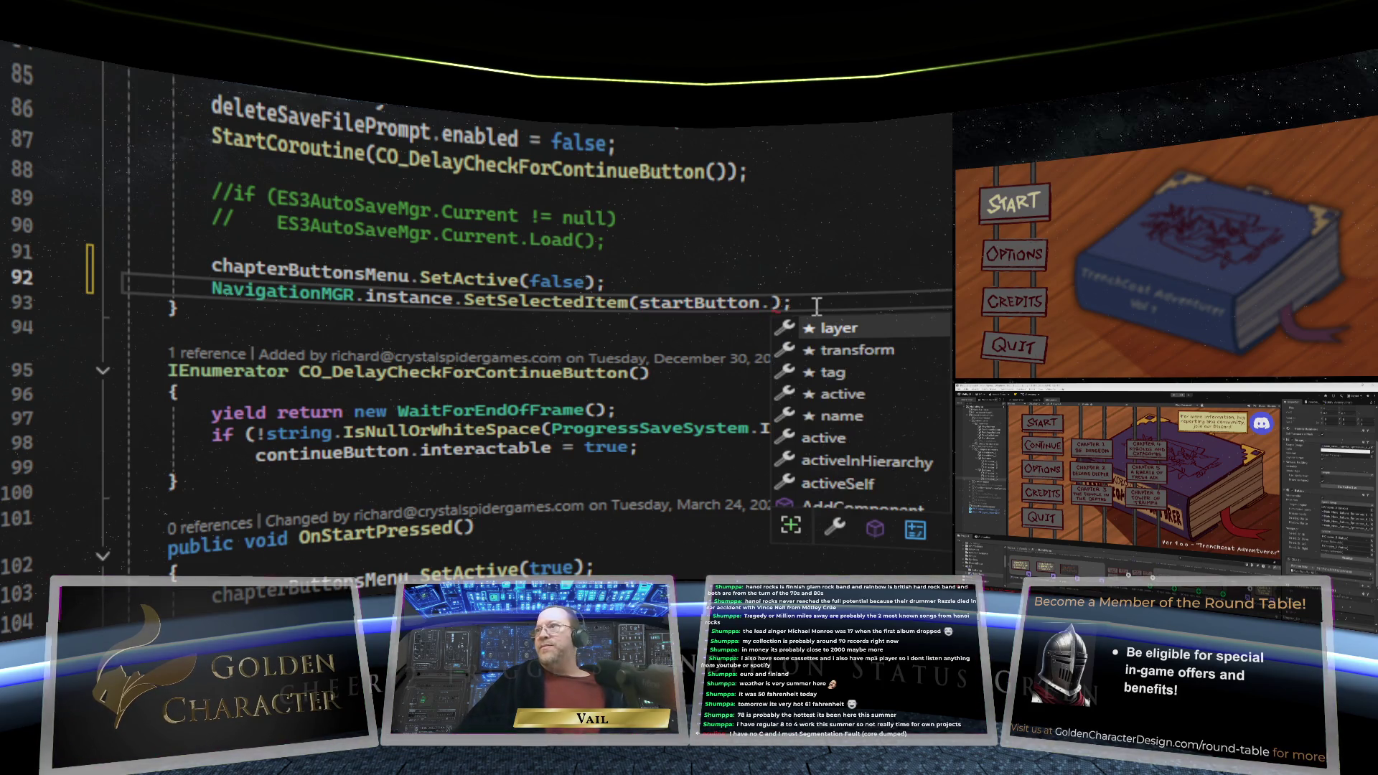
{"action": "key", "text": "BackSpace"}
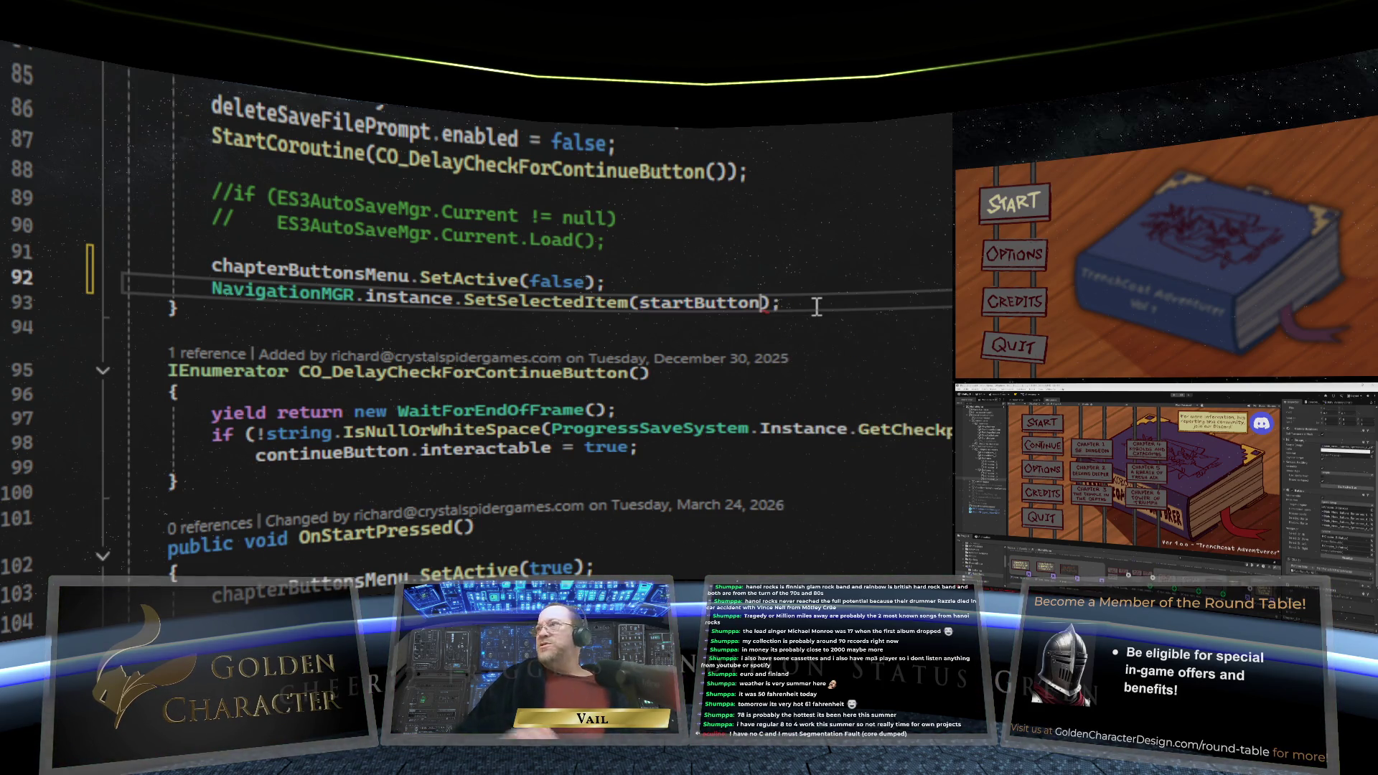
Change the startButton field's type on line 20 from GameObject to Selectable
{"action": "scroll", "coordinate": [710, 187], "scroll_direction": "up", "scroll_amount": 15}
{"action": "scroll", "coordinate": [699, 219], "scroll_direction": "up", "scroll_amount": 11}
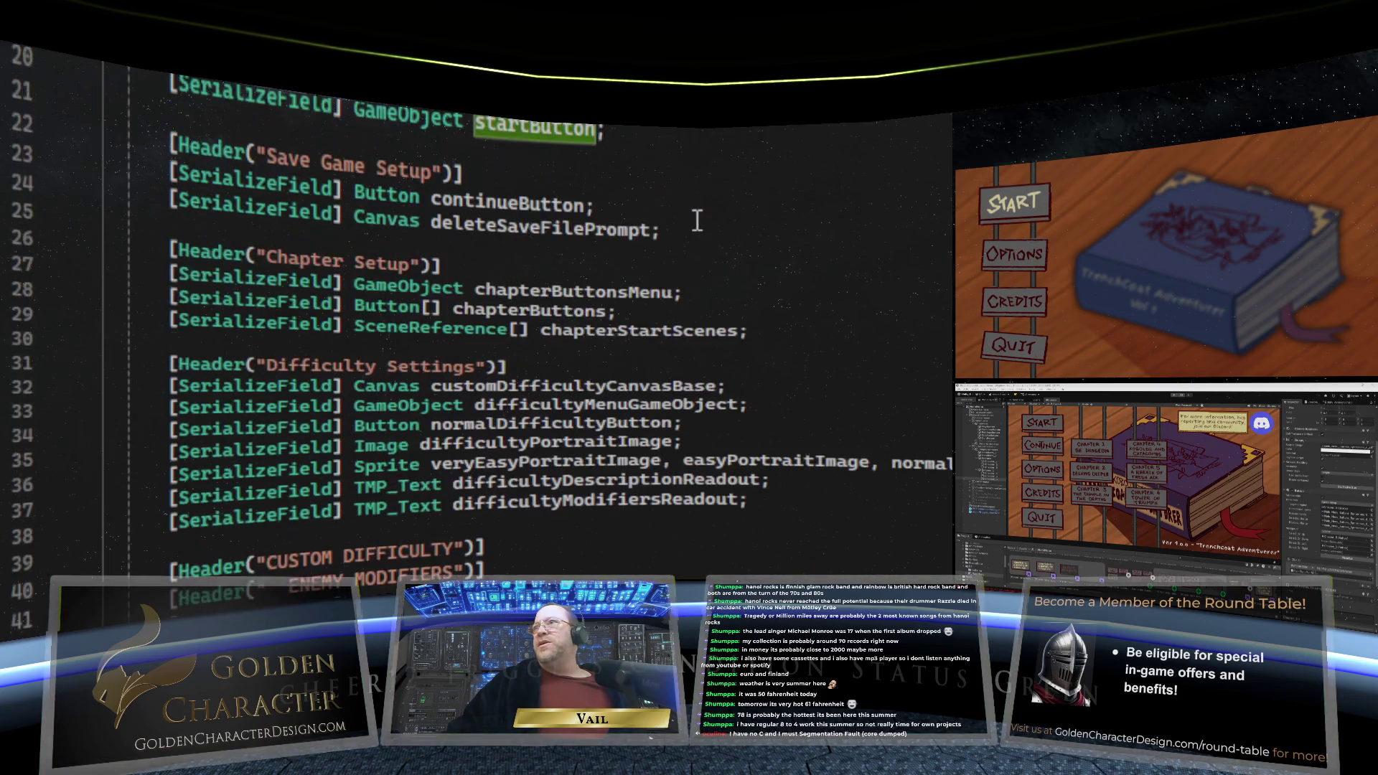
{"action": "scroll", "coordinate": [477, 405], "scroll_direction": "down", "scroll_amount": 1}
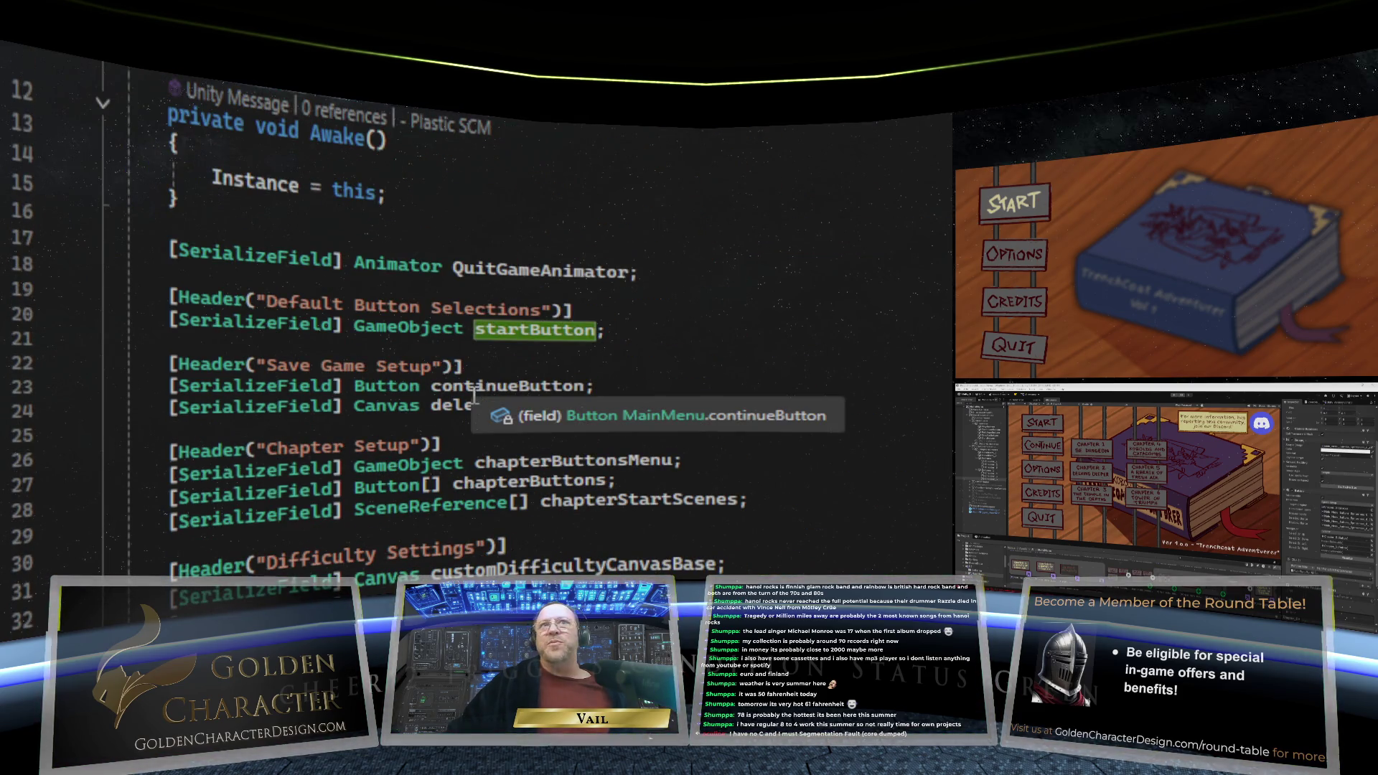
{"action": "left_click", "coordinate": [441, 330]}
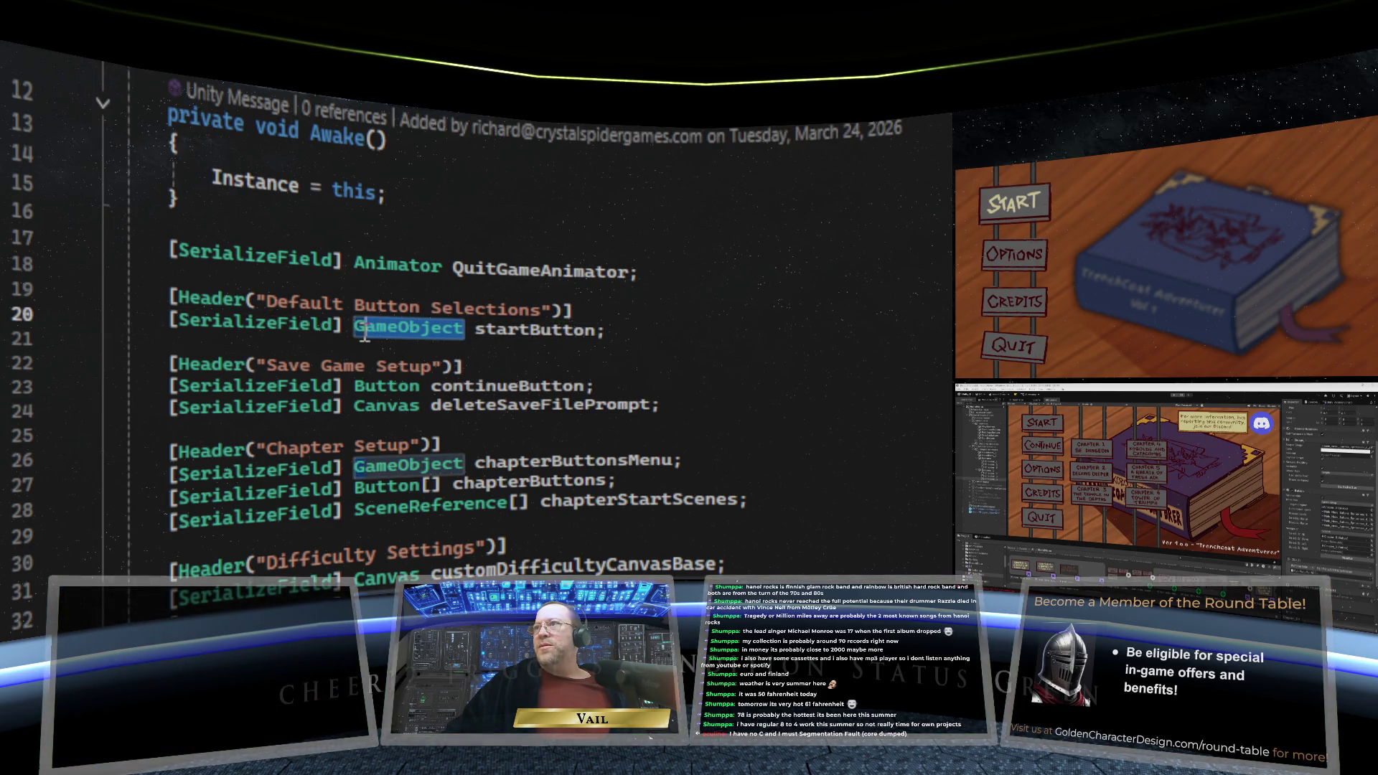
{"action": "type", "text": "Selectable"}
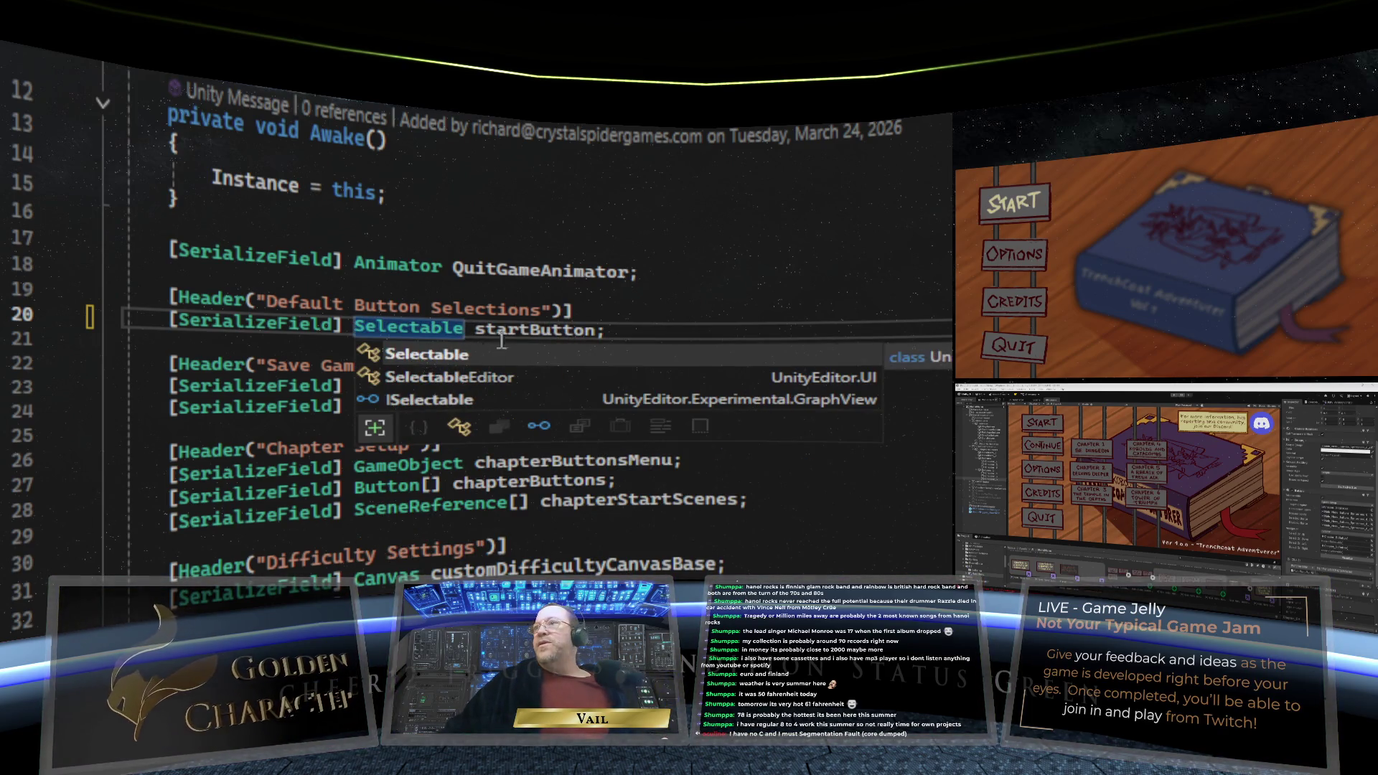
{"action": "left_click", "coordinate": [669, 320]}
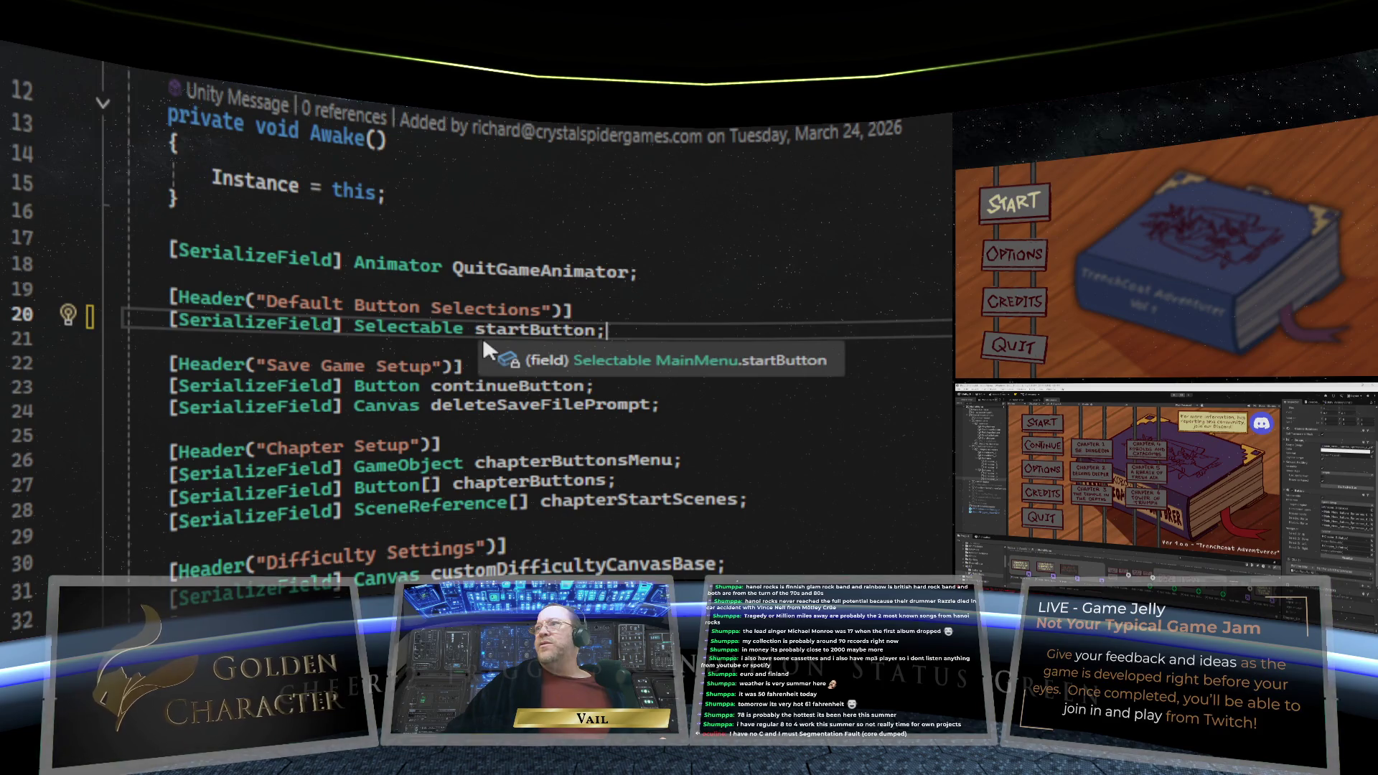
Review the edited code and save MainMenu.cs with Ctrl+S
{"action": "scroll", "coordinate": [595, 416], "scroll_direction": "down", "scroll_amount": 10}
{"action": "scroll", "coordinate": [595, 416], "scroll_direction": "down", "scroll_amount": 13}
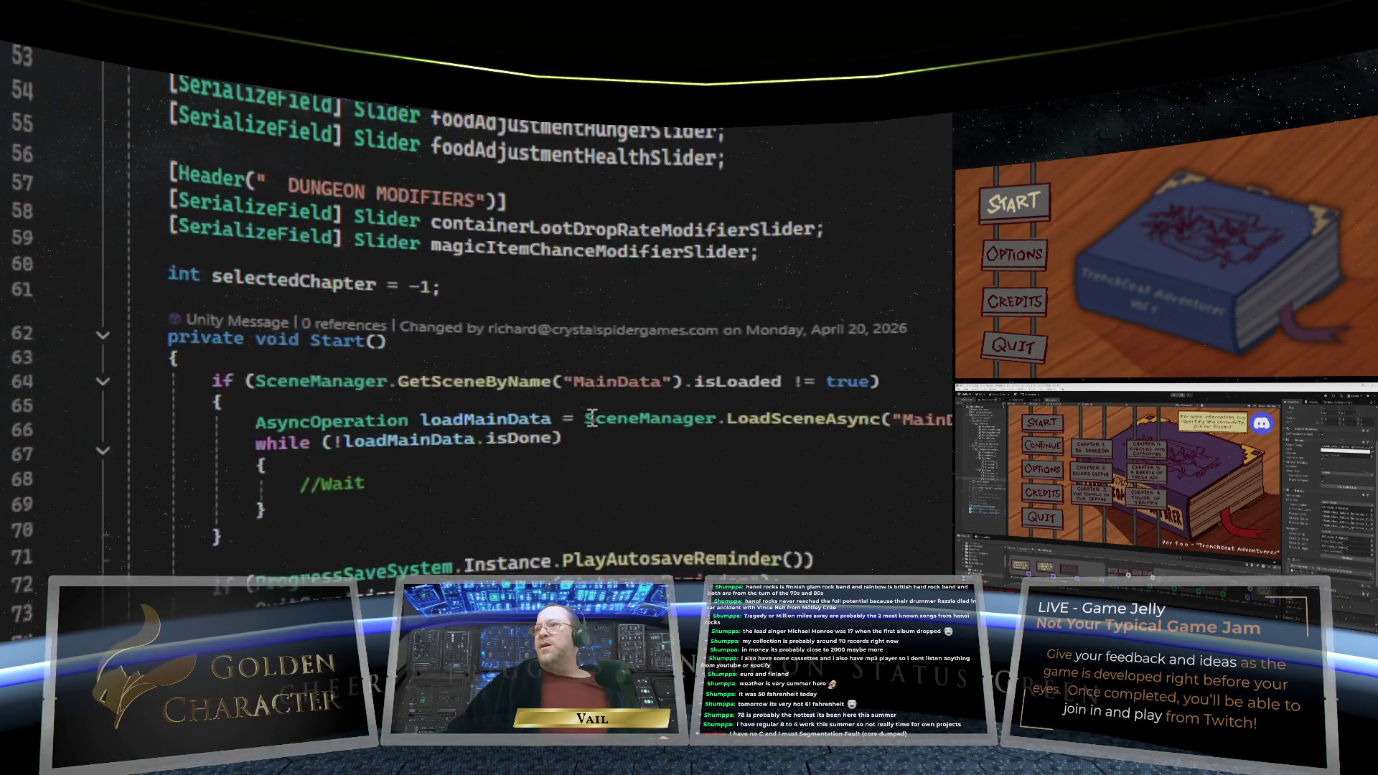
{"action": "scroll", "coordinate": [592, 421], "scroll_direction": "up", "scroll_amount": 4}
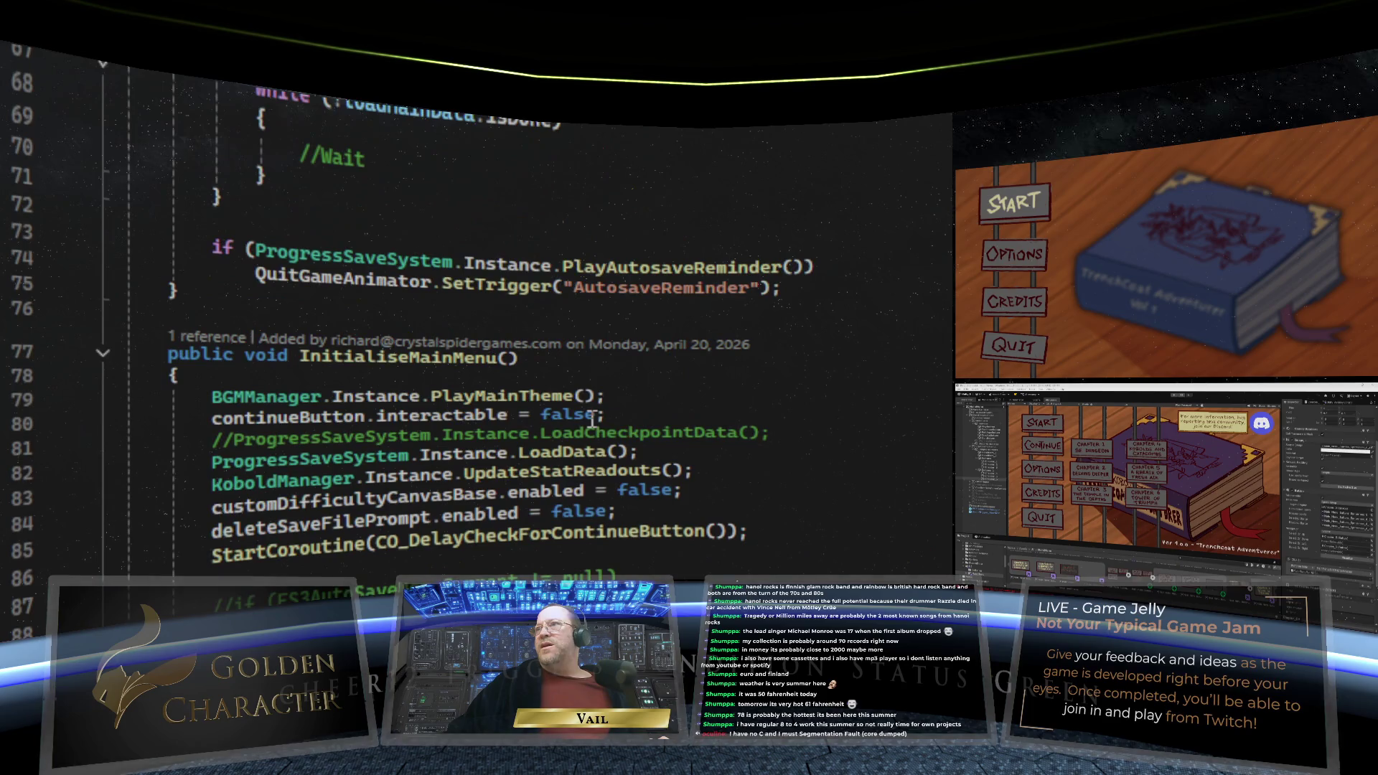
{"action": "scroll", "coordinate": [592, 421], "scroll_direction": "up", "scroll_amount": 5}
{"action": "scroll", "coordinate": [591, 418], "scroll_direction": "down", "scroll_amount": 12}
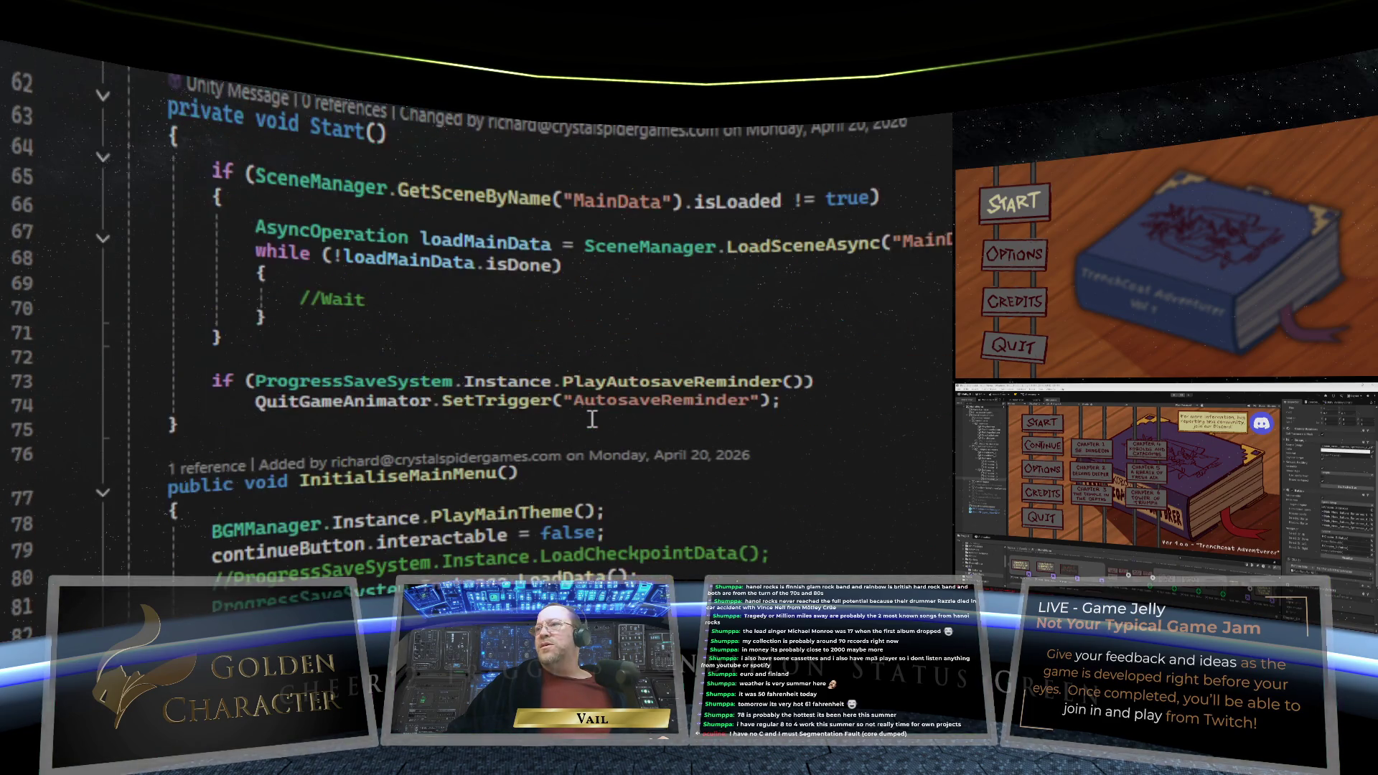
{"action": "scroll", "coordinate": [591, 418], "scroll_direction": "down", "scroll_amount": 3}
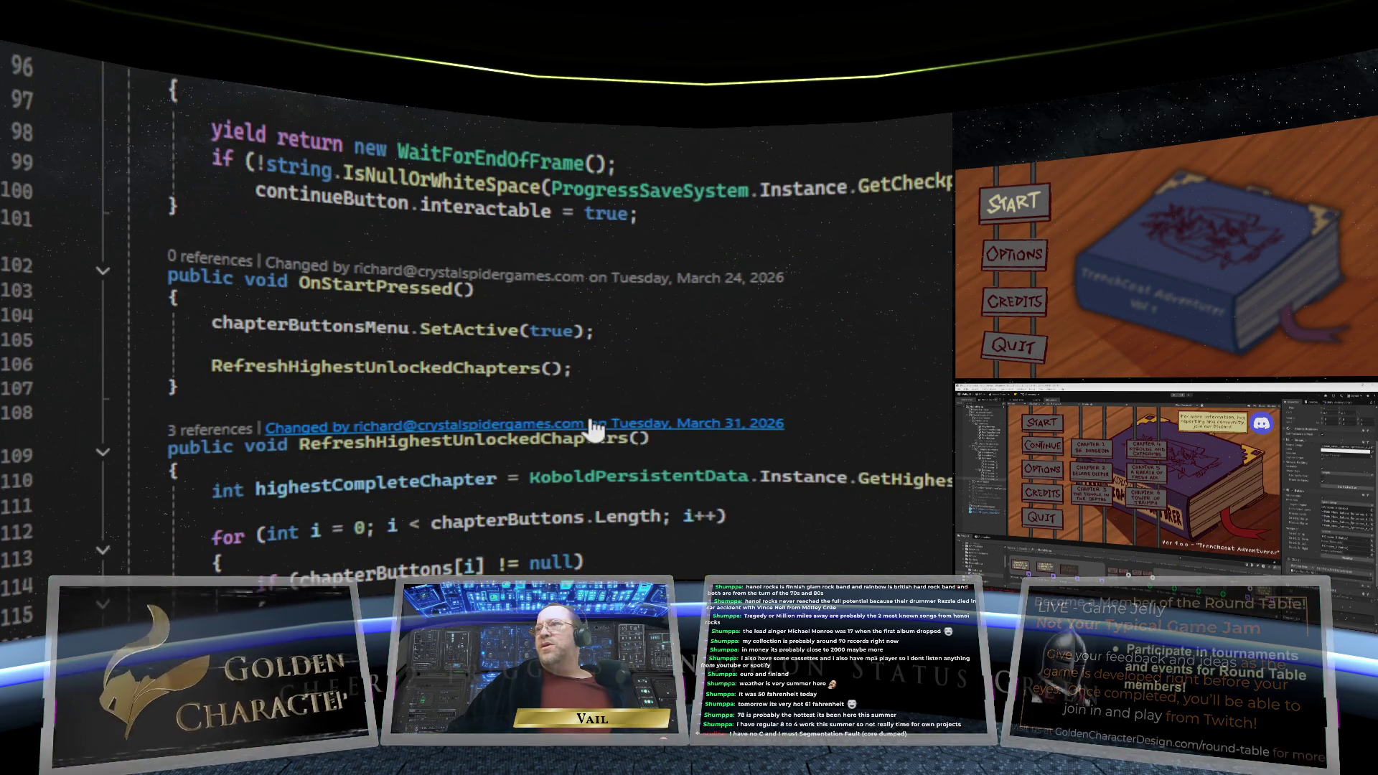
{"action": "scroll", "coordinate": [592, 424], "scroll_direction": "up", "scroll_amount": 3}
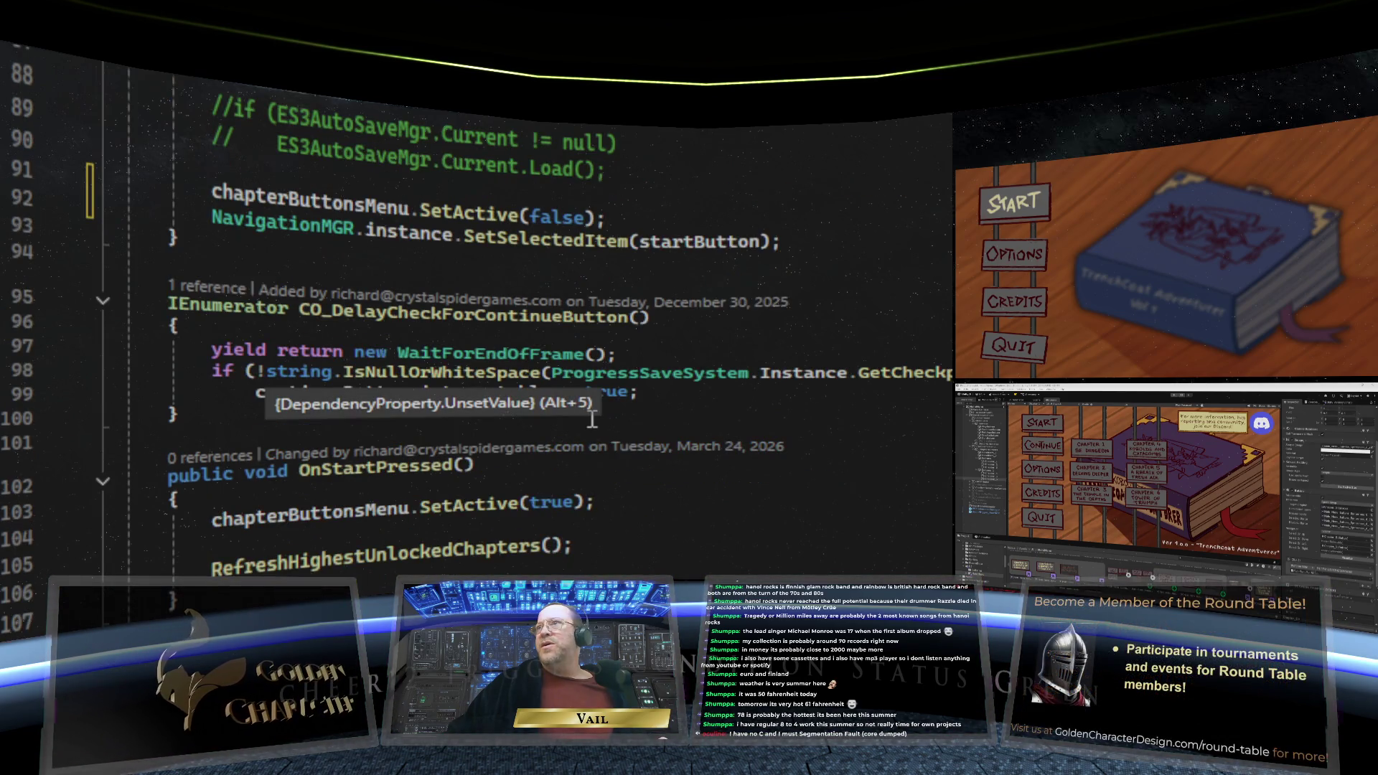
{"action": "scroll", "coordinate": [592, 419], "scroll_direction": "up", "scroll_amount": 4}
{"action": "scroll", "coordinate": [592, 419], "scroll_direction": "down", "scroll_amount": 2}
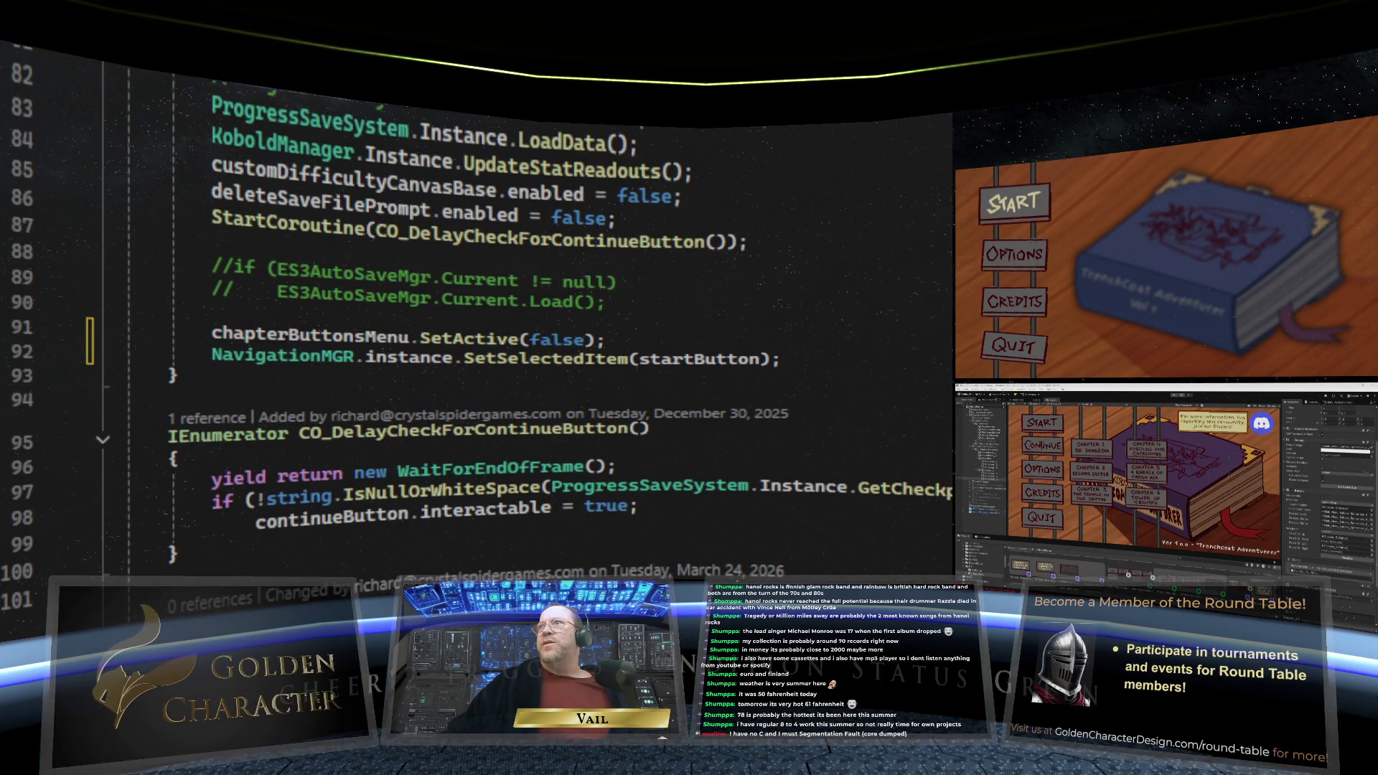
{"action": "key", "text": "ctrl+s"}
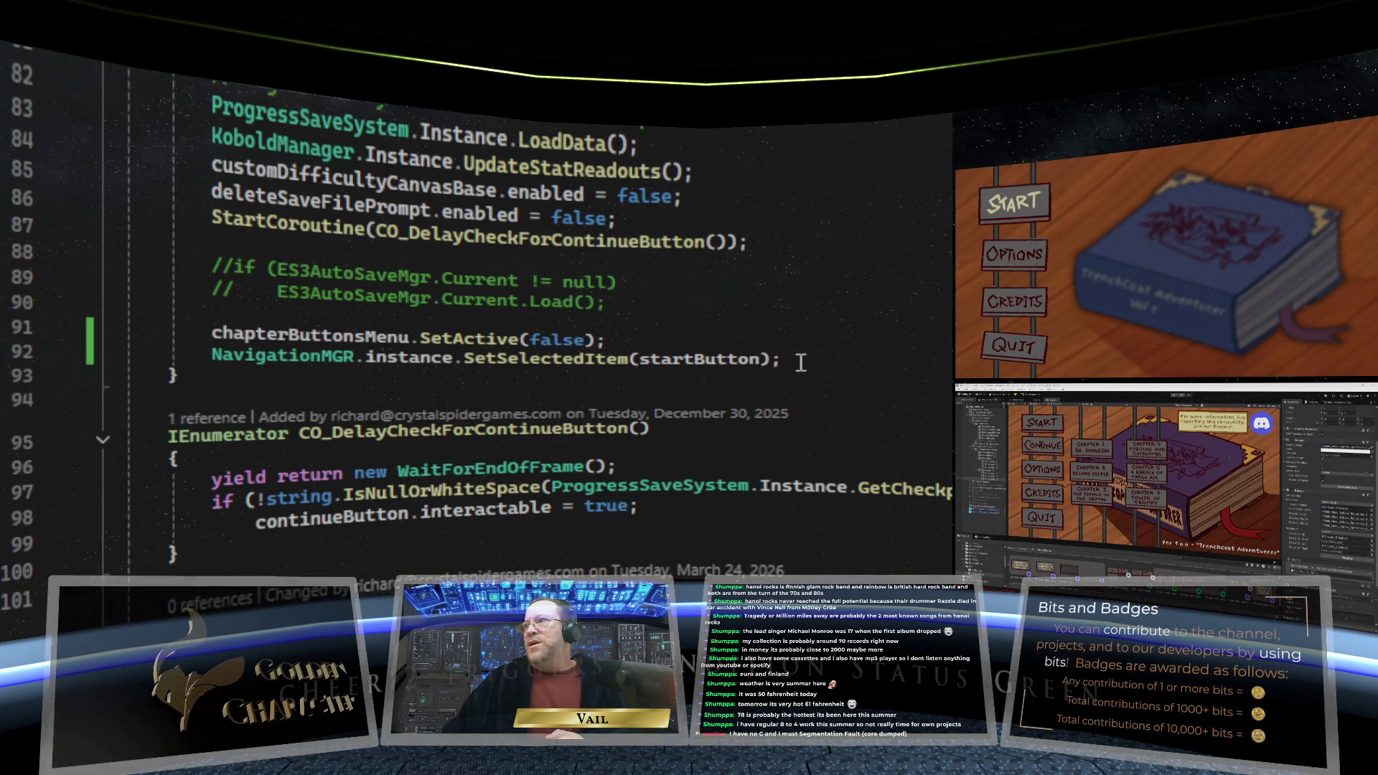
Bring the Unity editor forward and let it compile the saved script changes
{"action": "mouse_move", "coordinate": [572, 364]}
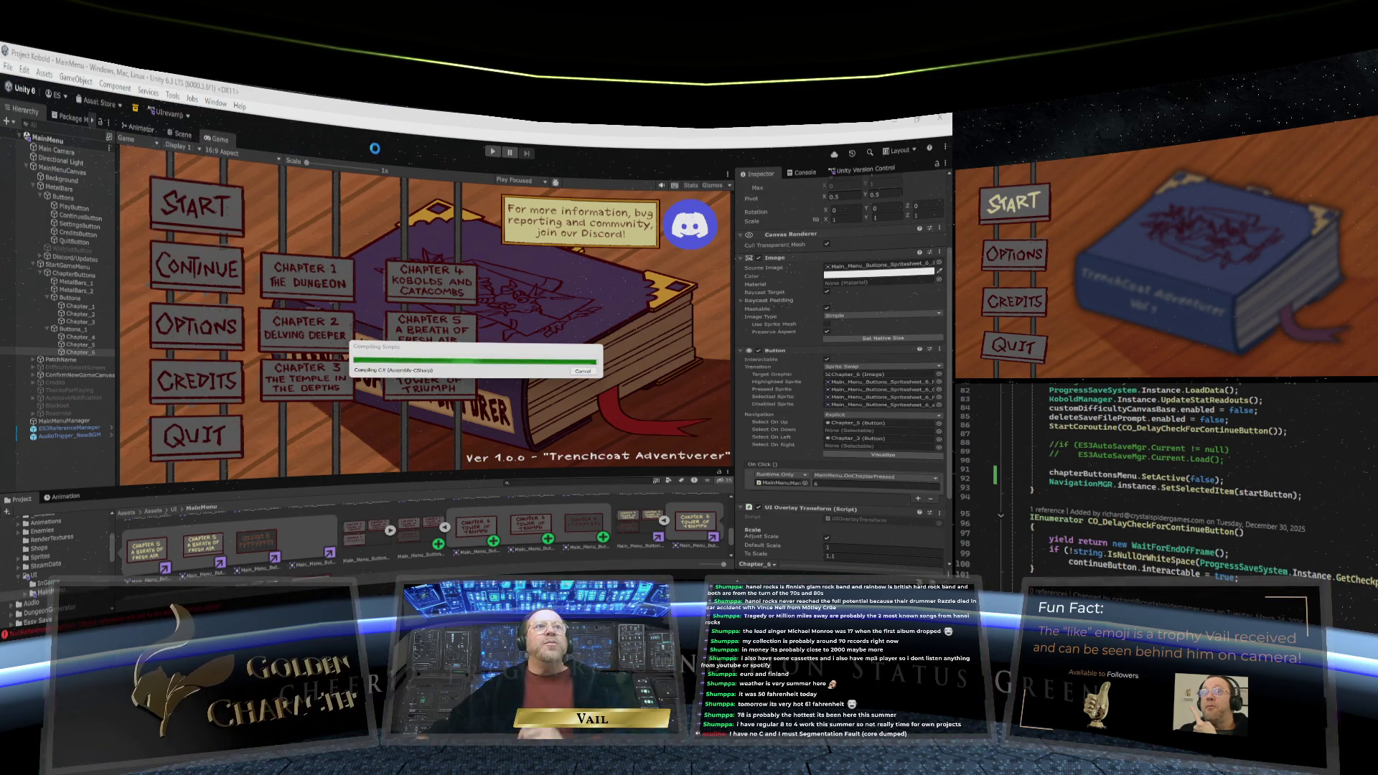
Close the File menu and try to enter play mode
{"action": "key", "text": "alt+f"}
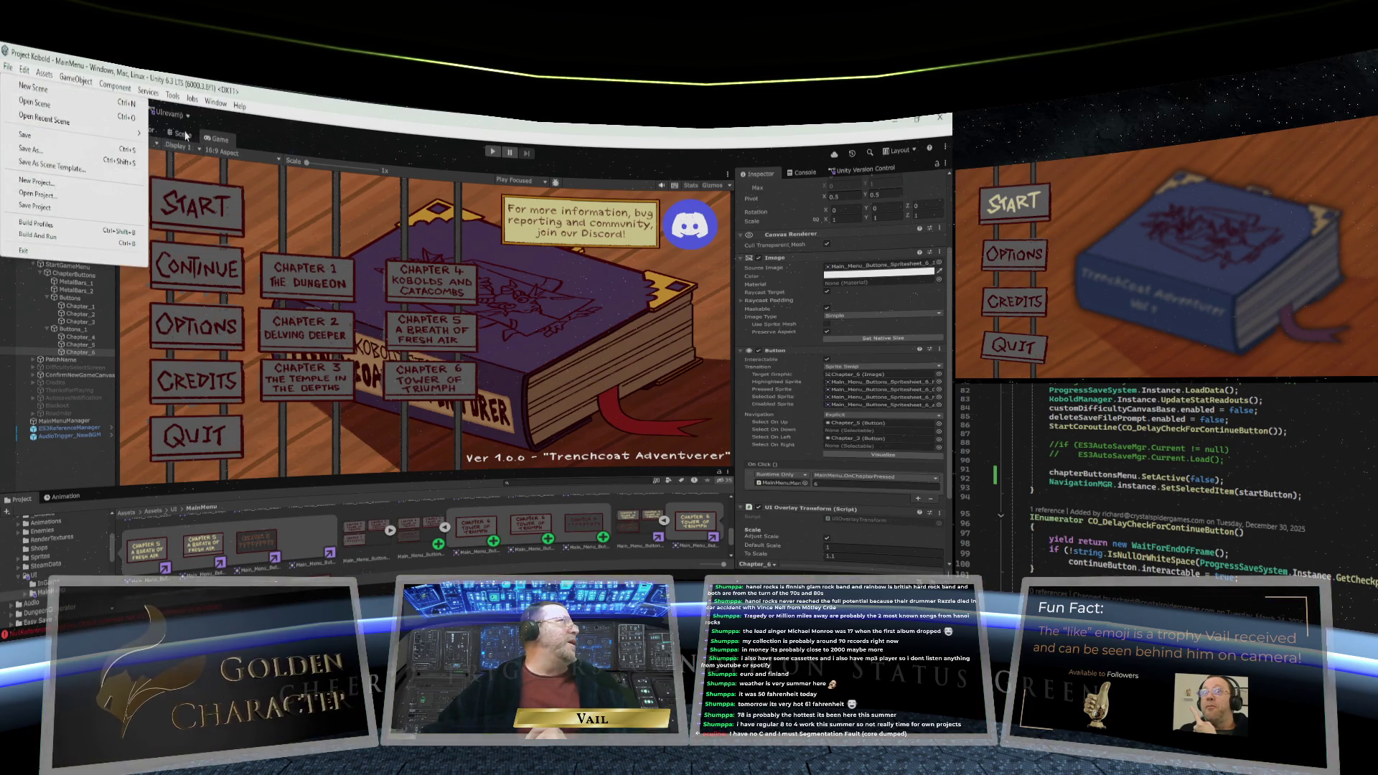
{"action": "left_click", "coordinate": [337, 124]}
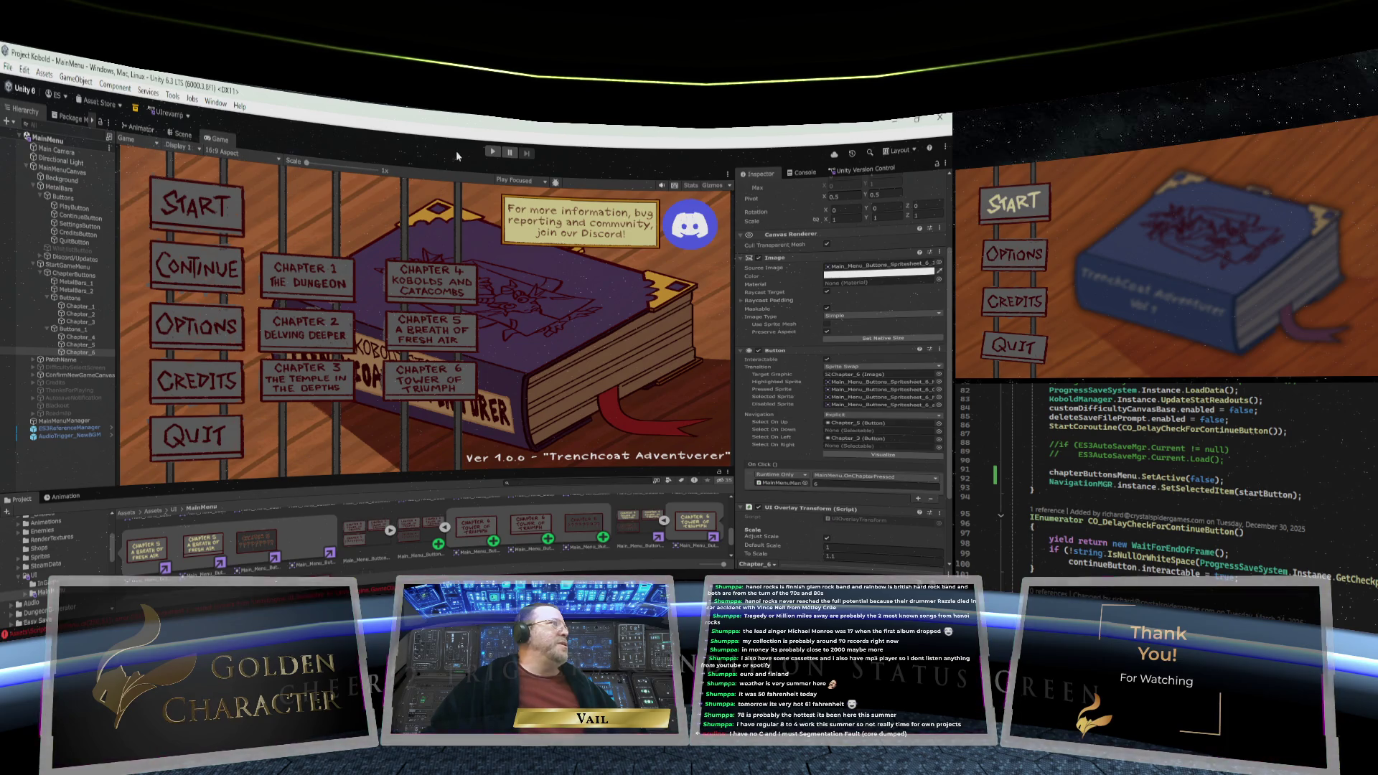
{"action": "left_click", "coordinate": [492, 151]}
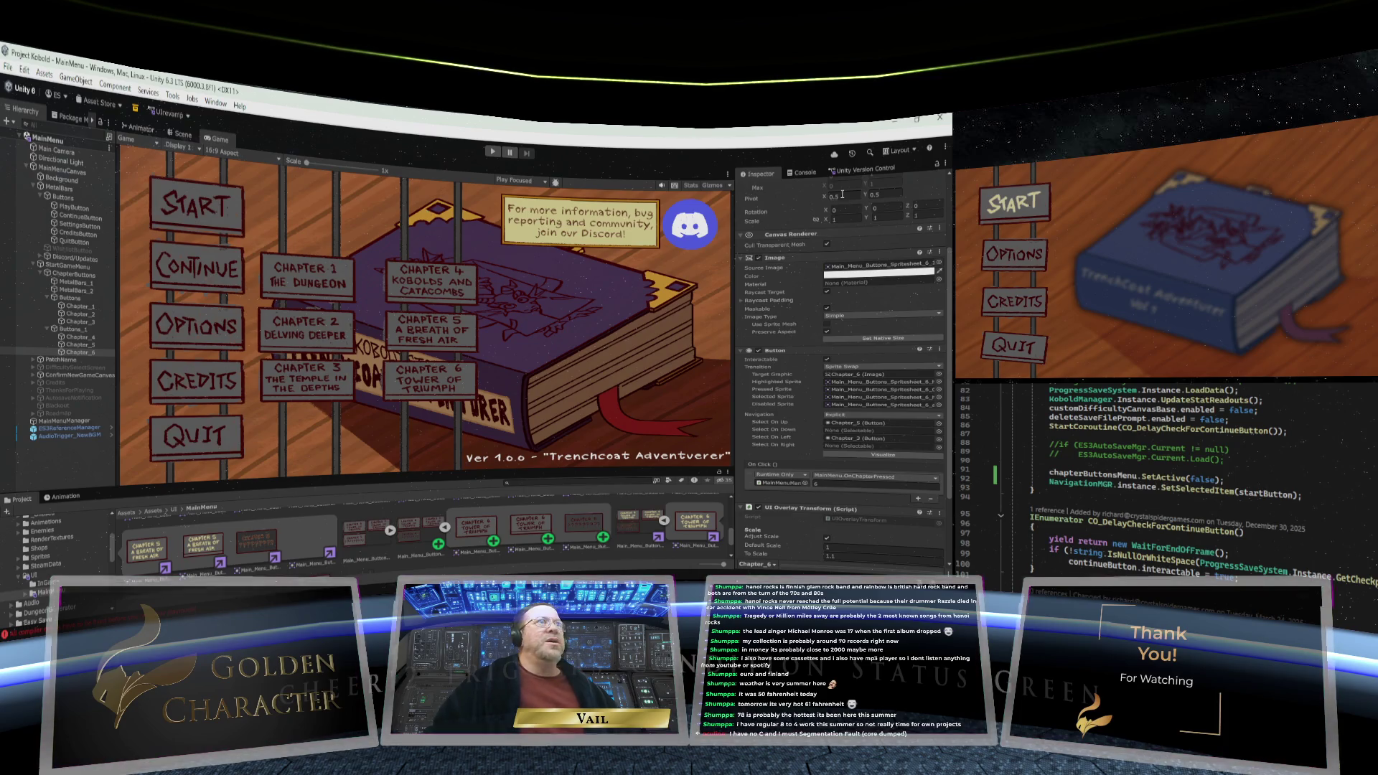
Look over Version Control's pending changes, then show the CS1503 compiler errors in the Console
{"action": "left_click", "coordinate": [861, 170]}
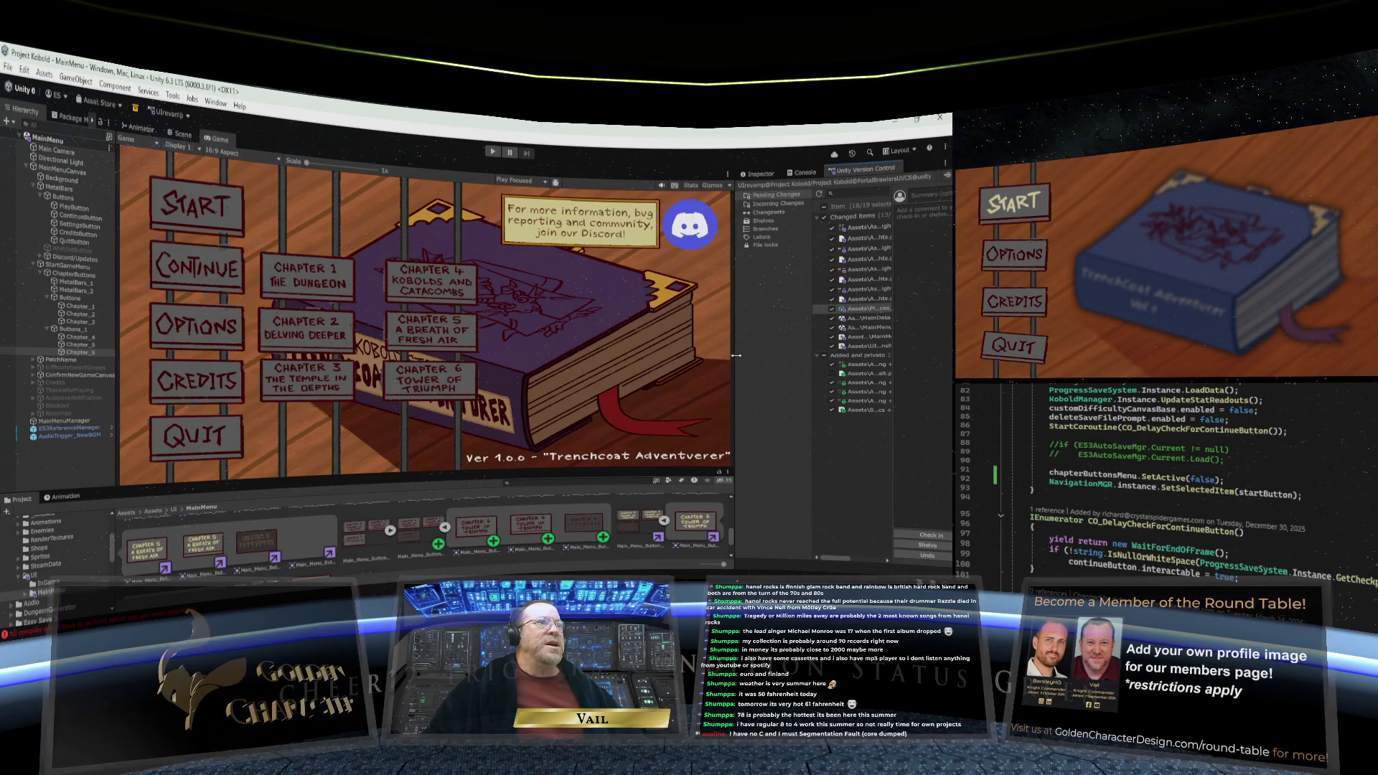
{"action": "left_click_drag", "start_coordinate": [739, 358], "coordinate": [615, 361]}
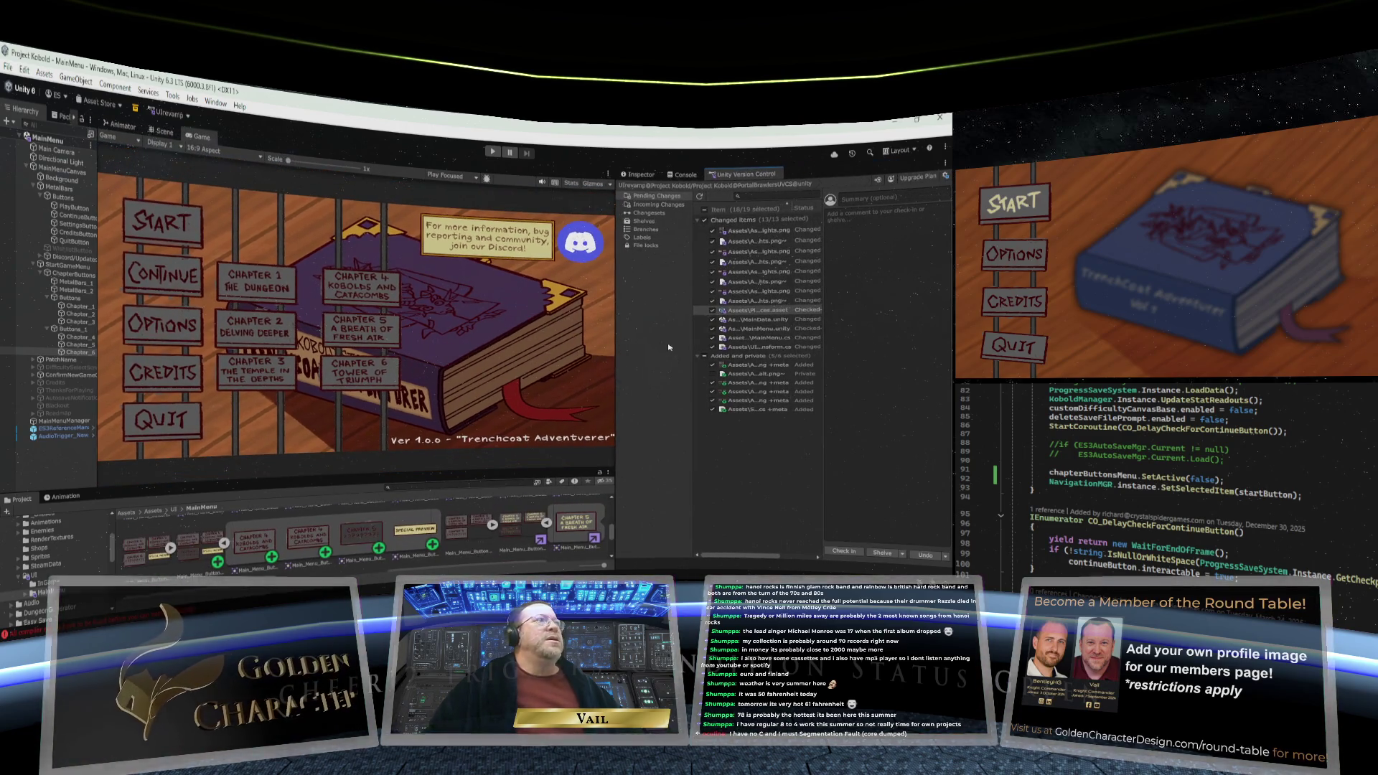
{"action": "left_click", "coordinate": [638, 174]}
{"action": "left_click", "coordinate": [685, 174]}
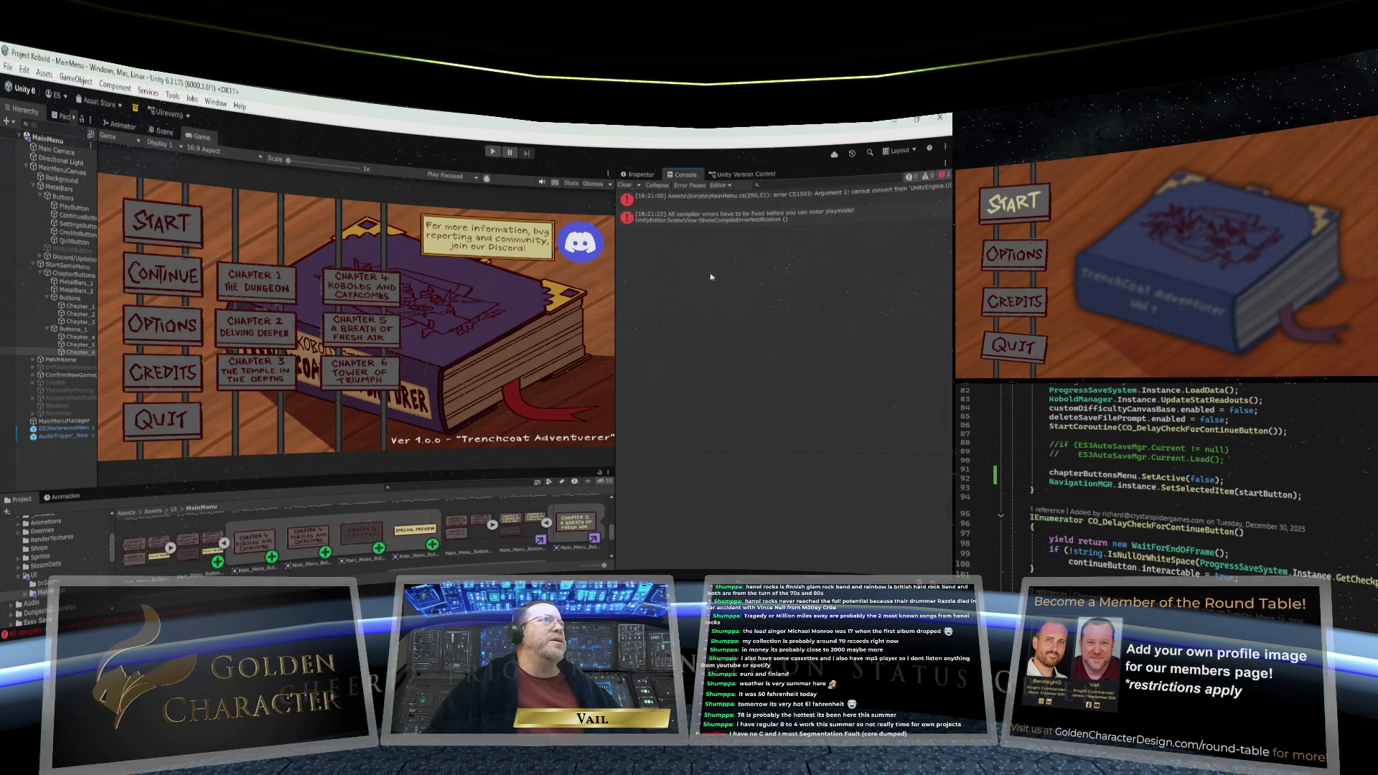
Read the details of the first CS1503 compiler error
{"action": "left_click", "coordinate": [737, 201]}
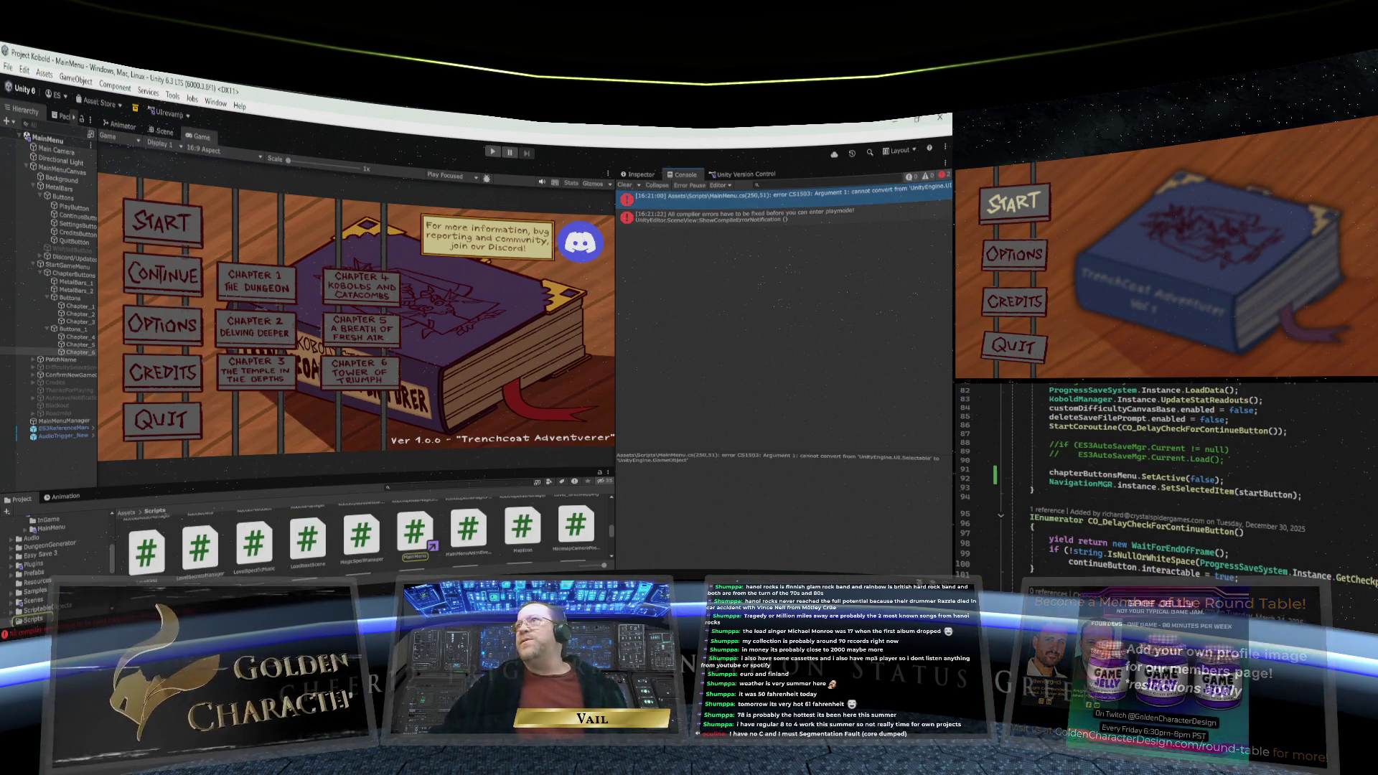
{"action": "scroll", "coordinate": [1208, 479], "scroll_direction": "down", "scroll_amount": 19}
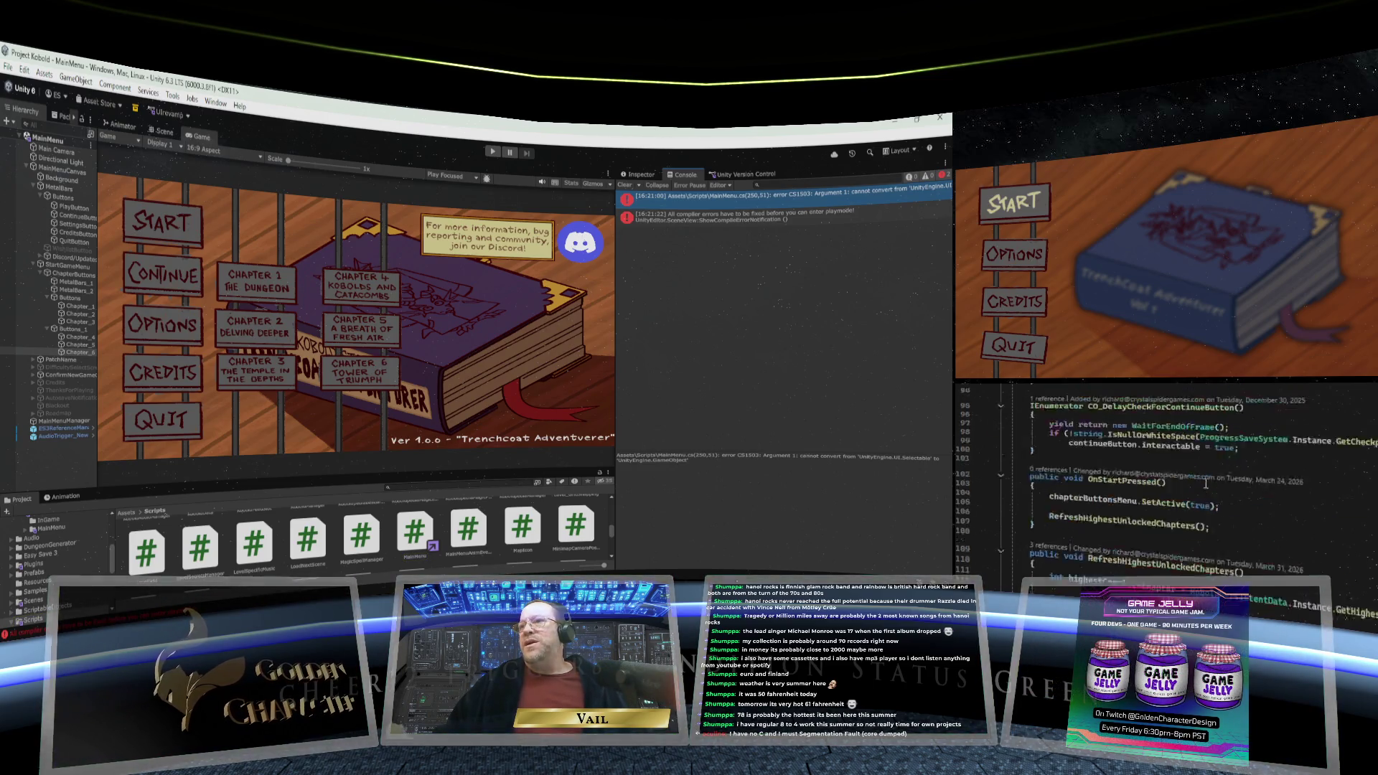
{"action": "scroll", "coordinate": [1209, 486], "scroll_direction": "down", "scroll_amount": 19}
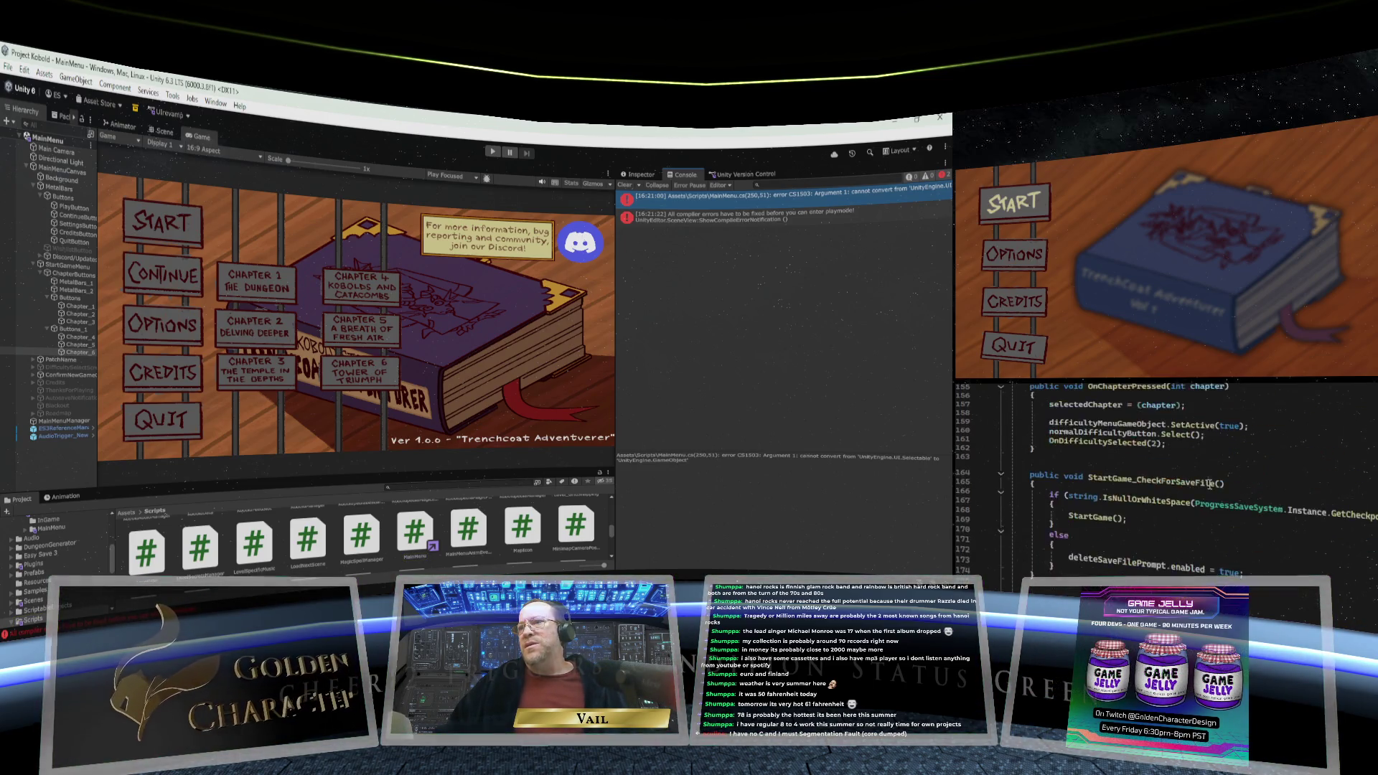
{"action": "scroll", "coordinate": [1209, 486], "scroll_direction": "down", "scroll_amount": 14}
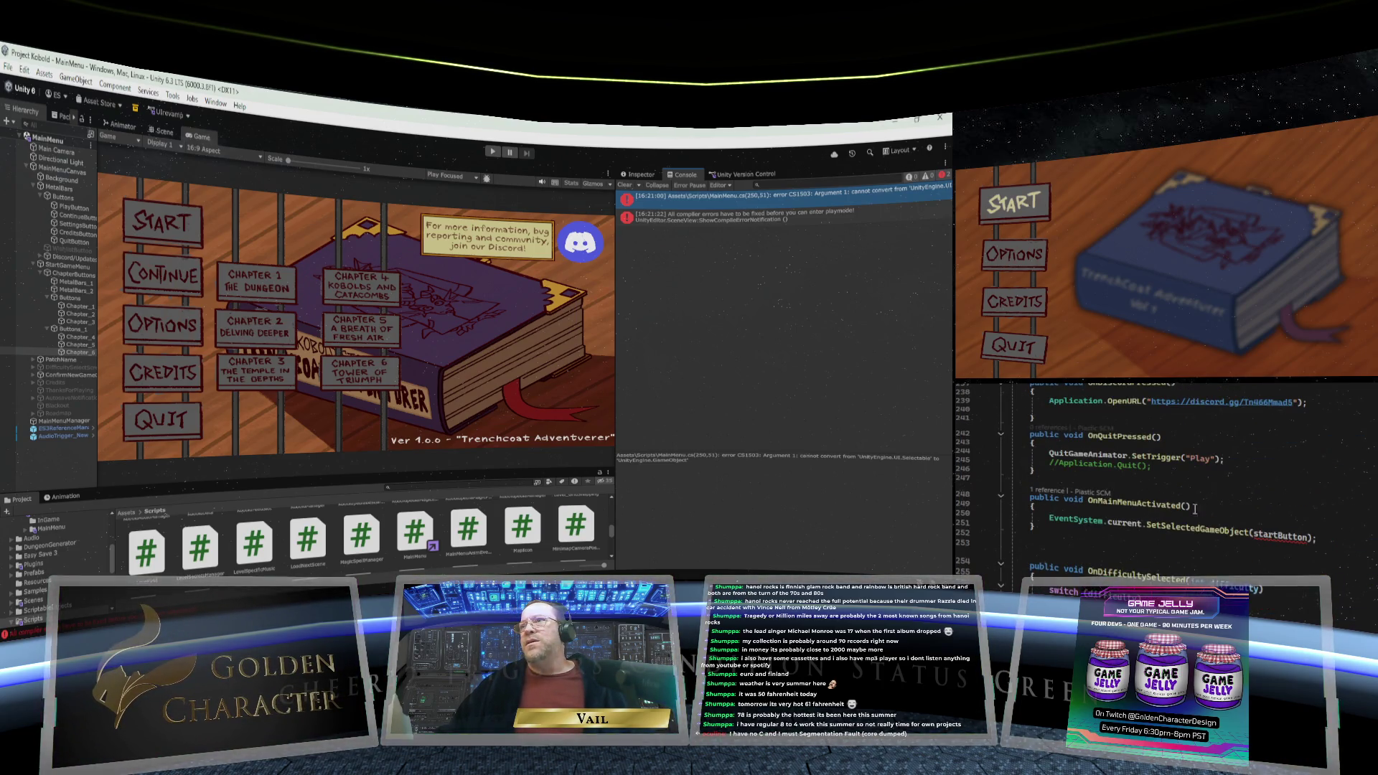
{"action": "scroll", "coordinate": [1132, 552], "scroll_direction": "down", "scroll_amount": 2}
Change the argument on line 250 to startButton.gameObject, then return to Unity to recompile
{"action": "left_click", "coordinate": [1280, 470]}
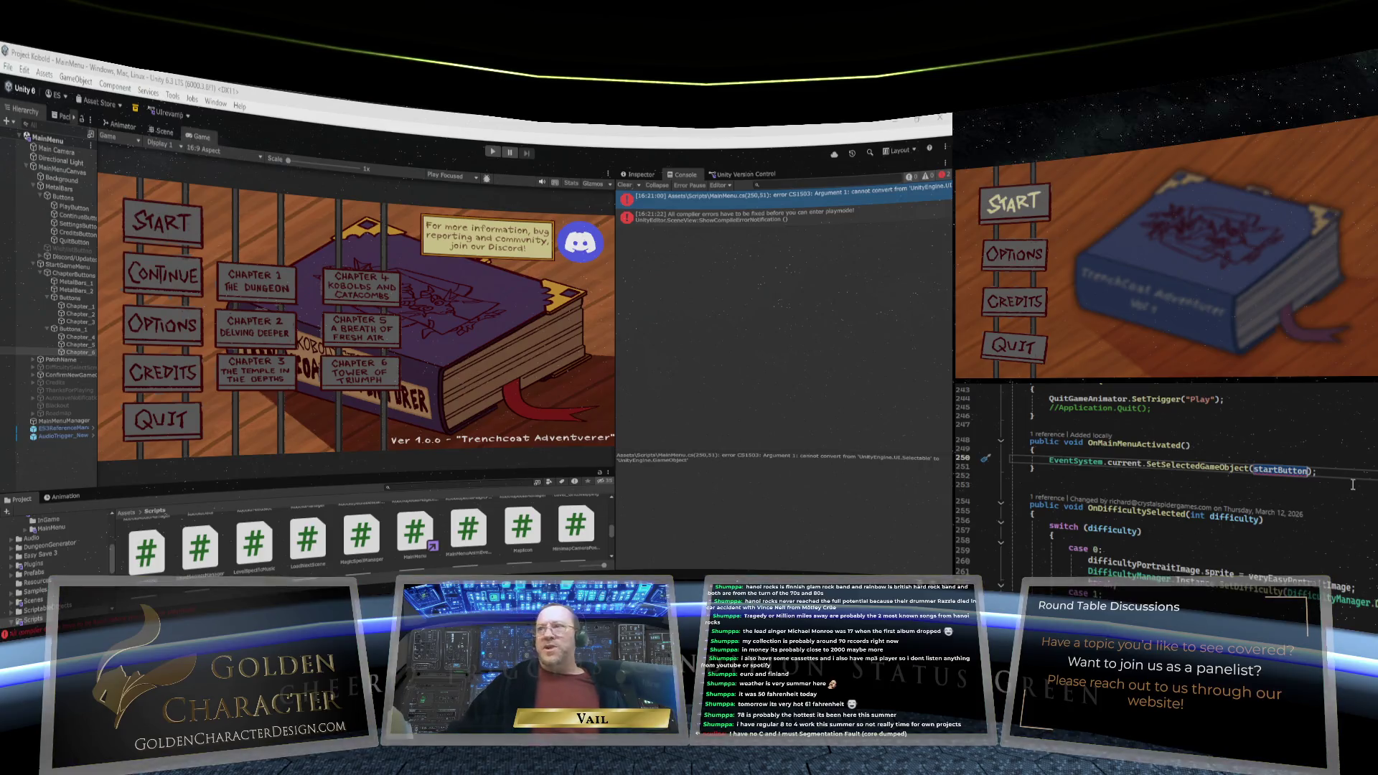
{"action": "type", "text": ".gameO"}
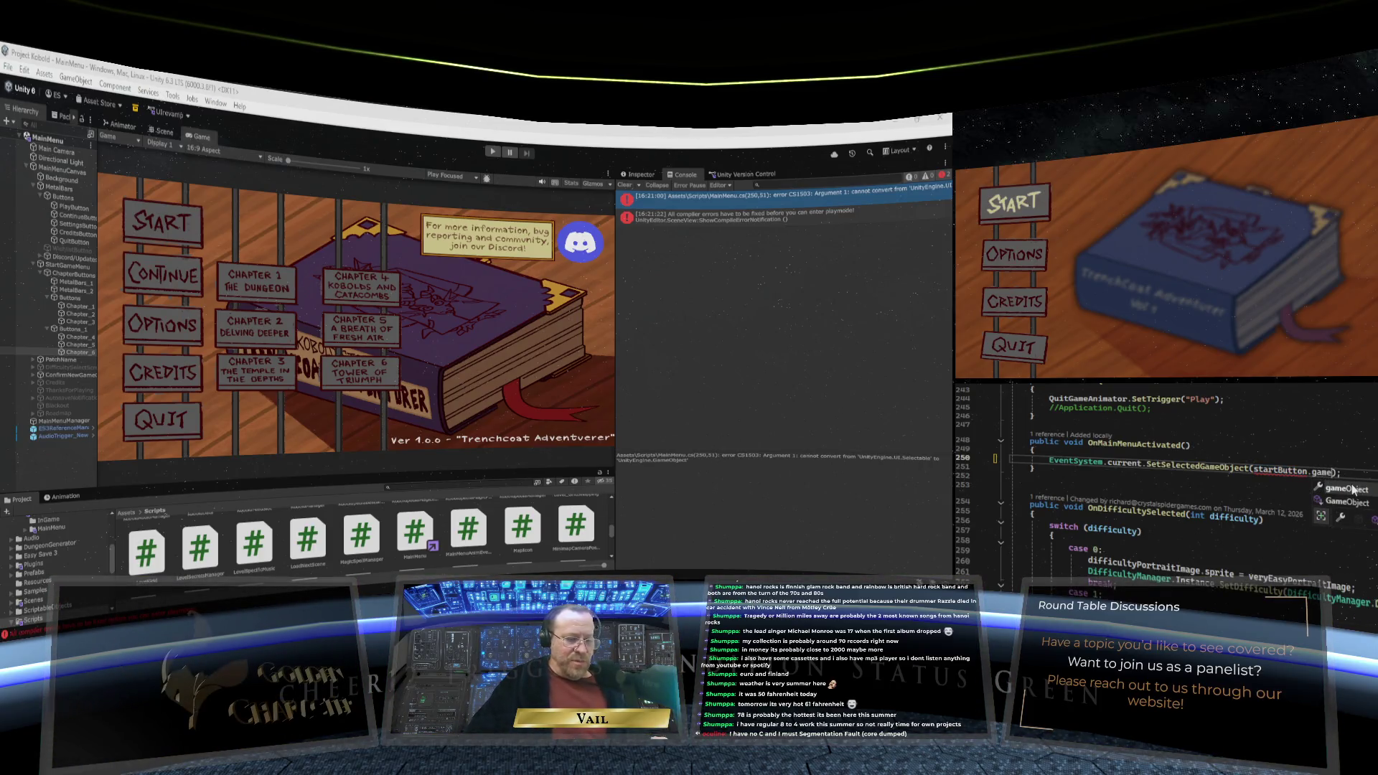
{"action": "type", "text": "bject"}
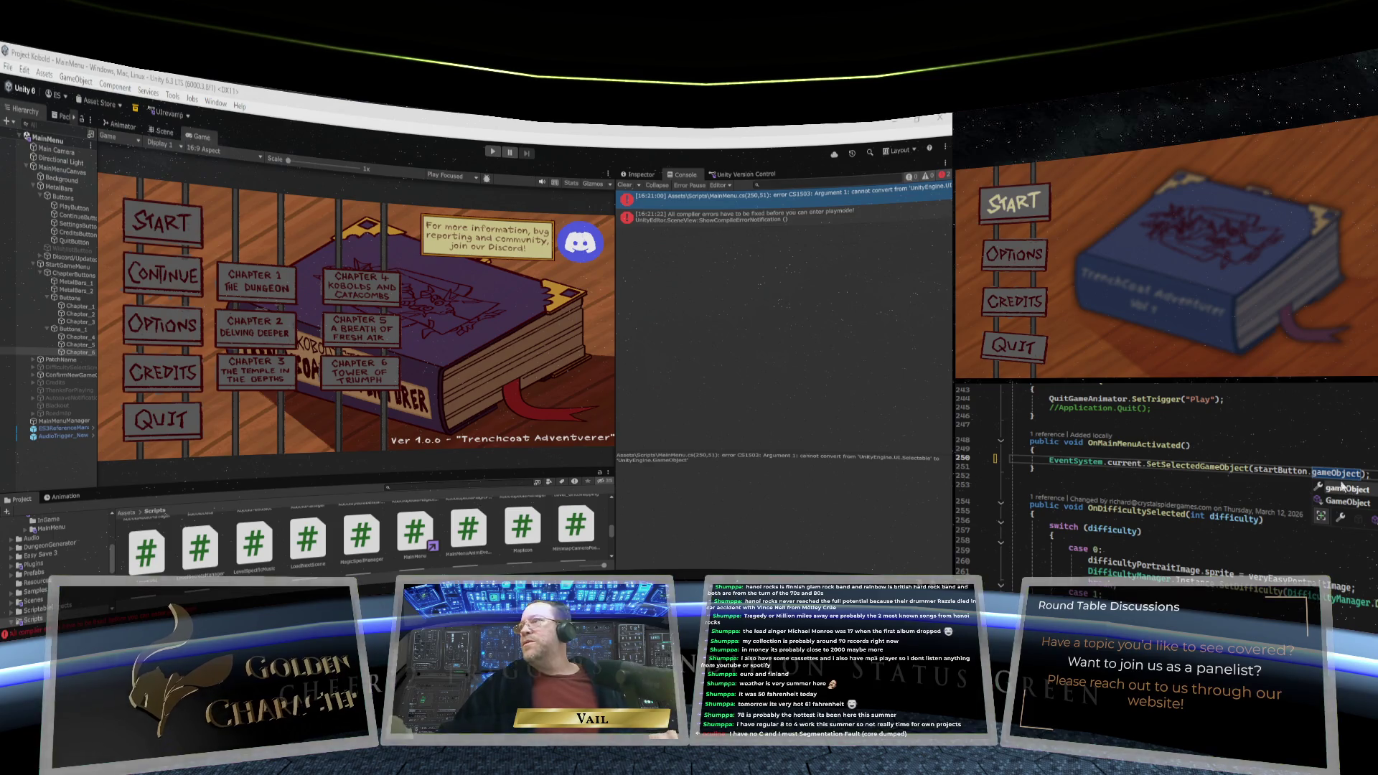
{"action": "left_click", "coordinate": [1259, 446]}
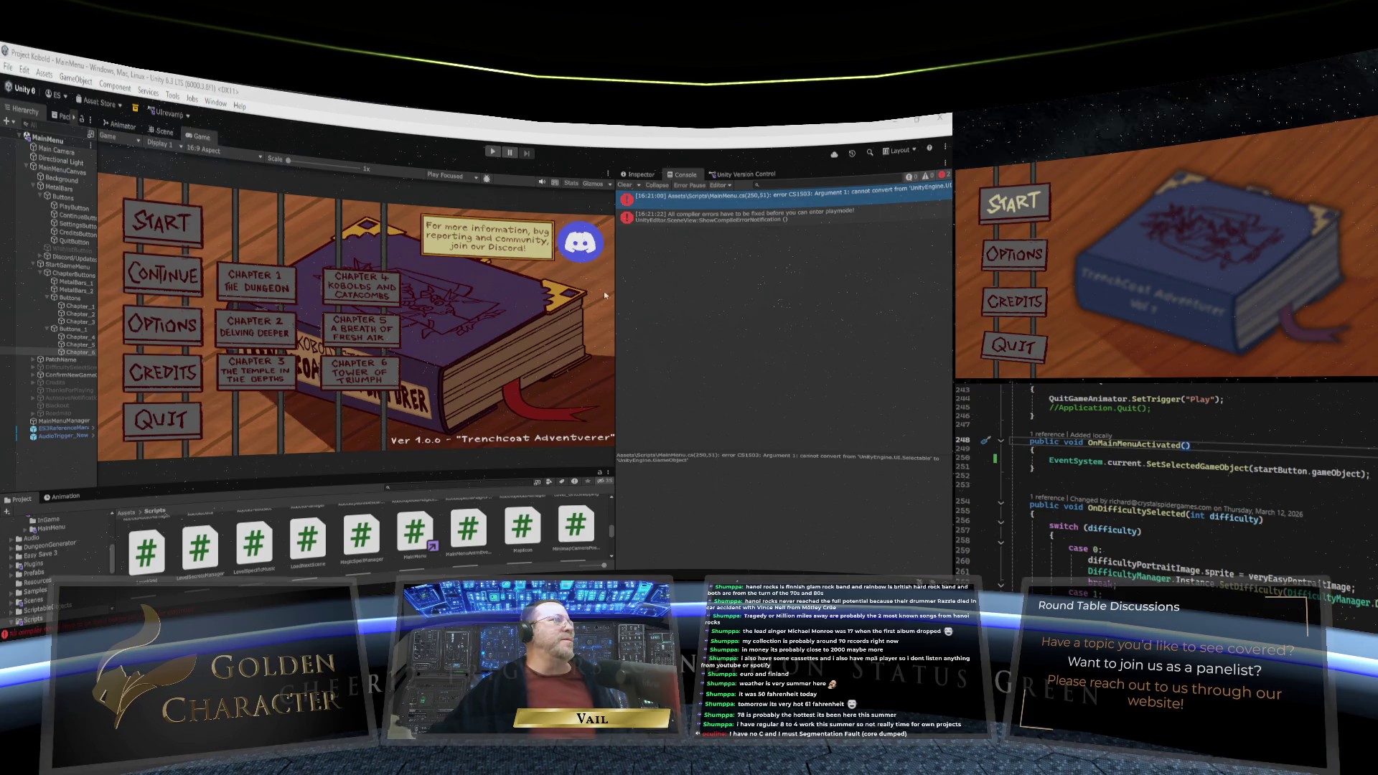
{"action": "left_click", "coordinate": [550, 302]}
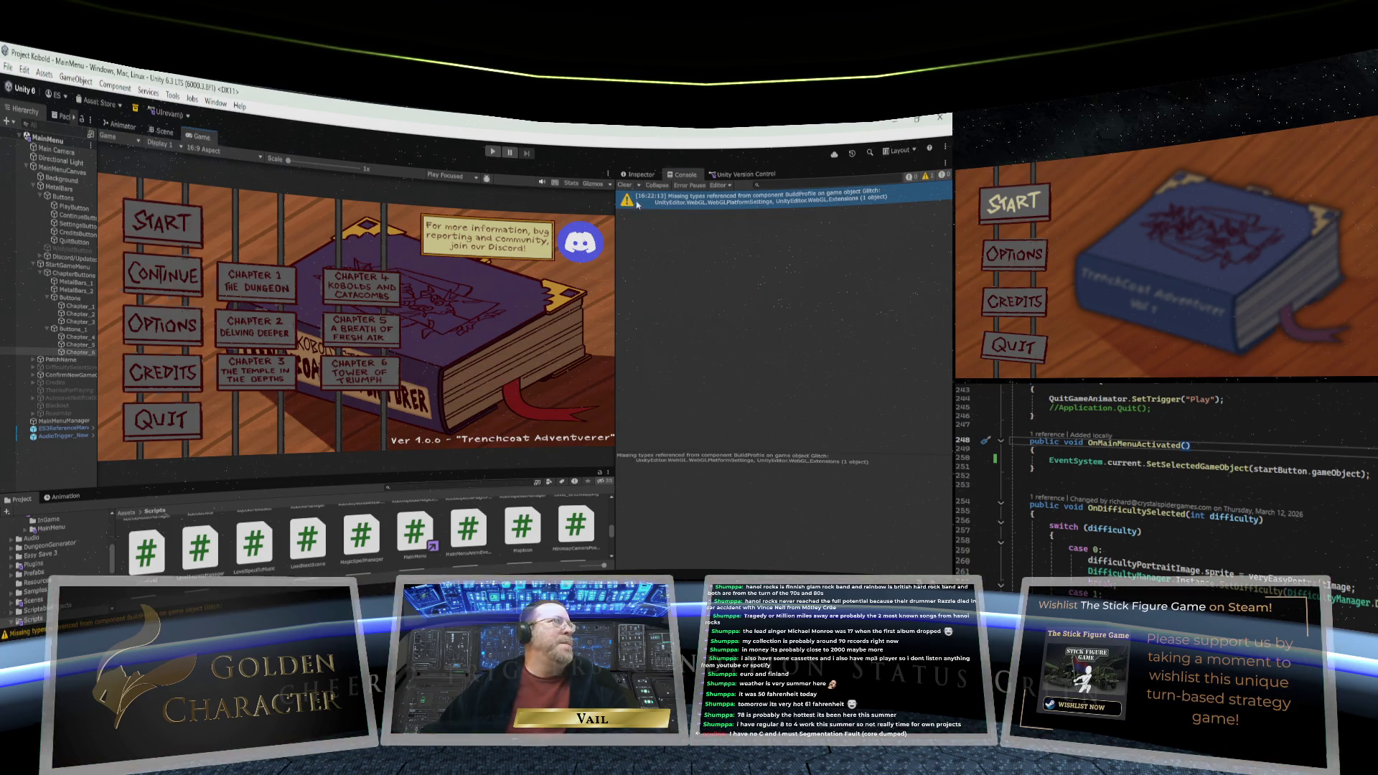
Inspect MainMenuCanvas and MainMenuManager in the Inspector, then start play mode
{"action": "left_click", "coordinate": [638, 176]}
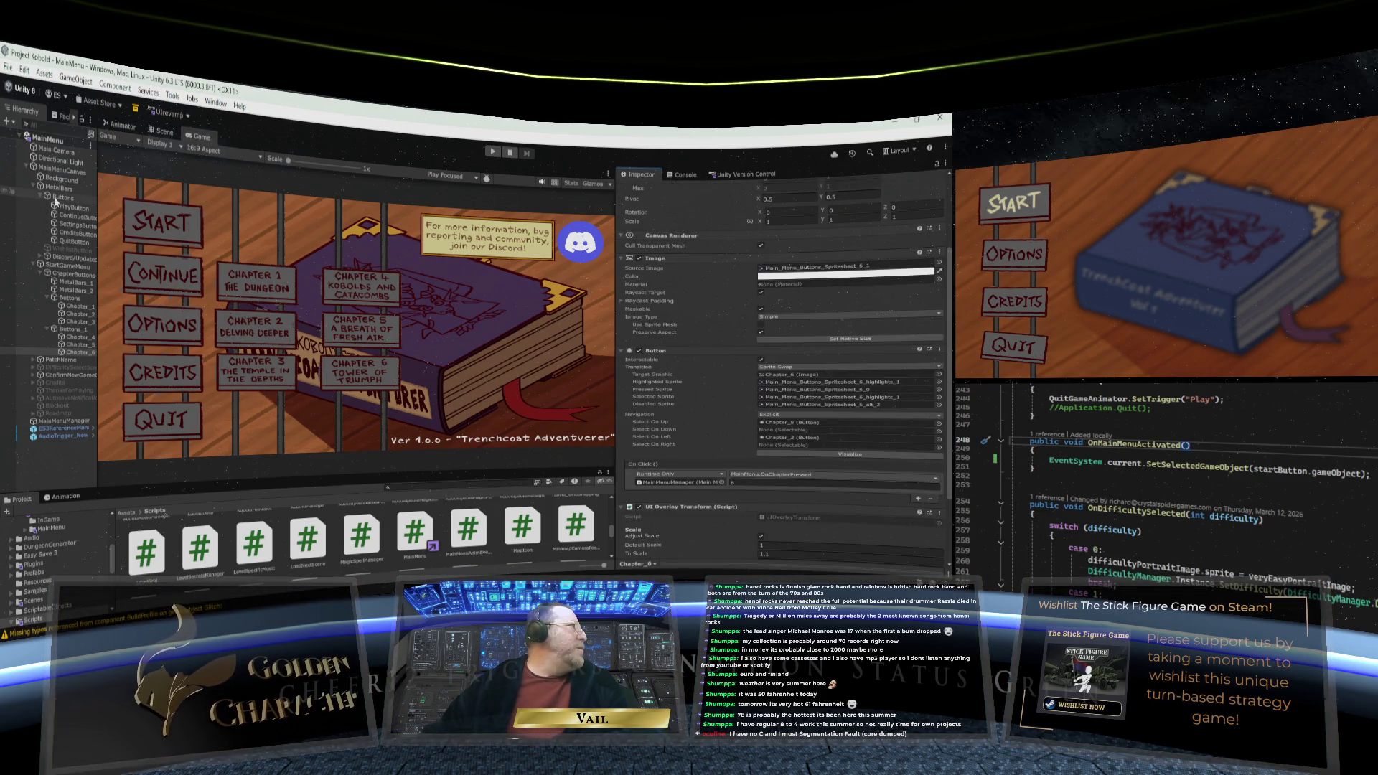
{"action": "left_click", "coordinate": [57, 172]}
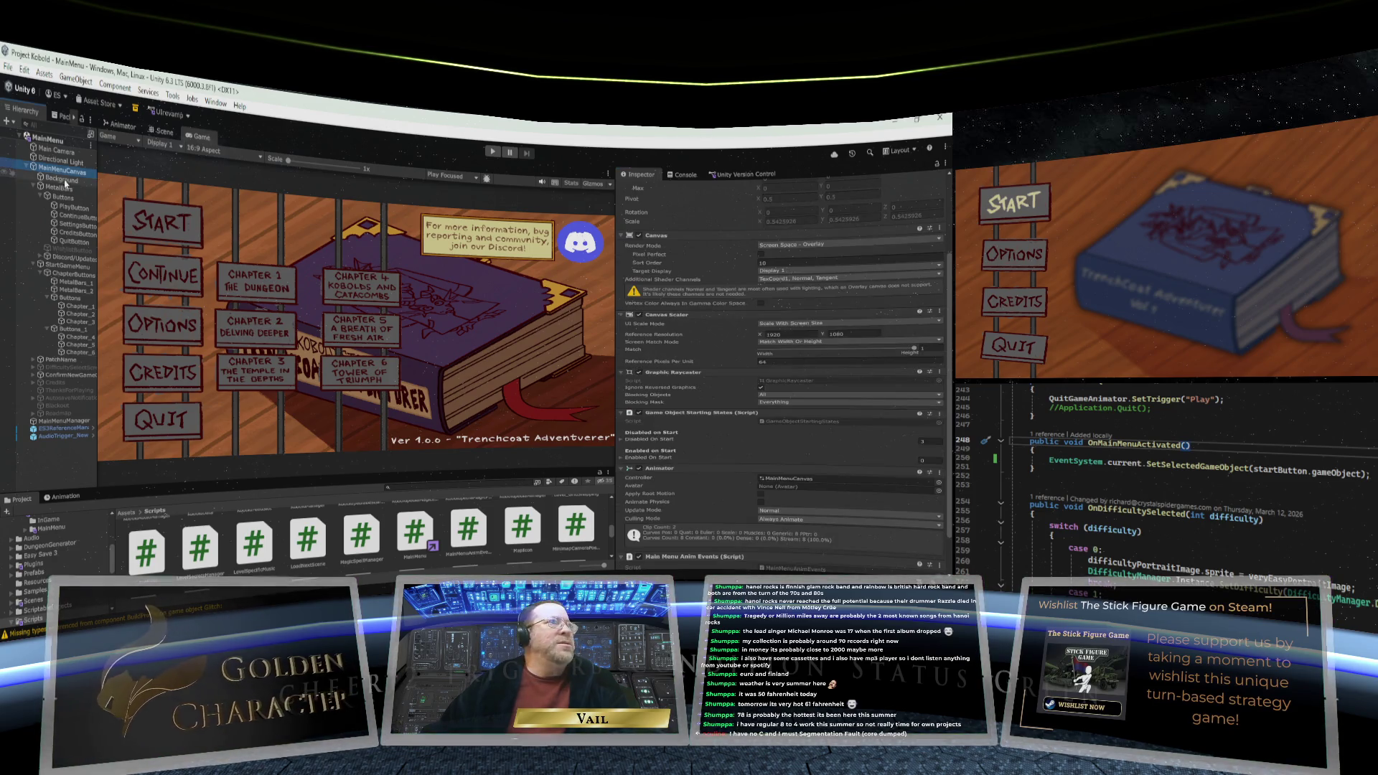
{"action": "scroll", "coordinate": [681, 263], "scroll_direction": "up", "scroll_amount": 3}
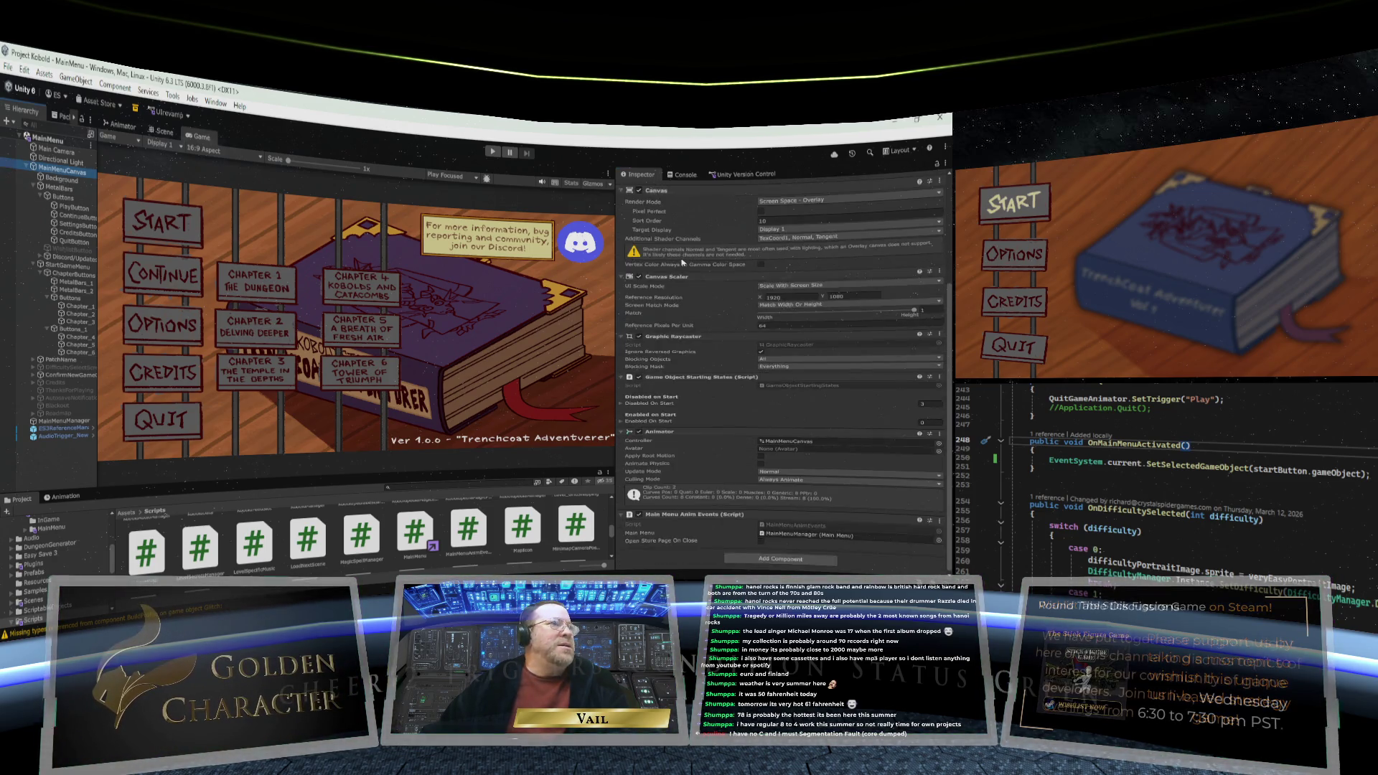
{"action": "left_click", "coordinate": [29, 422]}
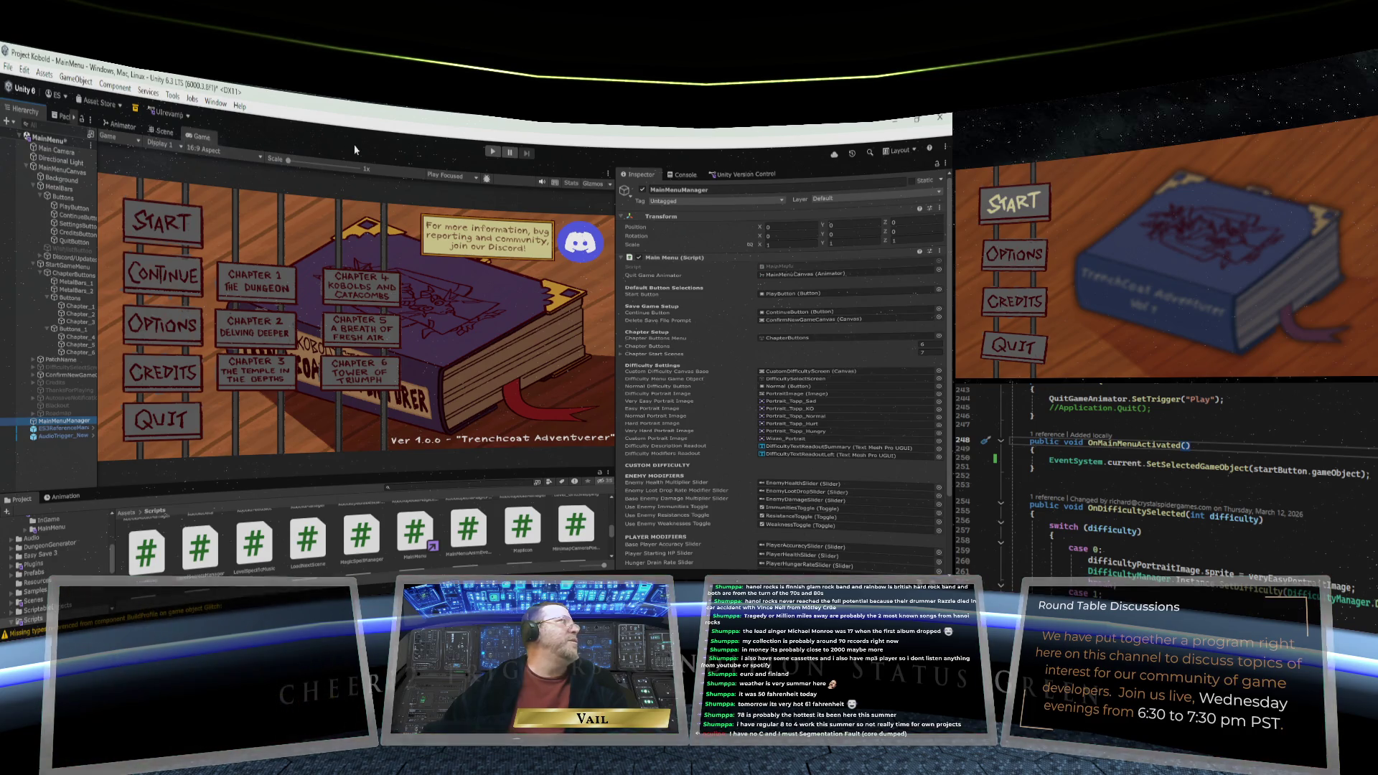
{"action": "left_click", "coordinate": [491, 153]}
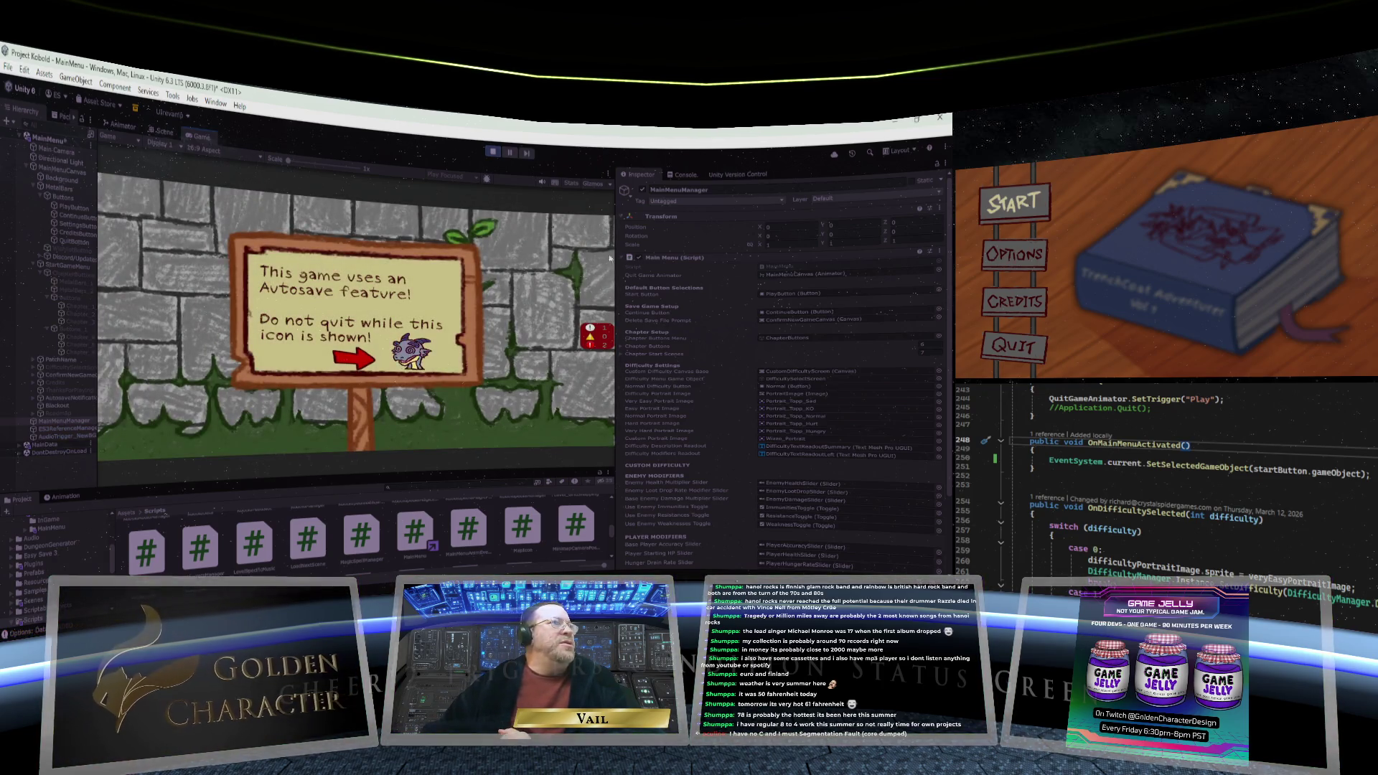
Widen the Game view and show the running game's log messages in the Console
{"action": "left_click_drag", "start_coordinate": [613, 371], "coordinate": [699, 368]}
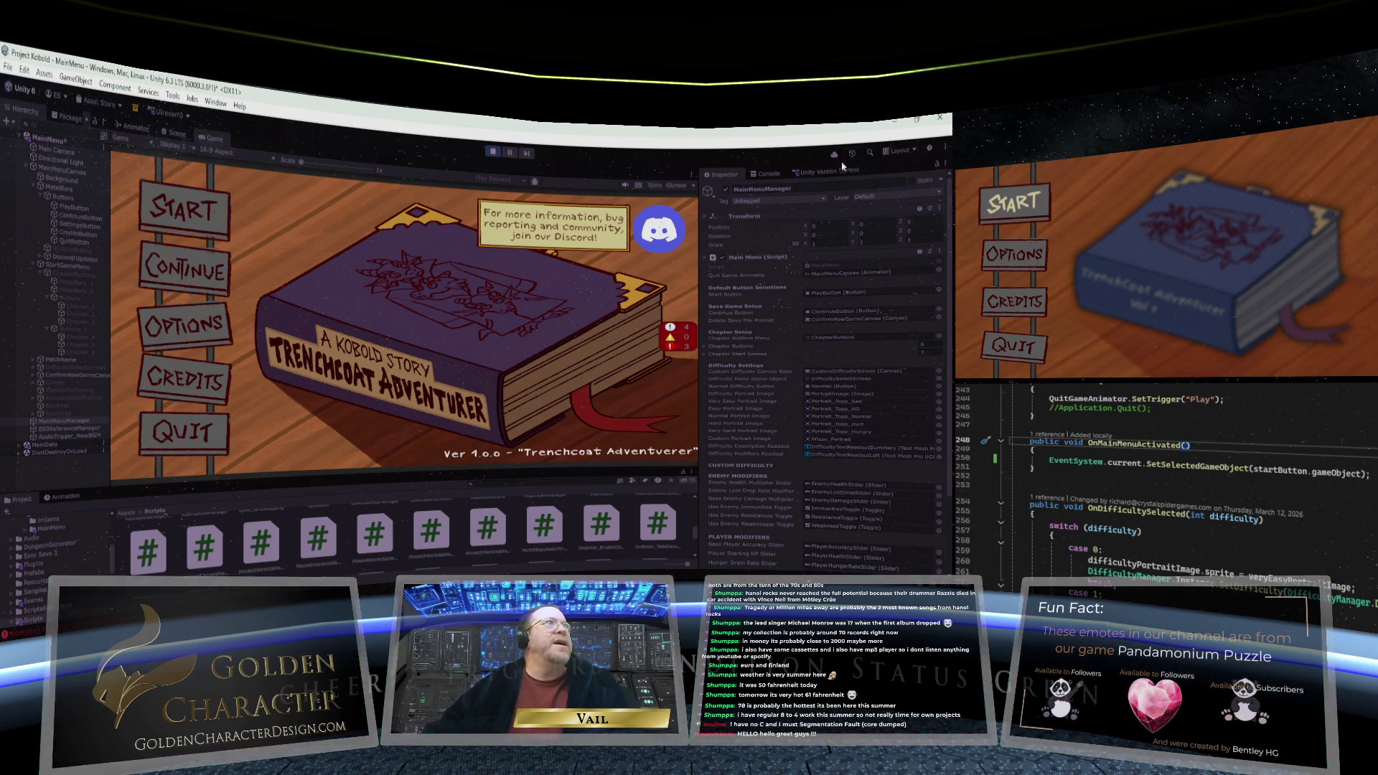
{"action": "left_click", "coordinate": [767, 176]}
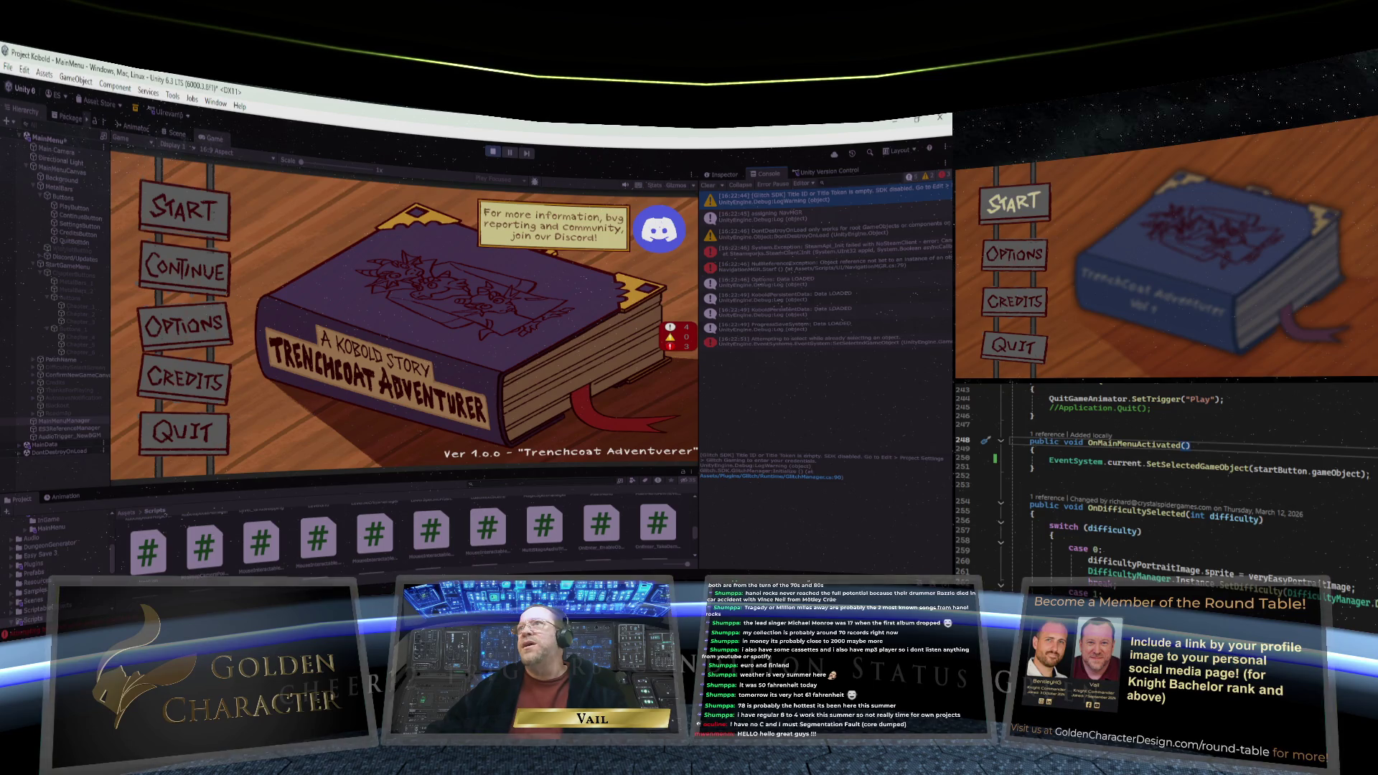
Bring up NavigationMGR.cs Start() and place the cursor at the end of the ItemOptions line
{"action": "key", "text": "ctrl+Tab"}
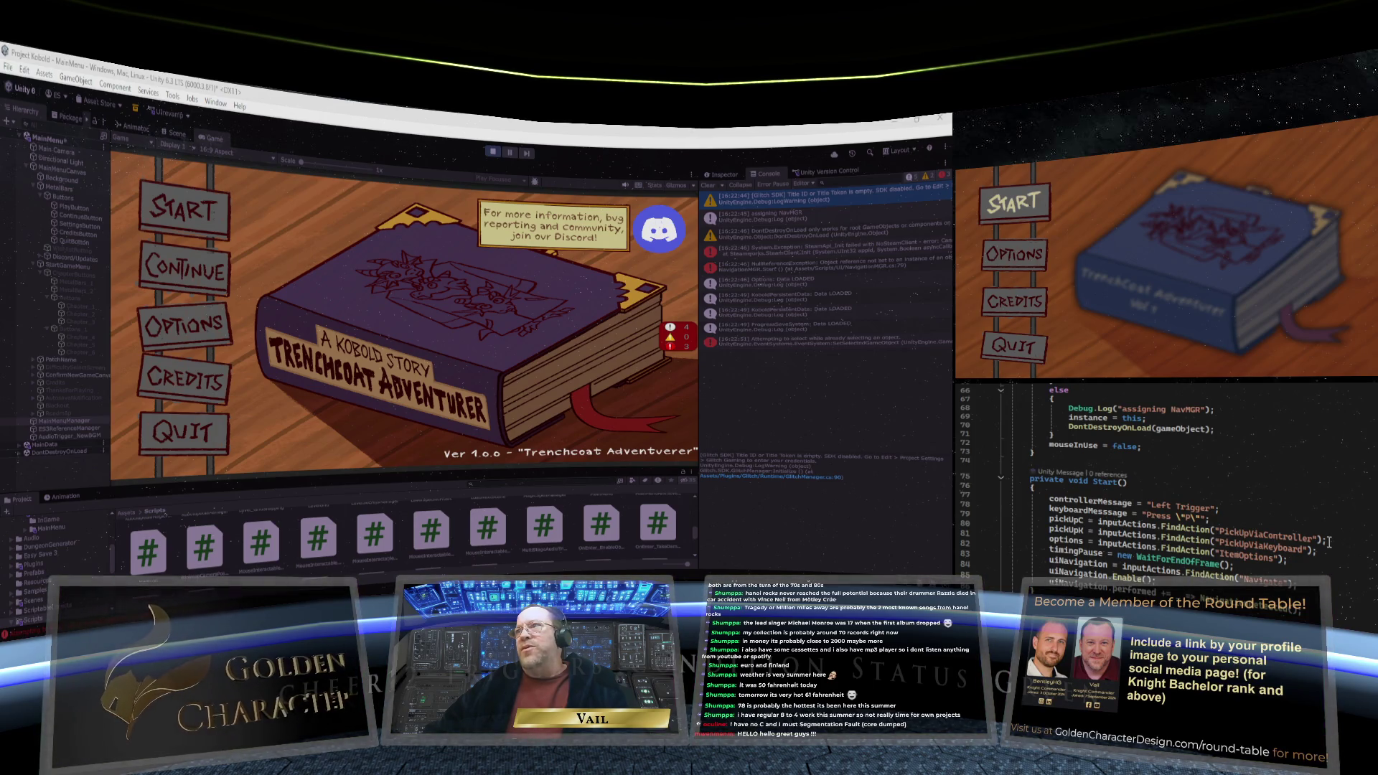
{"action": "key", "text": "Up"}
{"action": "left_click", "coordinate": [1319, 569]}
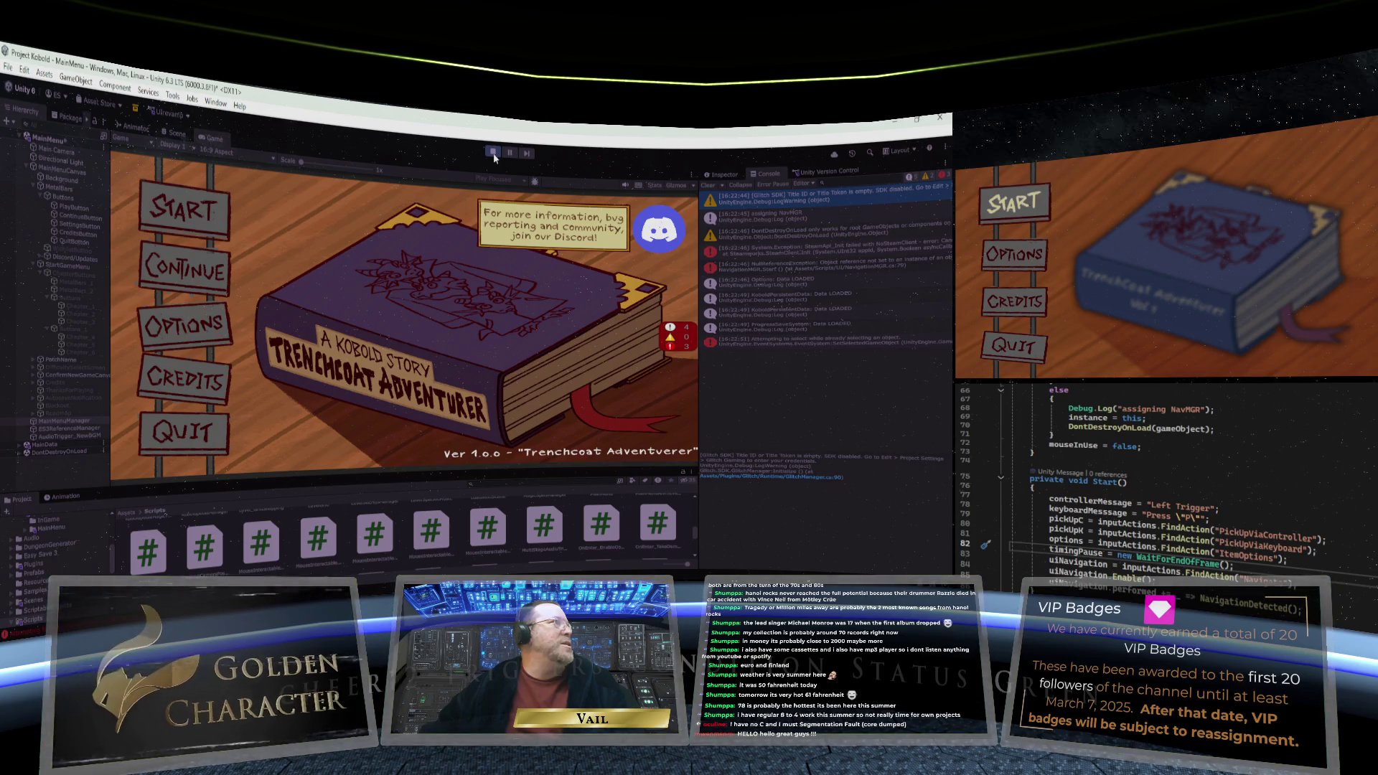
Open chapter select in the Game view, move the selection from START to CONTINUE, then stop the game
{"action": "left_click", "coordinate": [212, 212]}
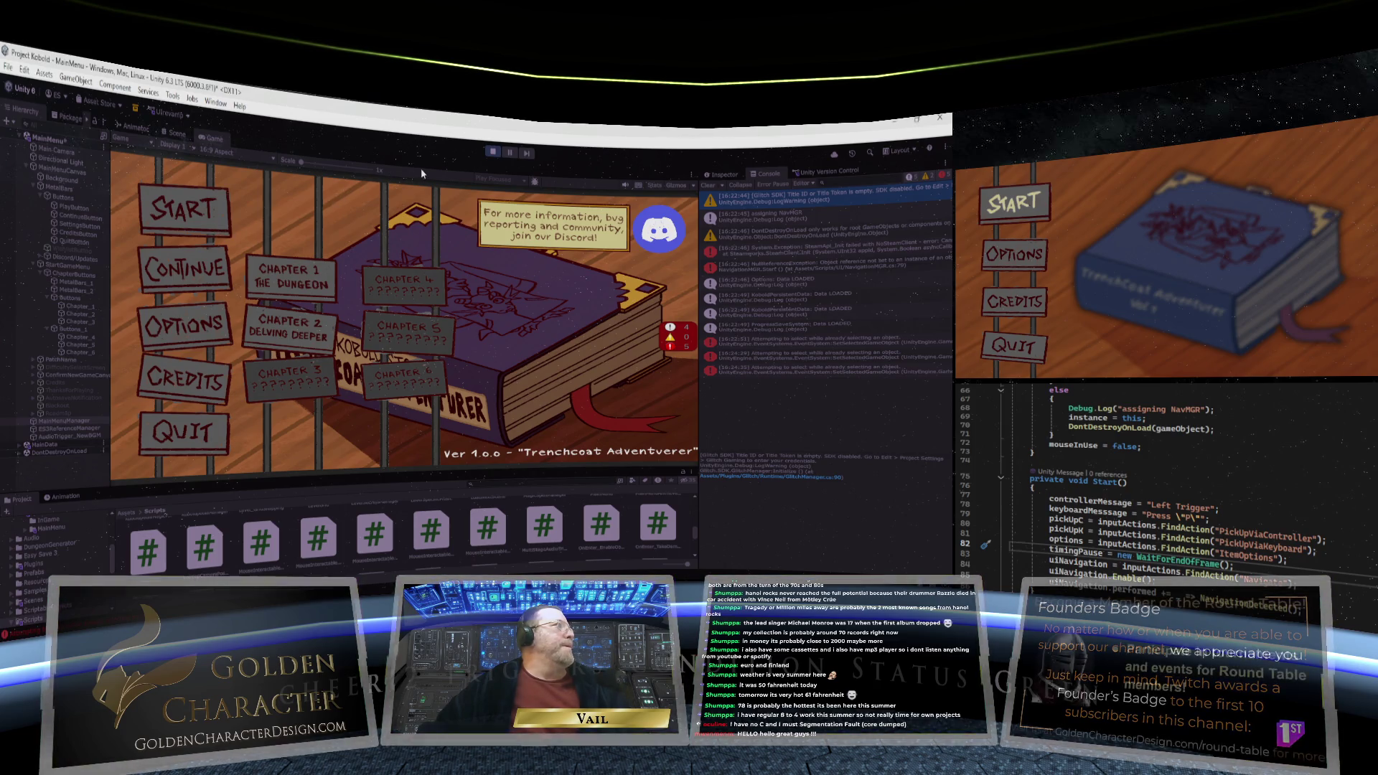
{"action": "key", "text": "Down"}
{"action": "key", "text": "Down"}
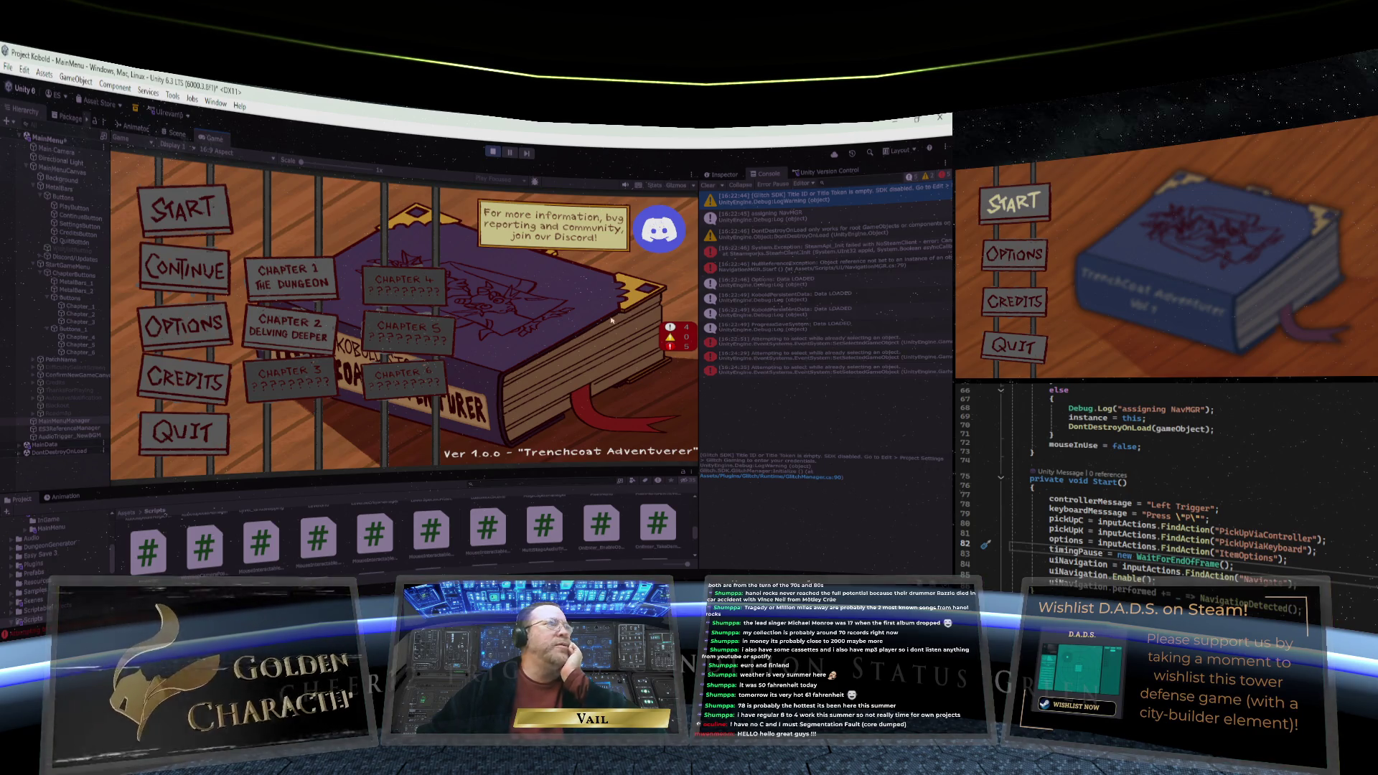
{"action": "left_click", "coordinate": [494, 154]}
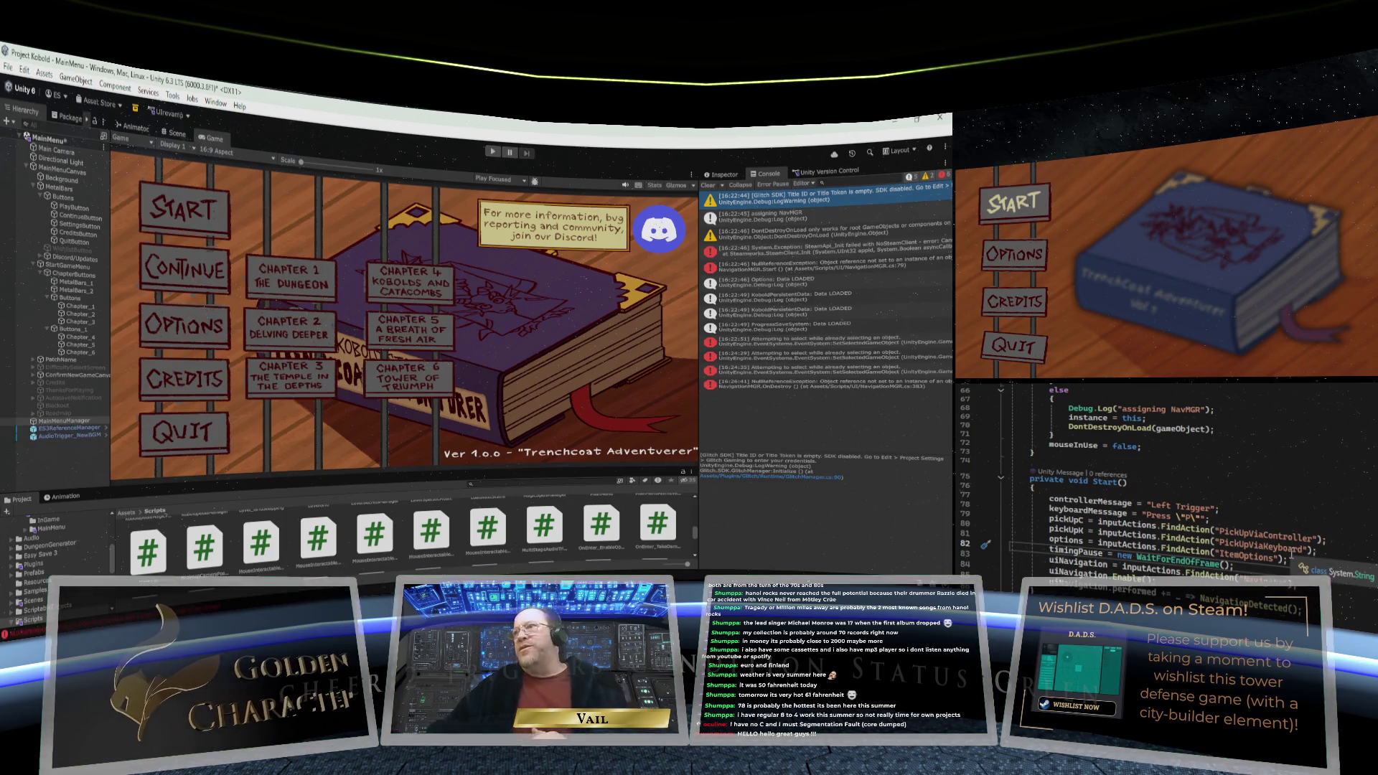
Scroll through NavigationMGR.cs to review the navigation code
{"action": "scroll", "coordinate": [1163, 526], "scroll_direction": "down", "scroll_amount": 15}
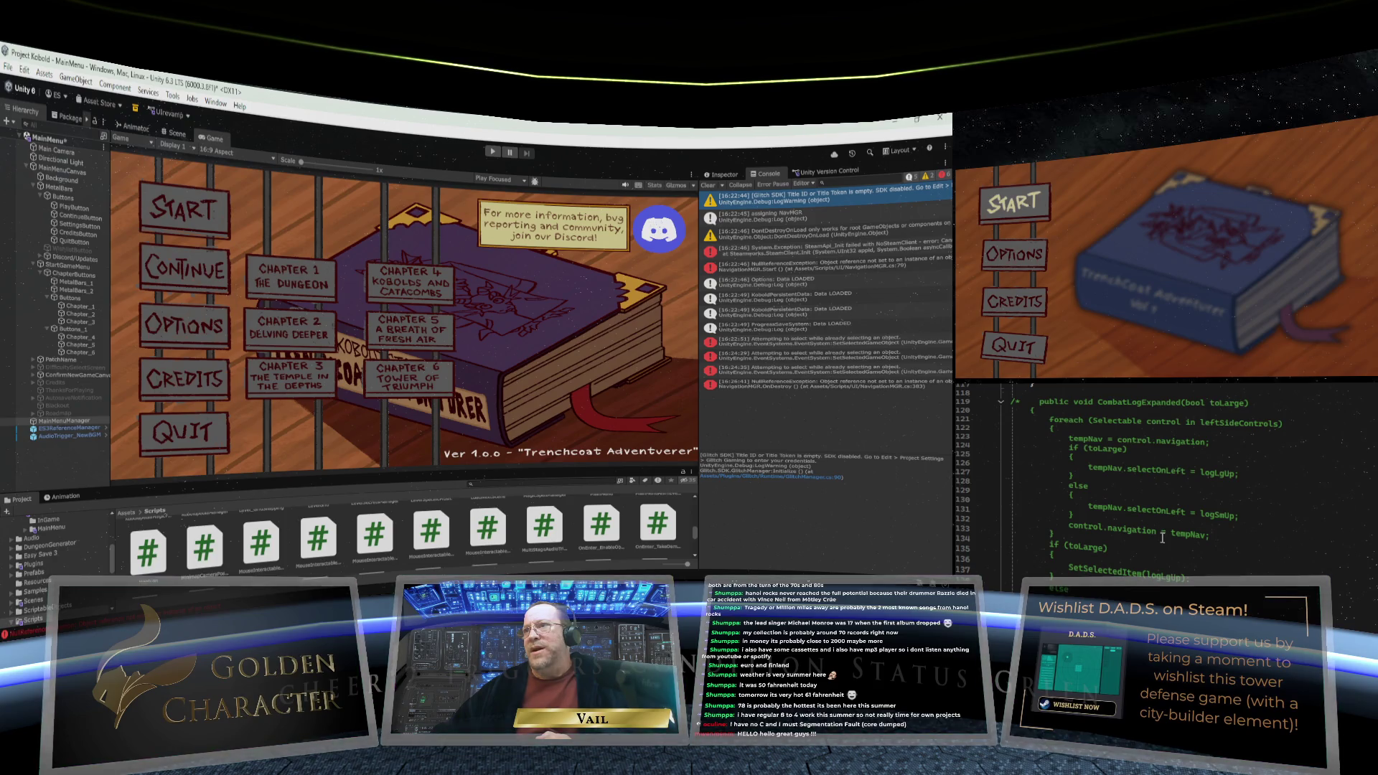
{"action": "scroll", "coordinate": [1162, 537], "scroll_direction": "up", "scroll_amount": 20}
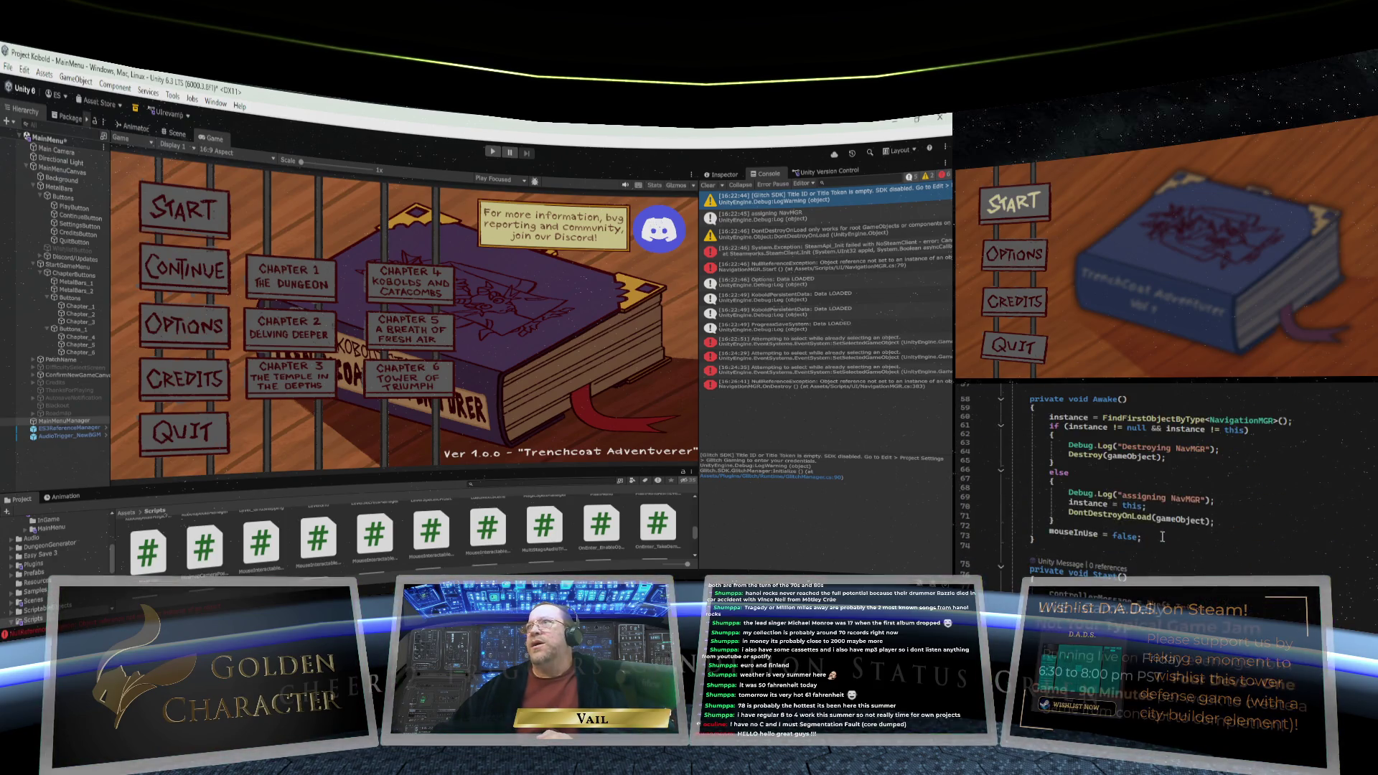
{"action": "scroll", "coordinate": [1162, 536], "scroll_direction": "up", "scroll_amount": 3}
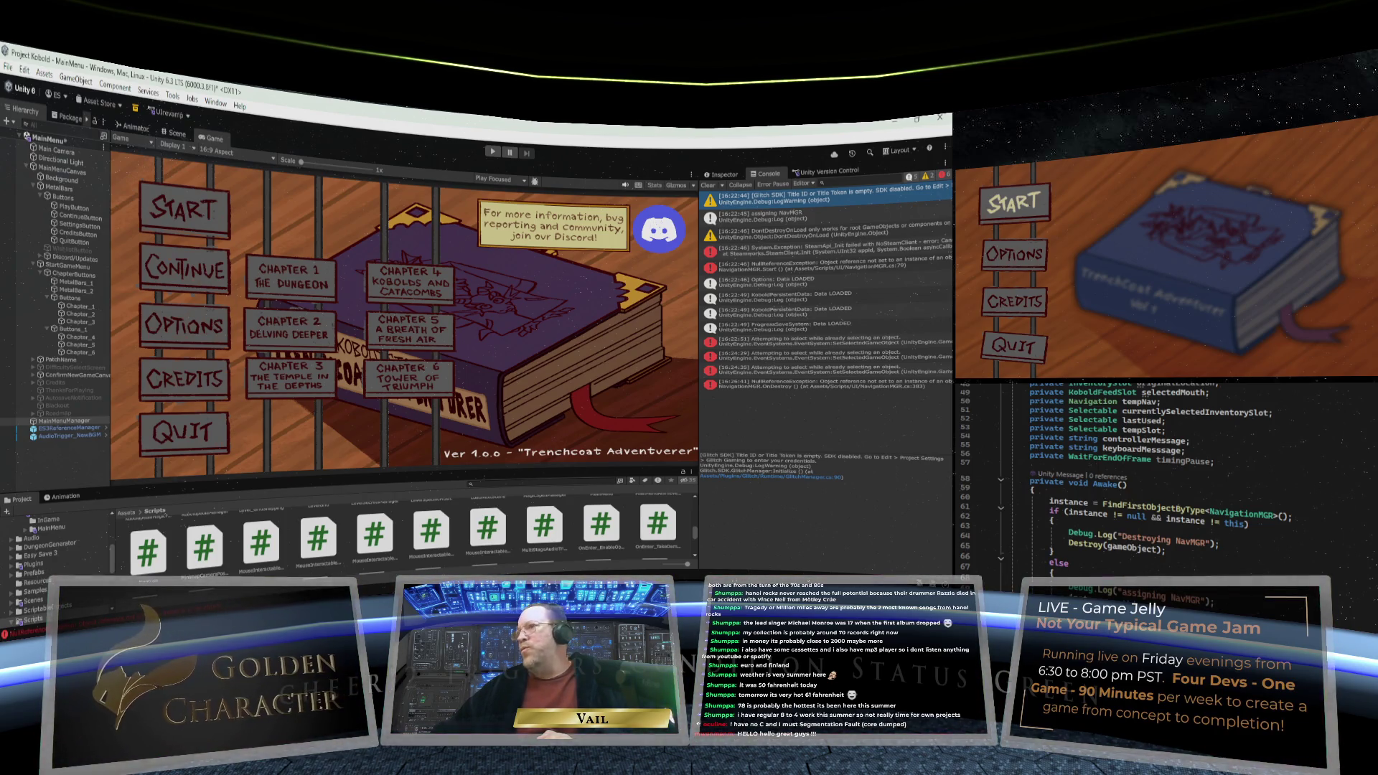
{"action": "scroll", "coordinate": [1126, 459], "scroll_direction": "down", "scroll_amount": 3}
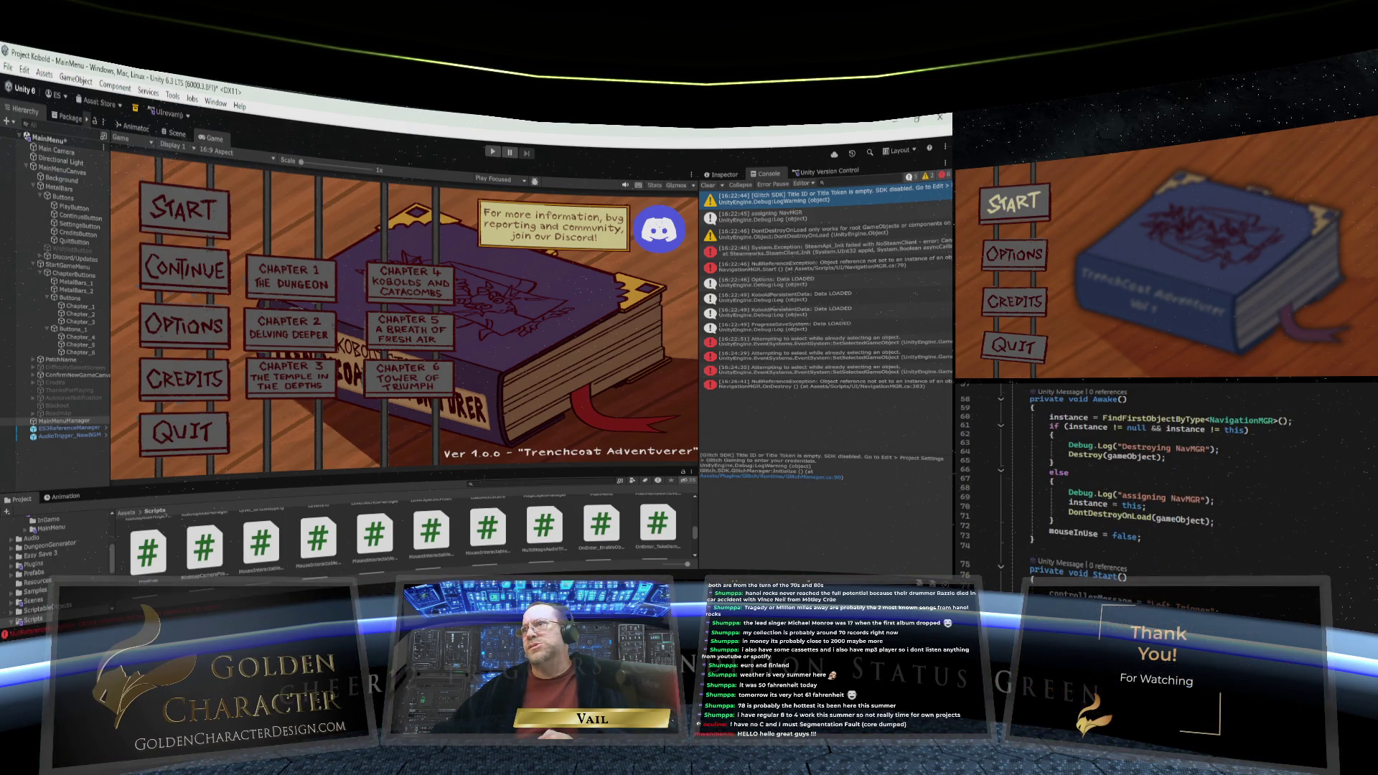
{"action": "scroll", "coordinate": [1163, 474], "scroll_direction": "down", "scroll_amount": 10}
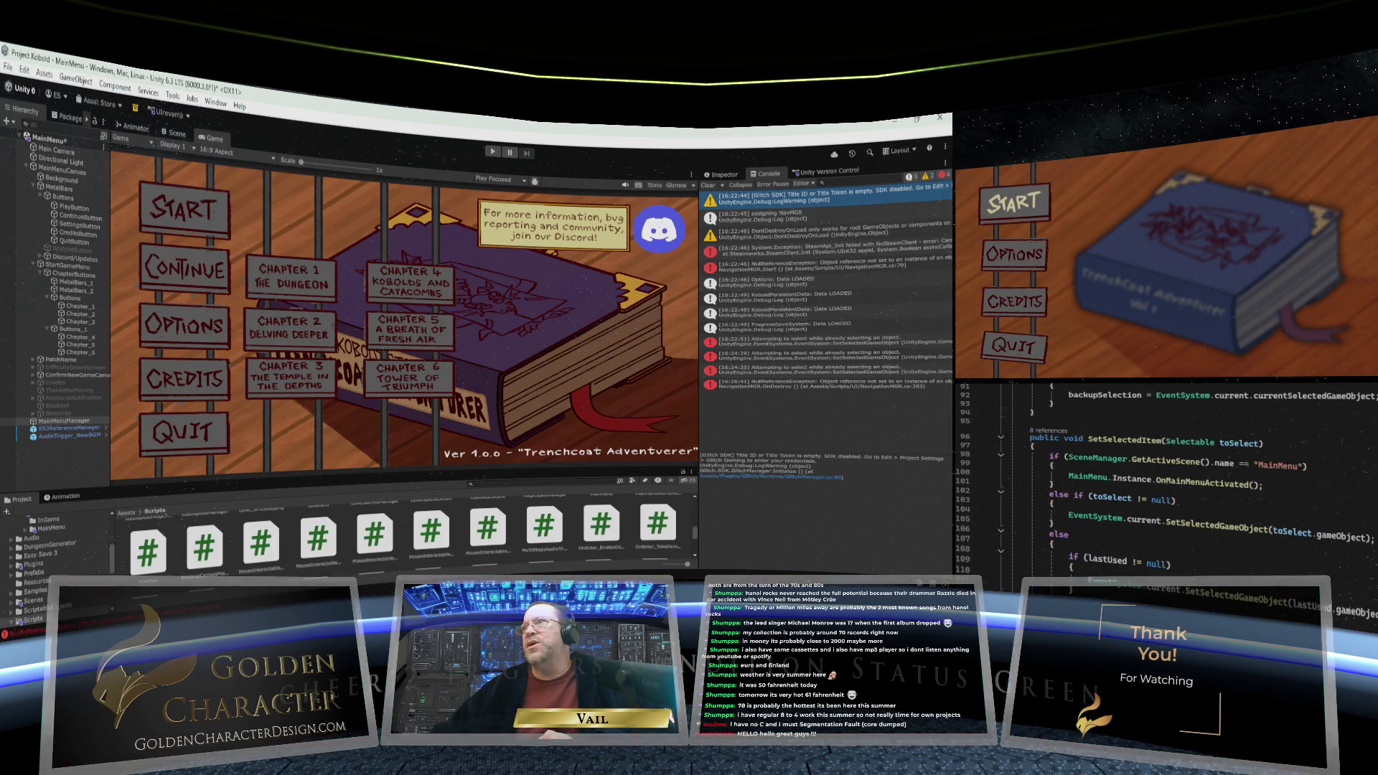
Jump to the OnMainMenuActivated definition with F12 and read upward through it
{"action": "key", "text": "F12"}
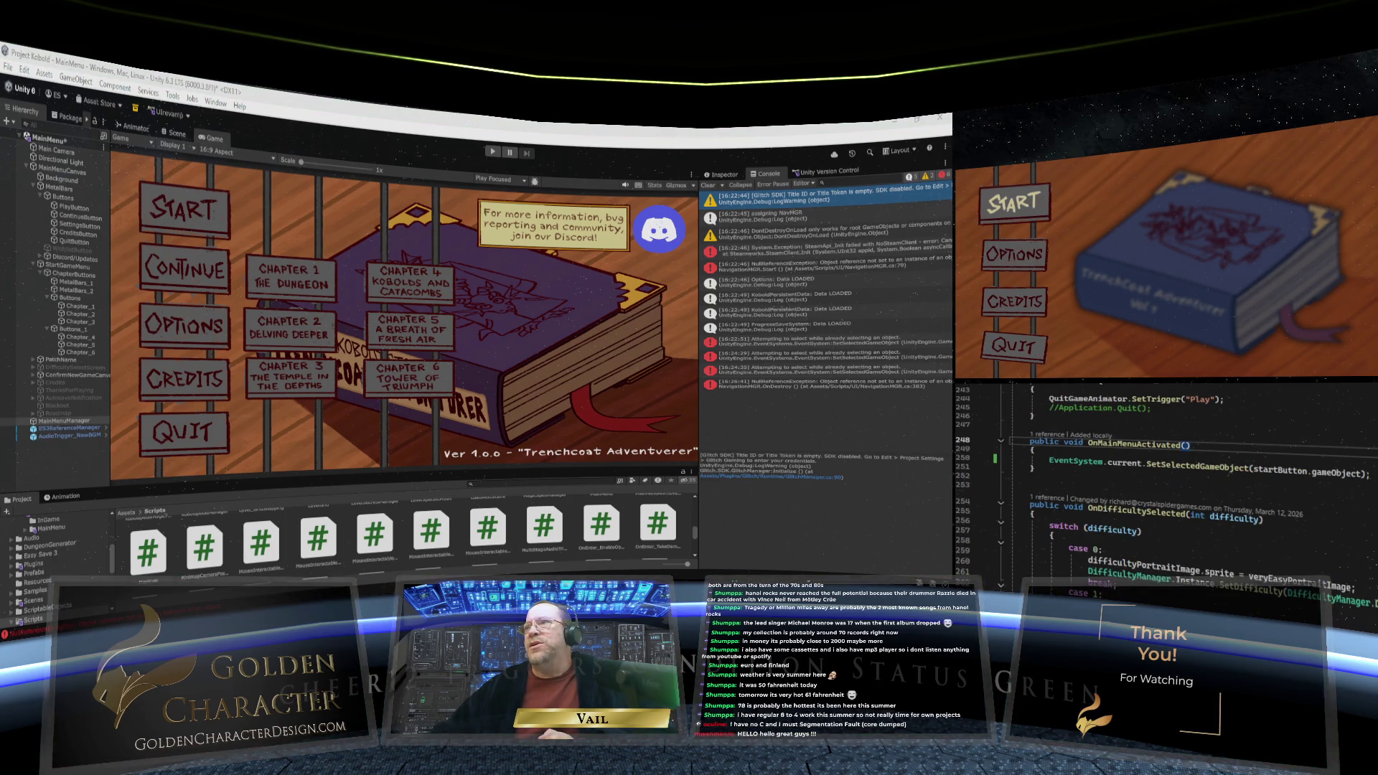
{"action": "scroll", "coordinate": [1229, 552], "scroll_direction": "up", "scroll_amount": 5}
{"action": "scroll", "coordinate": [1229, 553], "scroll_direction": "up", "scroll_amount": 4}
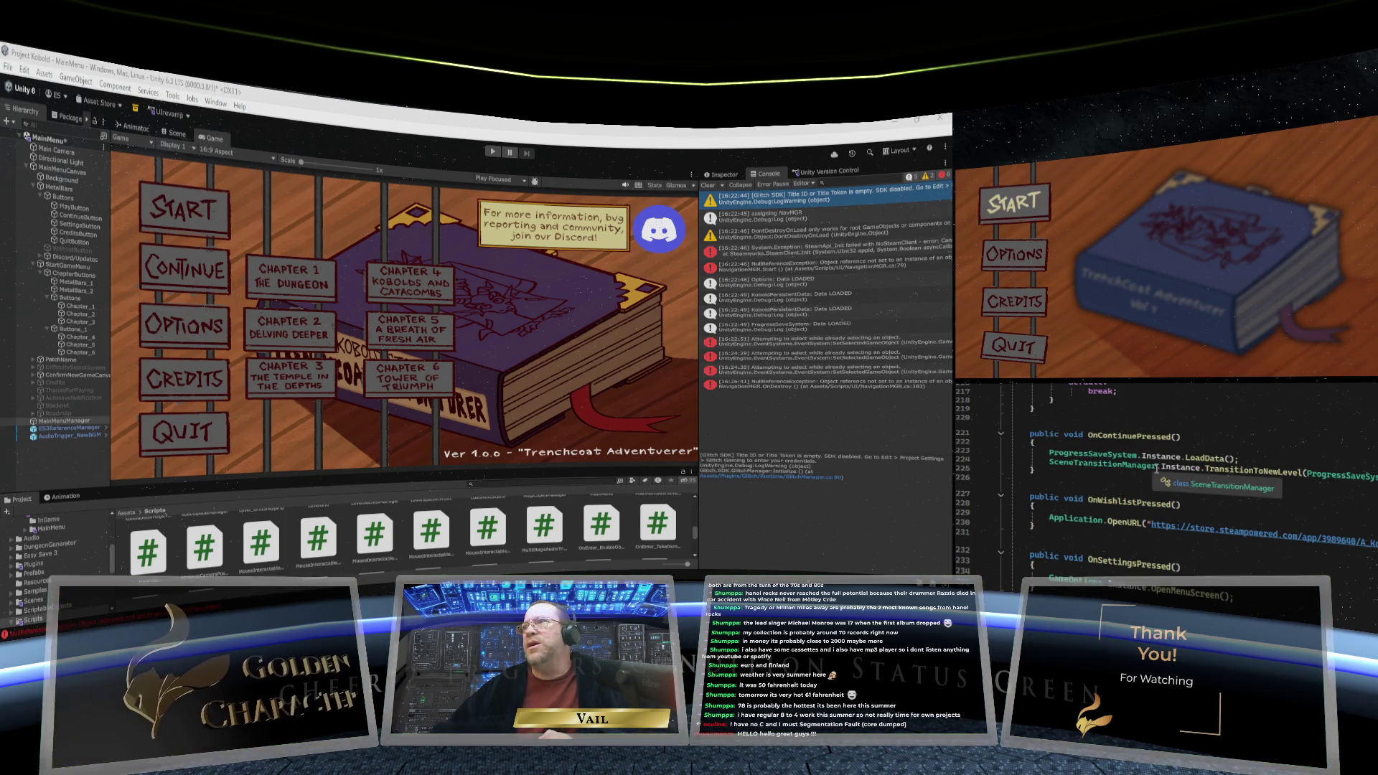
{"action": "scroll", "coordinate": [1155, 466], "scroll_direction": "up", "scroll_amount": 15}
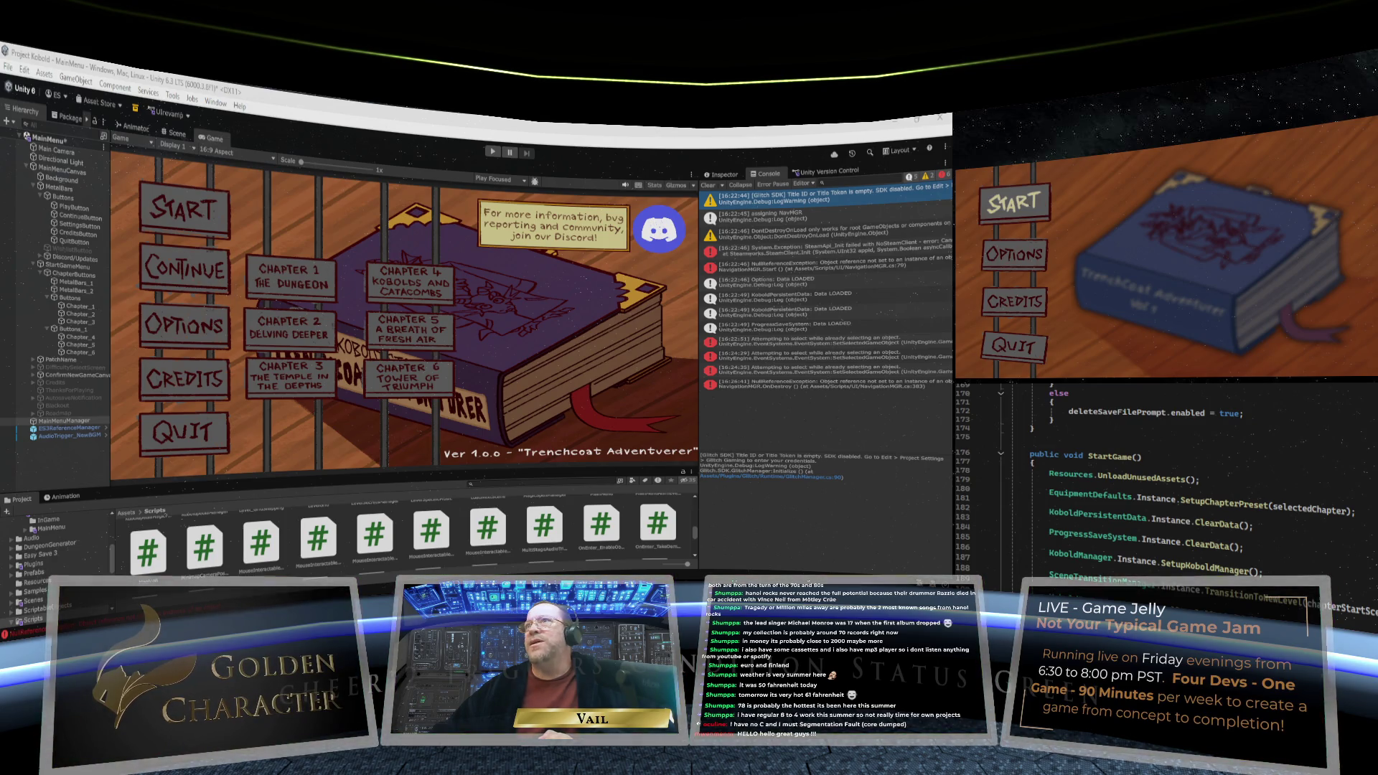
{"action": "scroll", "coordinate": [1264, 527], "scroll_direction": "up", "scroll_amount": 20}
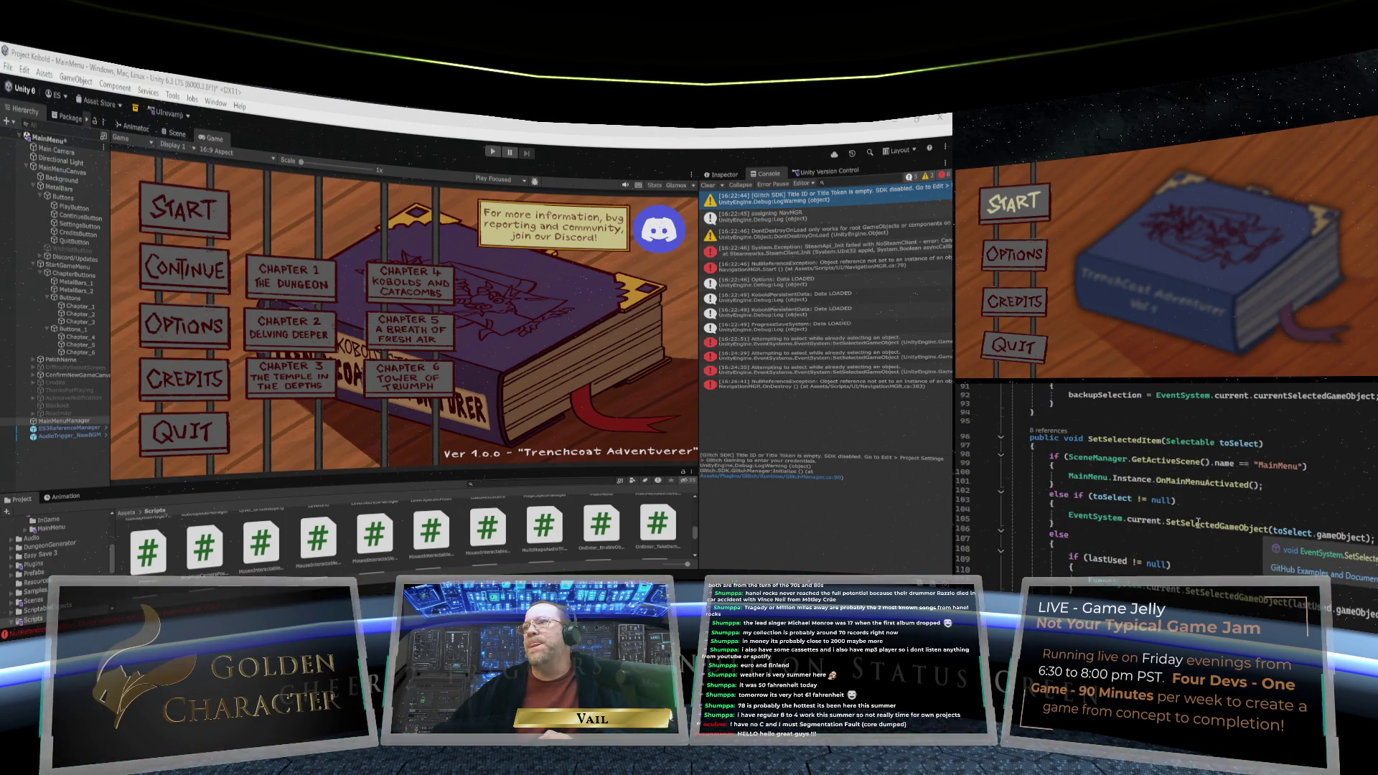
{"action": "scroll", "coordinate": [1206, 523], "scroll_direction": "up", "scroll_amount": 5}
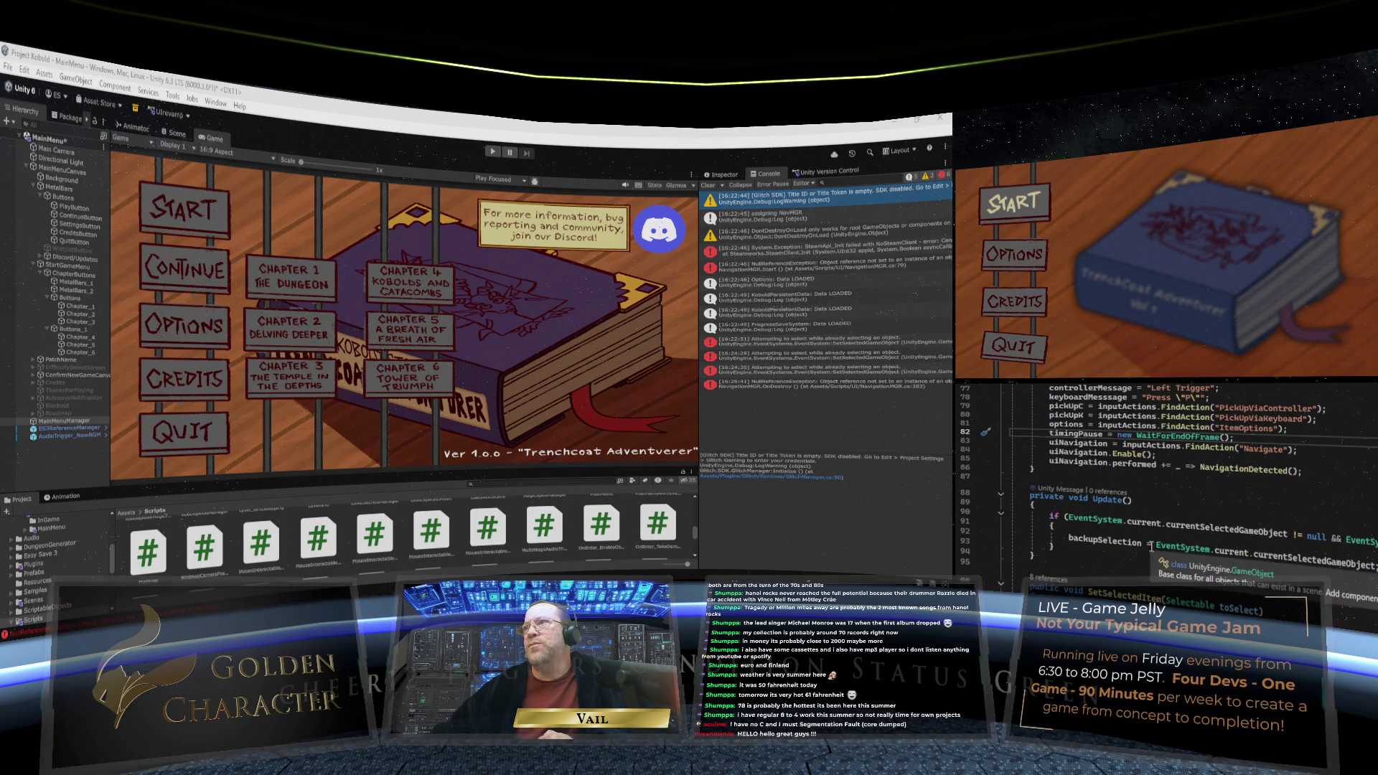
{"action": "scroll", "coordinate": [1150, 545], "scroll_direction": "up", "scroll_amount": 3}
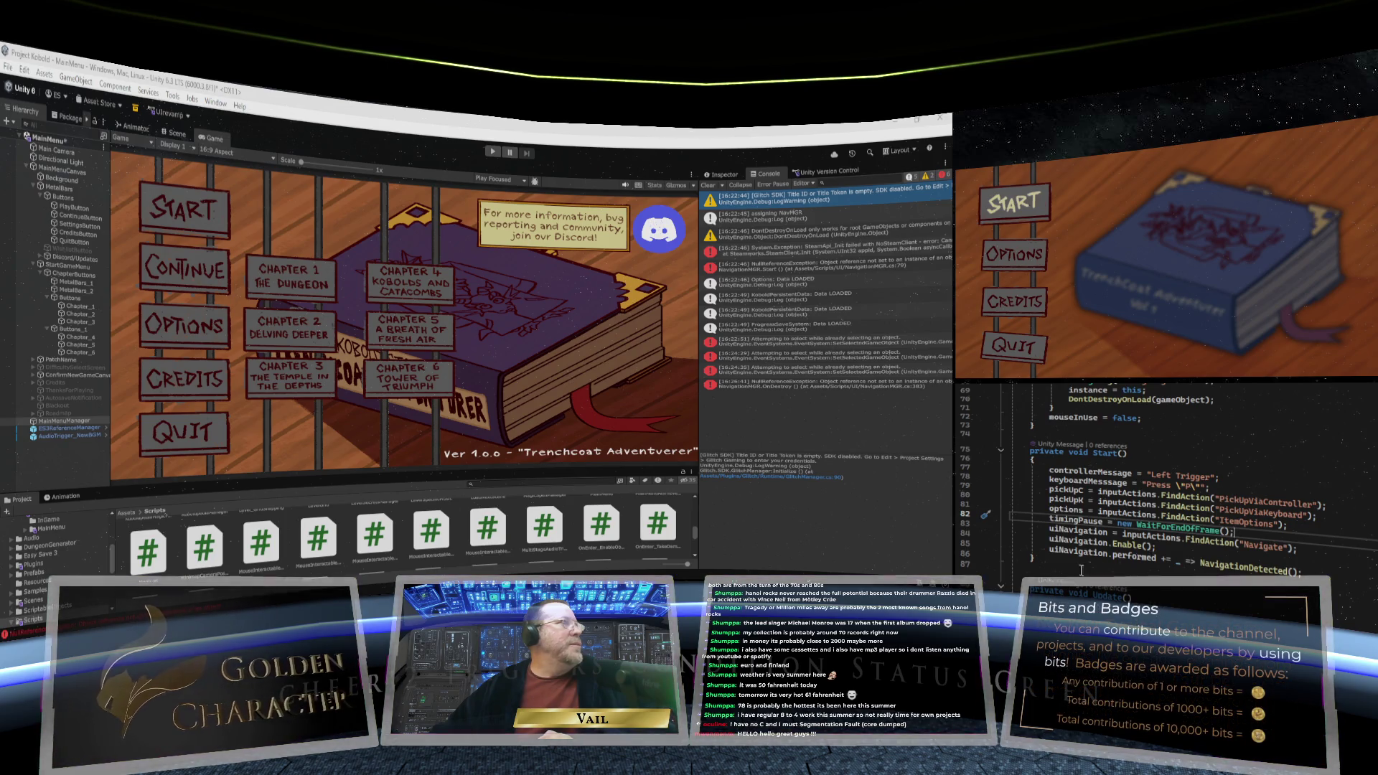
{"action": "scroll", "coordinate": [1137, 477], "scroll_direction": "up", "scroll_amount": 13}
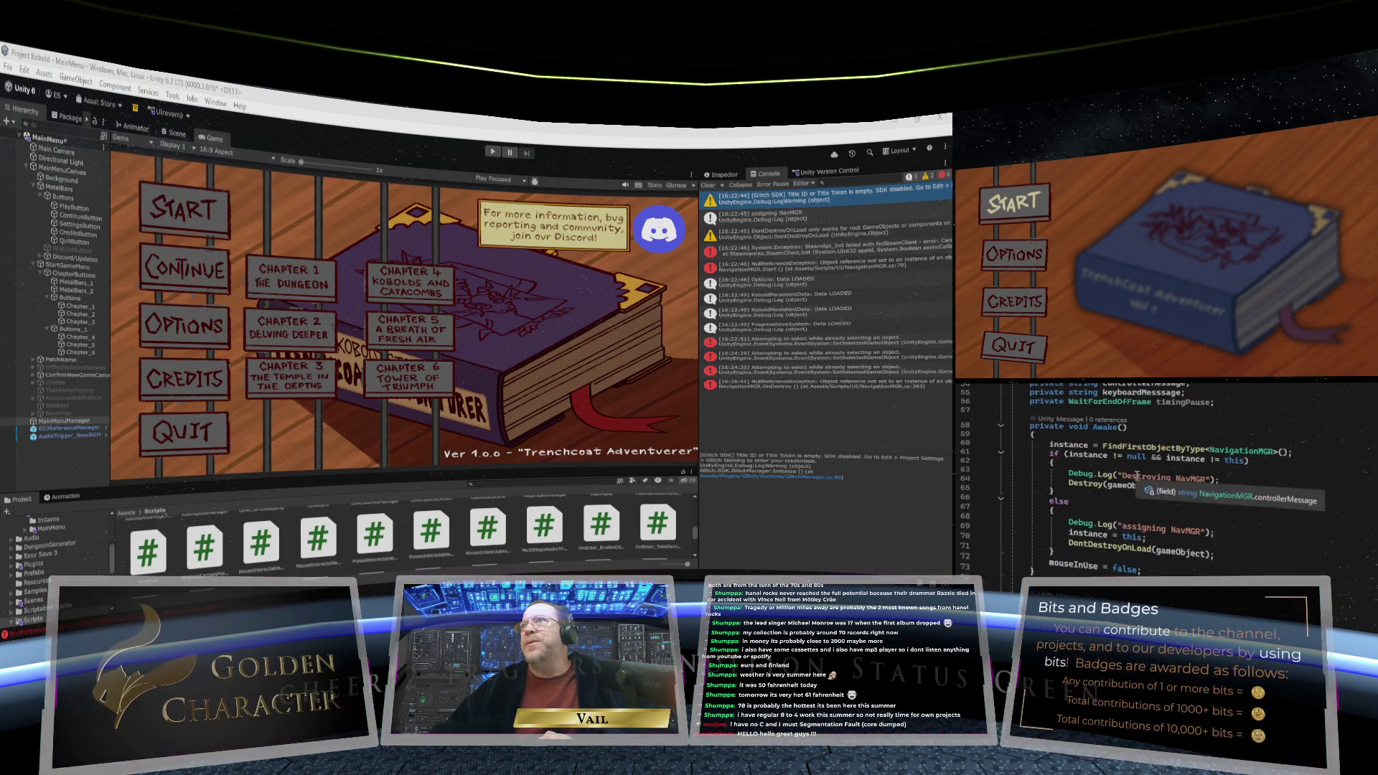
{"action": "scroll", "coordinate": [1136, 480], "scroll_direction": "up", "scroll_amount": 3}
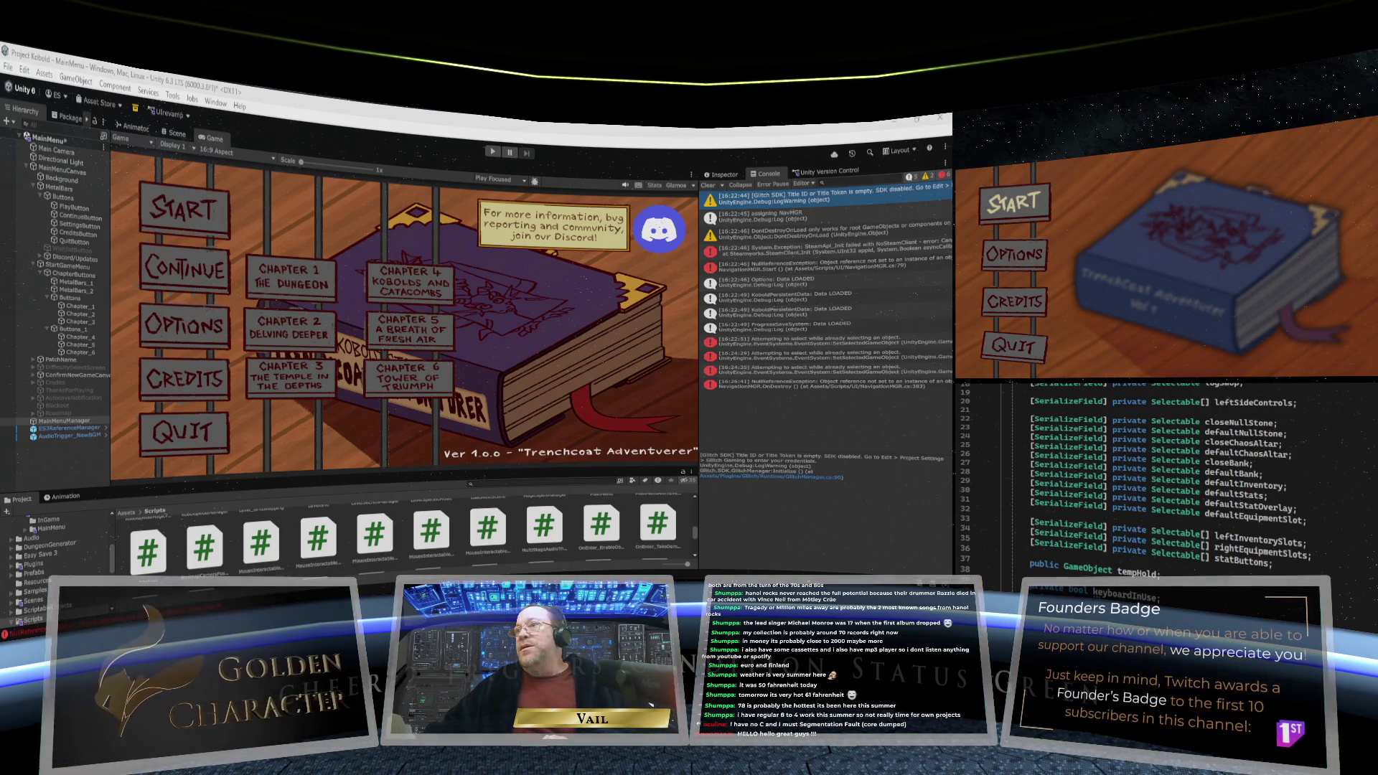
Scroll within Start() to locate the pickUpC, pickUpK and options FindAction lines
{"action": "scroll", "coordinate": [1354, 518], "scroll_direction": "up", "scroll_amount": 5}
{"action": "scroll", "coordinate": [1354, 518], "scroll_direction": "down", "scroll_amount": 15}
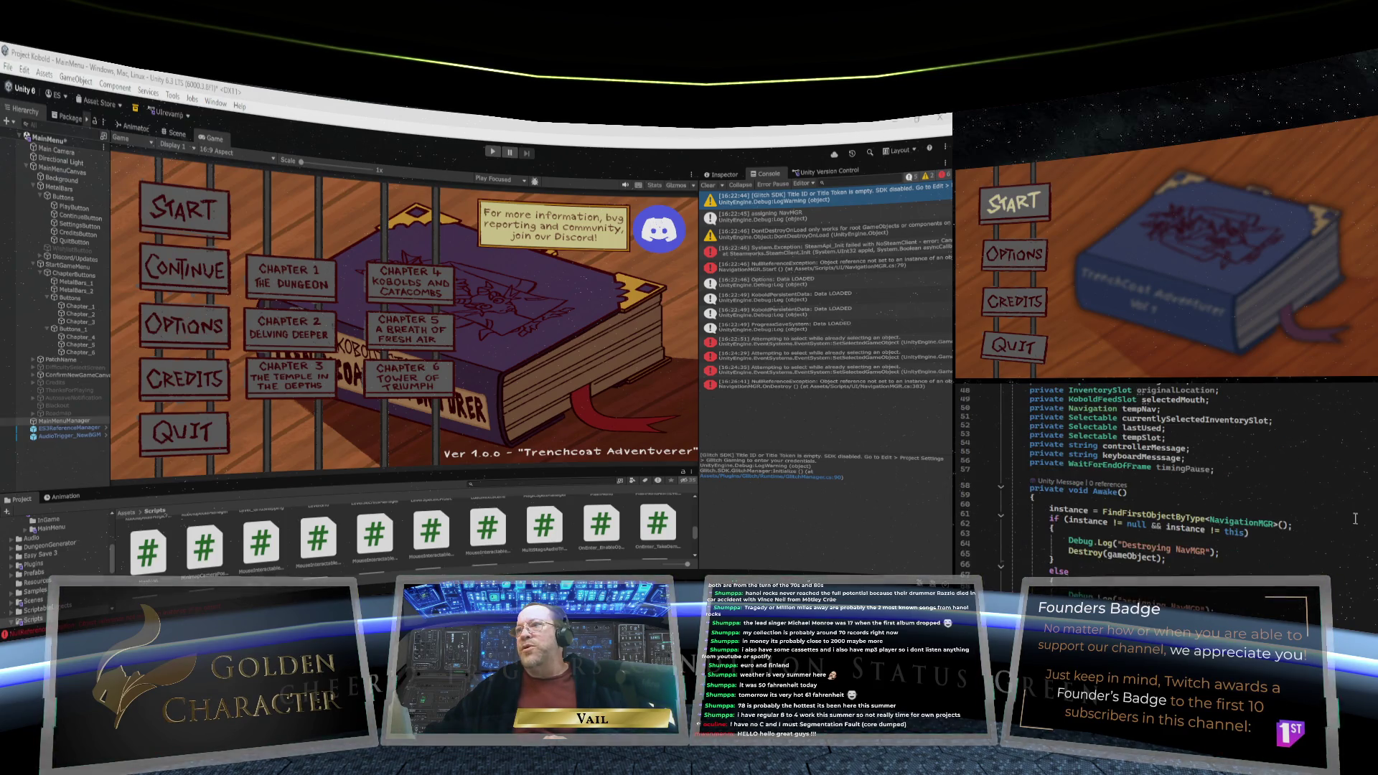
{"action": "scroll", "coordinate": [1337, 522], "scroll_direction": "down", "scroll_amount": 3}
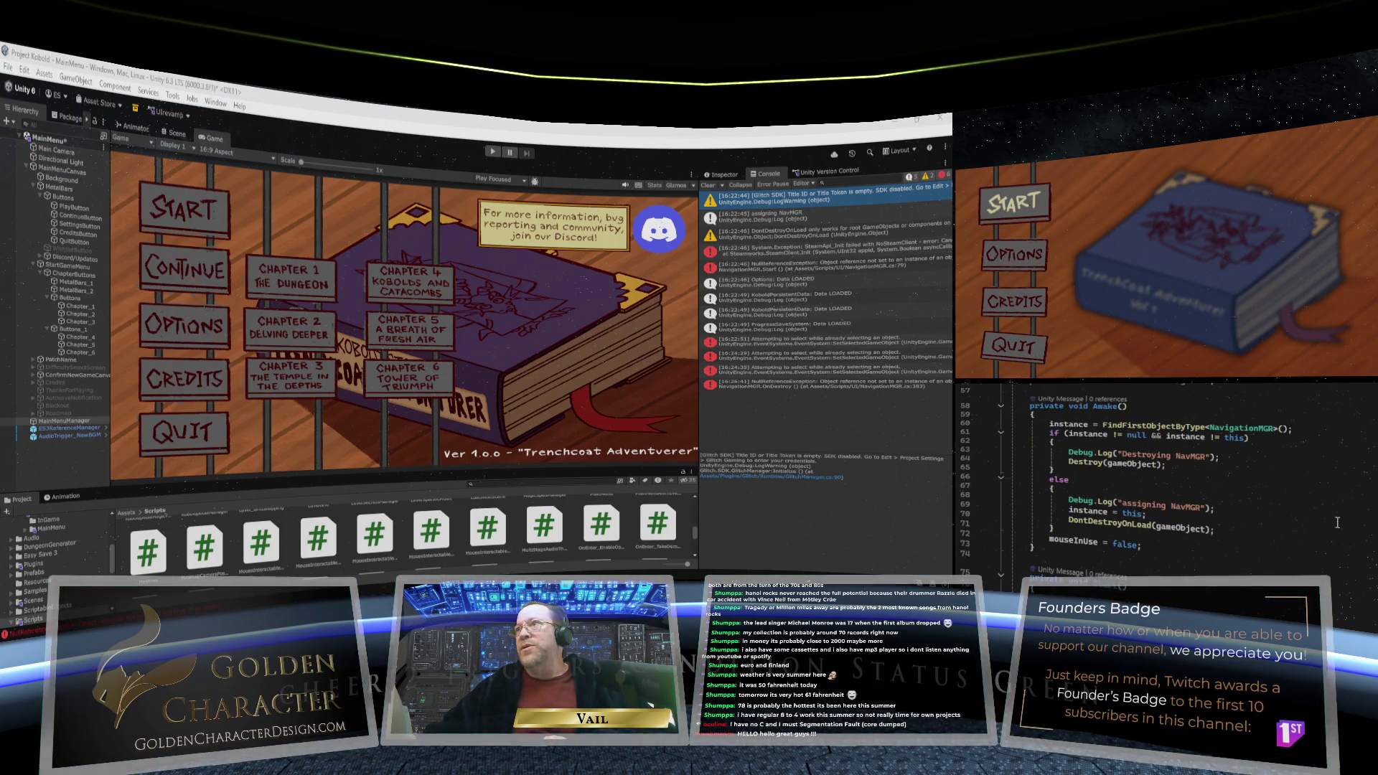
{"action": "scroll", "coordinate": [1336, 522], "scroll_direction": "up", "scroll_amount": 4}
{"action": "scroll", "coordinate": [1337, 522], "scroll_direction": "down", "scroll_amount": 7}
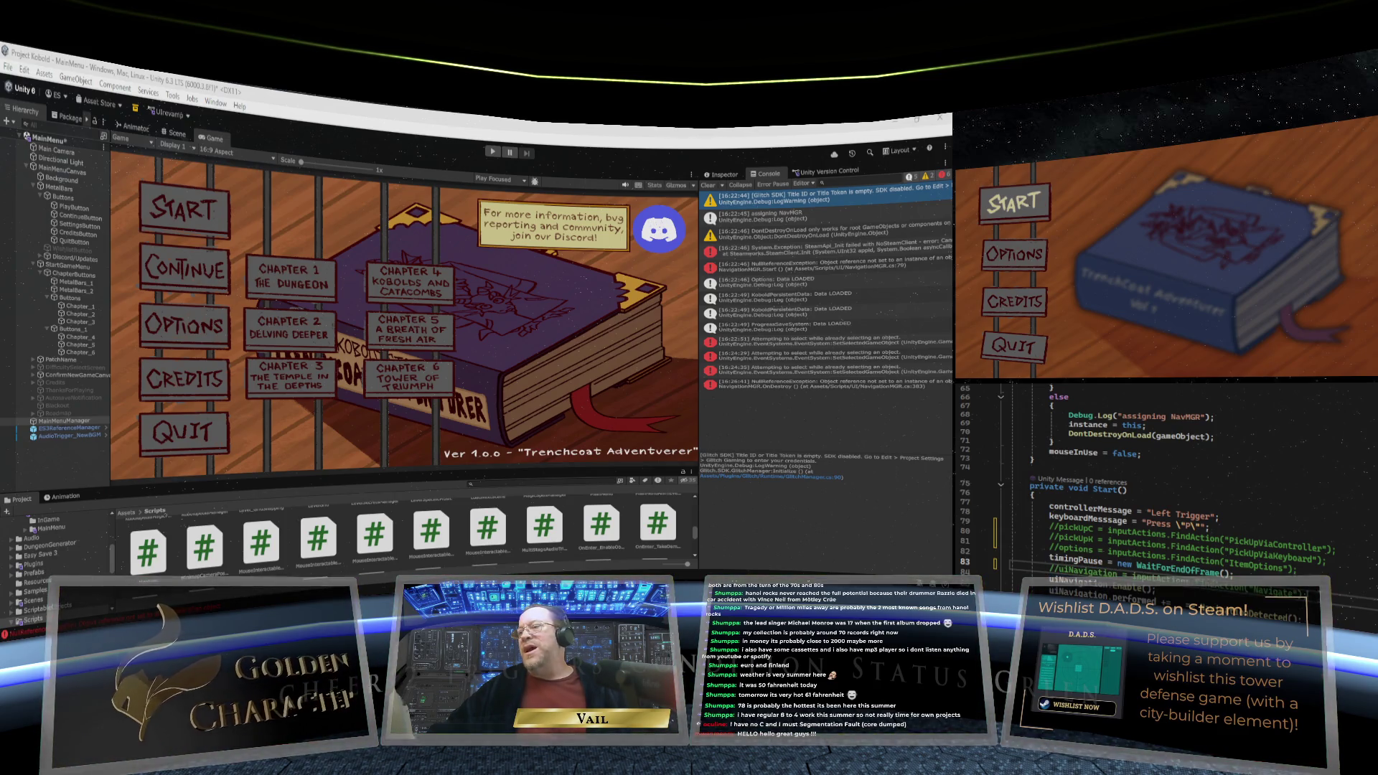
{"action": "scroll", "coordinate": [1170, 481], "scroll_direction": "down", "scroll_amount": 4}
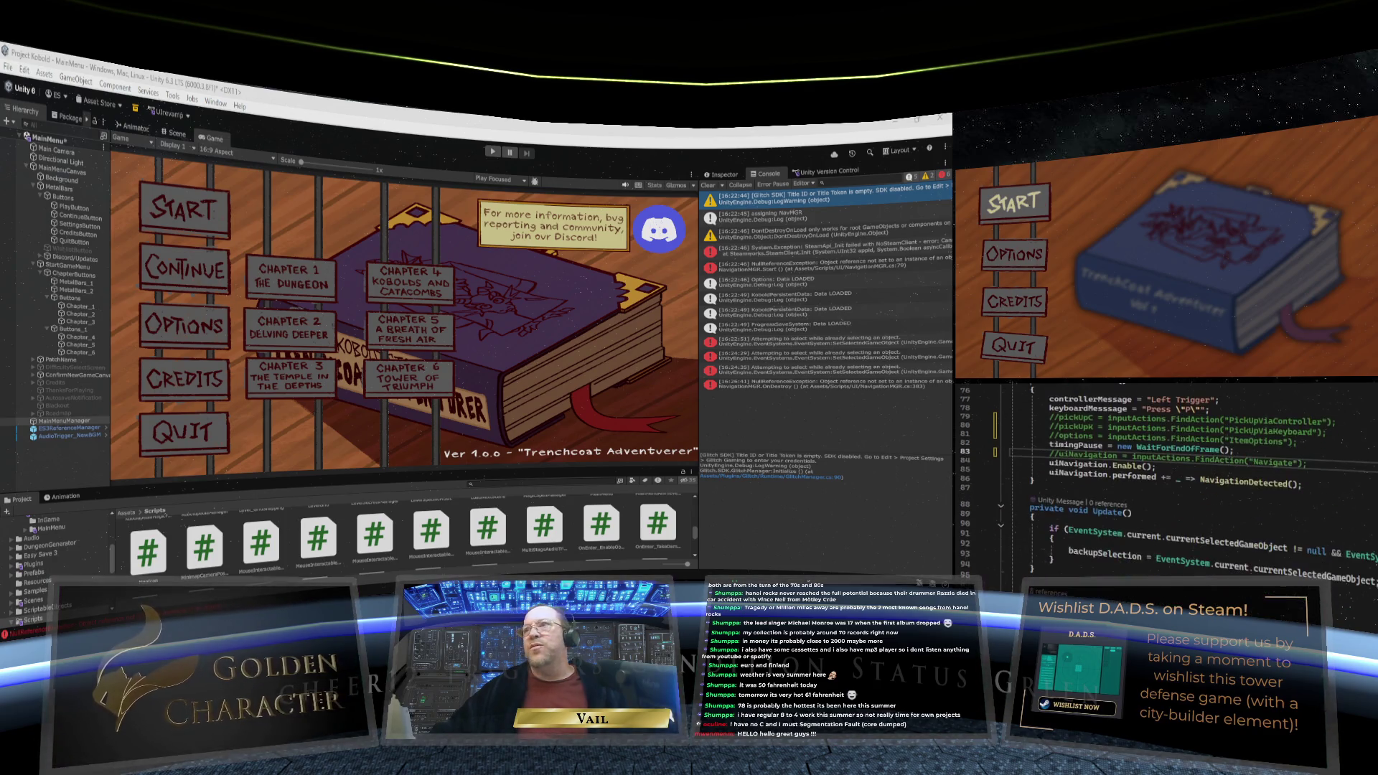
{"action": "scroll", "coordinate": [1169, 481], "scroll_direction": "down", "scroll_amount": 20}
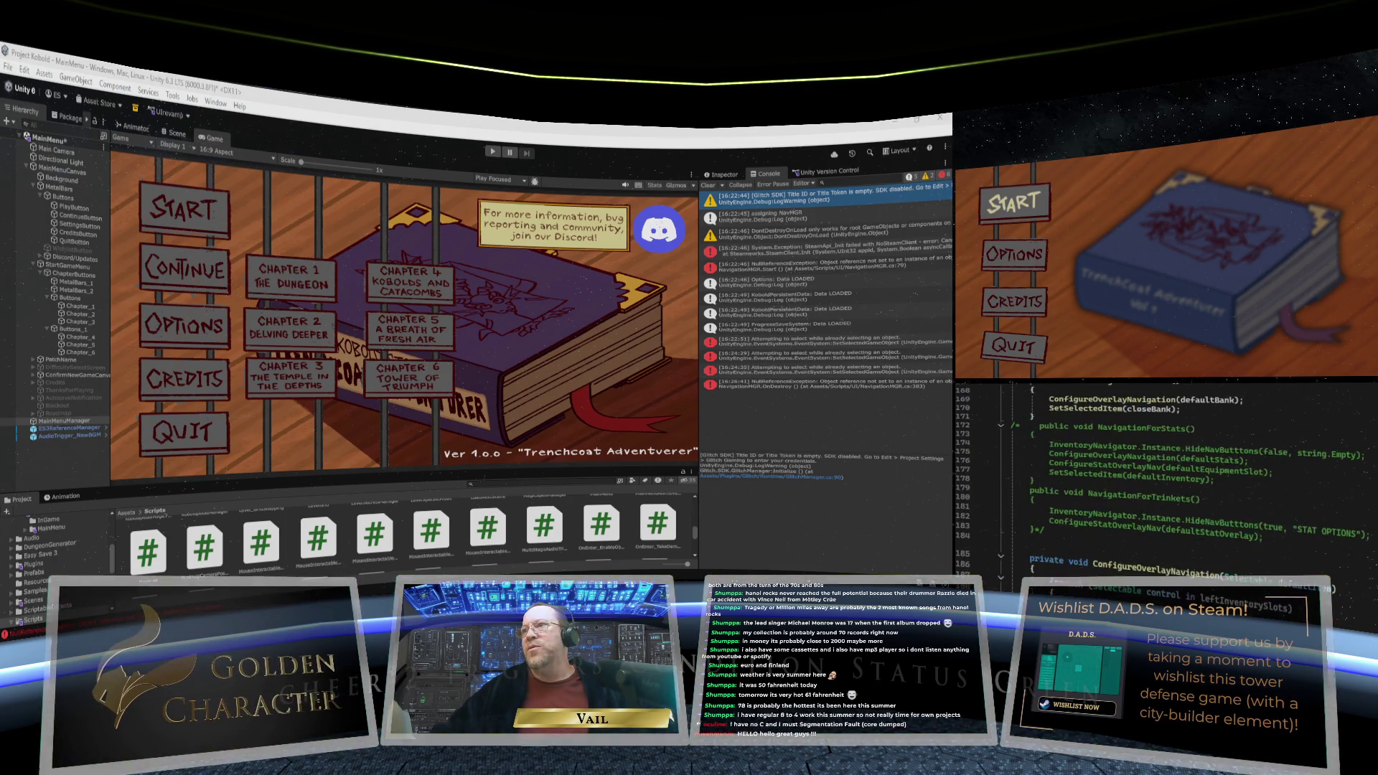
{"action": "scroll", "coordinate": [1170, 481], "scroll_direction": "down", "scroll_amount": 12}
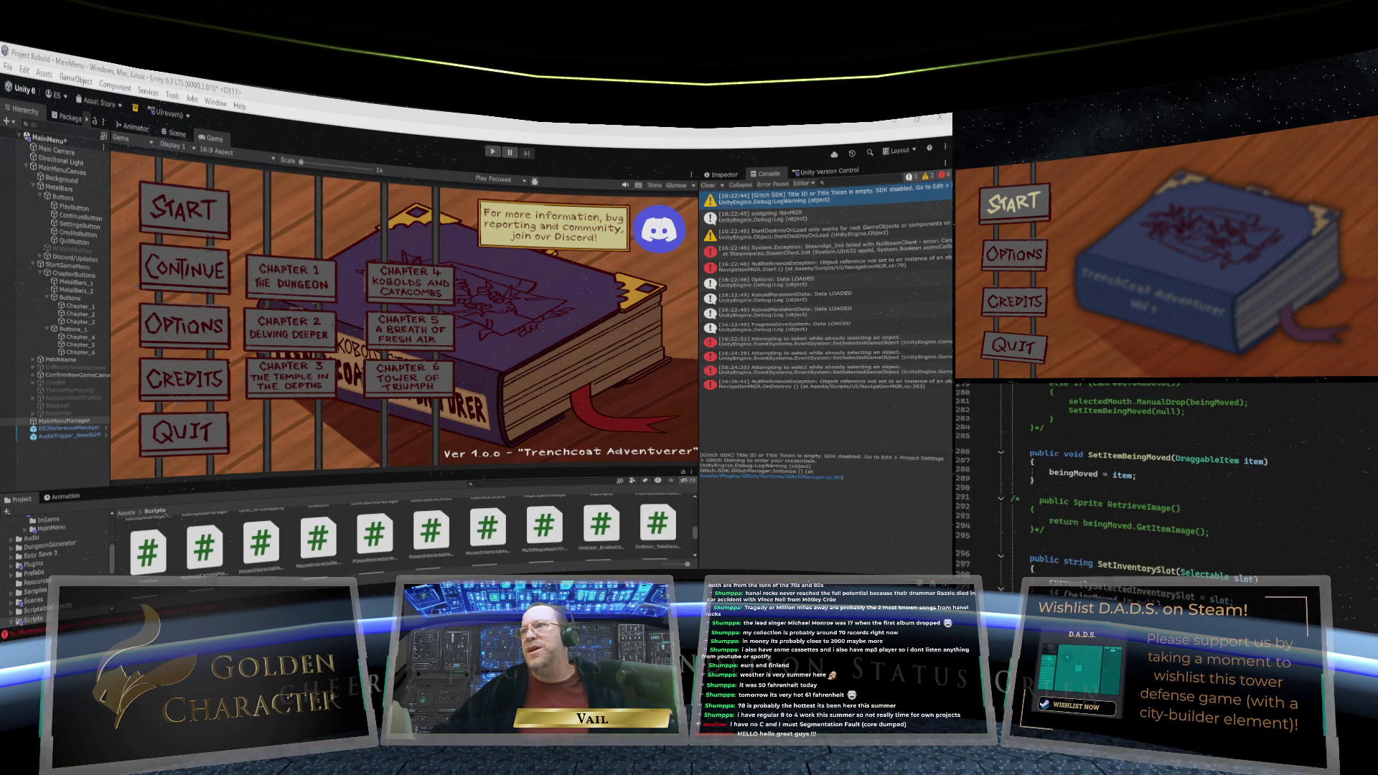
{"action": "scroll", "coordinate": [1169, 481], "scroll_direction": "up", "scroll_amount": 20}
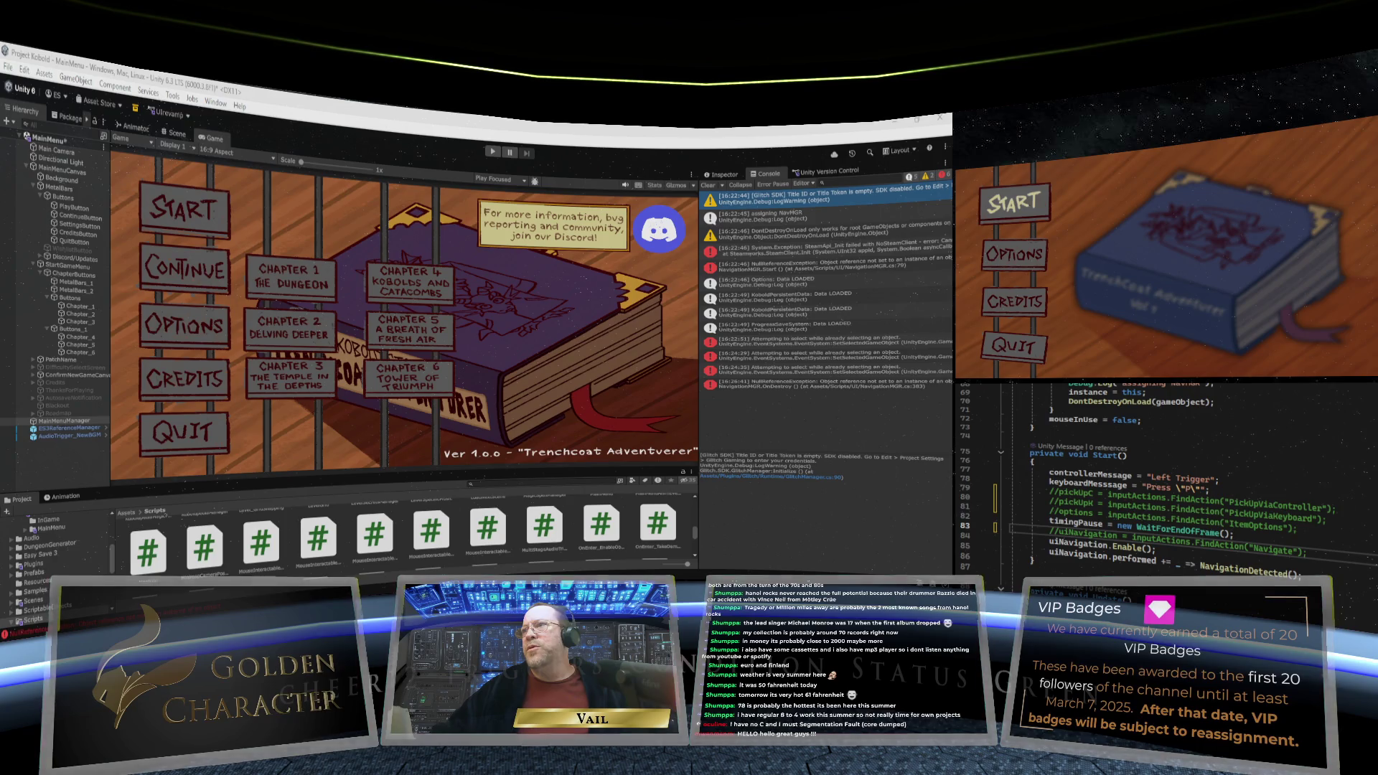
{"action": "scroll", "coordinate": [1166, 480], "scroll_direction": "down", "scroll_amount": 10}
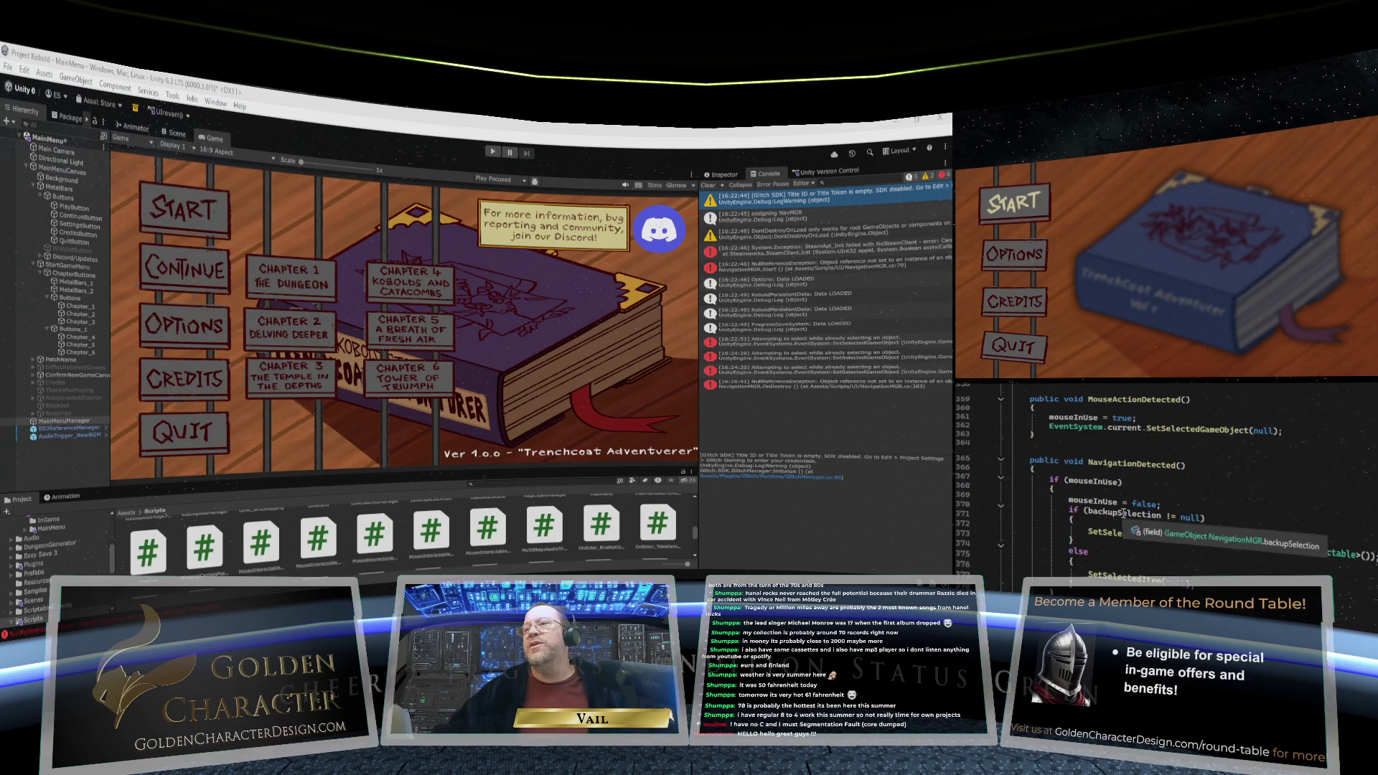
{"action": "scroll", "coordinate": [1130, 530], "scroll_direction": "down", "scroll_amount": 1}
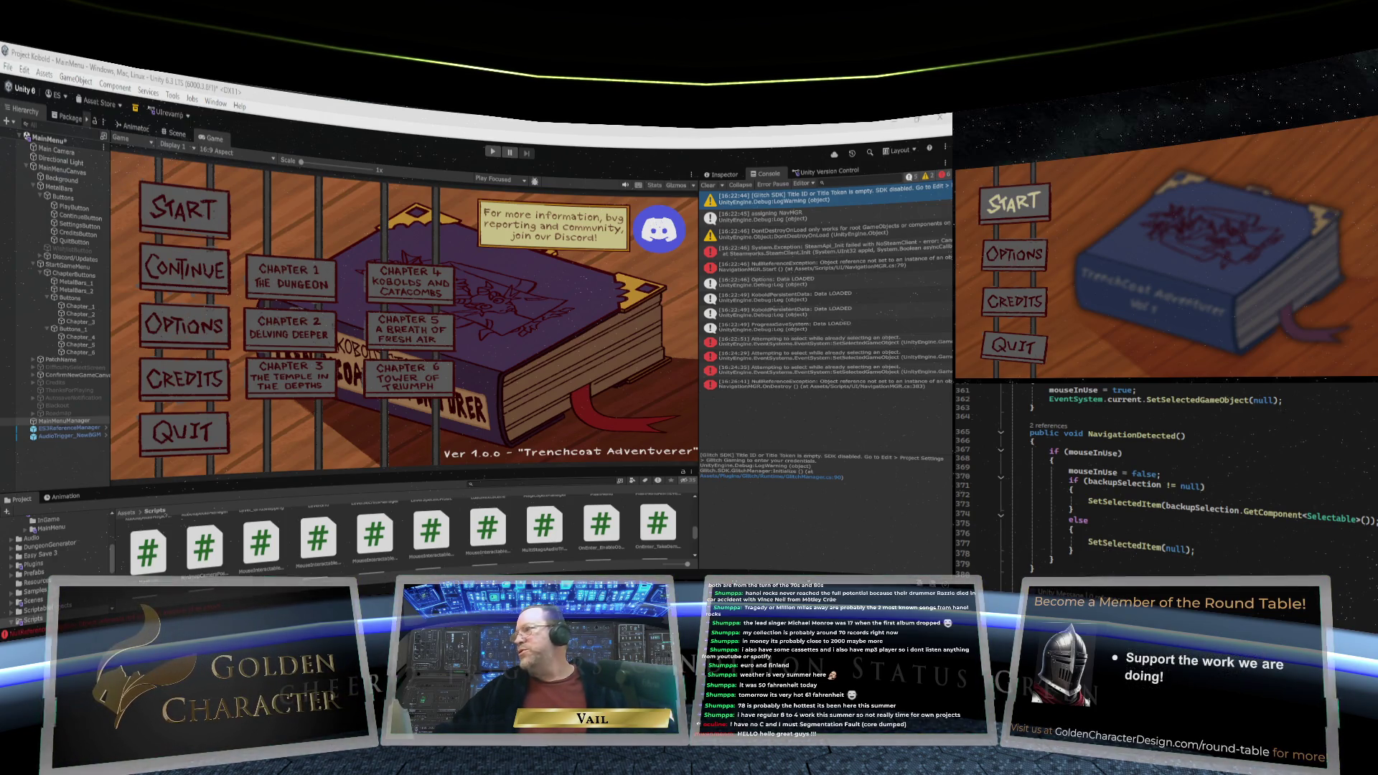
{"action": "scroll", "coordinate": [1166, 481], "scroll_direction": "up", "scroll_amount": 4}
{"action": "scroll", "coordinate": [1165, 480], "scroll_direction": "up", "scroll_amount": 1}
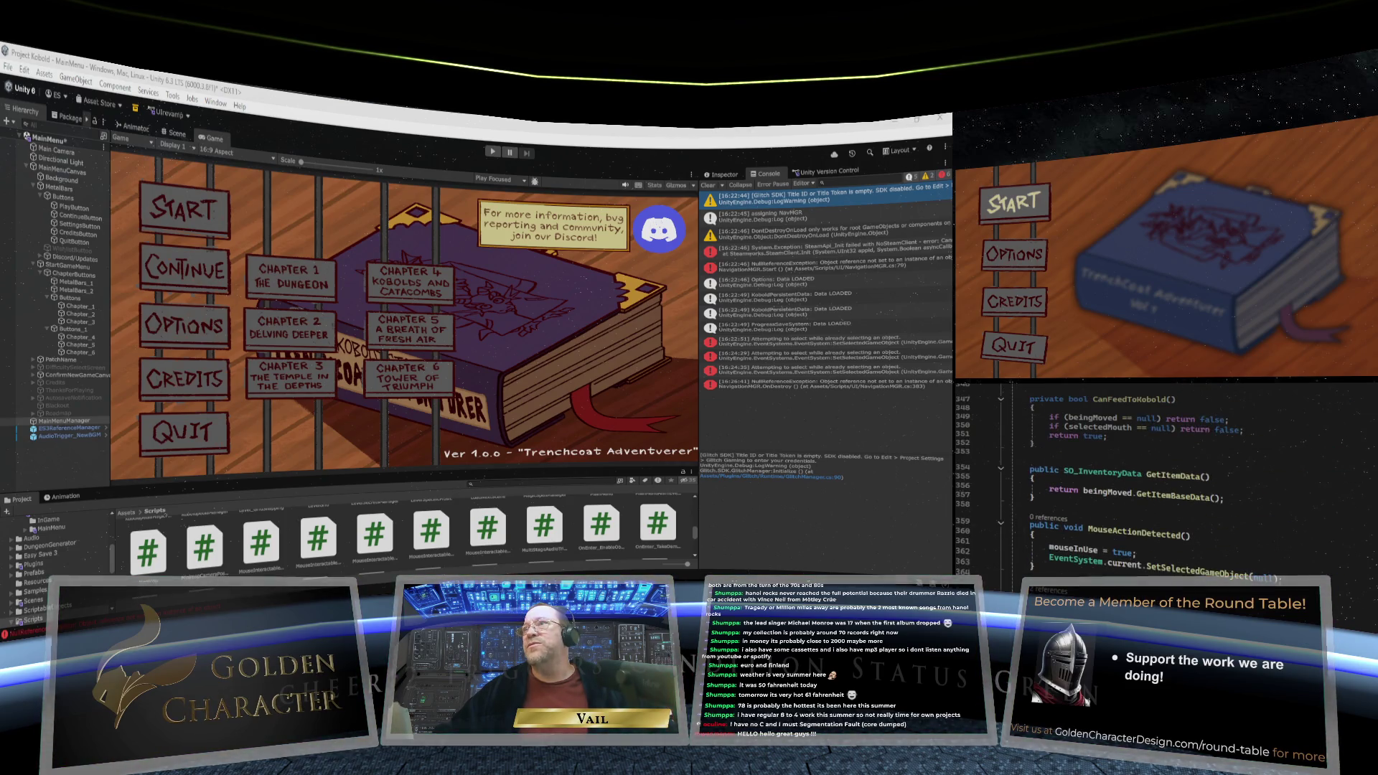
{"action": "scroll", "coordinate": [1166, 480], "scroll_direction": "up", "scroll_amount": 3}
{"action": "scroll", "coordinate": [1166, 481], "scroll_direction": "down", "scroll_amount": 6}
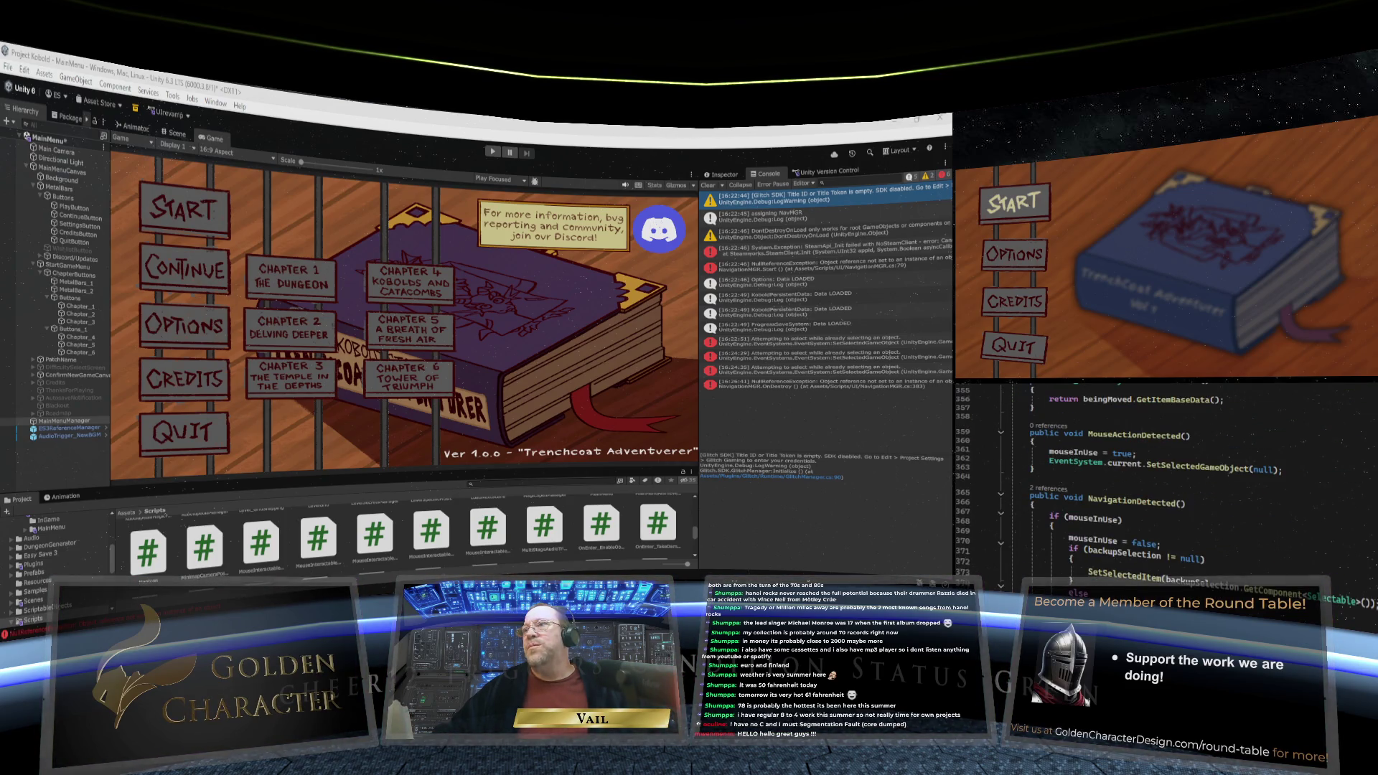
{"action": "scroll", "coordinate": [1166, 480], "scroll_direction": "up", "scroll_amount": 20}
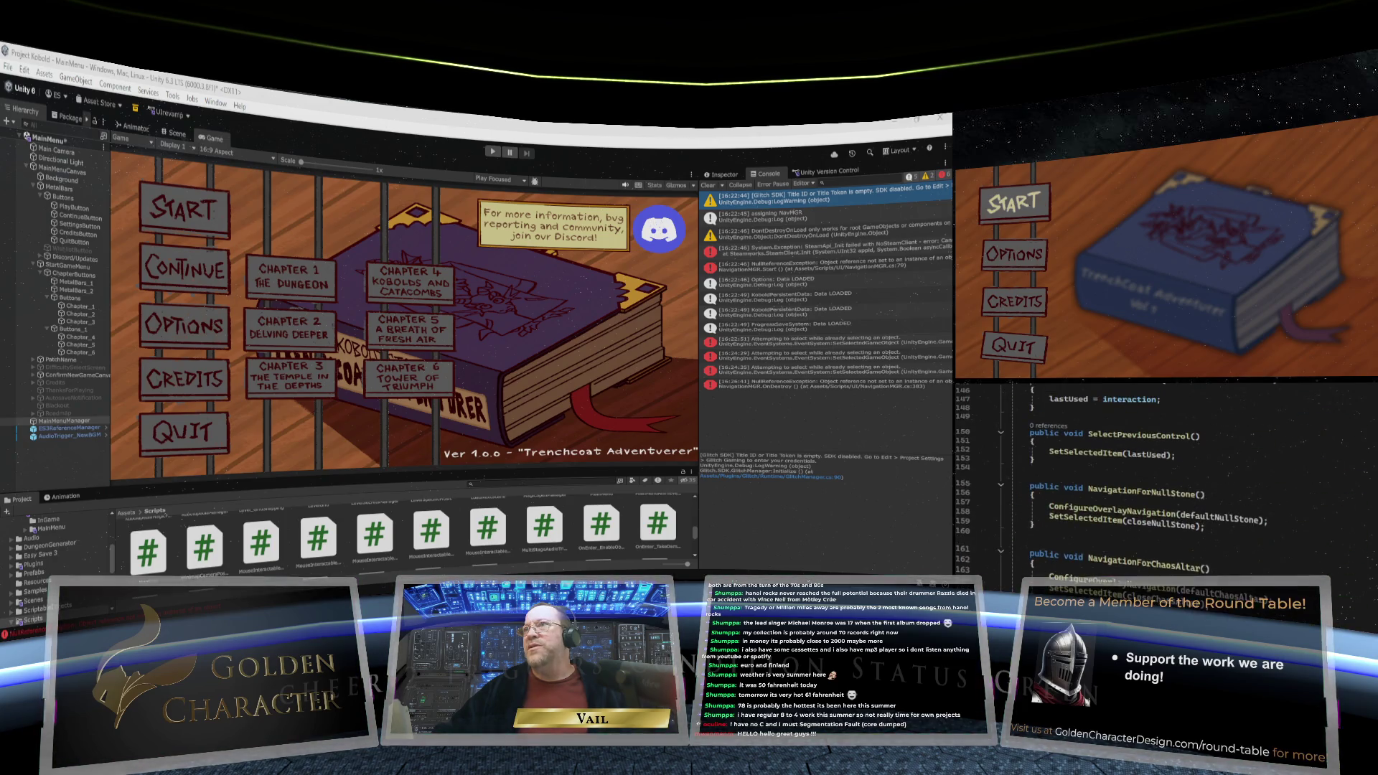
{"action": "scroll", "coordinate": [1166, 481], "scroll_direction": "up", "scroll_amount": 17}
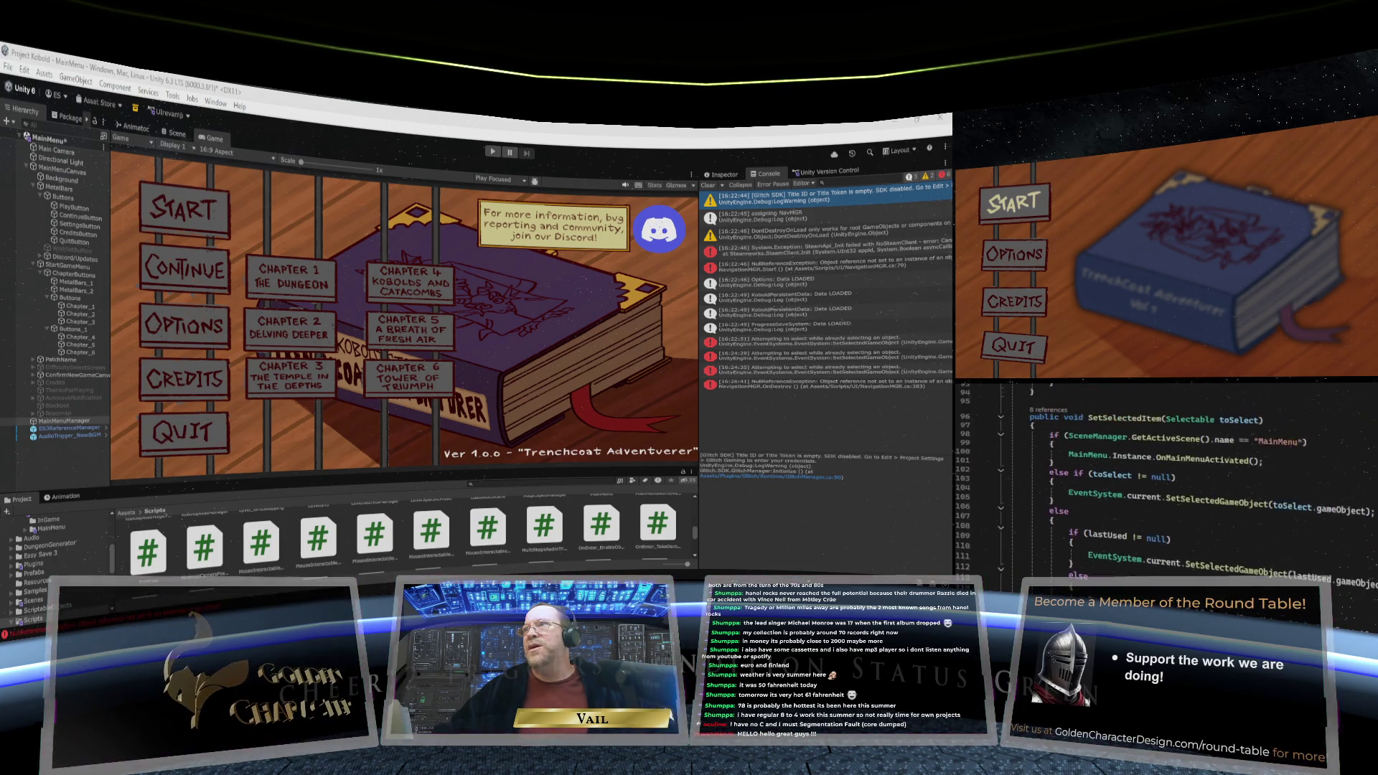
{"action": "scroll", "coordinate": [1166, 480], "scroll_direction": "up", "scroll_amount": 6}
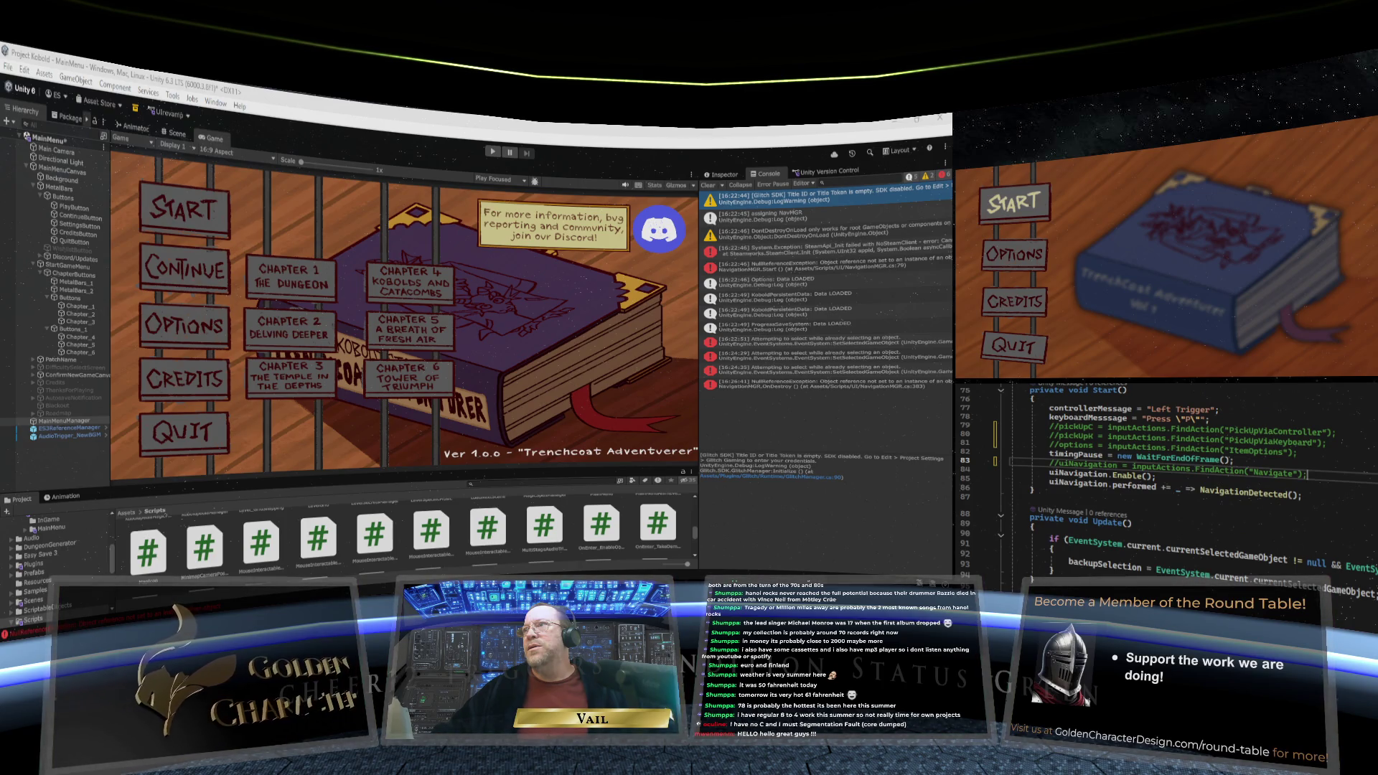
Put the cursor at the end of line 83's FindAction("Navigate") call, then start the game to test
{"action": "left_click", "coordinate": [1170, 468]}
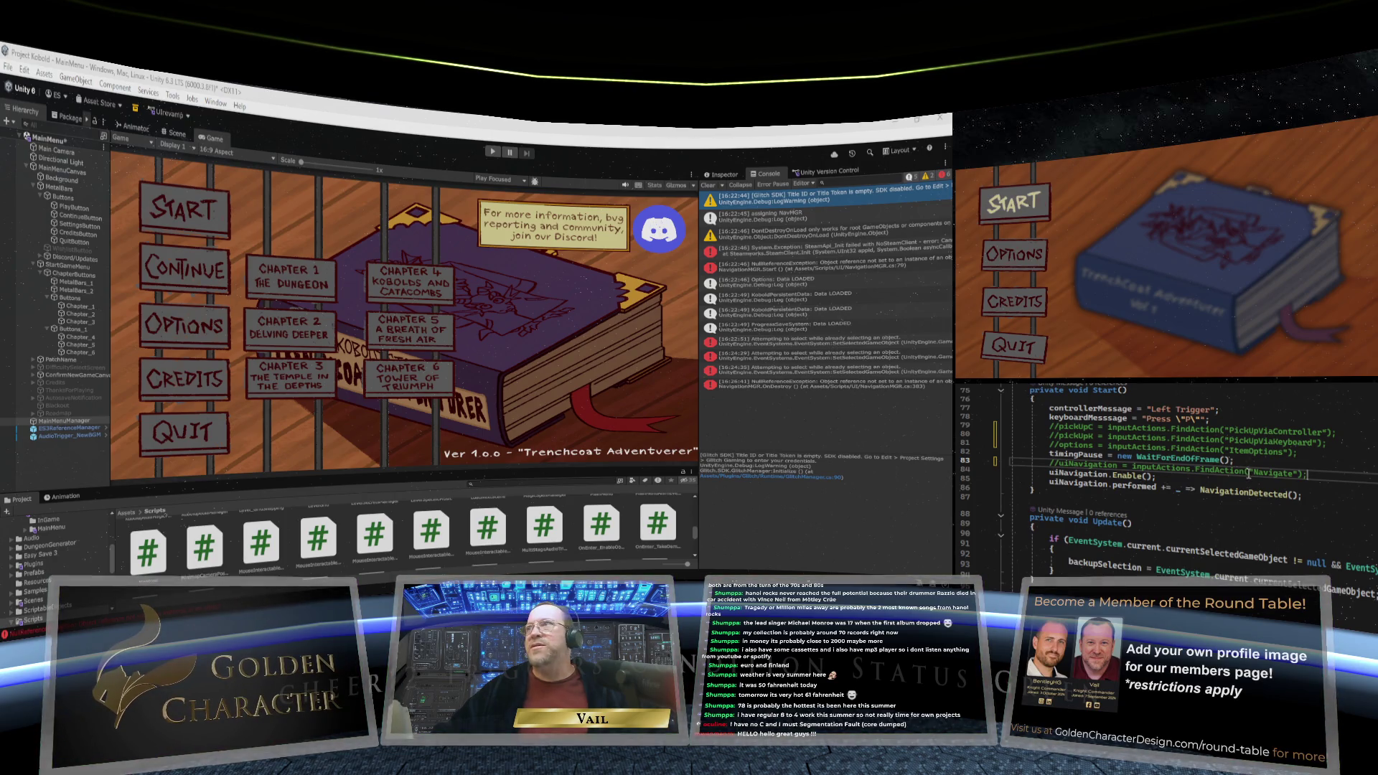
{"action": "key", "text": "End"}
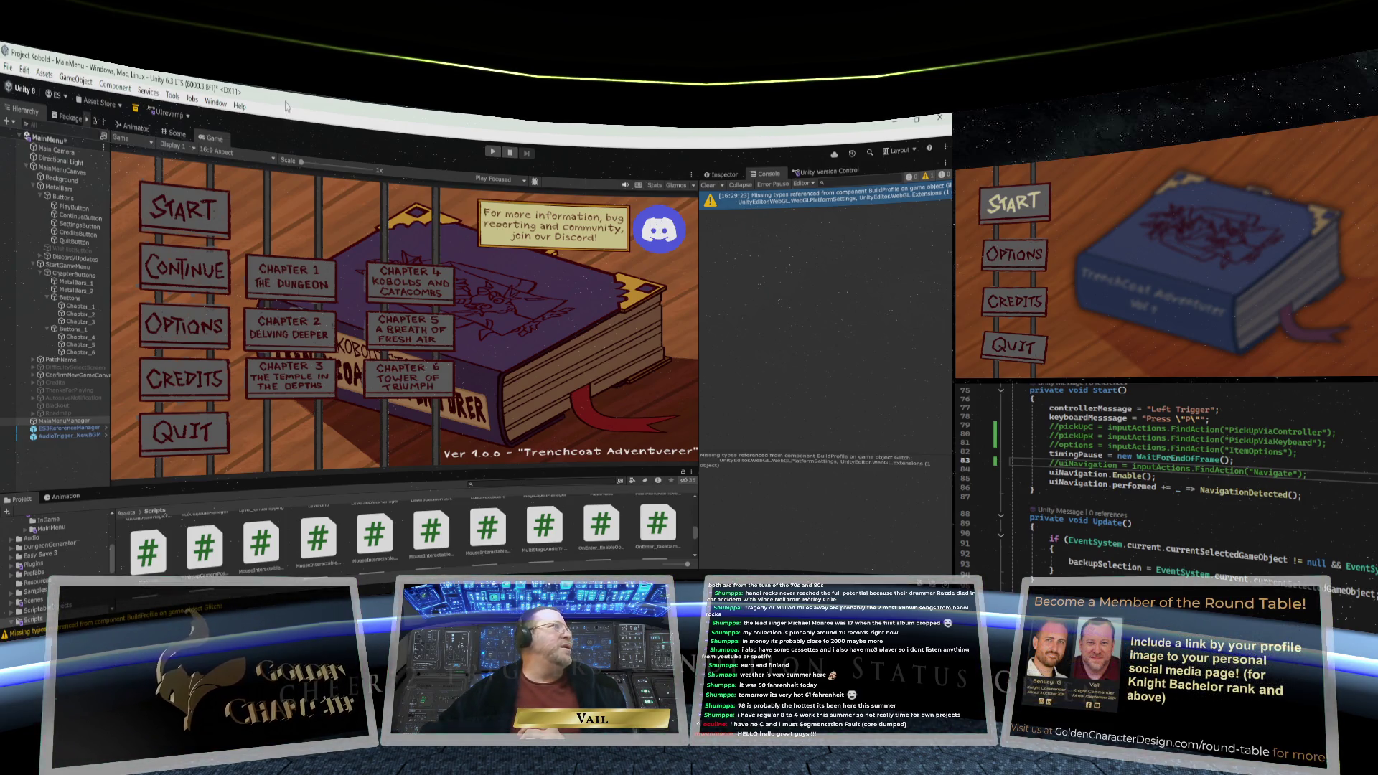
{"action": "left_click", "coordinate": [492, 154]}
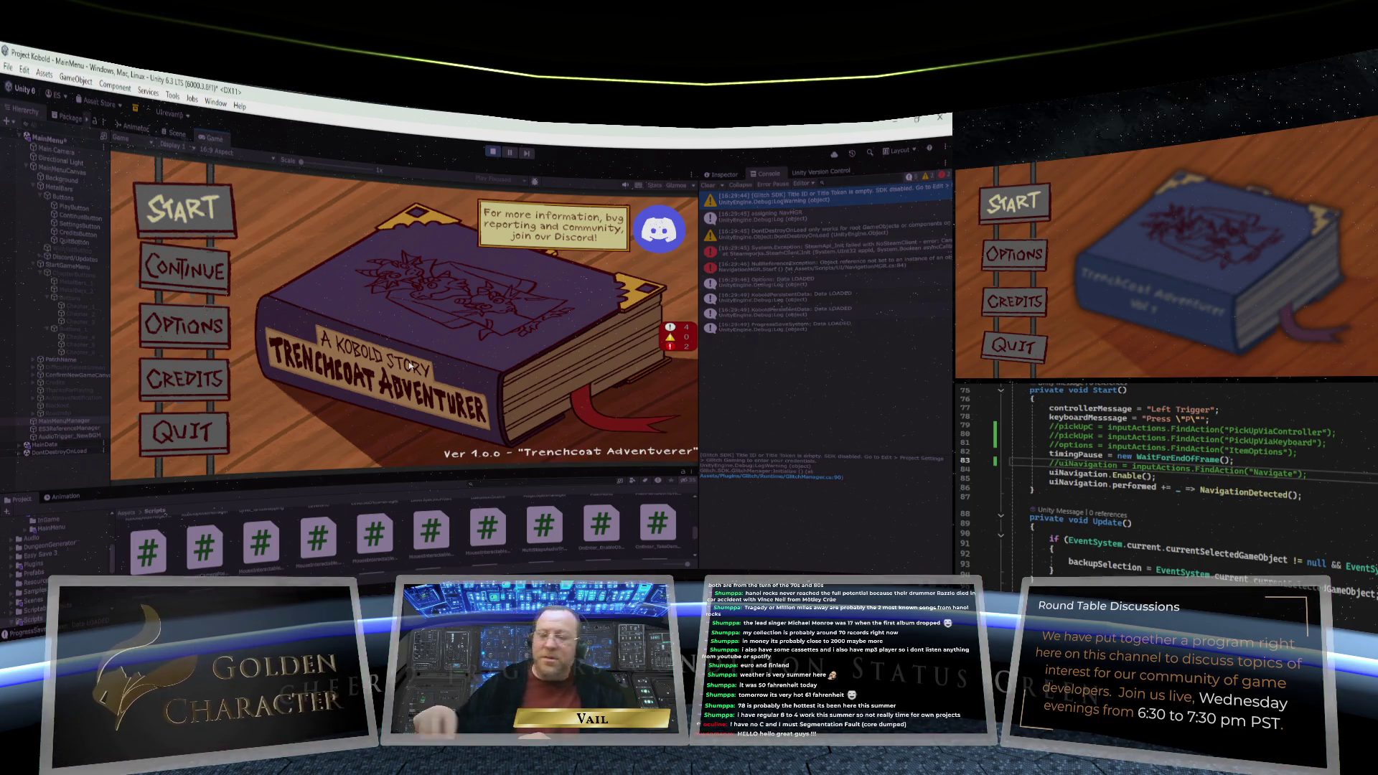
Move the highlight among START, CONTINUE and OPTIONS with the arrow keys, ending on START
{"action": "key", "text": "Down"}
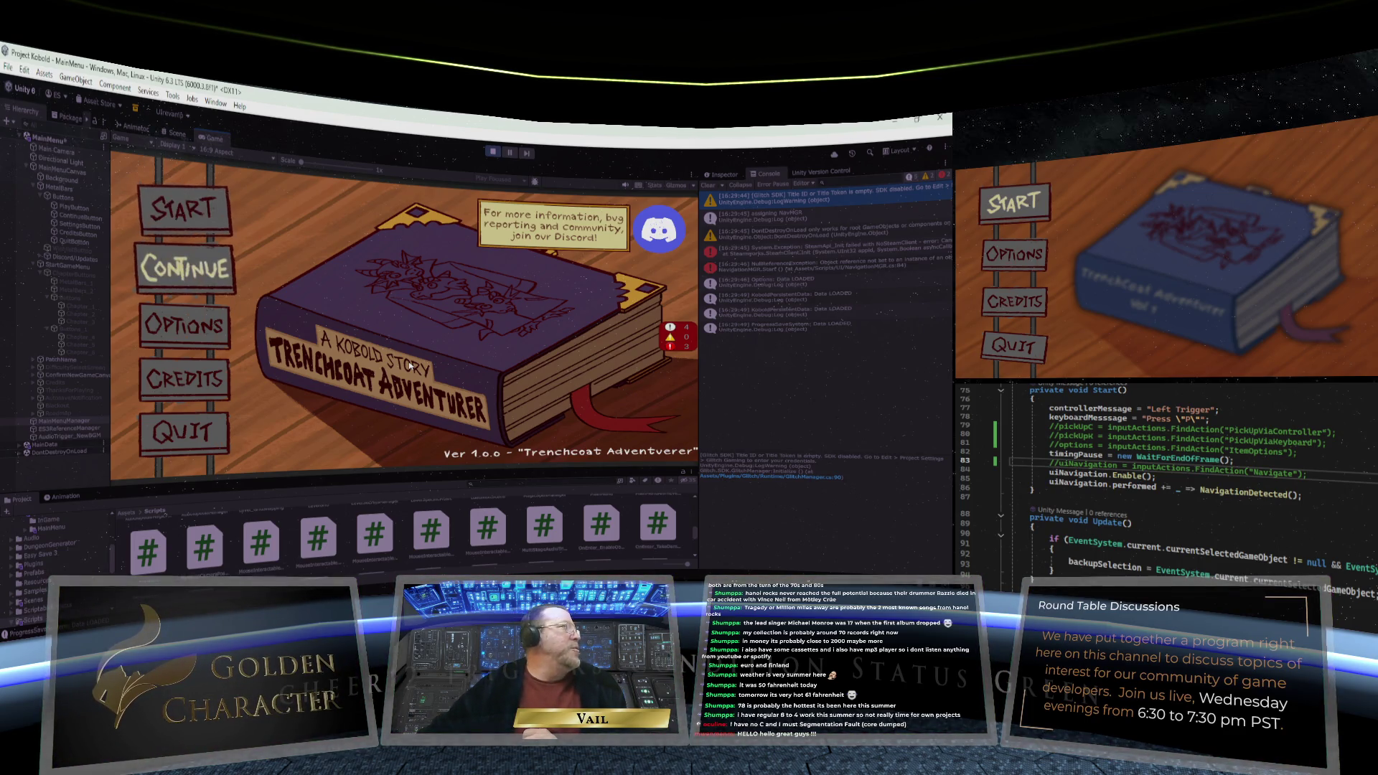
{"action": "key", "text": "Up"}
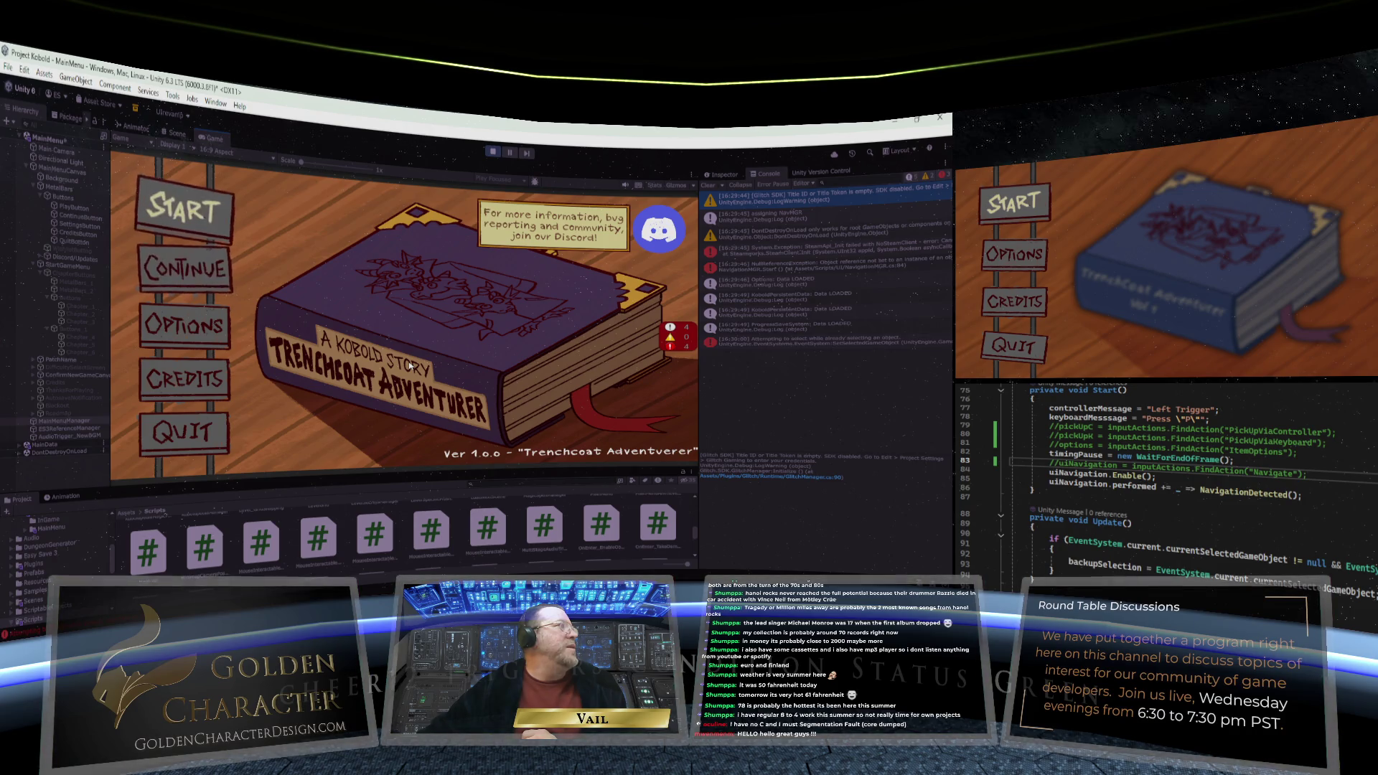
{"action": "key", "text": "Down"}
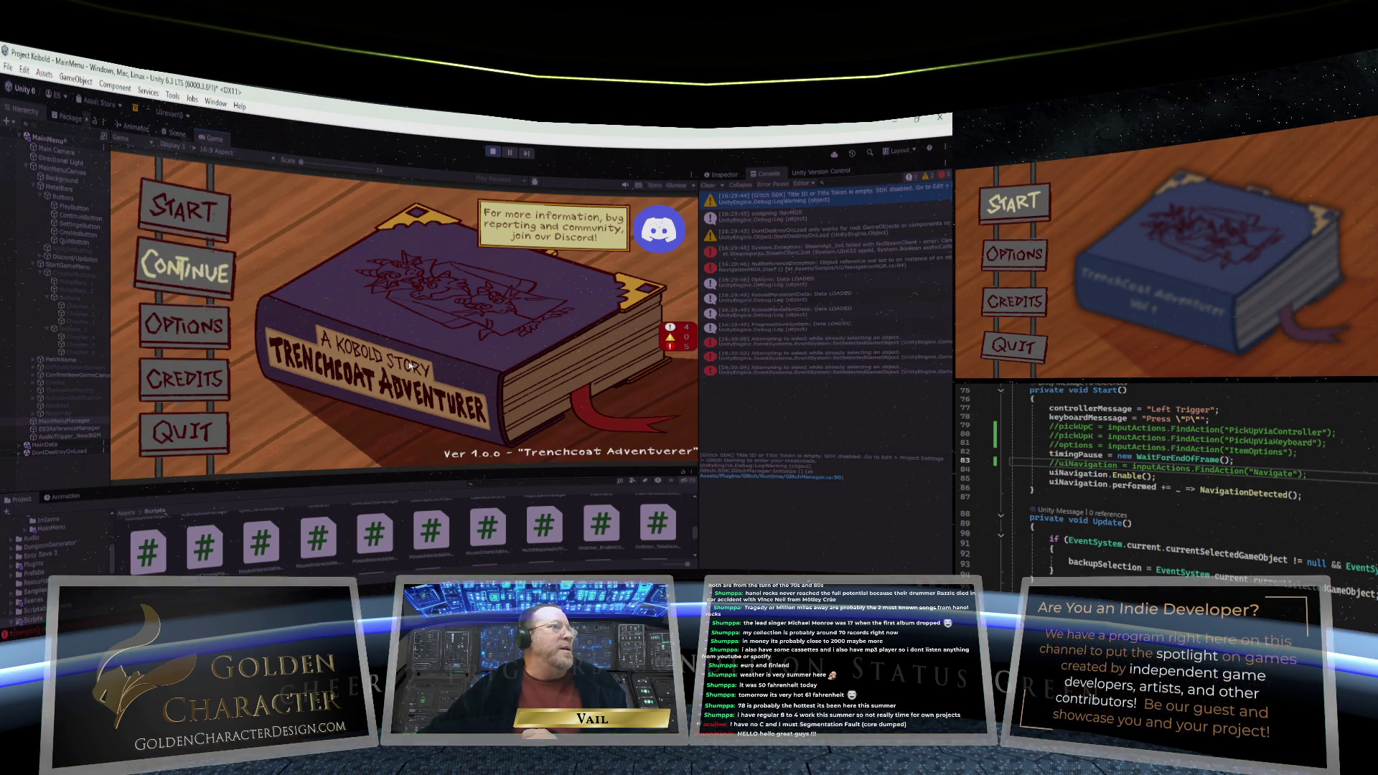
{"action": "key", "text": "Down"}
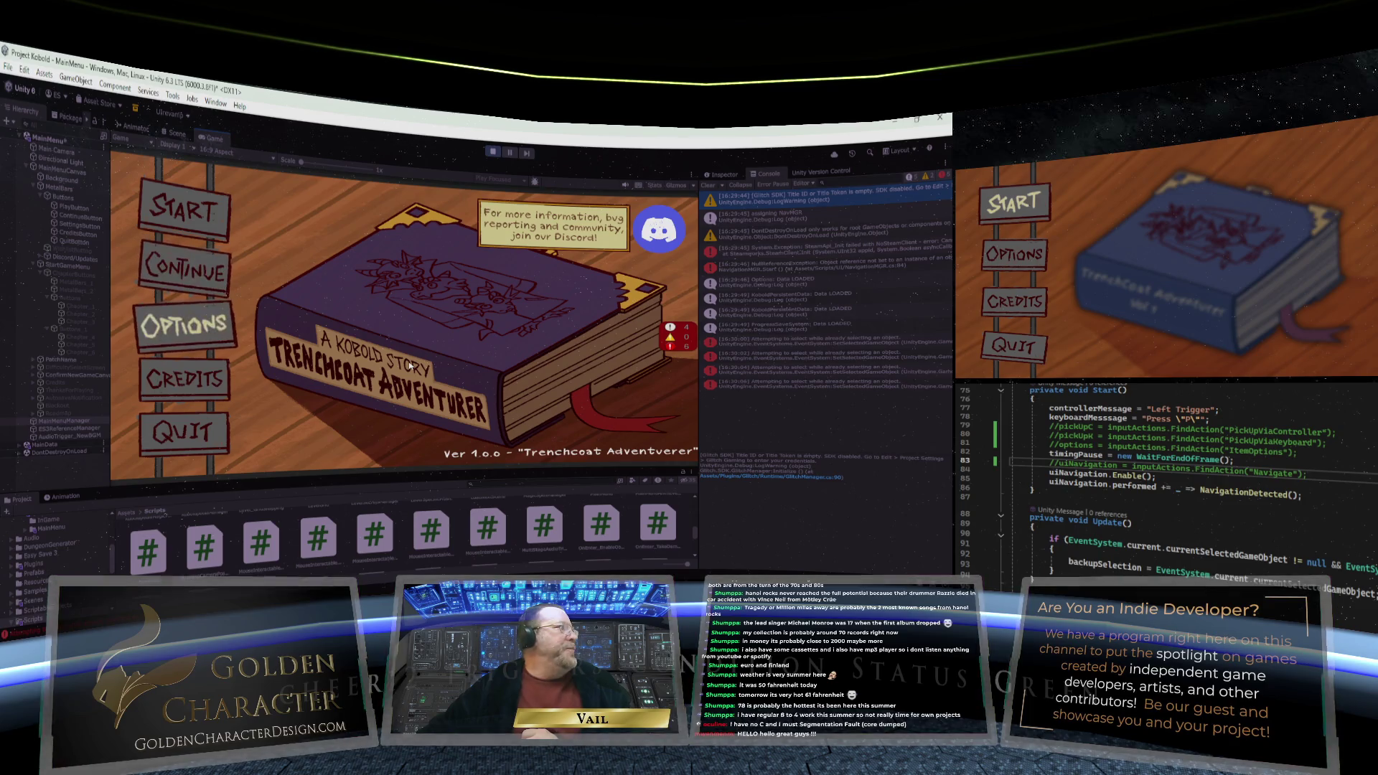
{"action": "key", "text": "Down"}
{"action": "key", "text": "Down"}
{"action": "key", "text": "Up"}
{"action": "key", "text": "Up"}
{"action": "key", "text": "Up"}
{"action": "key", "text": "Up"}
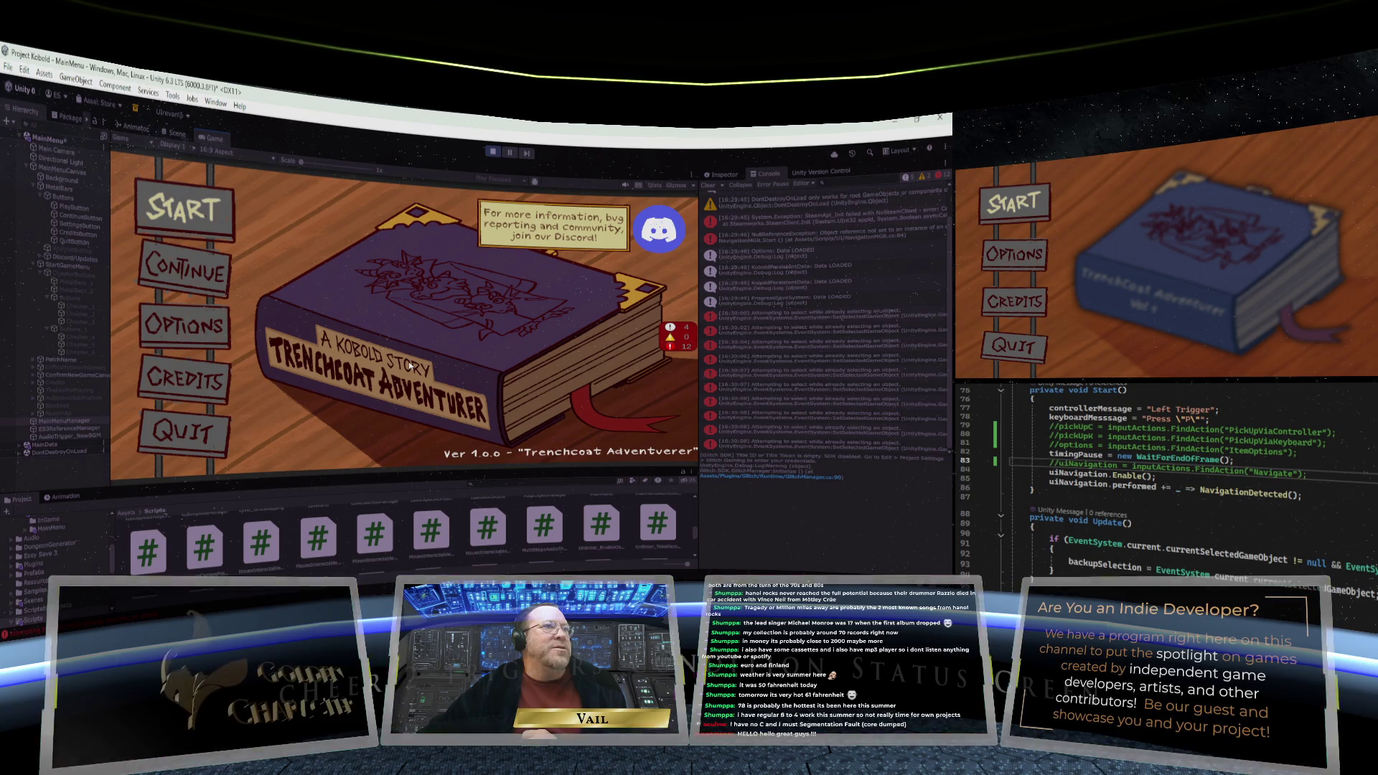
{"action": "key", "text": "Down"}
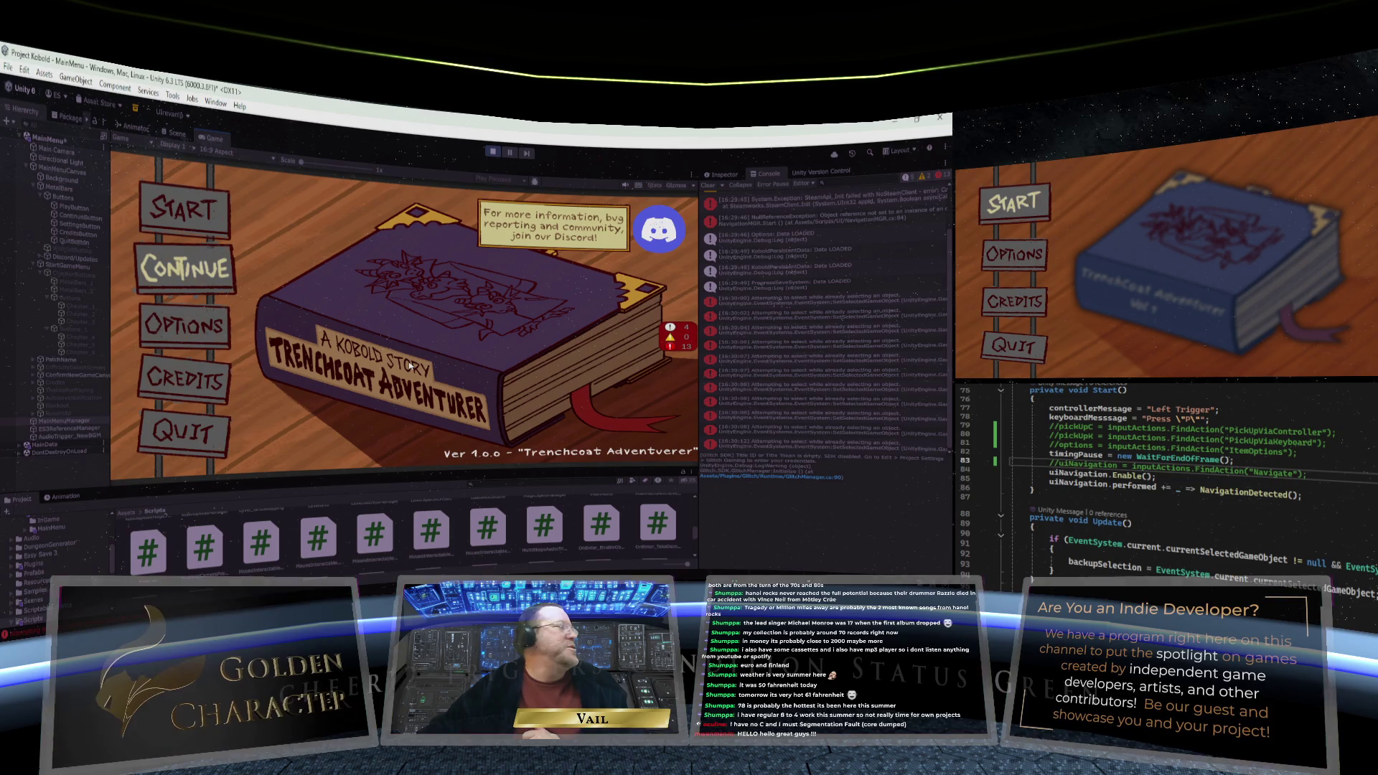
{"action": "key", "text": "Down"}
{"action": "key", "text": "Up"}
{"action": "key", "text": "Up"}
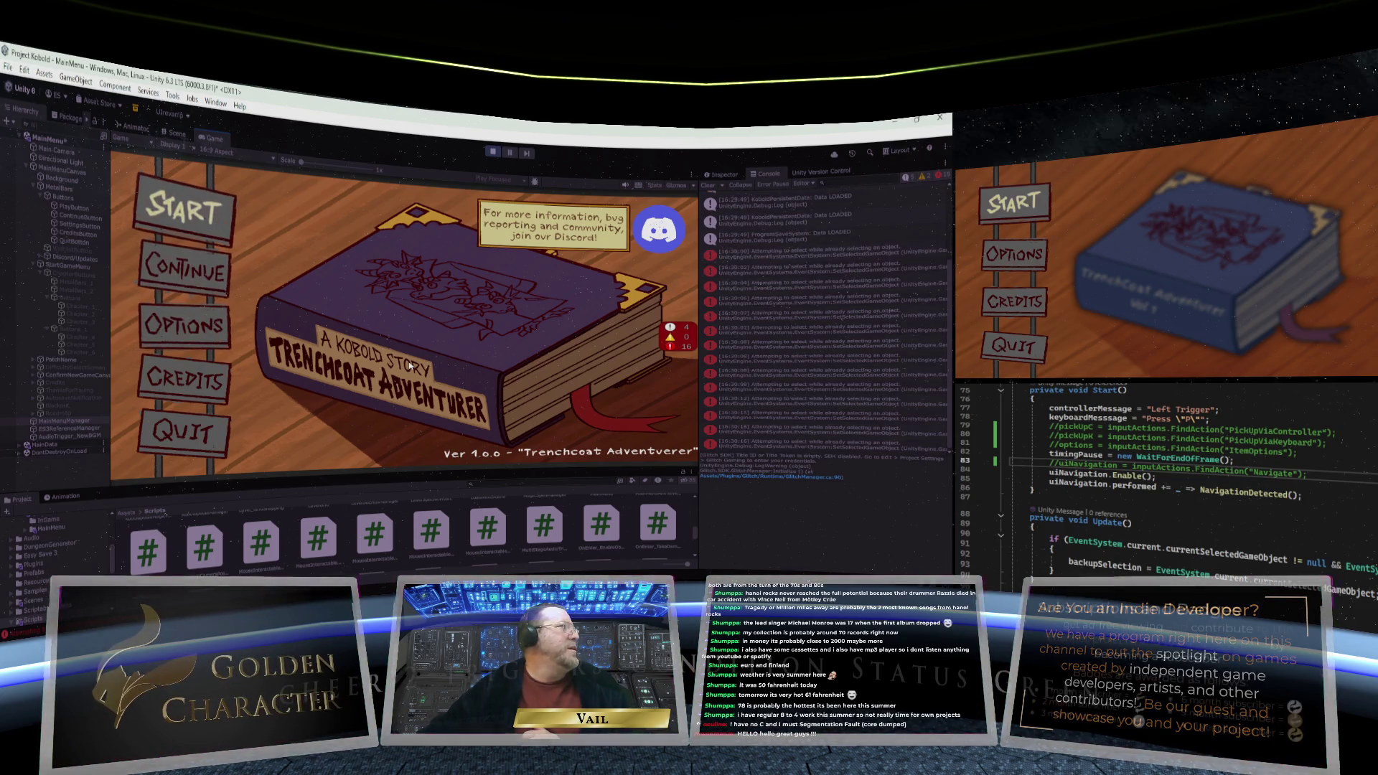
Activate START to open chapter select, reach CHAPTER 1 and 2, then return to the main menu
{"action": "key", "text": "Return"}
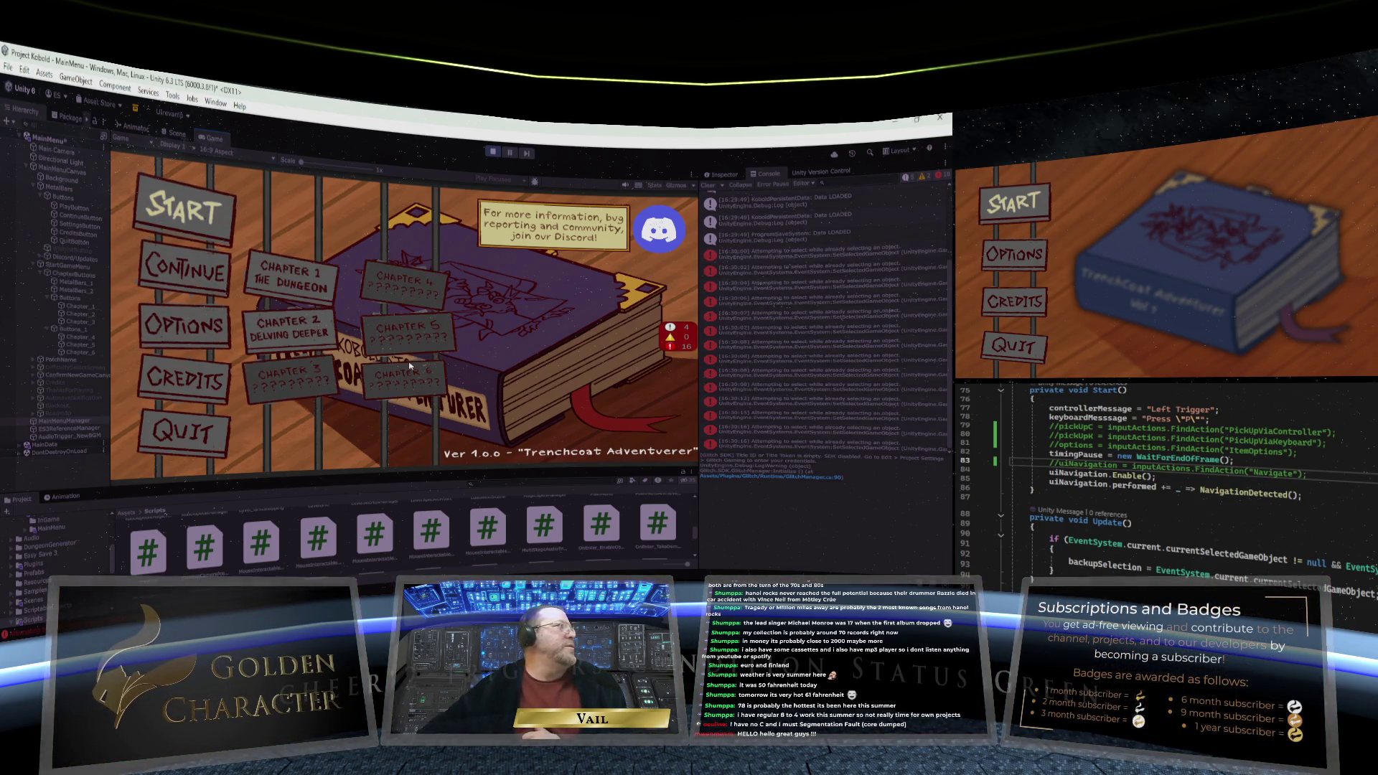
{"action": "key", "text": "Right"}
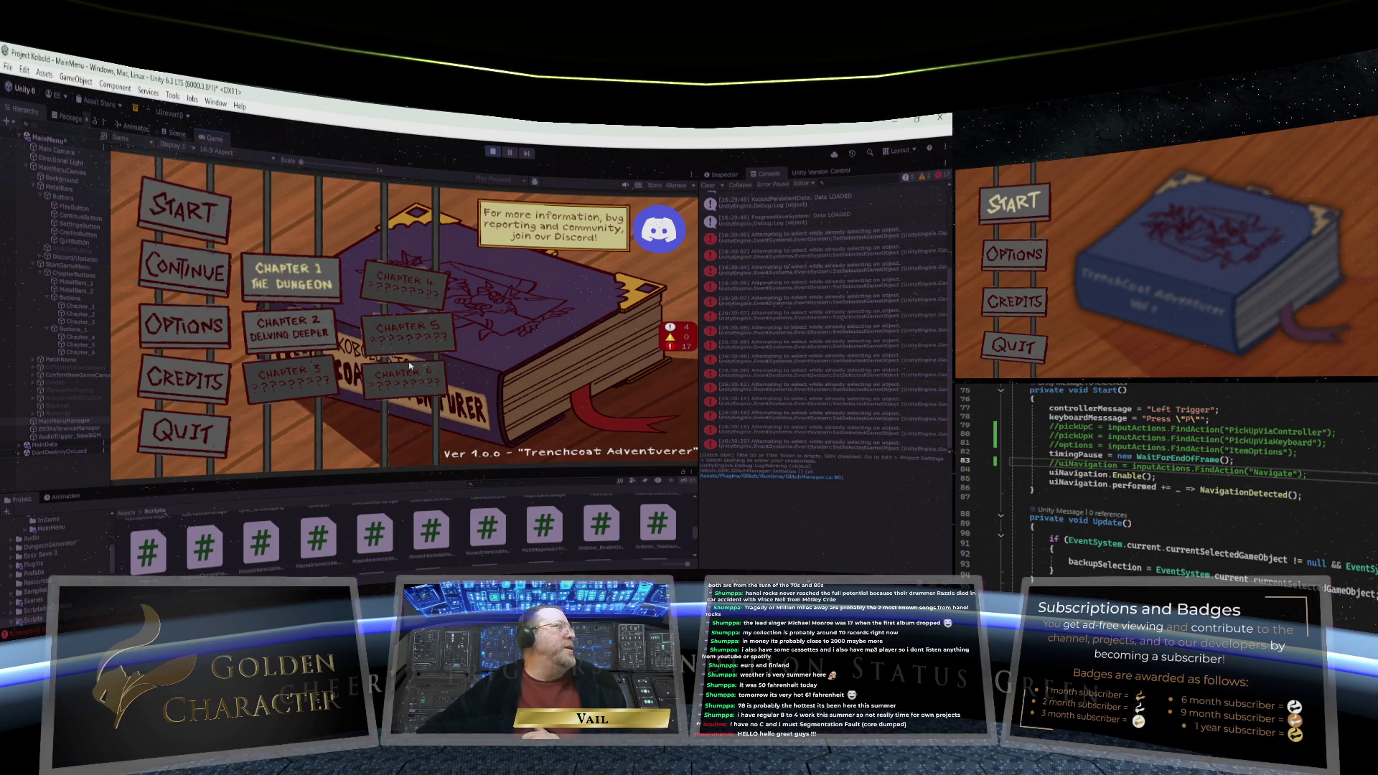
{"action": "key", "text": "Down"}
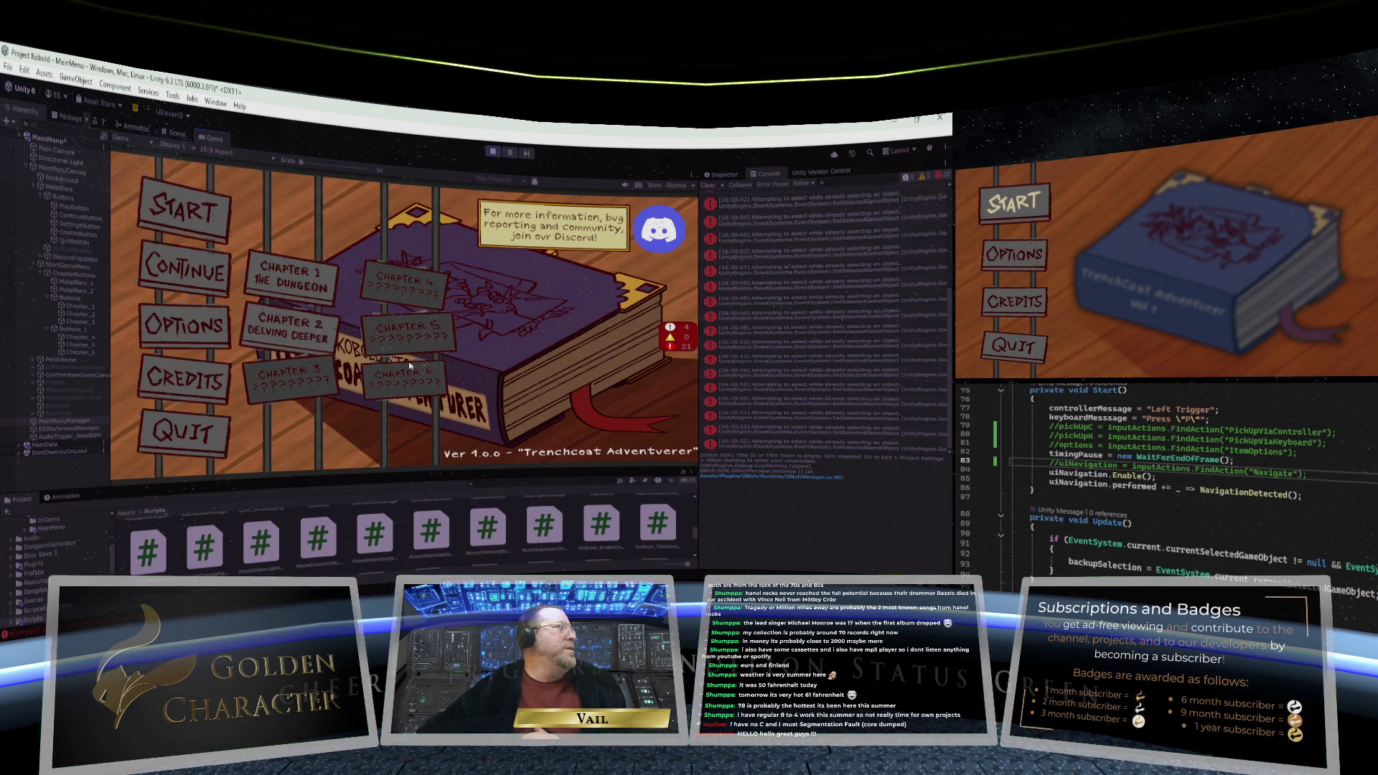
{"action": "key", "text": "Up"}
{"action": "key", "text": "Left"}
{"action": "key", "text": "Down"}
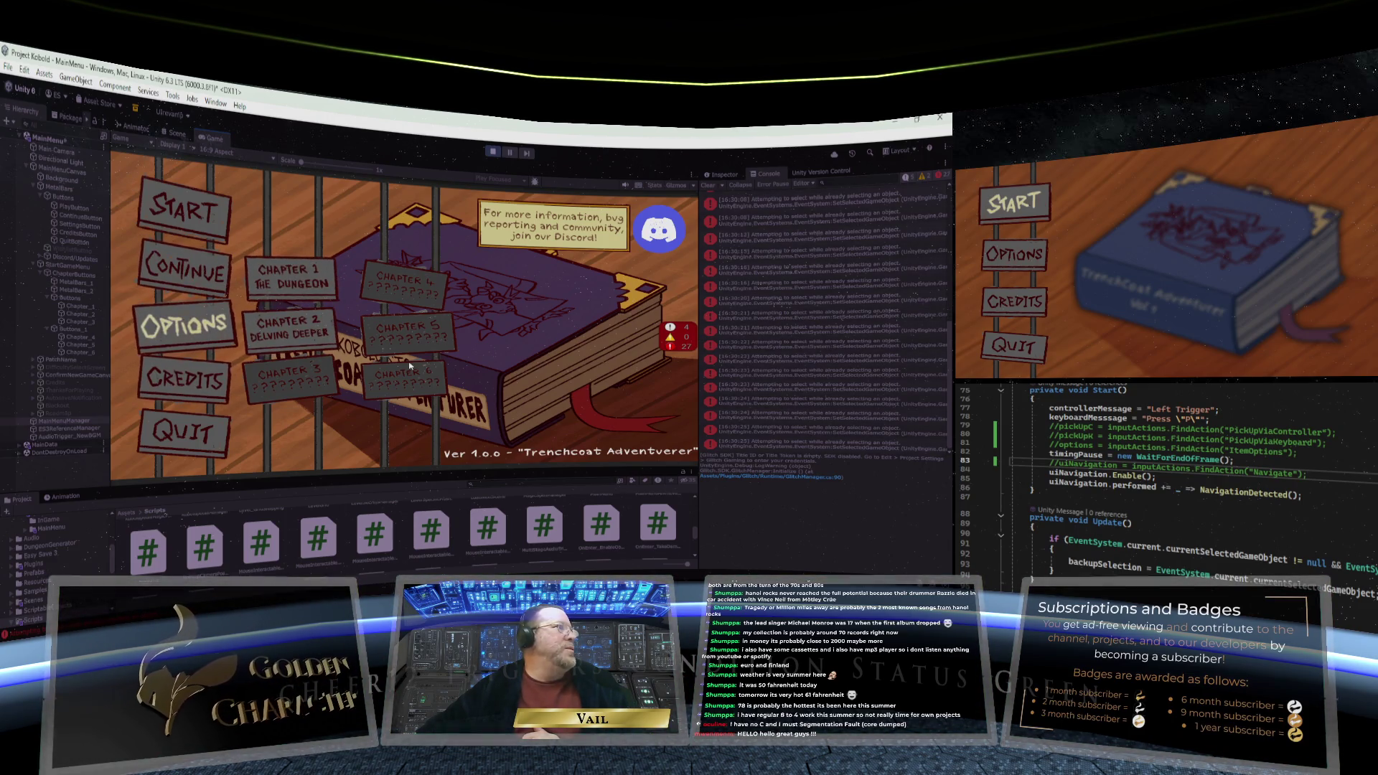
{"action": "key", "text": "Up"}
{"action": "key", "text": "Up"}
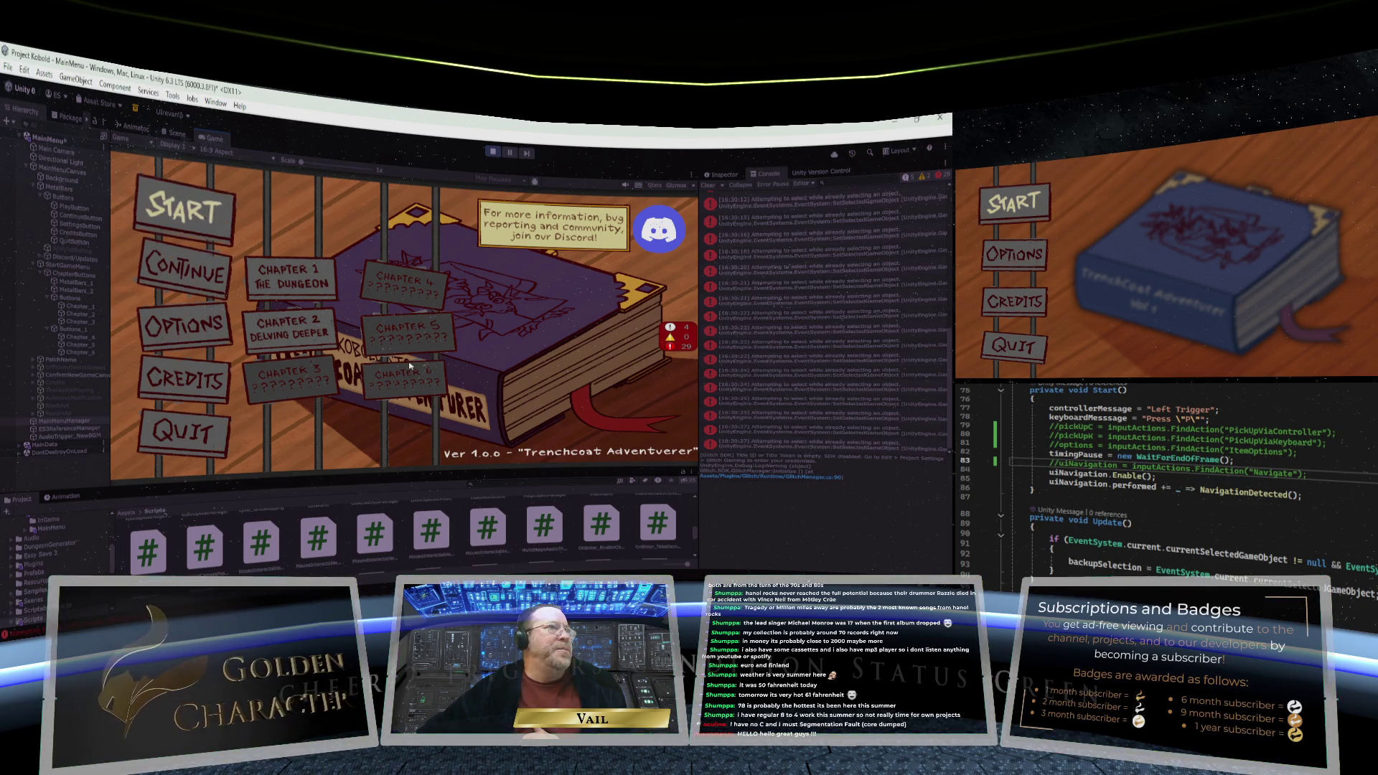
{"action": "key", "text": "Down"}
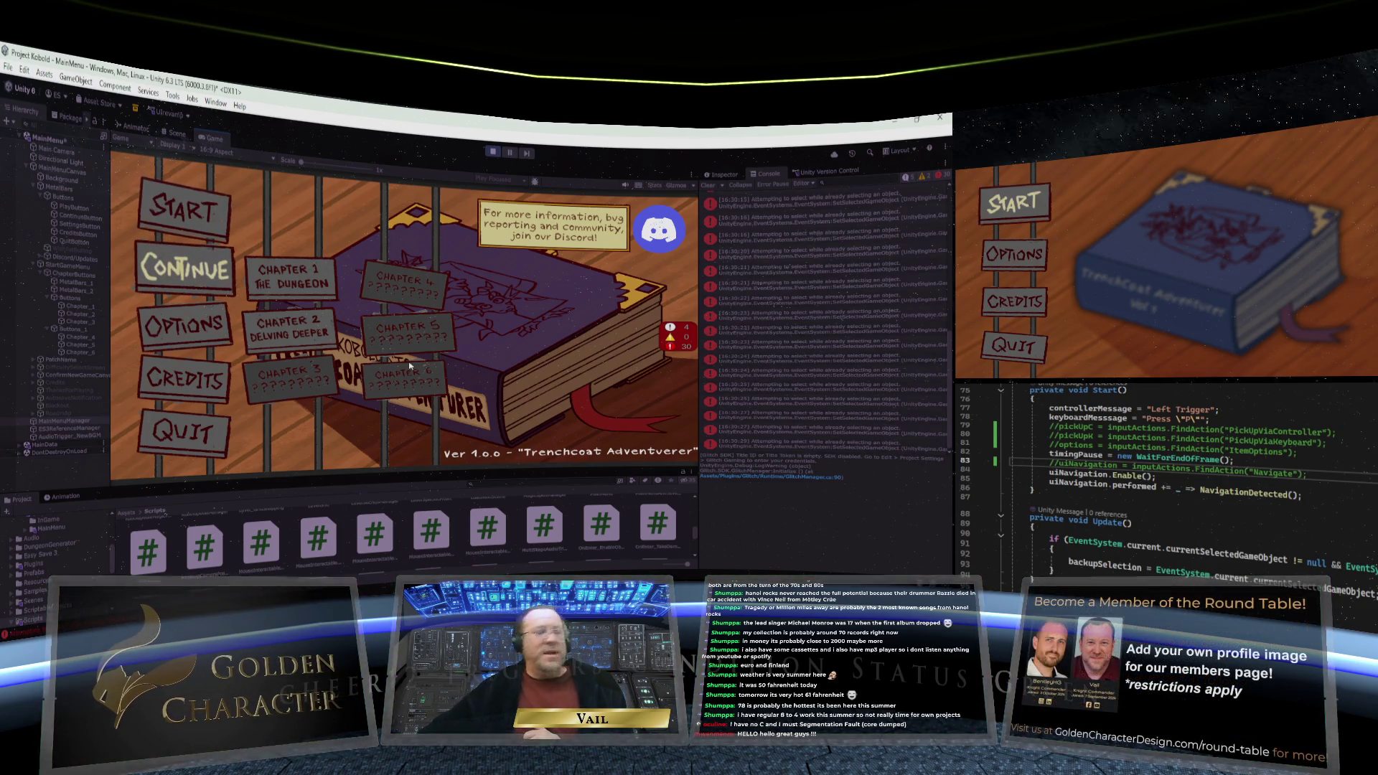
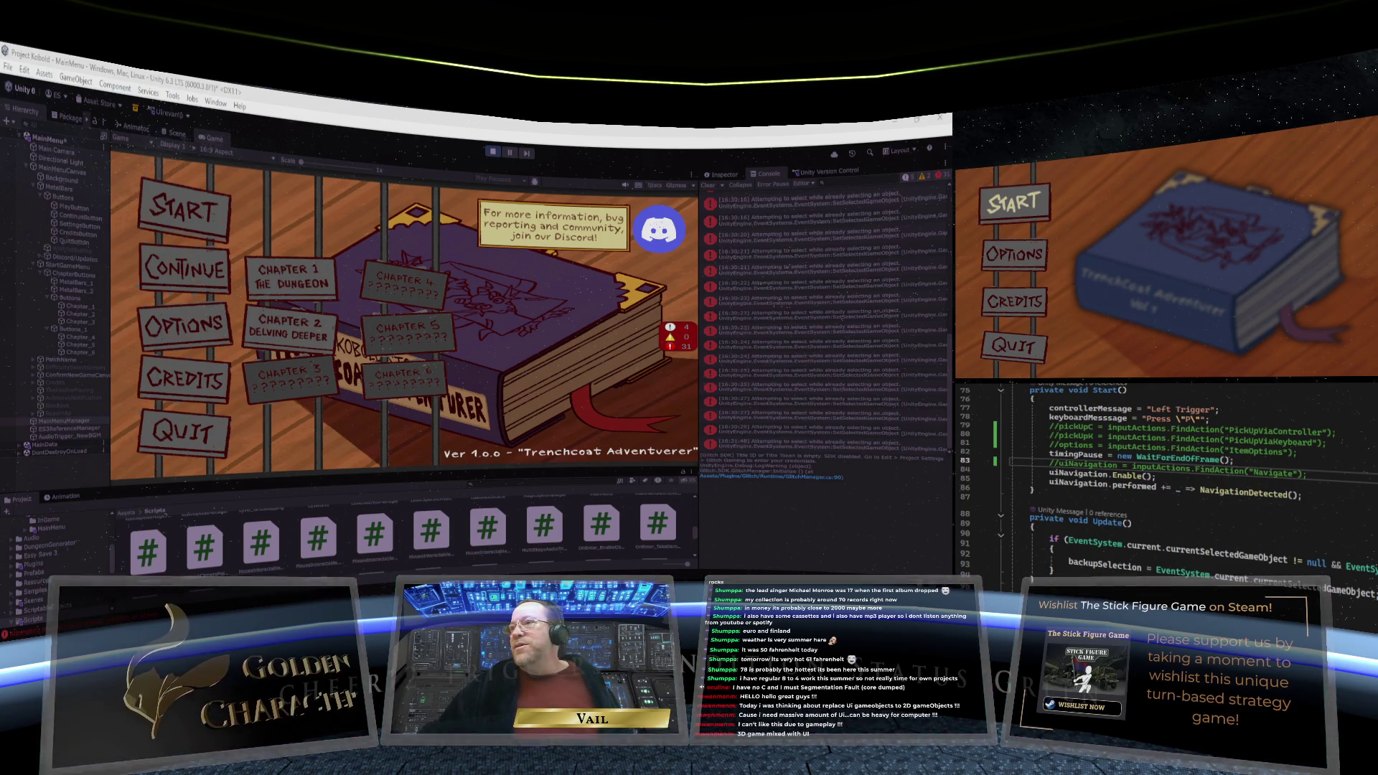
{"action": "scroll", "coordinate": [1373, 617], "scroll_direction": "down", "scroll_amount": 1}
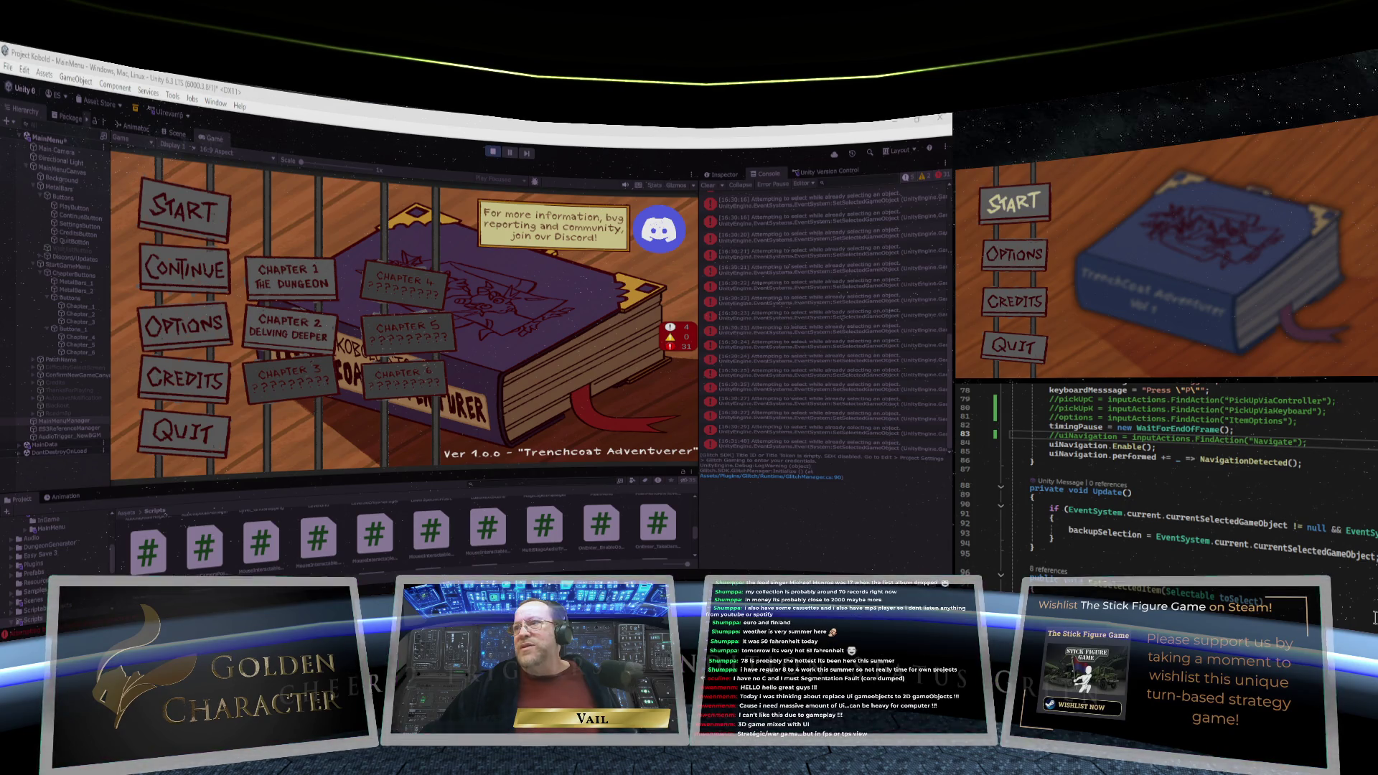
{"action": "scroll", "coordinate": [1374, 617], "scroll_direction": "up", "scroll_amount": 12}
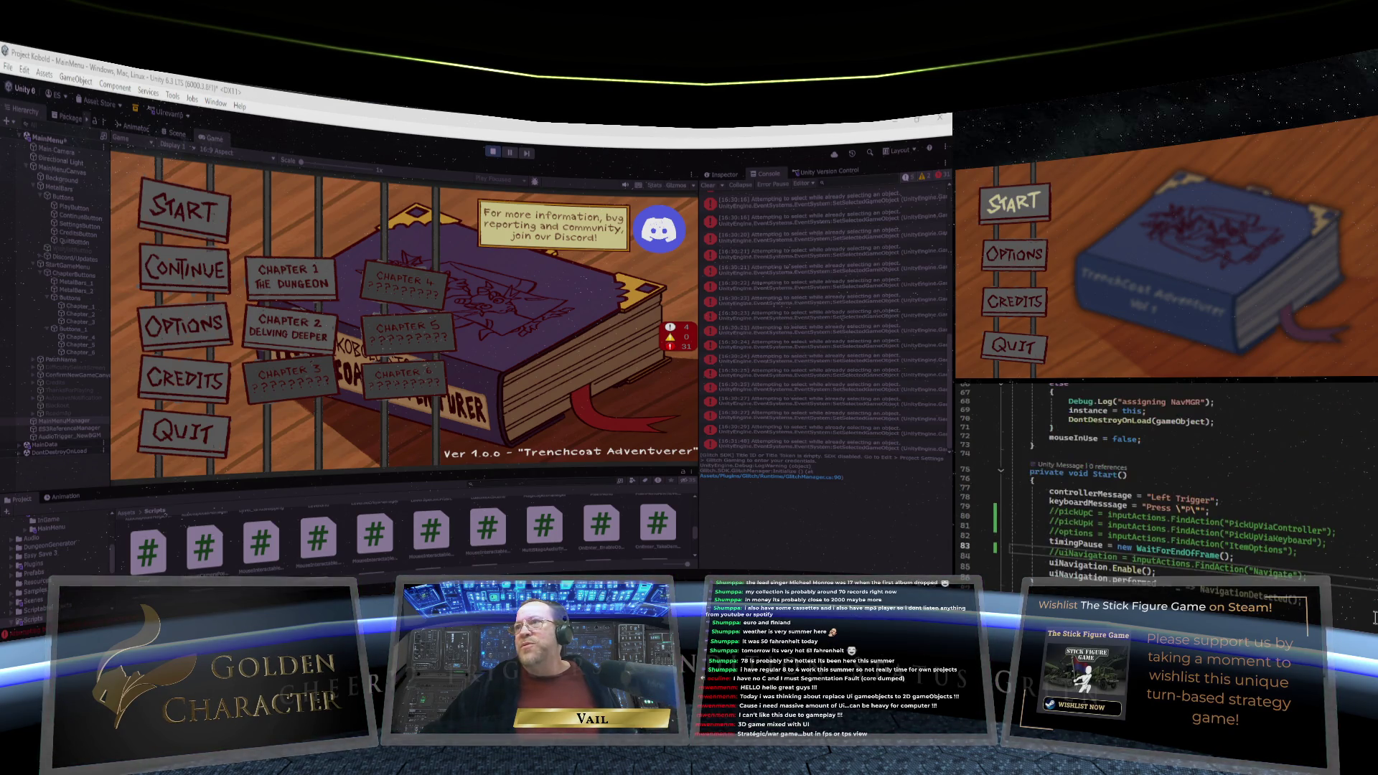
{"action": "scroll", "coordinate": [1374, 617], "scroll_direction": "down", "scroll_amount": 16}
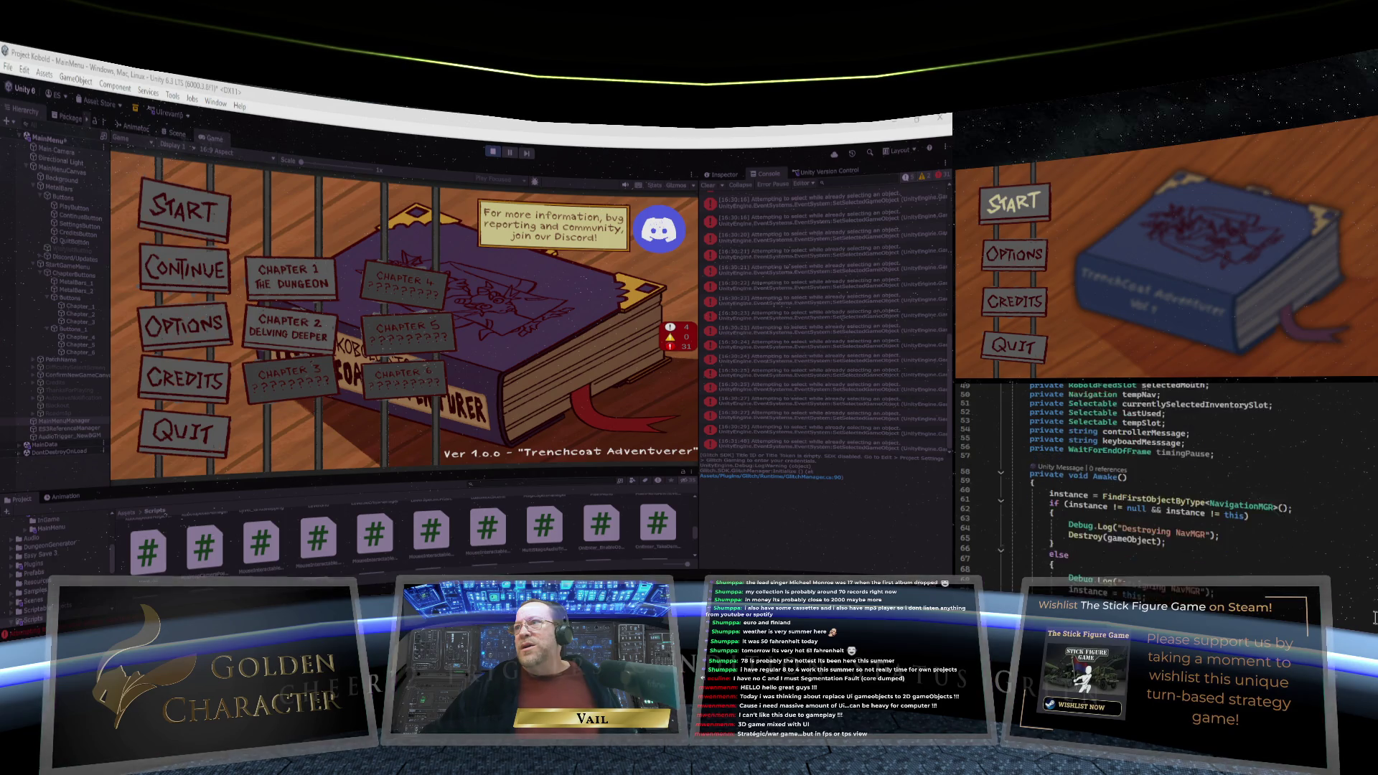
{"action": "scroll", "coordinate": [1374, 617], "scroll_direction": "up", "scroll_amount": 2}
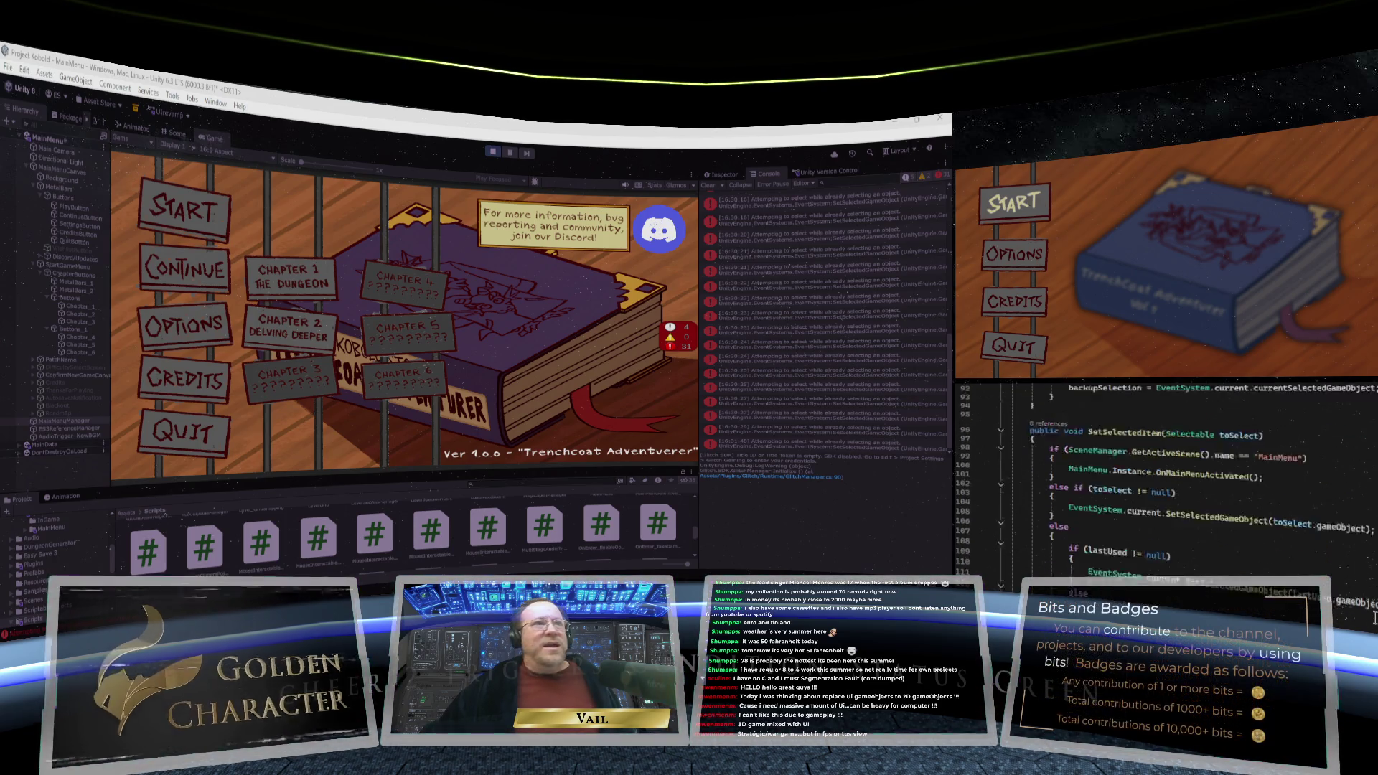